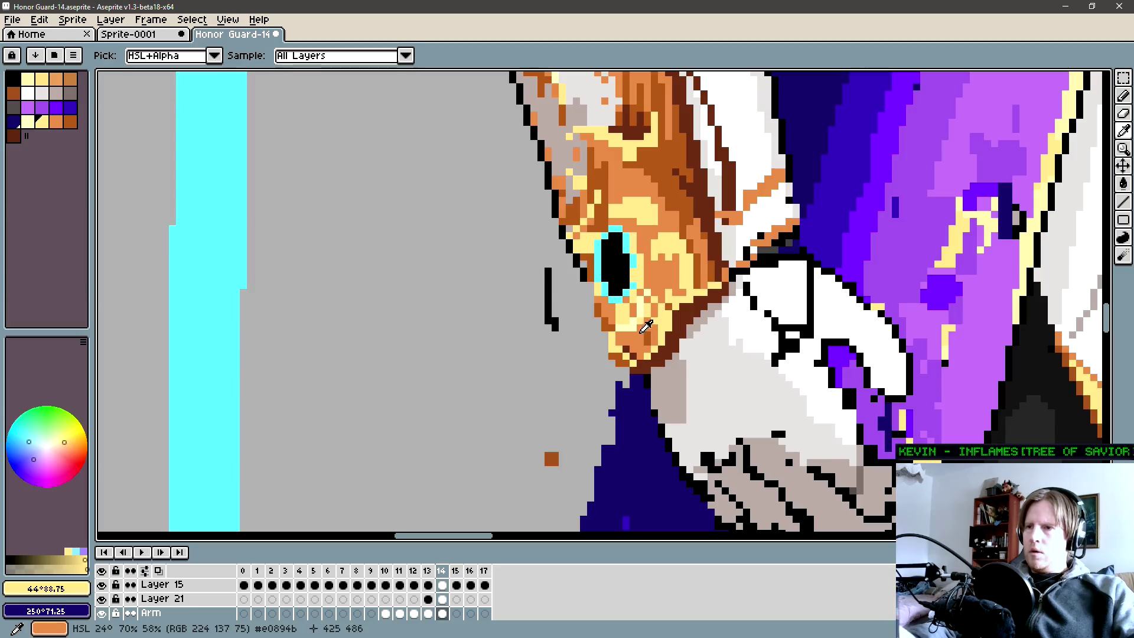
# Eyedrop yellow and orange and retouch the gauntlet's upper shading pixels near the wrist.
pyautogui.press('alt')
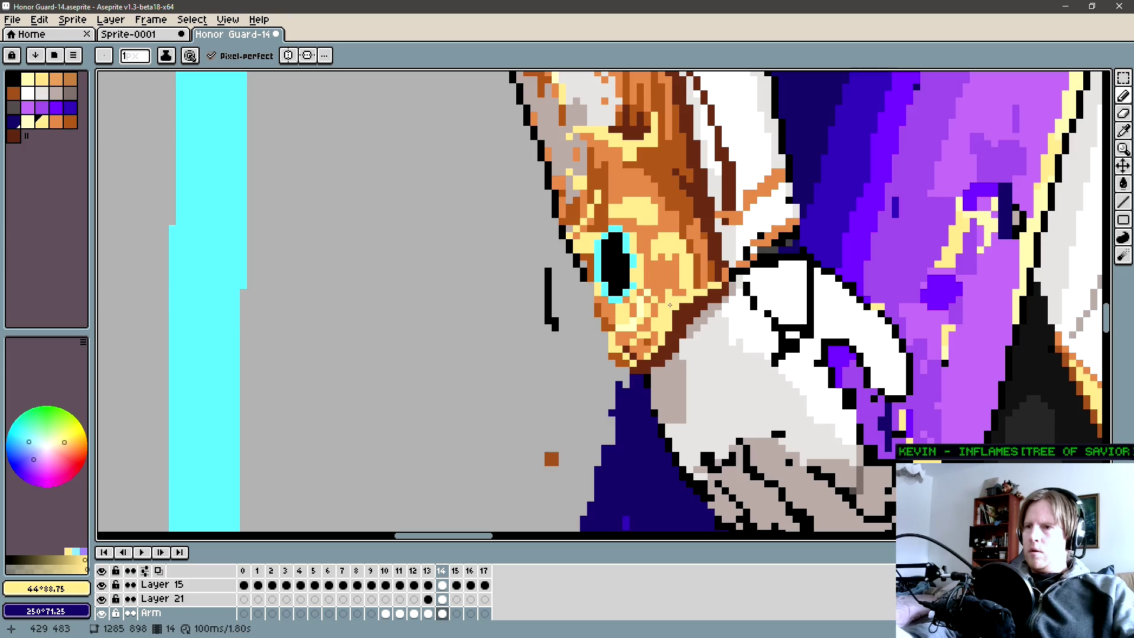
pyautogui.keyDown('alt'); pyautogui.click(686, 286); pyautogui.keyUp('alt')
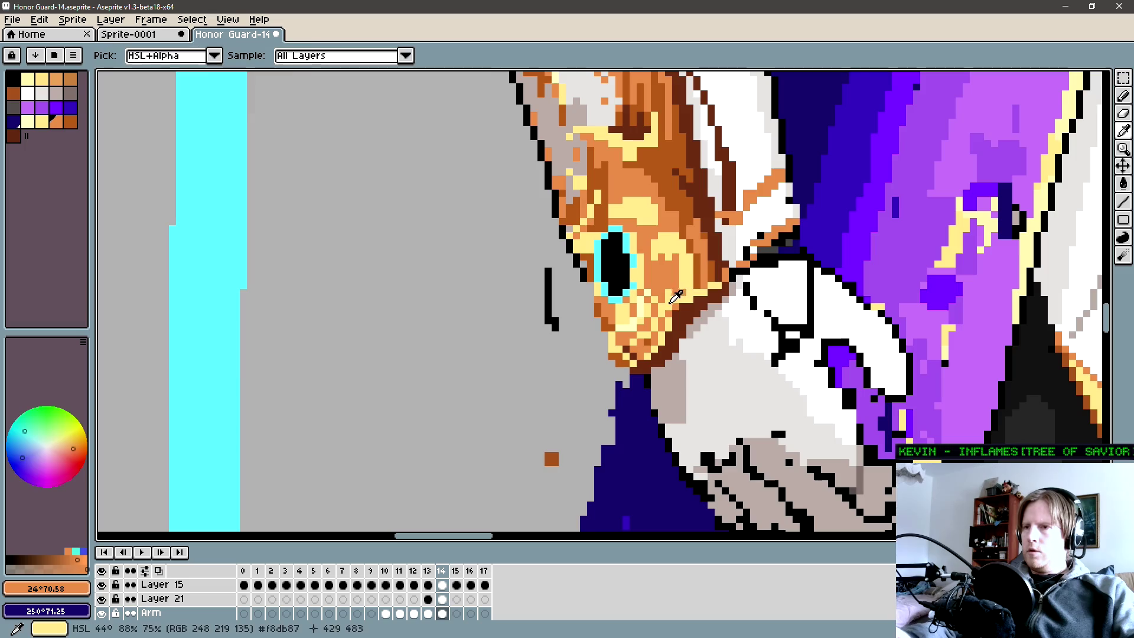
pyautogui.keyDown('alt'); pyautogui.click(683, 290); pyautogui.keyUp('alt')
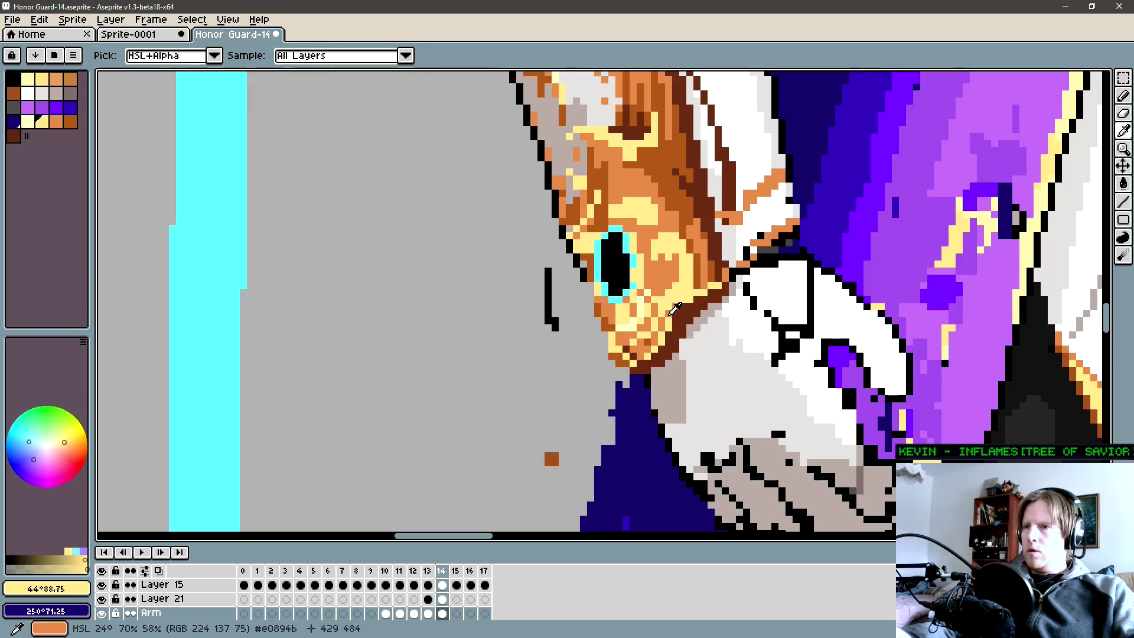
pyautogui.keyDown('alt'); pyautogui.click(681, 292); pyautogui.keyUp('alt')
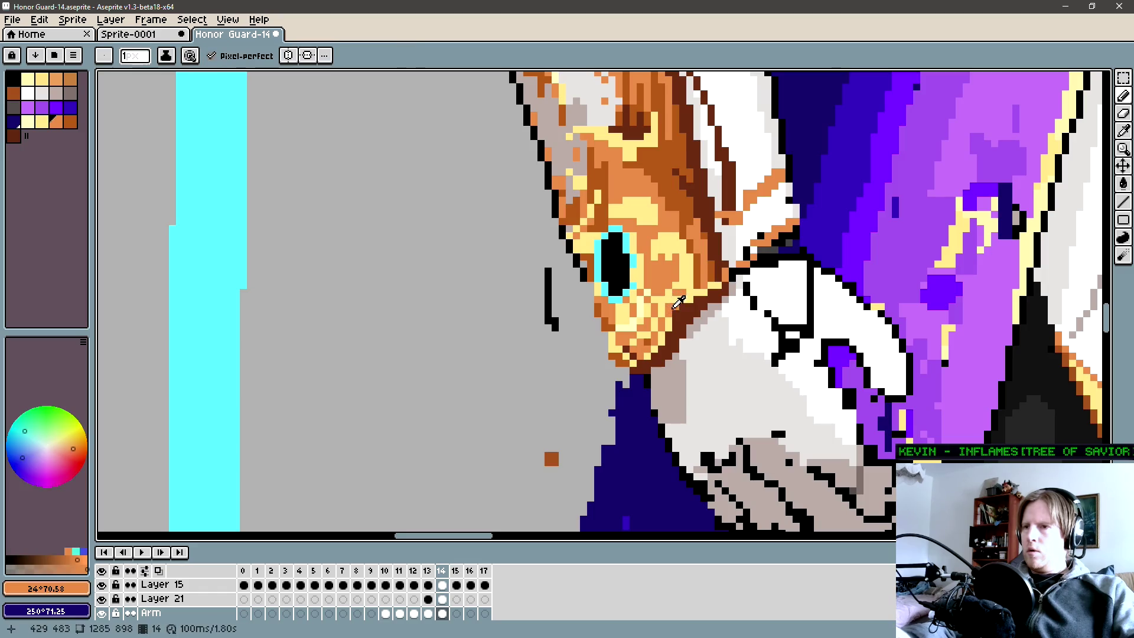
pyautogui.keyDown('alt'); pyautogui.click(679, 300); pyautogui.keyUp('alt')
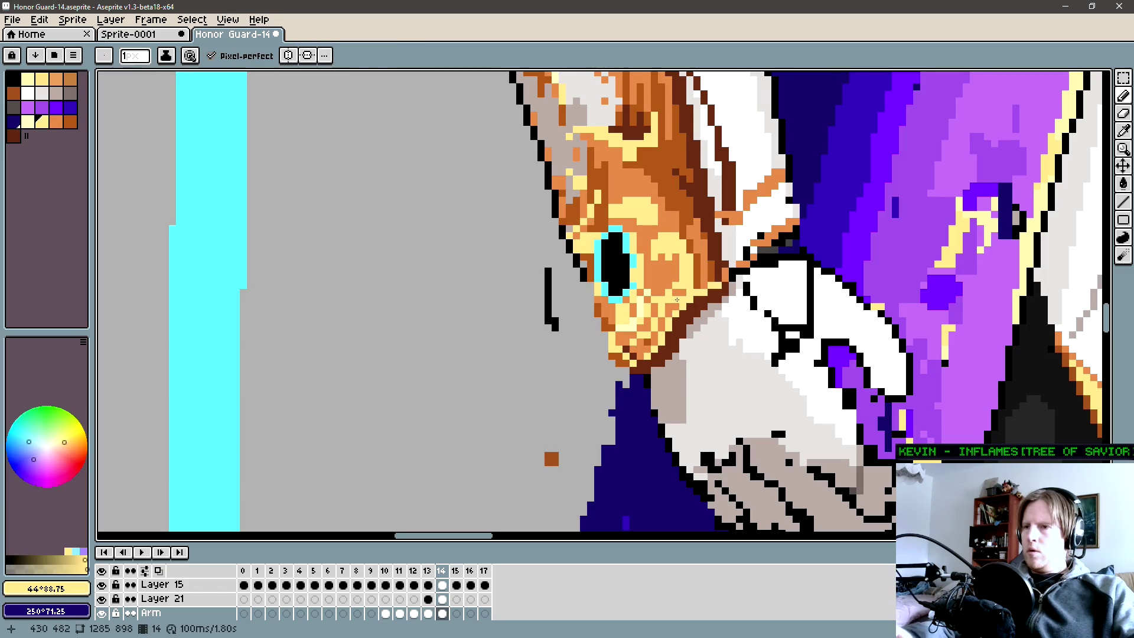
pyautogui.keyDown('alt'); pyautogui.click(680, 300); pyautogui.keyUp('alt')
pyautogui.keyDown('alt'); pyautogui.click(693, 291); pyautogui.keyUp('alt')
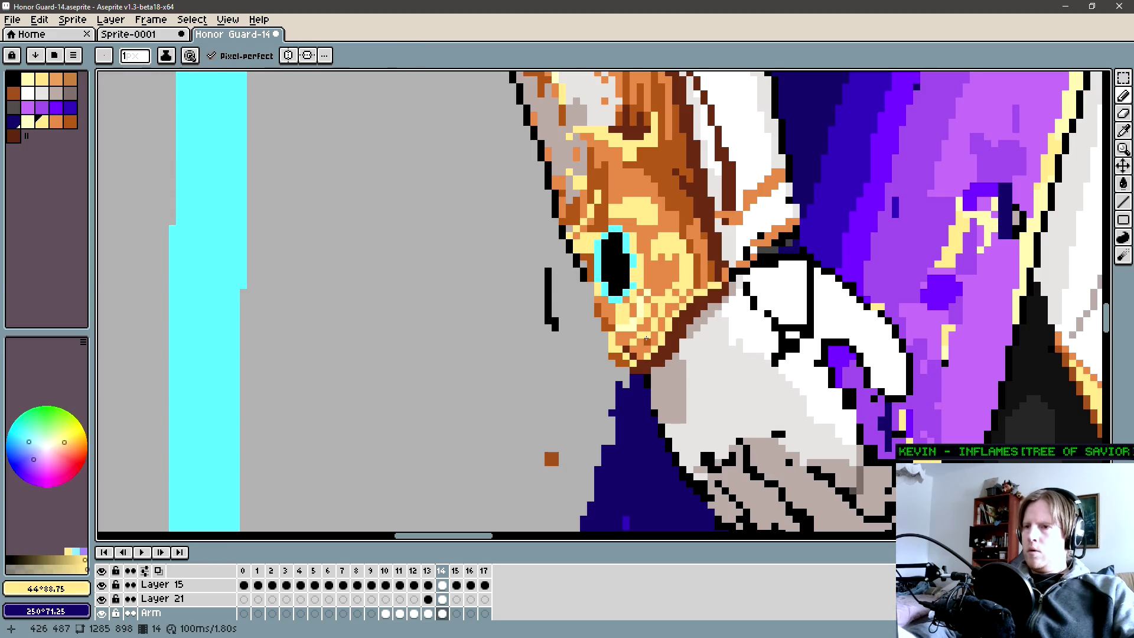
# Repaint the gauntlet's lower edge with yellow, orange and dark brown pixels.
pyautogui.keyDown('alt'); pyautogui.click(627, 353); pyautogui.keyUp('alt')
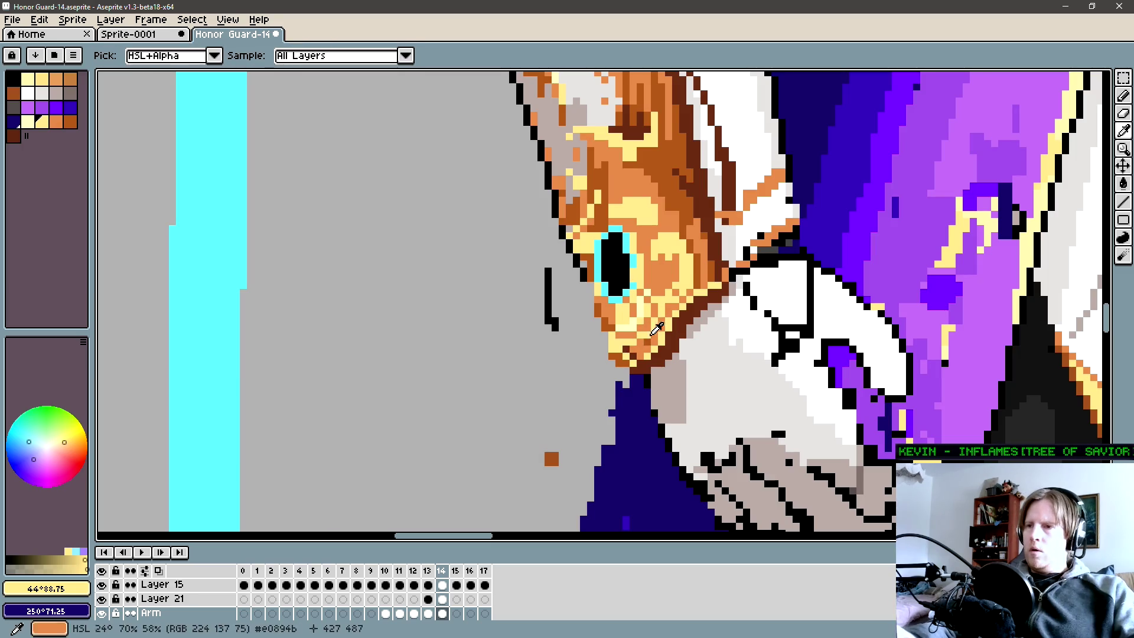
pyautogui.keyDown('alt'); pyautogui.click(631, 354); pyautogui.keyUp('alt')
pyautogui.keyDown('alt'); pyautogui.click(626, 355); pyautogui.keyUp('alt')
pyautogui.keyDown('alt'); pyautogui.click(631, 353); pyautogui.keyUp('alt')
pyautogui.keyDown('alt'); pyautogui.click(639, 355); pyautogui.keyUp('alt')
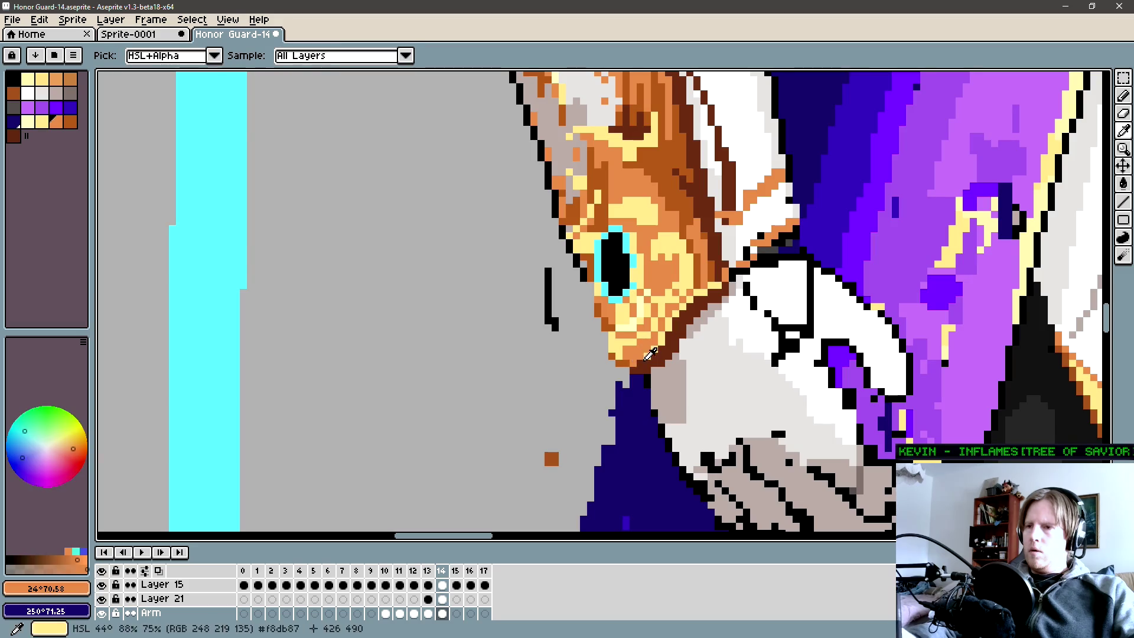
pyautogui.keyDown('alt'); pyautogui.click(667, 301); pyautogui.keyUp('alt')
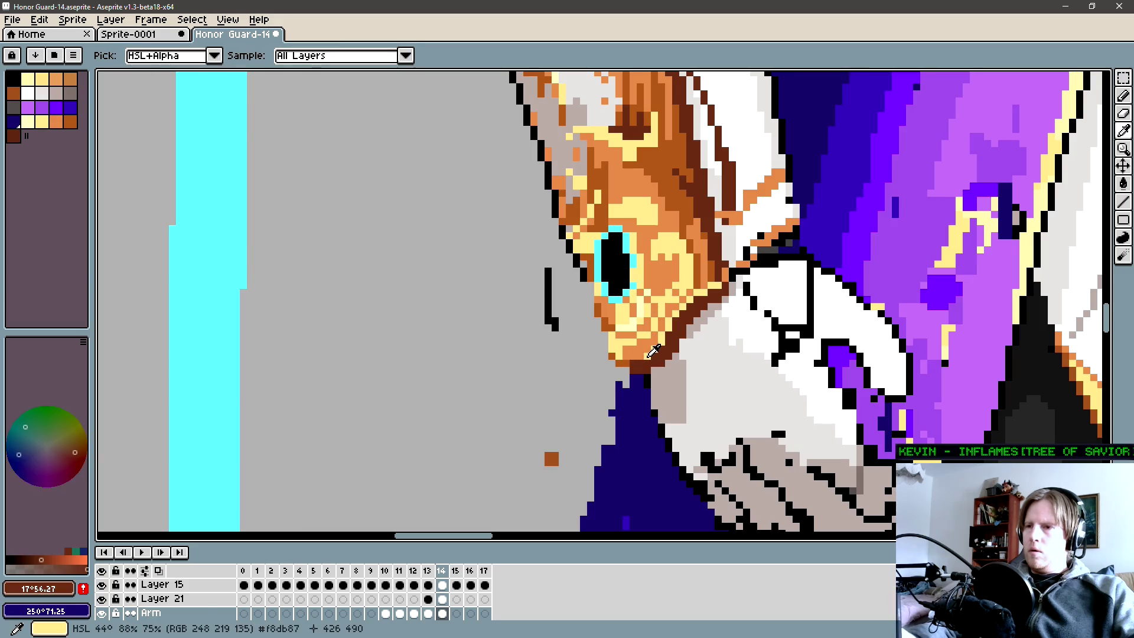
pyautogui.keyDown('alt'); pyautogui.click(639, 362); pyautogui.keyUp('alt')
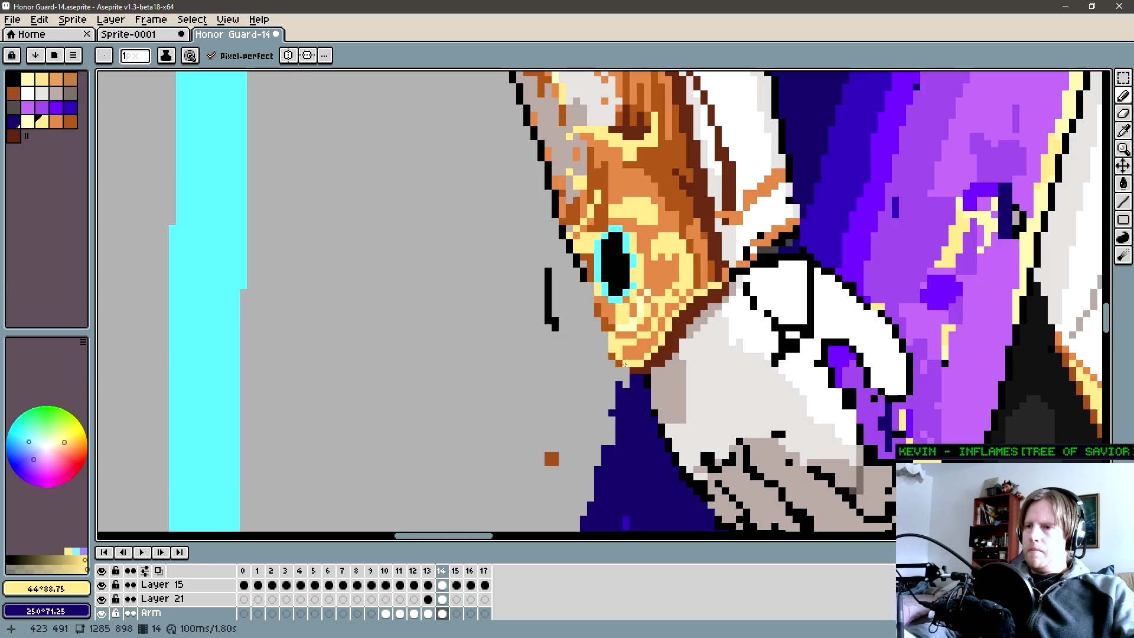
pyautogui.scroll(-3, 619, 384)
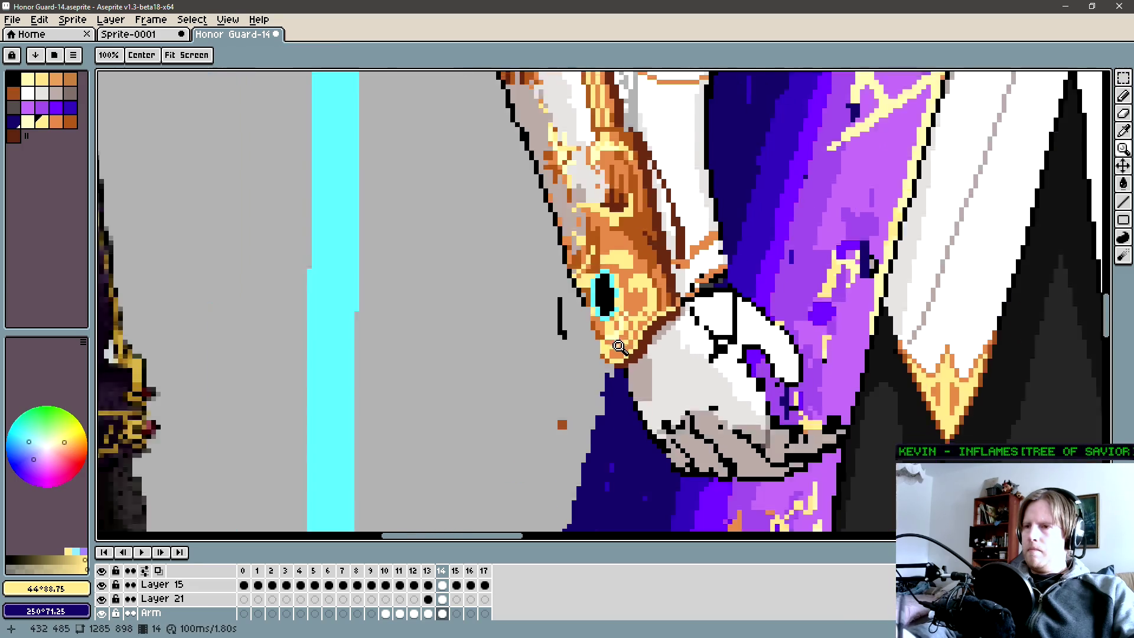
pyautogui.scroll(2, 644, 340)
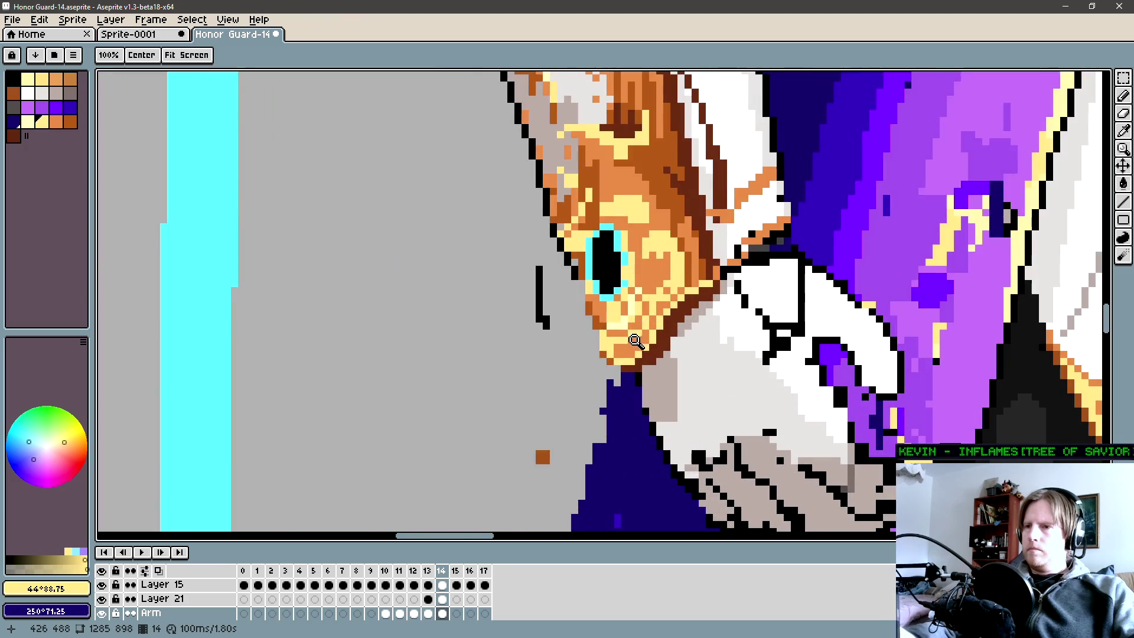
pyautogui.scroll(2, 644, 340)
# Pick orange and pan the view to centre on the knight's gauntleted hand.
pyautogui.press('b')
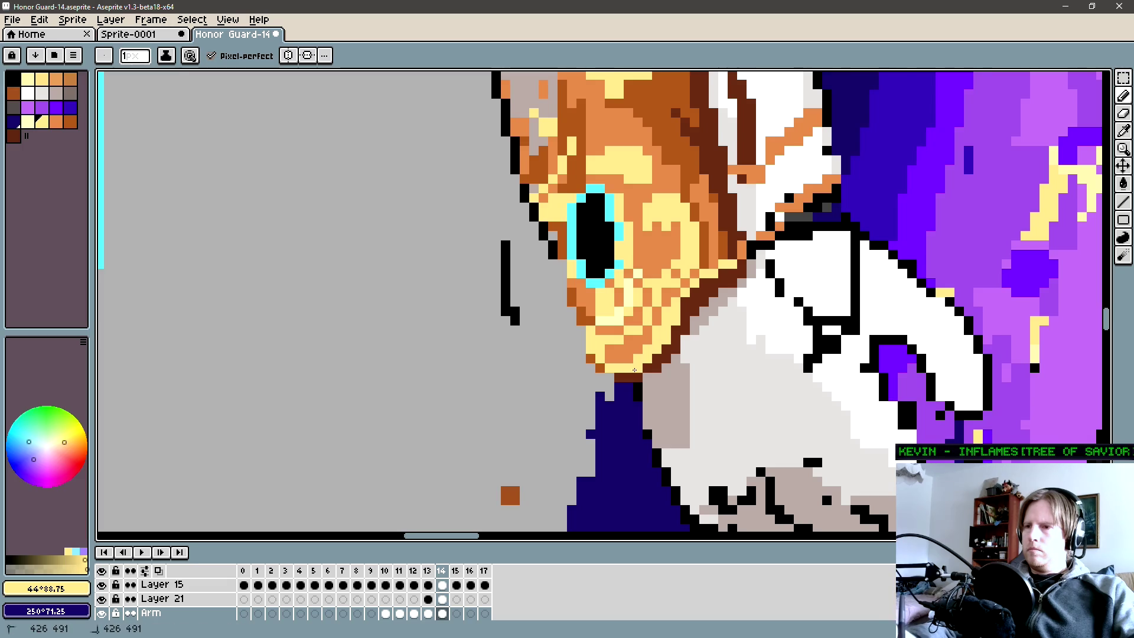
pyautogui.keyDown('alt'); pyautogui.click(637, 352); pyautogui.keyUp('alt')
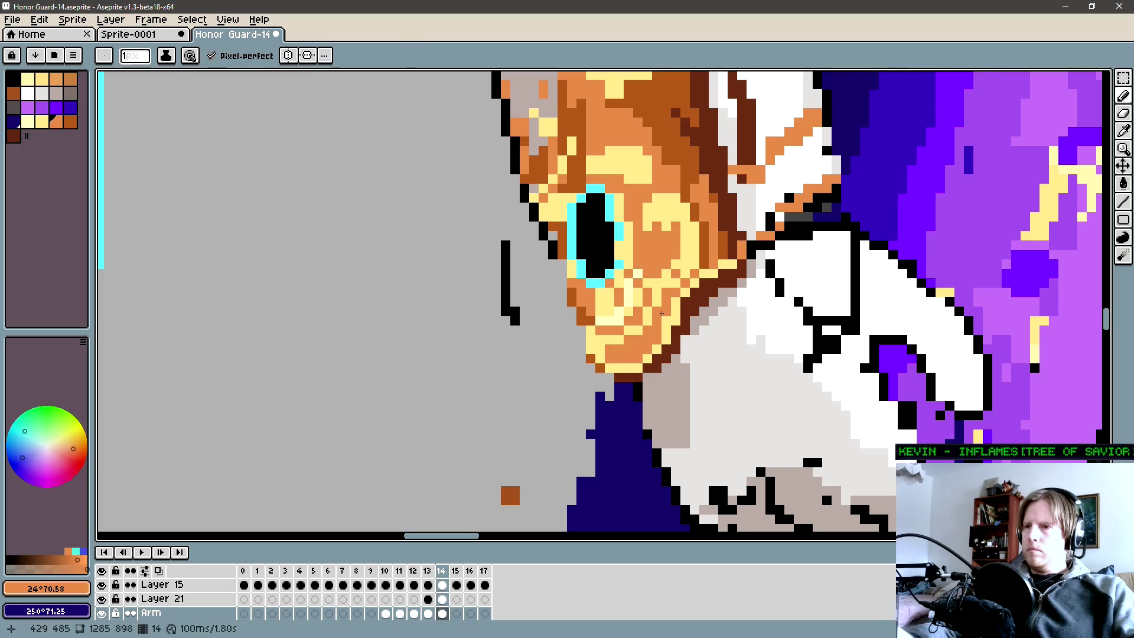
pyautogui.press('space')
pyautogui.moveTo(733, 268); pyautogui.dragTo(642, 322)
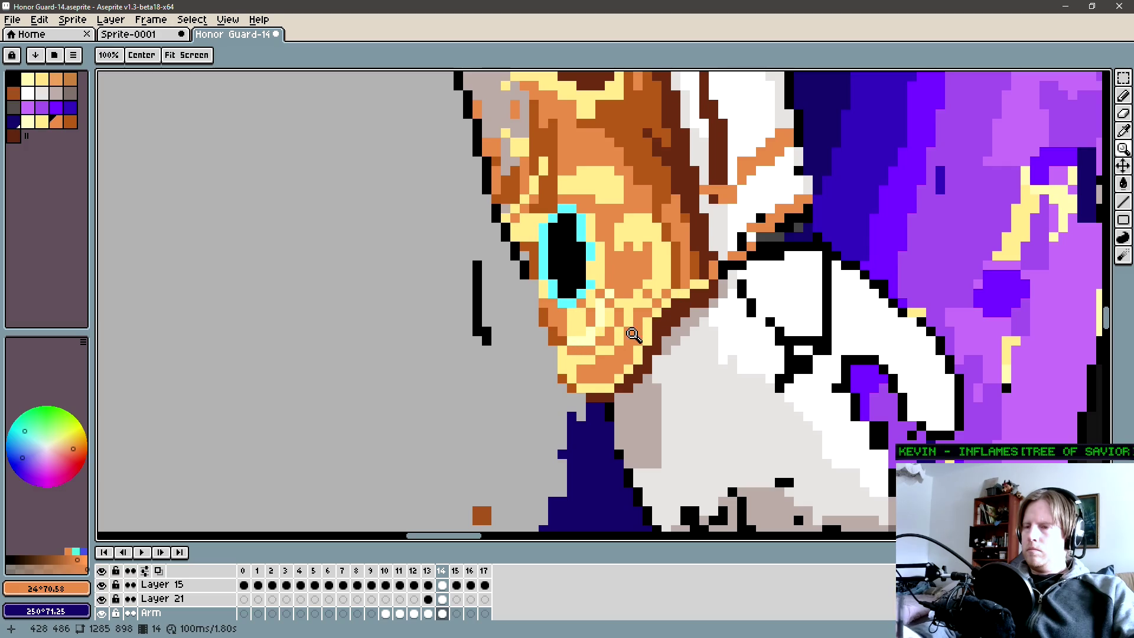
pyautogui.scroll(-4, 626, 337)
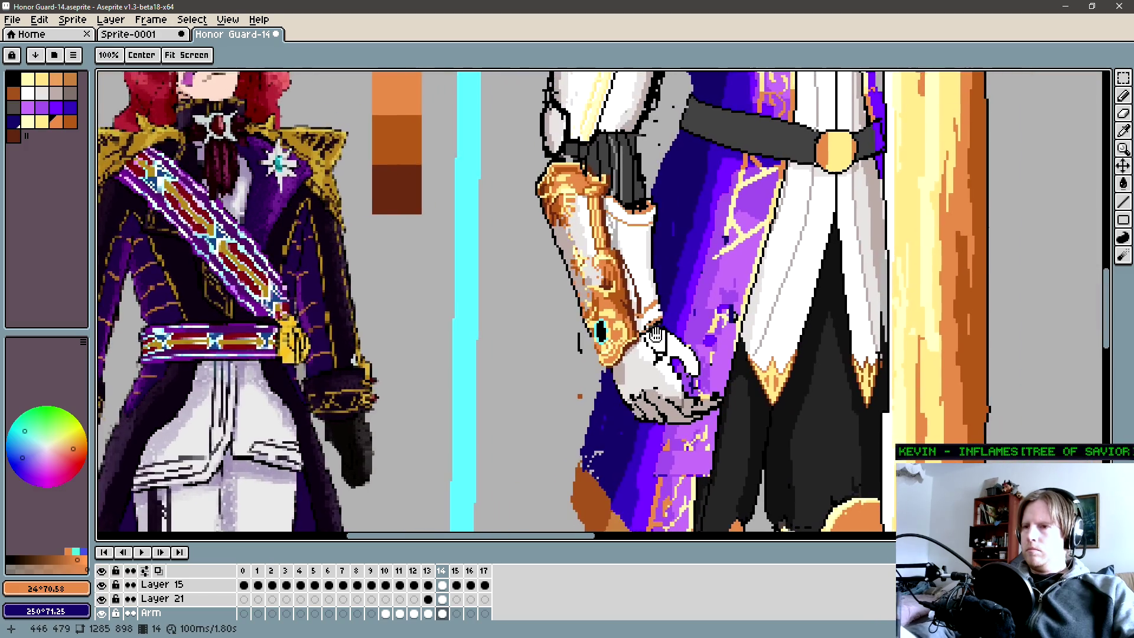
pyautogui.moveTo(675, 271); pyautogui.dragTo(648, 294)
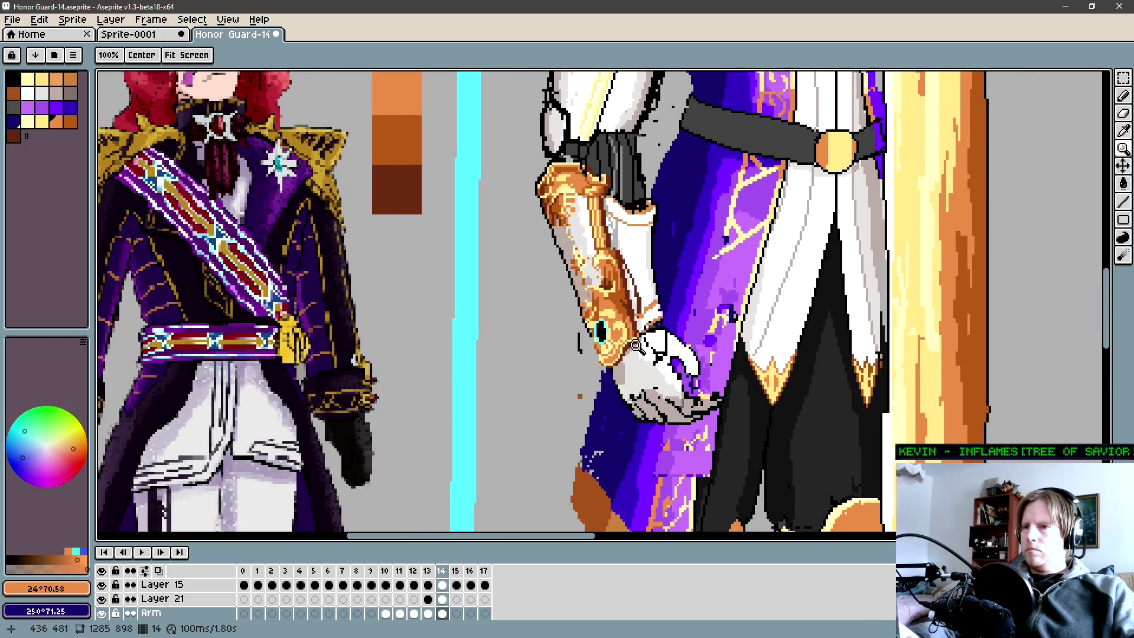
pyautogui.scroll(1, 613, 355)
pyautogui.scroll(1, 629, 348)
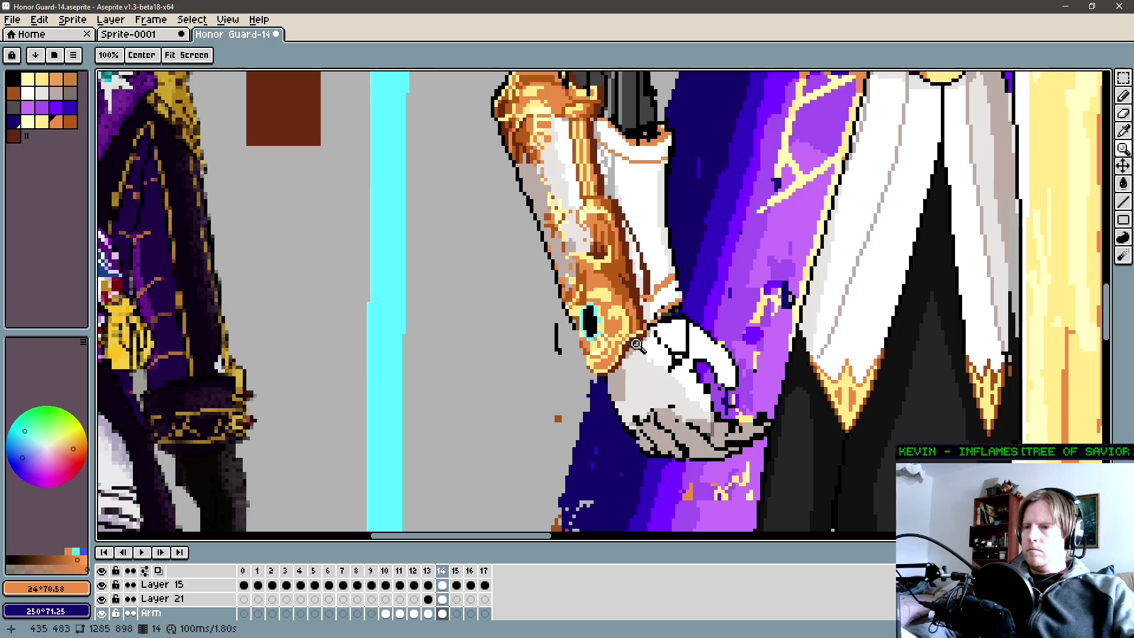
pyautogui.scroll(1, 576, 390)
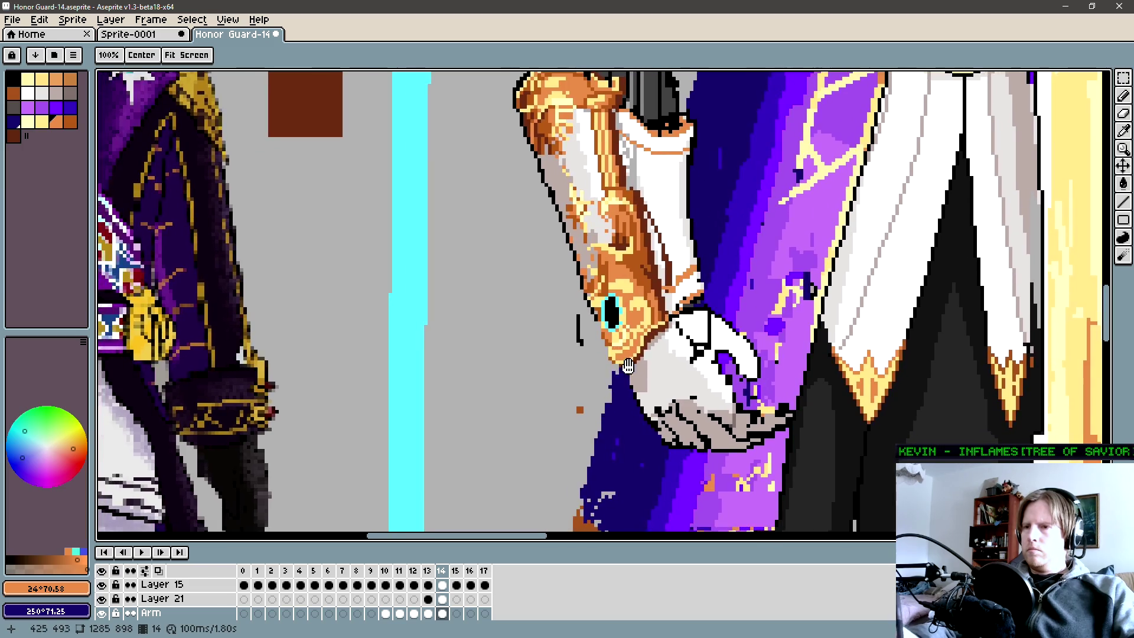
pyautogui.scroll(1, 620, 363)
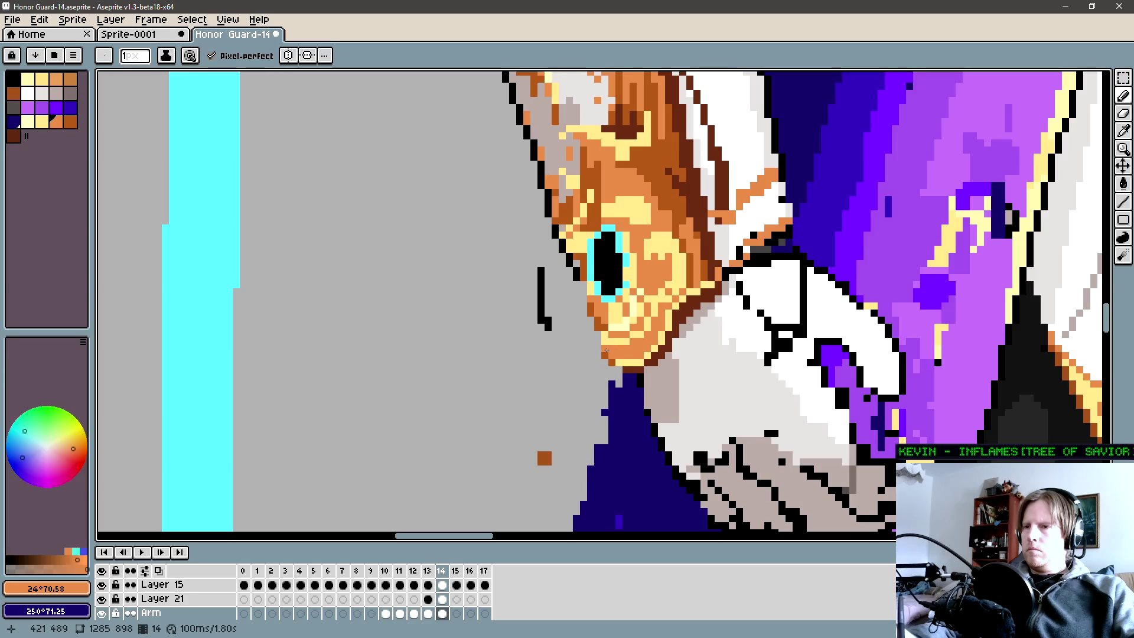
# Tidy the gauntlet tip against the white glove with yellow, orange and dark brown pixels.
pyautogui.keyDown('alt'); pyautogui.click(645, 344); pyautogui.keyUp('alt')
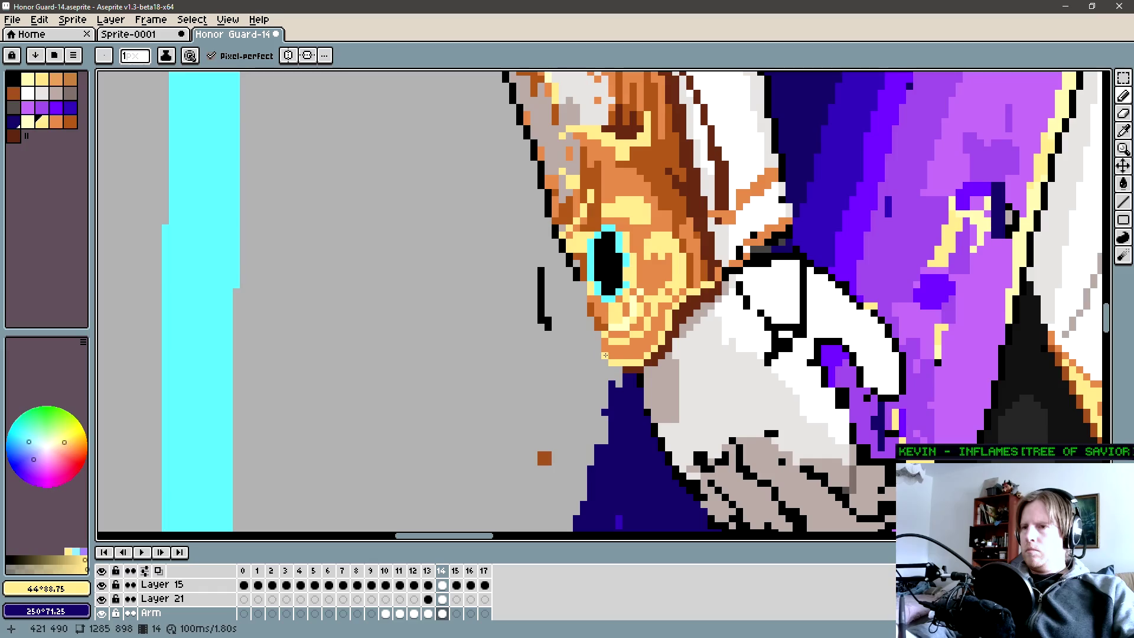
pyautogui.keyDown('alt'); pyautogui.click(657, 356); pyautogui.keyUp('alt')
pyautogui.keyDown('alt'); pyautogui.click(657, 356); pyautogui.keyUp('alt')
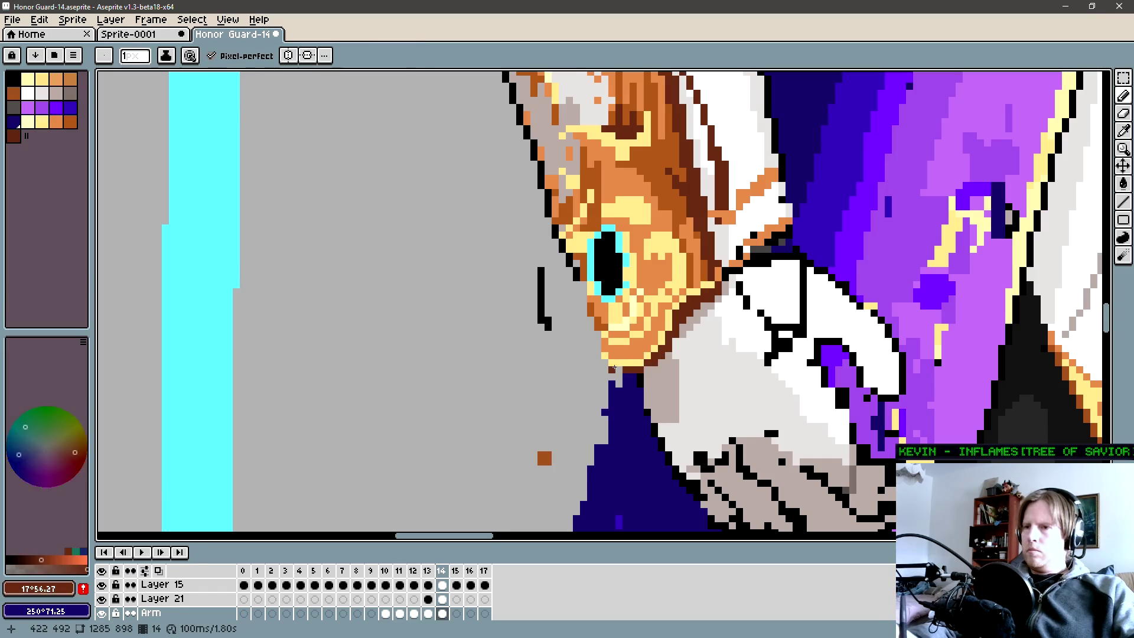
pyautogui.keyDown('alt'); pyautogui.click(624, 352); pyautogui.keyUp('alt')
pyautogui.keyDown('alt'); pyautogui.click(652, 353); pyautogui.keyUp('alt')
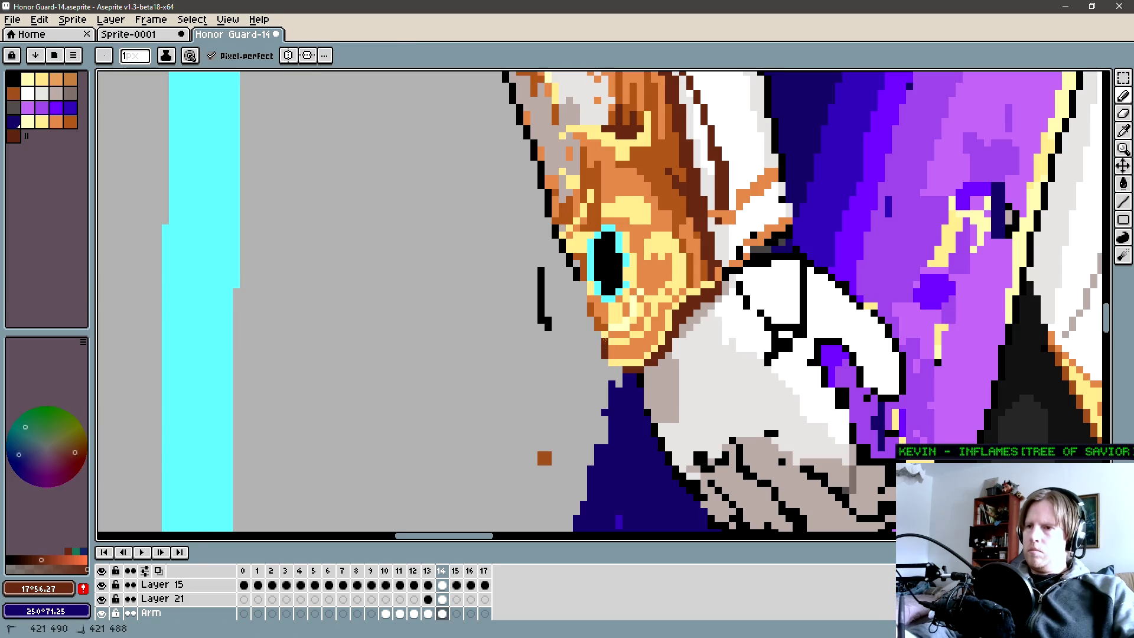
pyautogui.scroll(-3, 621, 359)
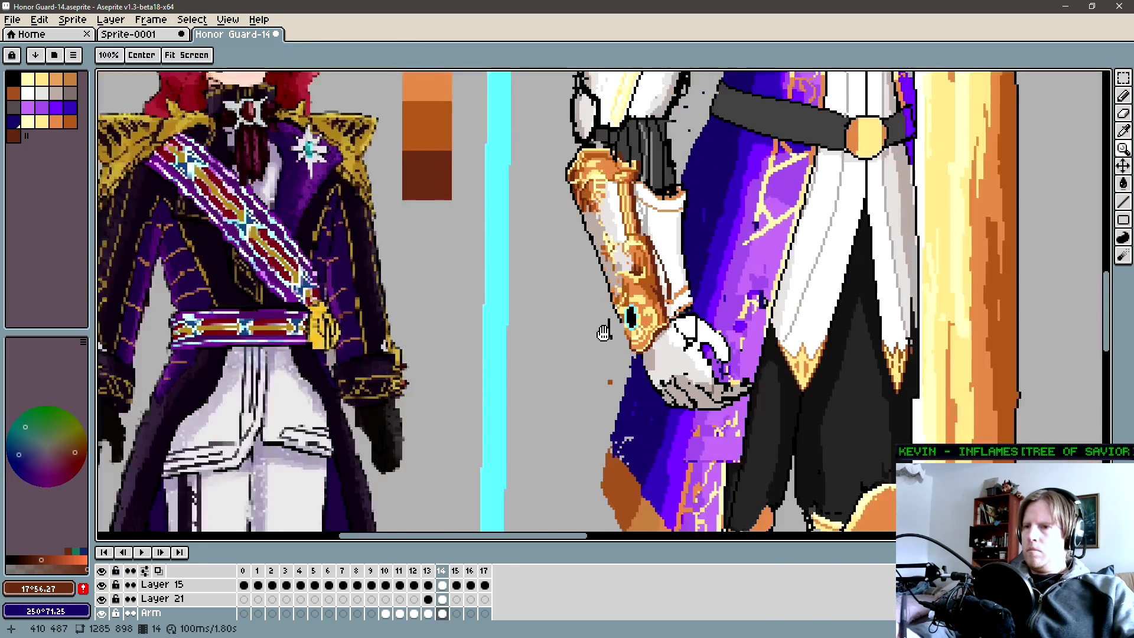
pyautogui.scroll(-1, 625, 337)
pyautogui.scroll(-1, 633, 320)
# Pan across the figures to bring the knight's upper arm and dark belt into close view.
pyautogui.moveTo(633, 319); pyautogui.dragTo(627, 331)
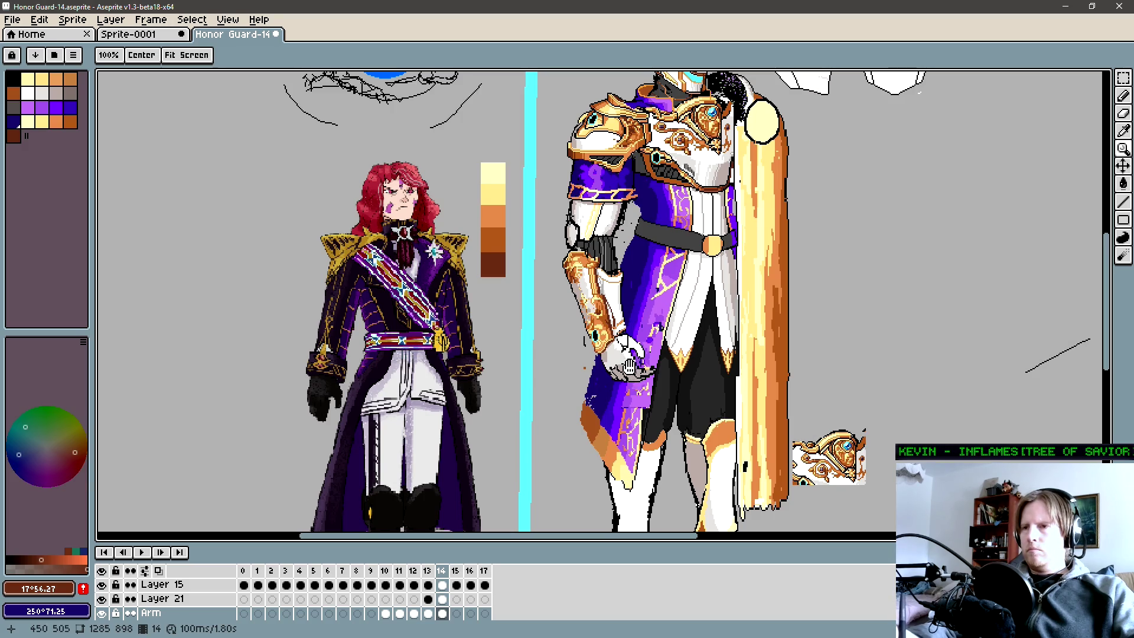
pyautogui.moveTo(632, 365); pyautogui.dragTo(626, 372)
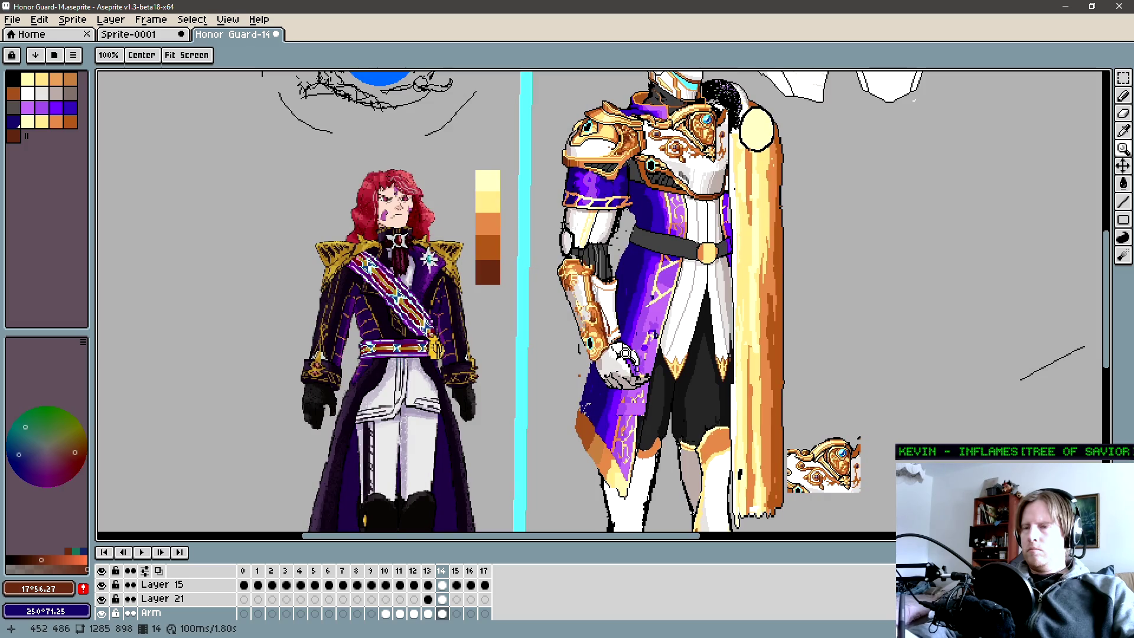
pyautogui.scroll(1, 625, 333)
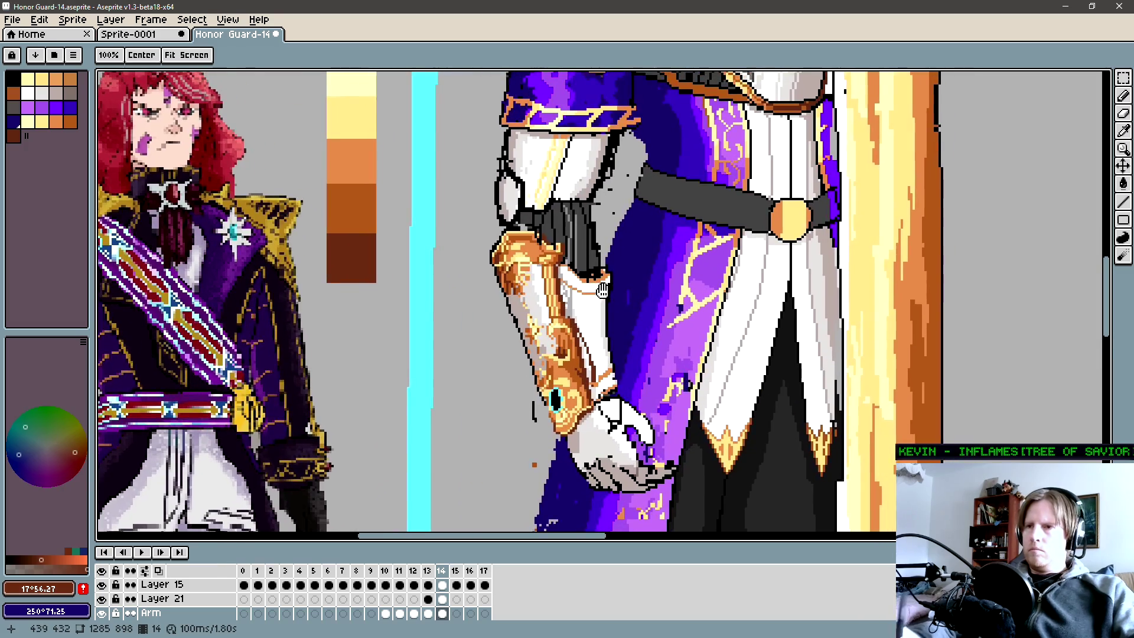
pyautogui.moveTo(612, 266); pyautogui.dragTo(604, 340)
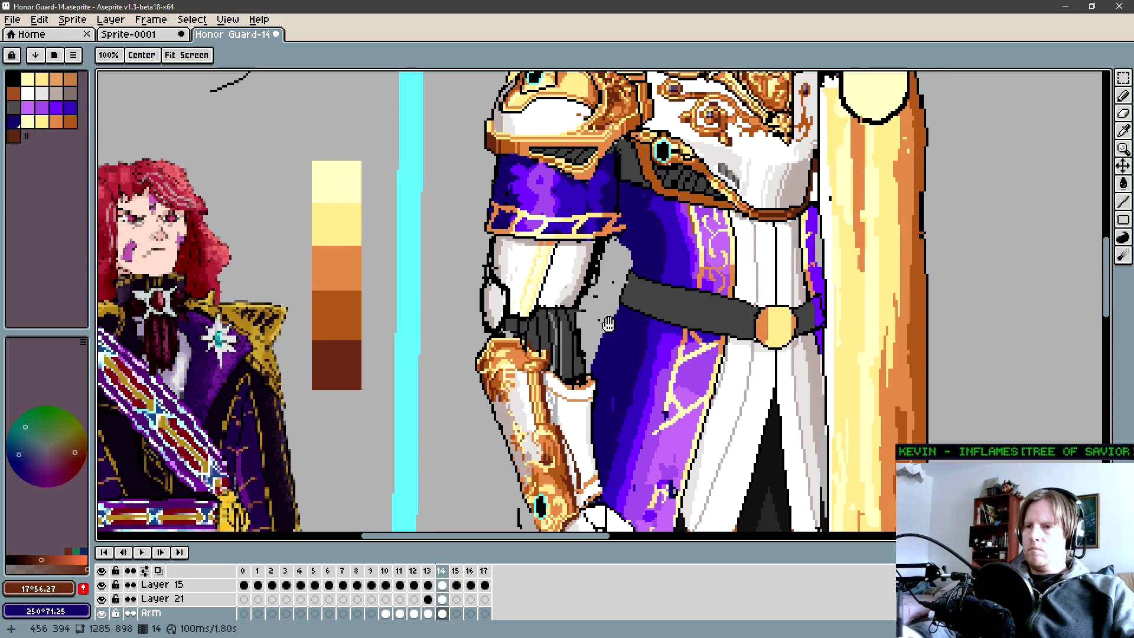
pyautogui.moveTo(634, 299); pyautogui.dragTo(627, 368)
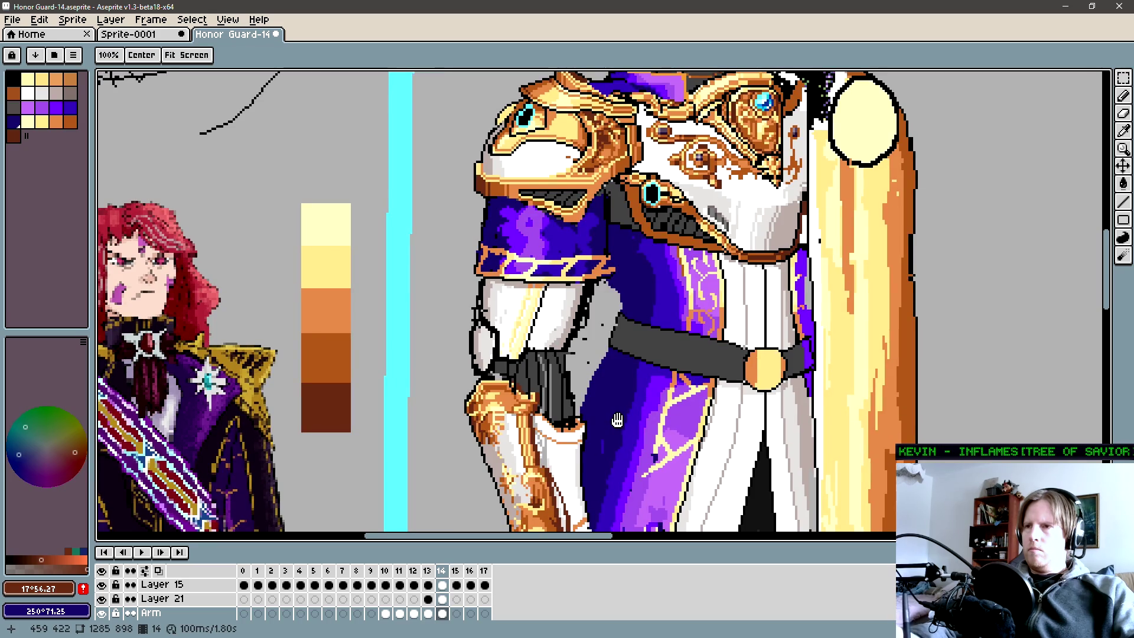
pyautogui.moveTo(601, 447)
pyautogui.mouseDown()
pyautogui.moveTo(610, 388)
pyautogui.moveTo(576, 342)
pyautogui.mouseUp()
pyautogui.press('alt')
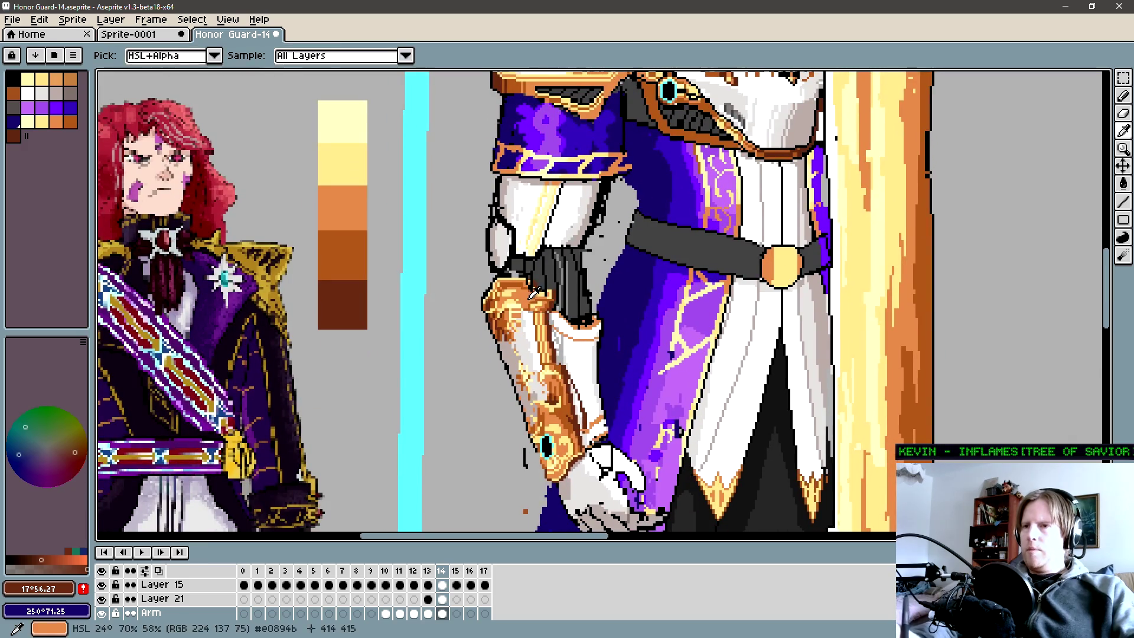
# Sample the gauntlet orange, zoom in on the arm cuff and draw a light highlight stroke.
pyautogui.keyDown('alt'); pyautogui.click(536, 293); pyautogui.keyUp('alt')
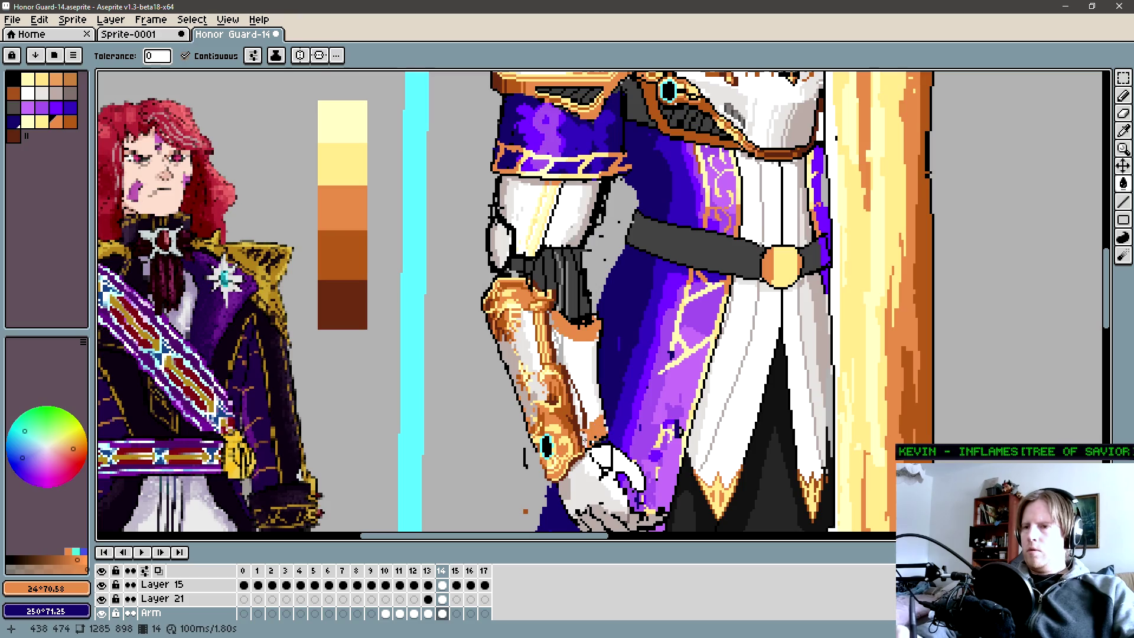
pyautogui.press('b')
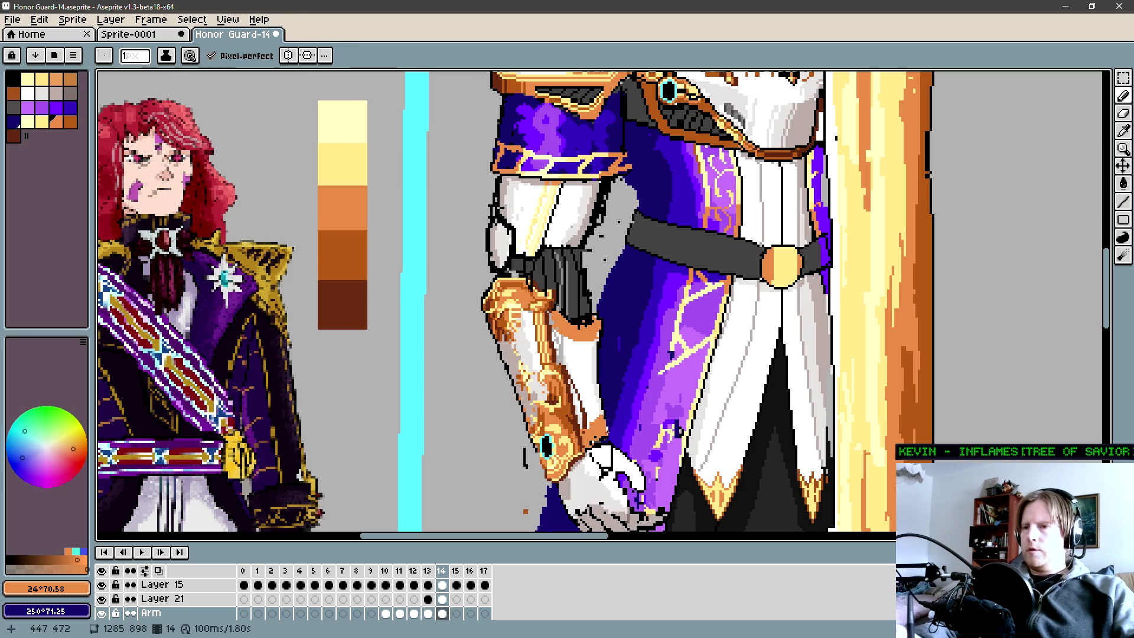
pyautogui.press('space')
pyautogui.moveTo(663, 332); pyautogui.dragTo(562, 355)
pyautogui.press('z')
pyautogui.press('space')
pyautogui.click(530, 370)
pyautogui.press('b')
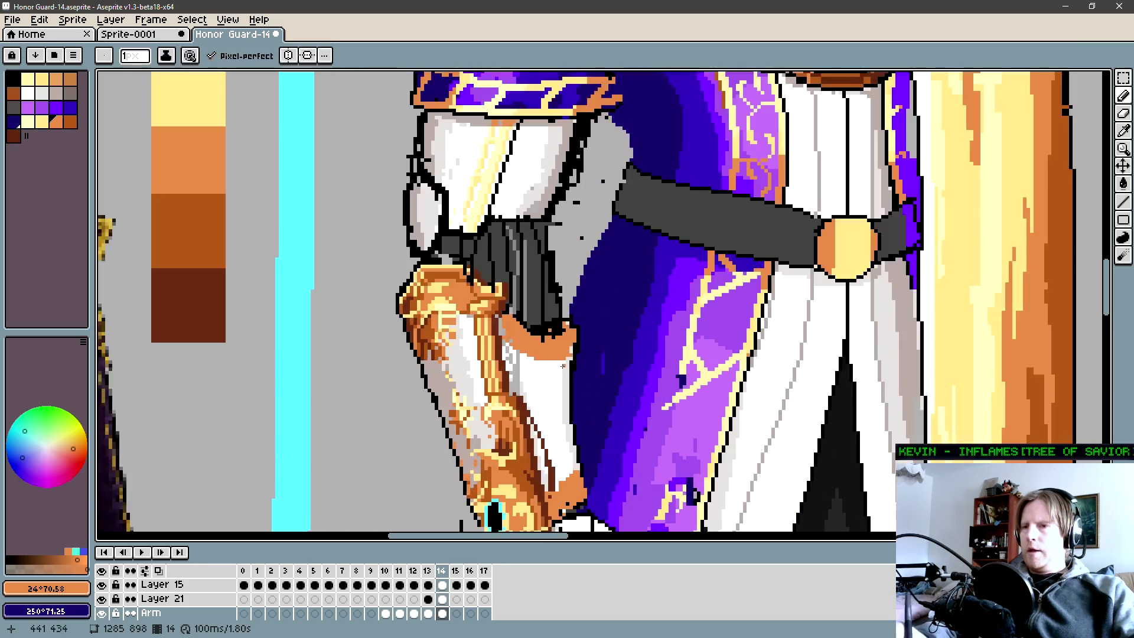
pyautogui.scroll(1, 564, 336)
pyautogui.moveTo(564, 336); pyautogui.dragTo(496, 326)
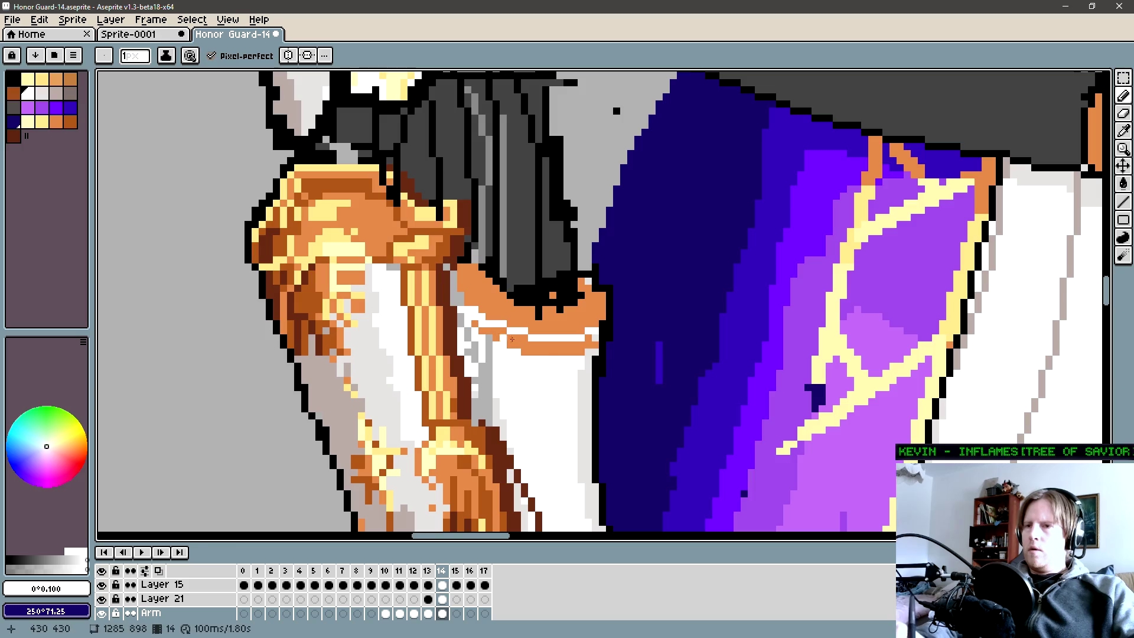
pyautogui.scroll(-1, 612, 355)
pyautogui.scroll(-1, 634, 313)
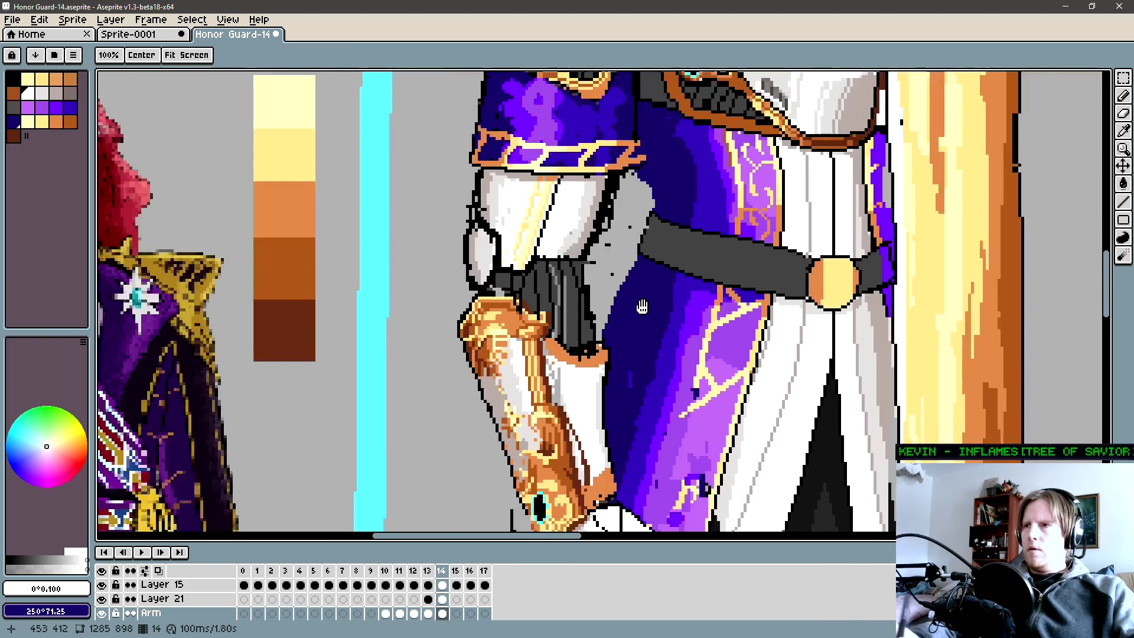
# Pick pale yellow, check Layer 21 briefly, return to the Arm layer and eyedrop the cuff band orange.
pyautogui.moveTo(633, 313)
pyautogui.mouseDown()
pyautogui.moveTo(687, 311)
pyautogui.moveTo(730, 108)
pyautogui.mouseUp()
pyautogui.scroll(1, 693, 273)
pyautogui.keyDown('alt'); pyautogui.click(709, 134); pyautogui.keyUp('alt')
pyautogui.scroll(1, 486, 351)
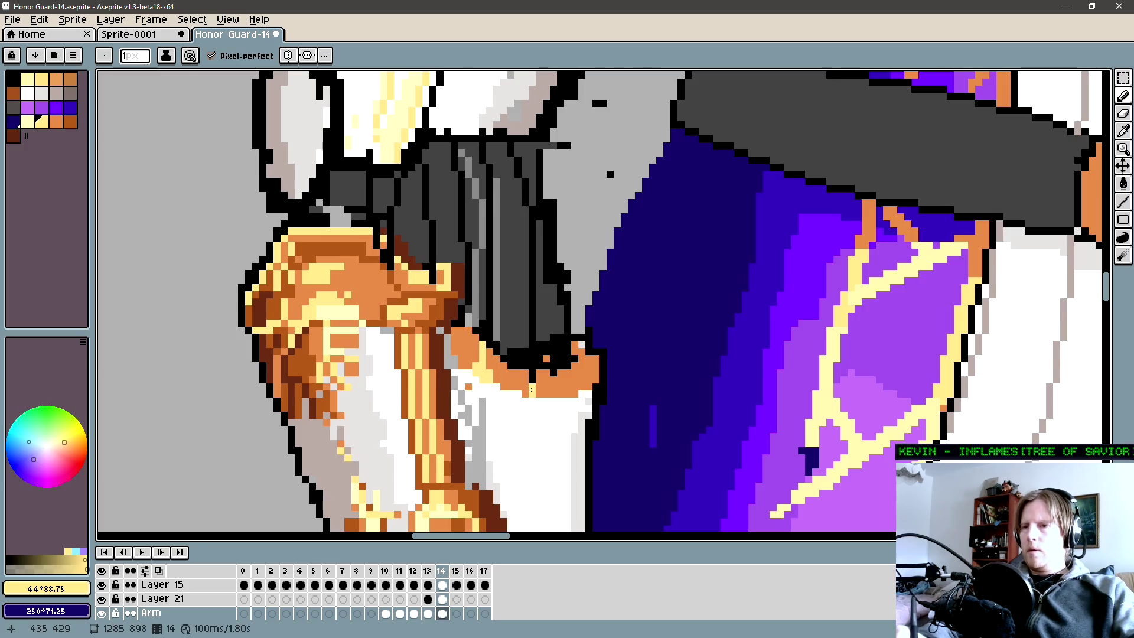
pyautogui.hotkey('alt', 'Up')
pyautogui.press('e')
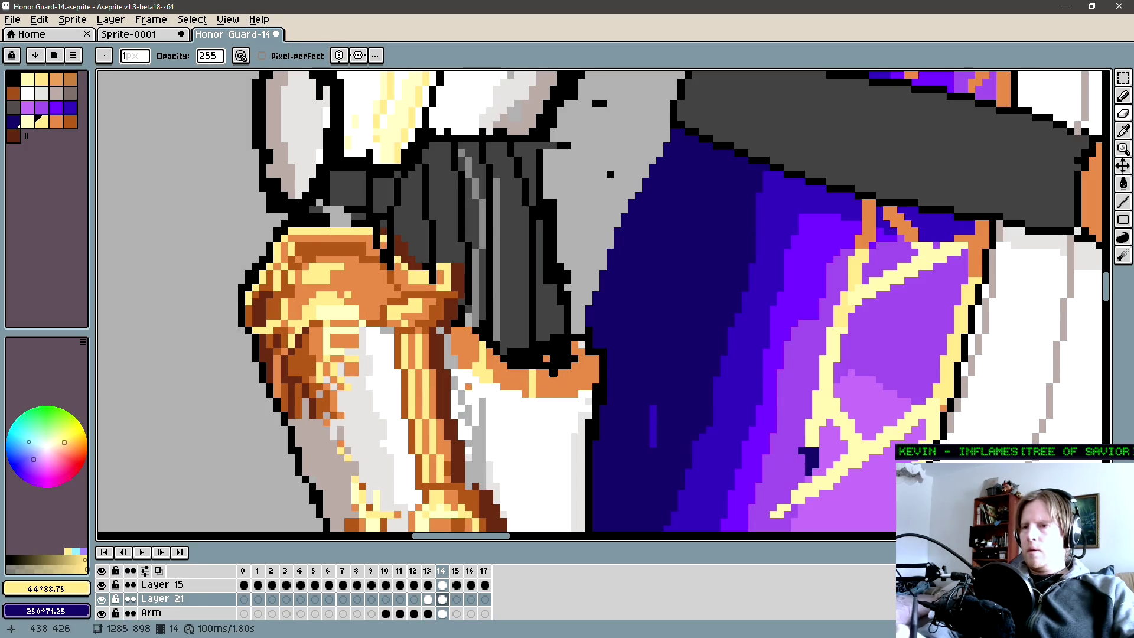
pyautogui.hotkey('alt', 'Down')
pyautogui.press('g')
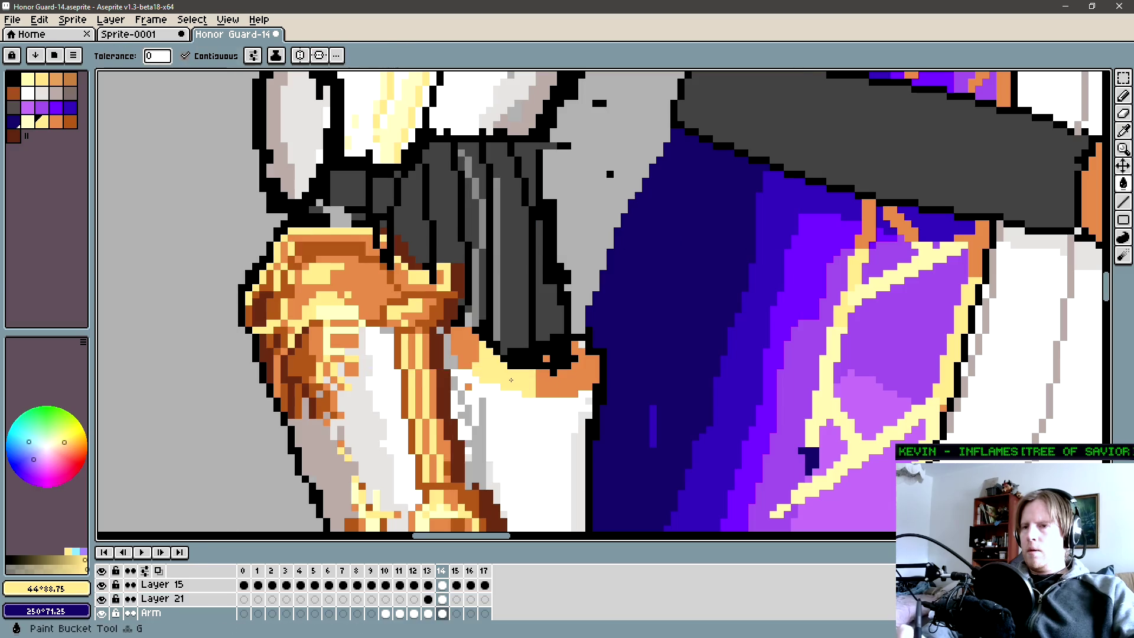
pyautogui.press('b')
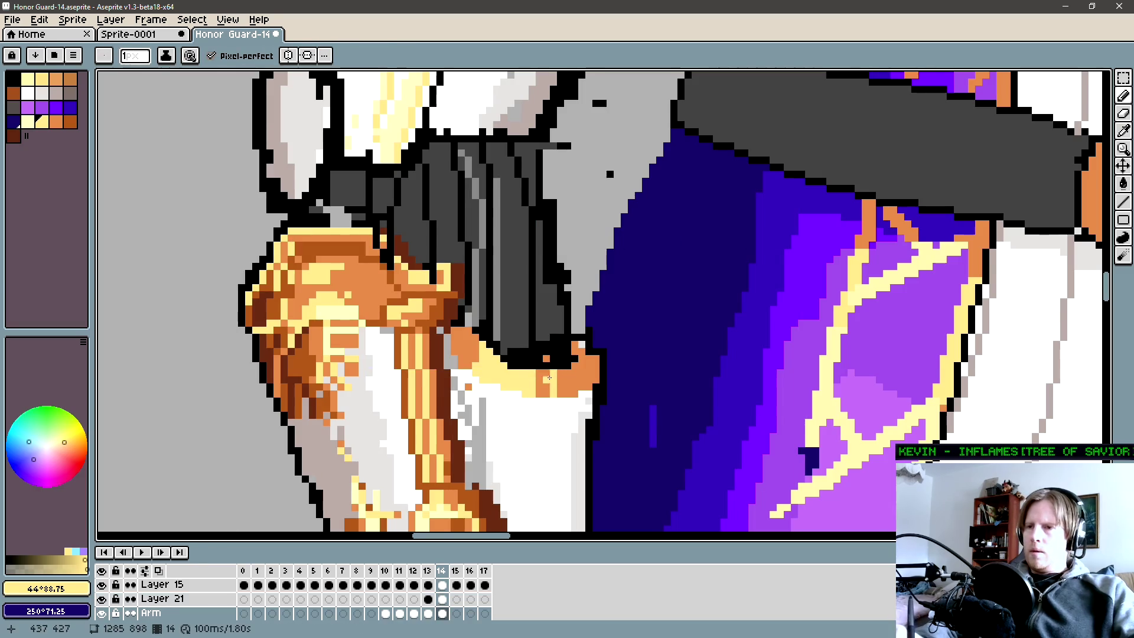
pyautogui.keyDown('alt'); pyautogui.click(565, 385); pyautogui.keyUp('alt')
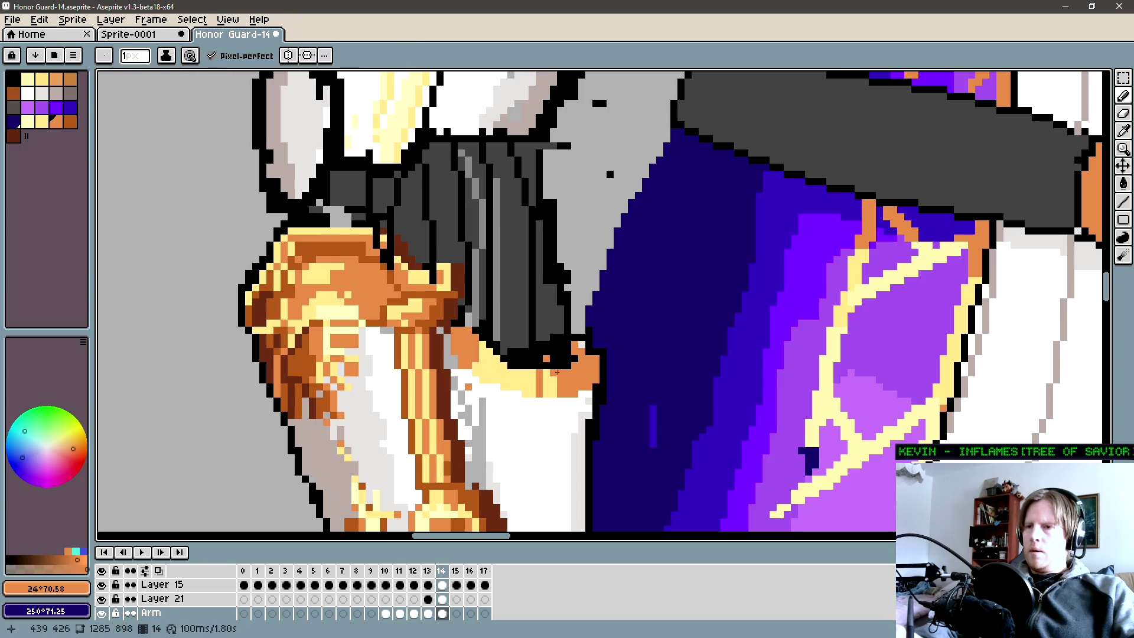
pyautogui.scroll(-3, 567, 371)
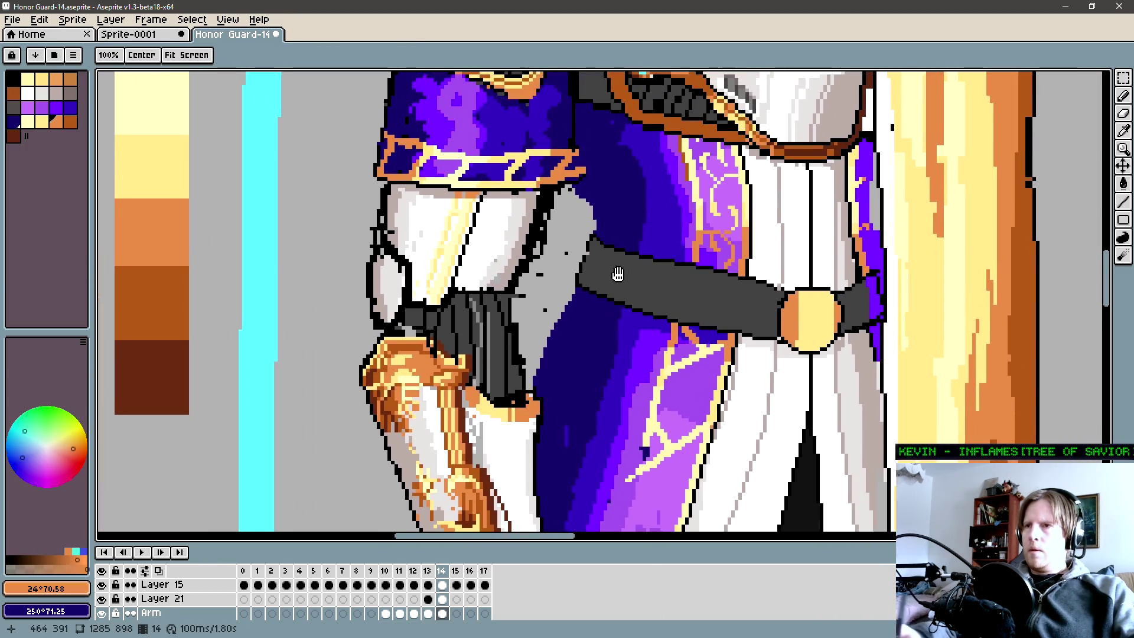
pyautogui.press('alt')
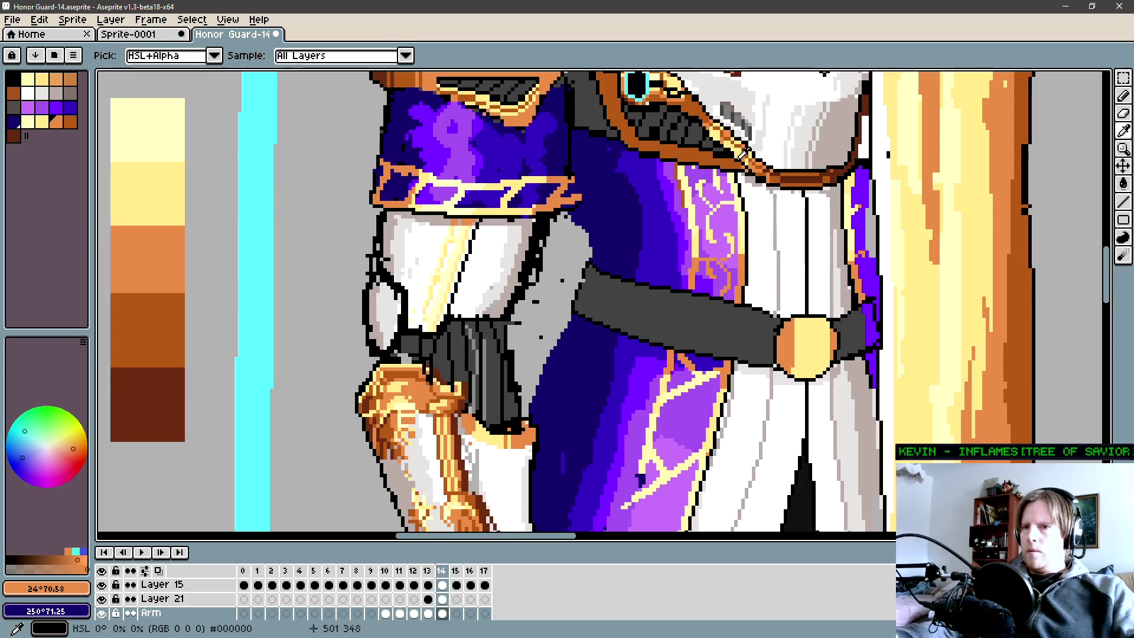
pyautogui.moveTo(751, 151)
pyautogui.mouseDown()
pyautogui.moveTo(726, 279)
pyautogui.moveTo(673, 273)
pyautogui.mouseUp()
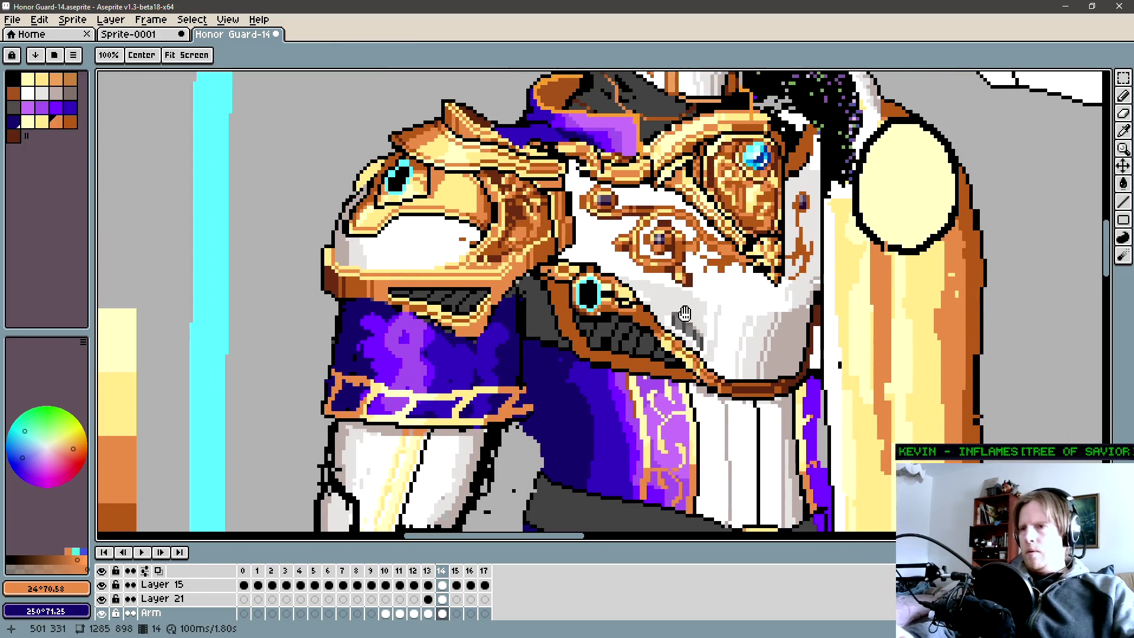
pyautogui.moveTo(680, 338)
pyautogui.mouseDown()
pyautogui.moveTo(690, 266)
pyautogui.moveTo(680, 268)
pyautogui.mouseUp()
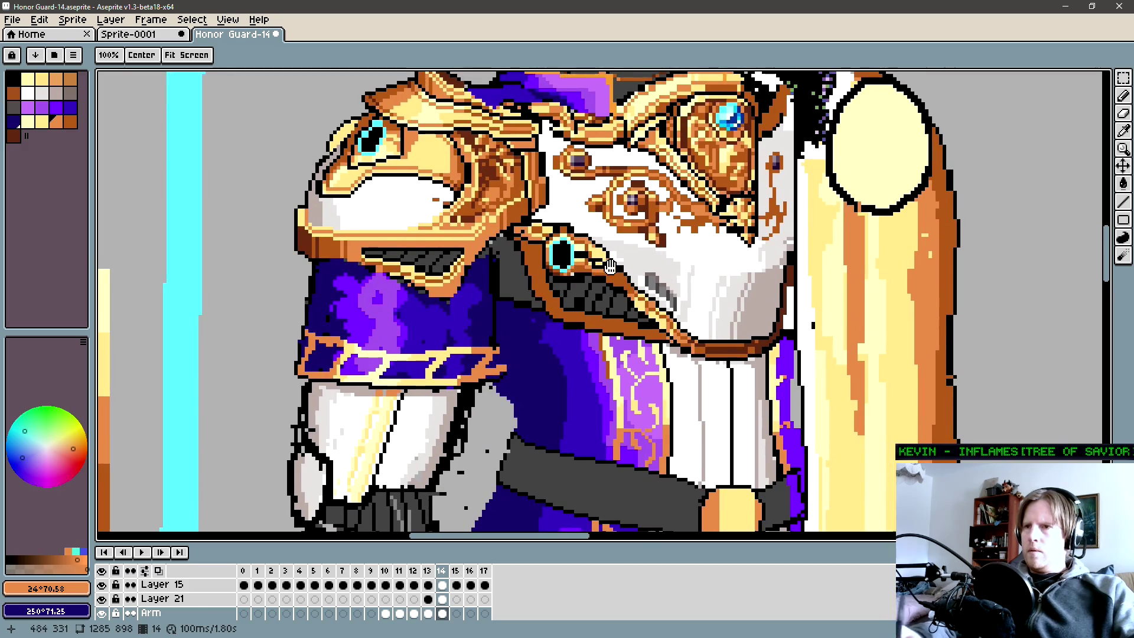
pyautogui.press('b')
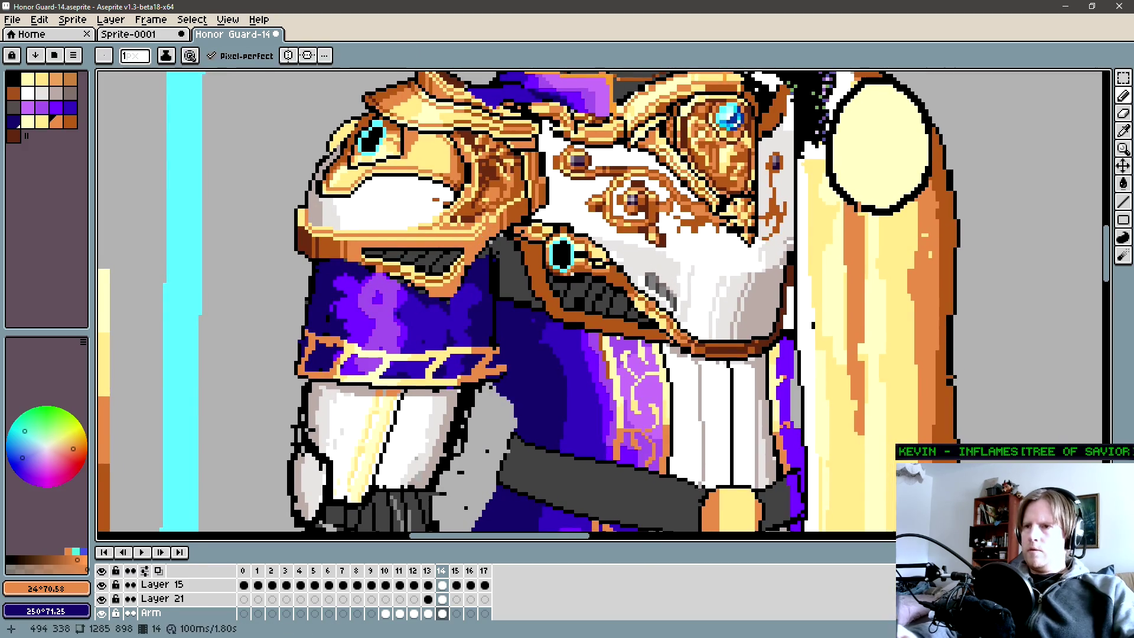
pyautogui.scroll(4, 670, 333)
pyautogui.keyDown('ctrl'); pyautogui.click(662, 329); pyautogui.keyUp('ctrl')
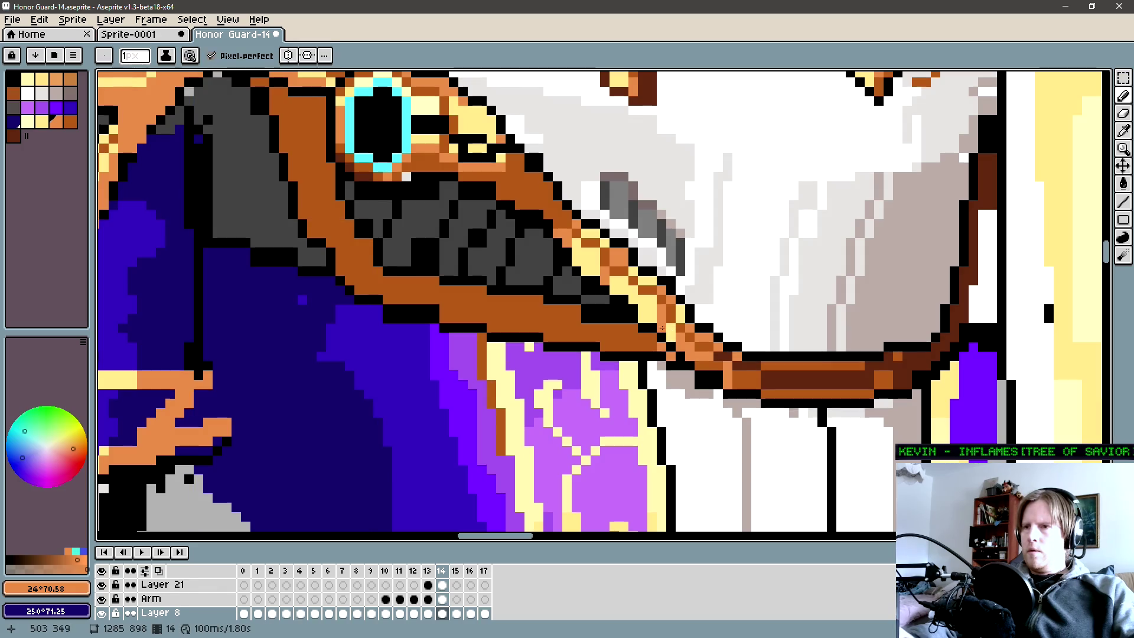
pyautogui.scroll(-5, 651, 339)
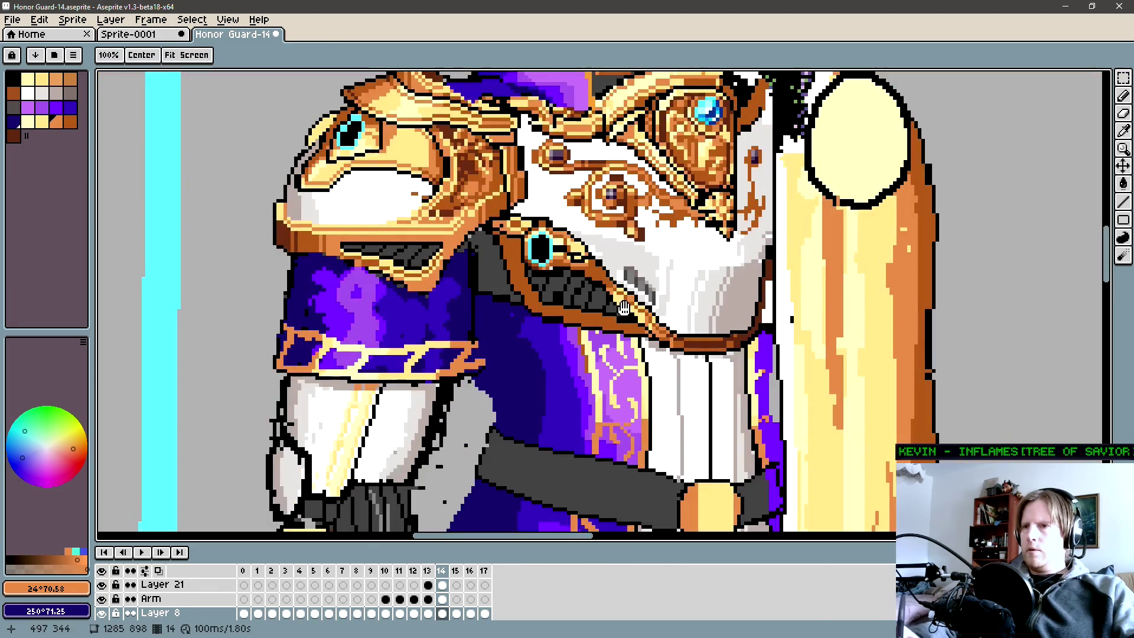
pyautogui.moveTo(564, 254); pyautogui.dragTo(564, 275)
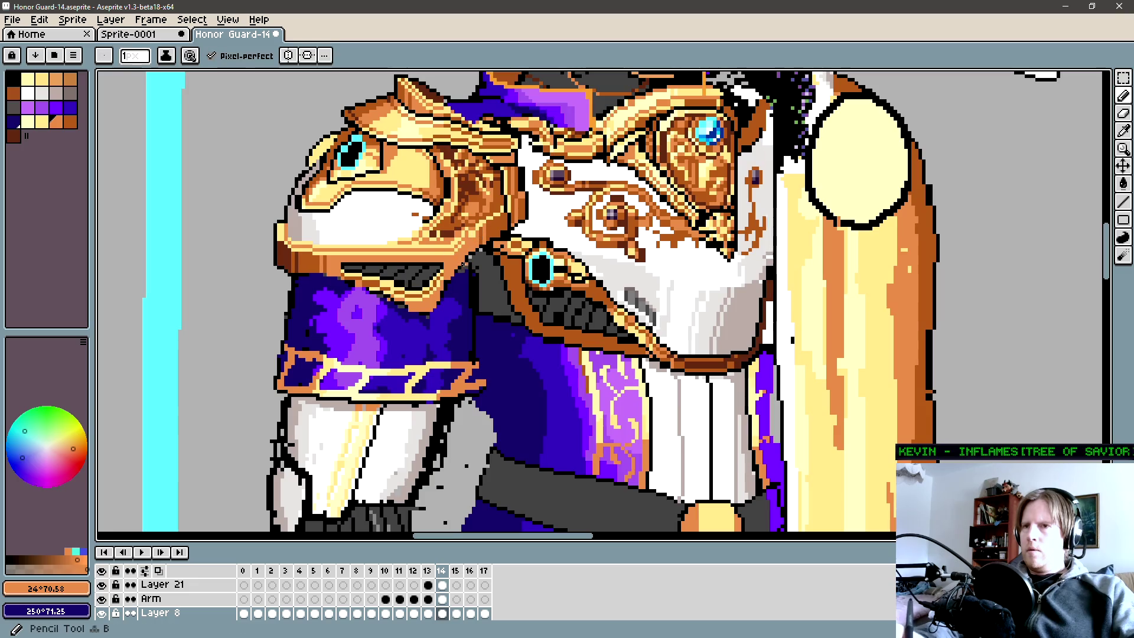
pyautogui.moveTo(484, 470); pyautogui.dragTo(514, 300)
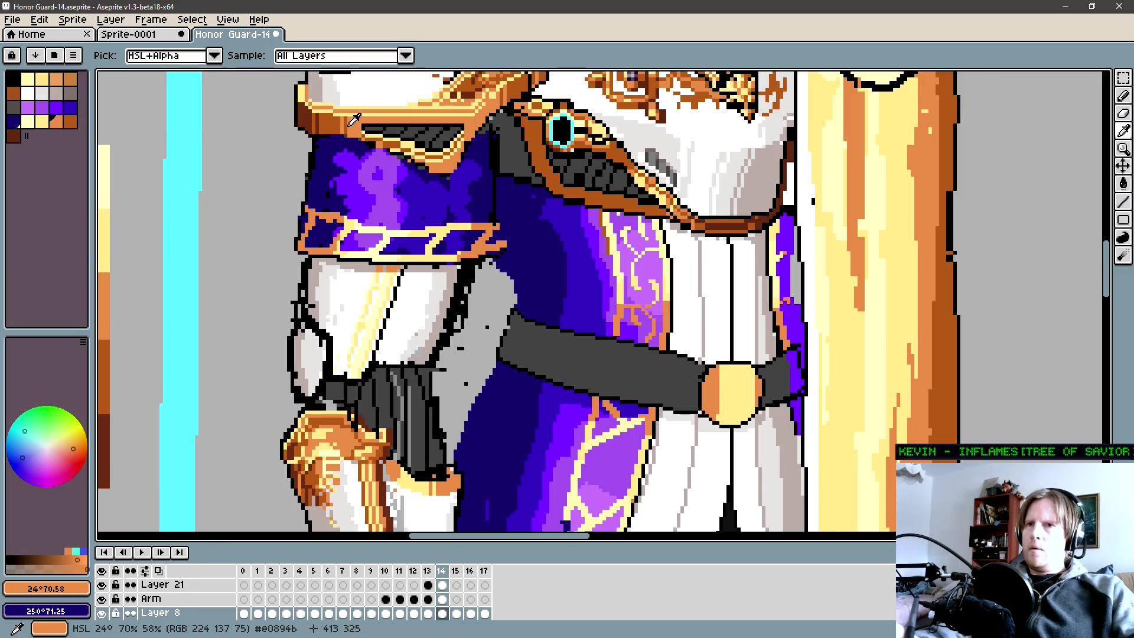
pyautogui.moveTo(458, 500); pyautogui.dragTo(469, 447)
pyautogui.scroll(2, 470, 448)
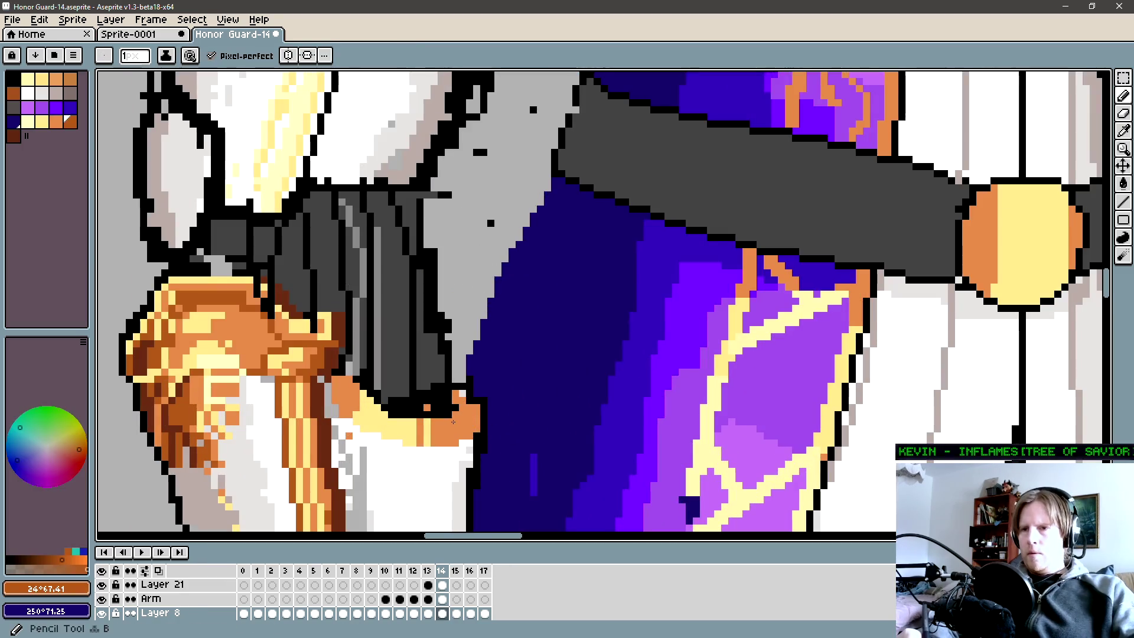
# Dither orange pixels into the yellow highlight across the cuff band on the Arm layer.
pyautogui.press('Up')
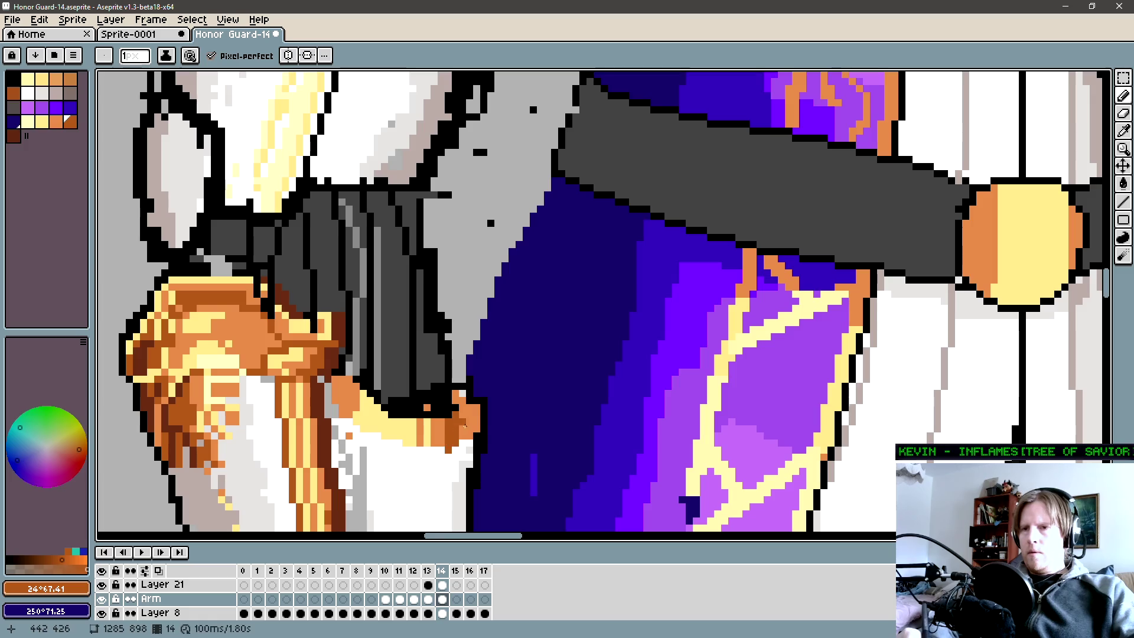
pyautogui.press('alt')
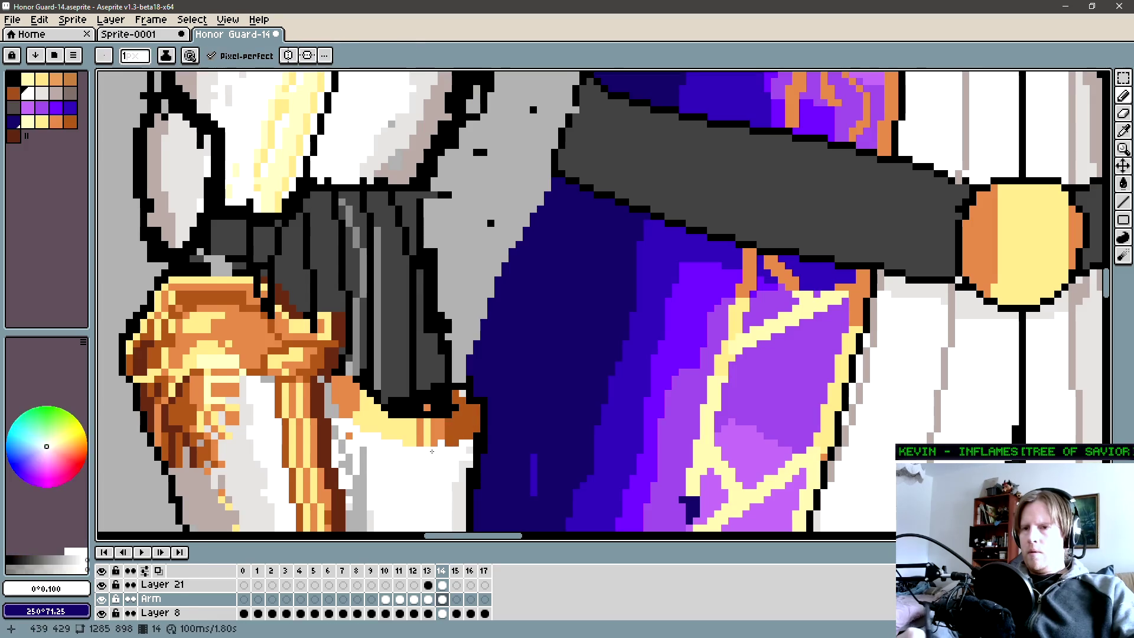
pyautogui.moveTo(457, 454); pyautogui.dragTo(507, 405)
pyautogui.keyDown('alt'); pyautogui.click(516, 392); pyautogui.keyUp('alt')
pyautogui.keyDown('alt'); pyautogui.click(500, 386); pyautogui.keyUp('alt')
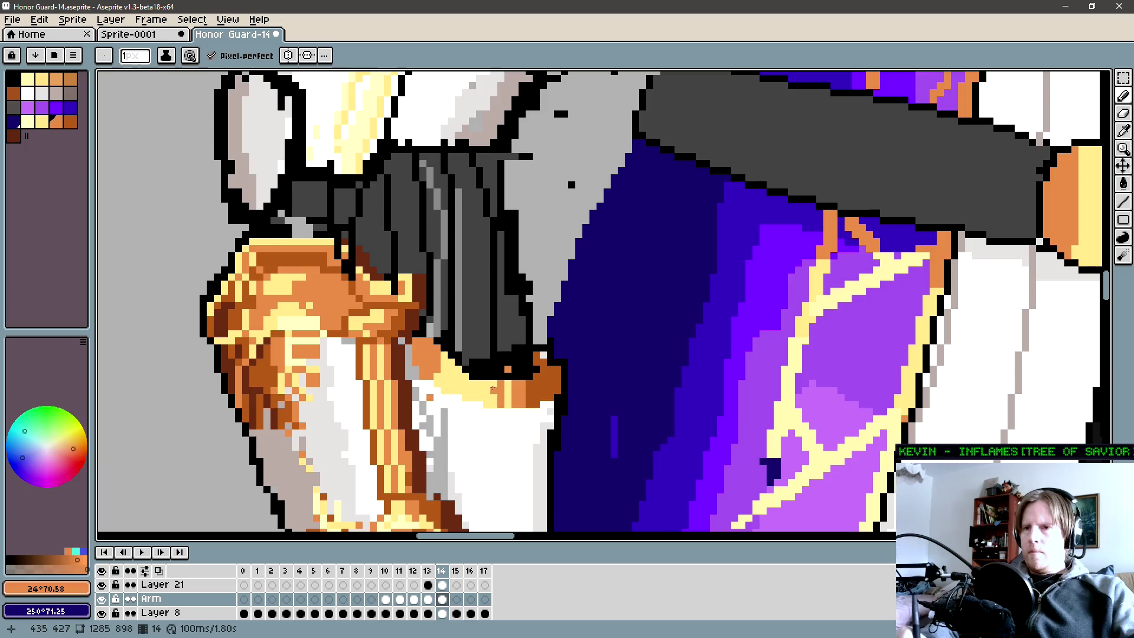
pyautogui.click(479, 396)
pyautogui.press('alt')
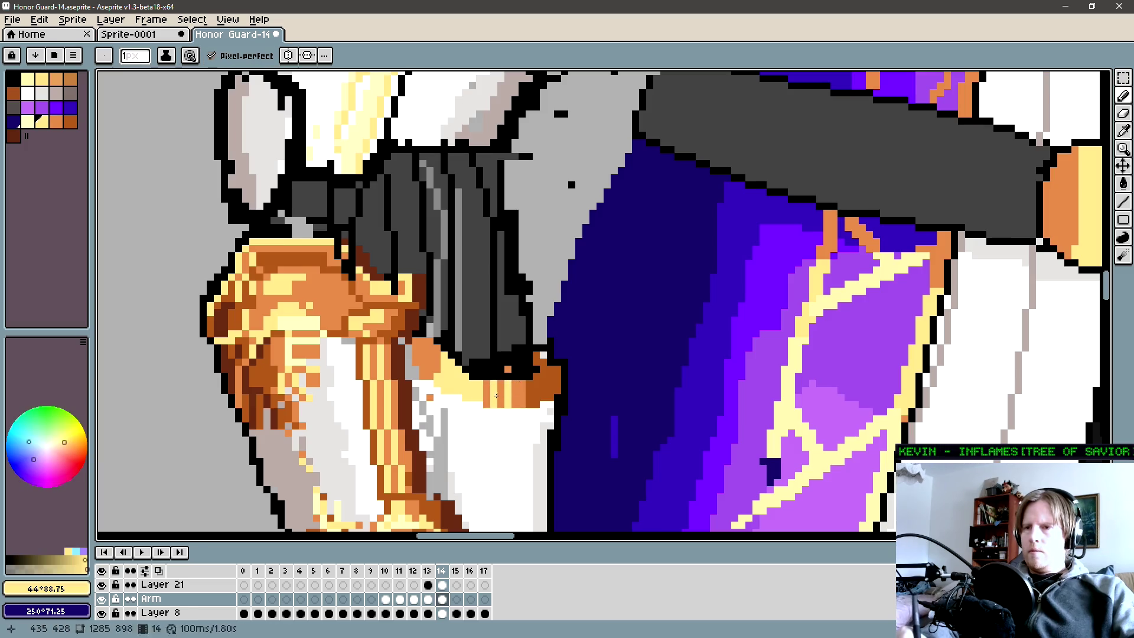
pyautogui.press('alt')
pyautogui.keyDown('alt'); pyautogui.click(518, 388); pyautogui.keyUp('alt')
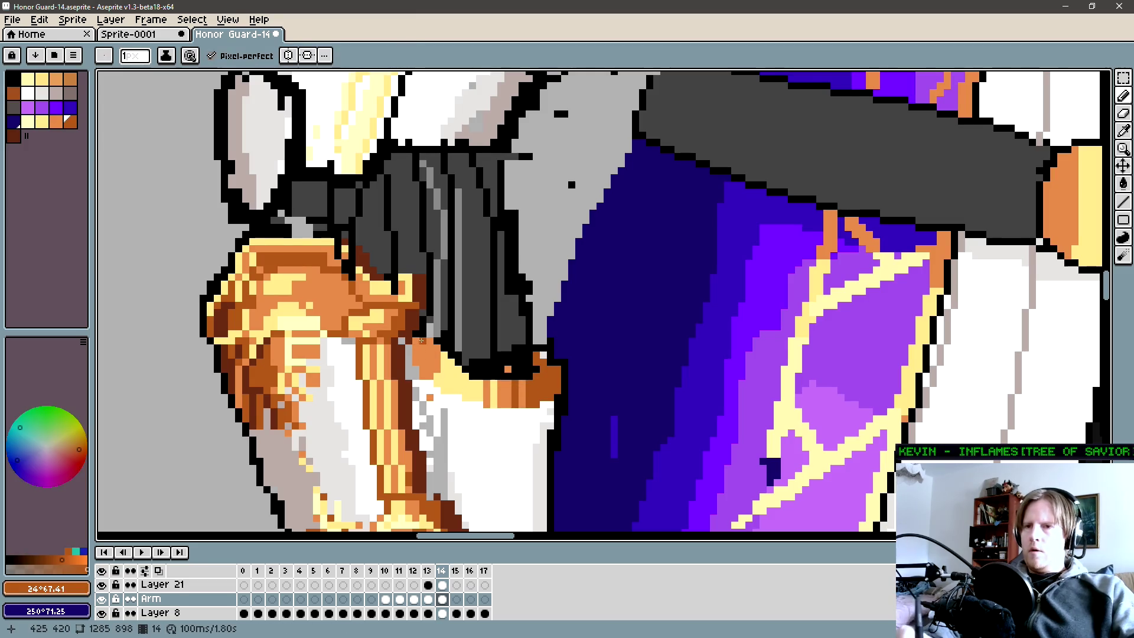
pyautogui.click(412, 358)
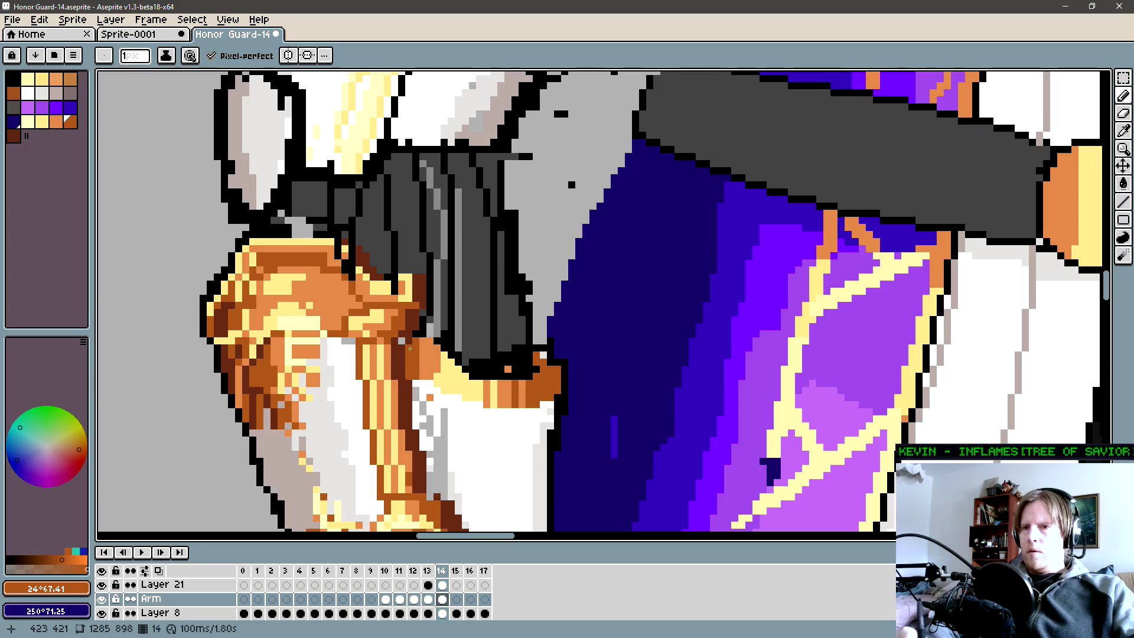
# Pick pale yellow then black and draw pixels along the cuff band's edge, then sample orange and white.
pyautogui.press('alt')
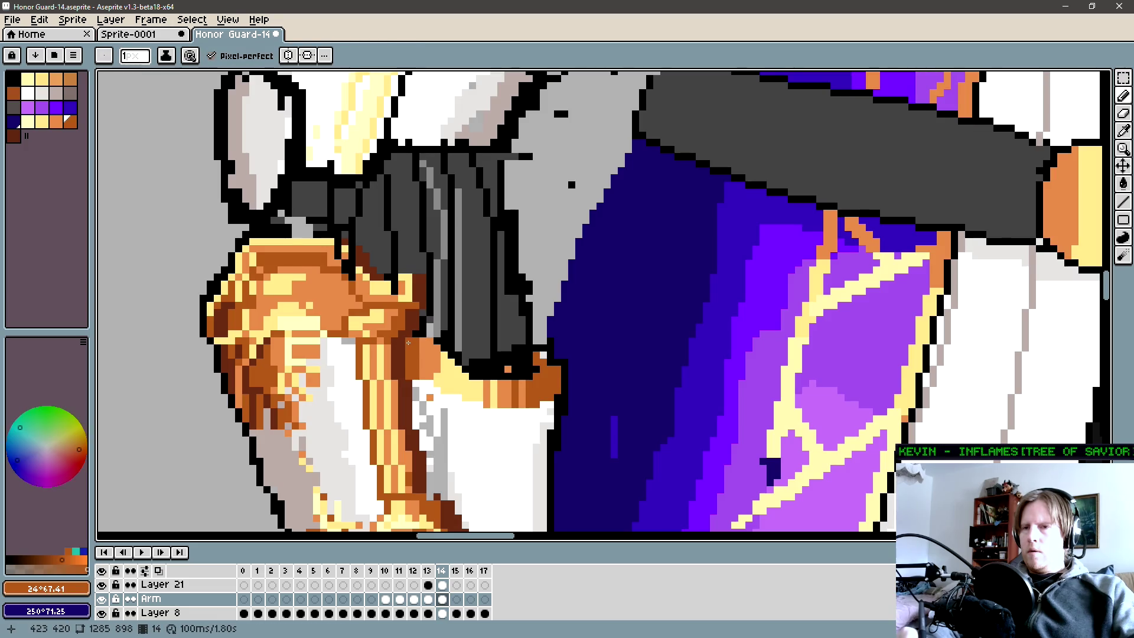
pyautogui.moveTo(412, 359); pyautogui.dragTo(446, 334)
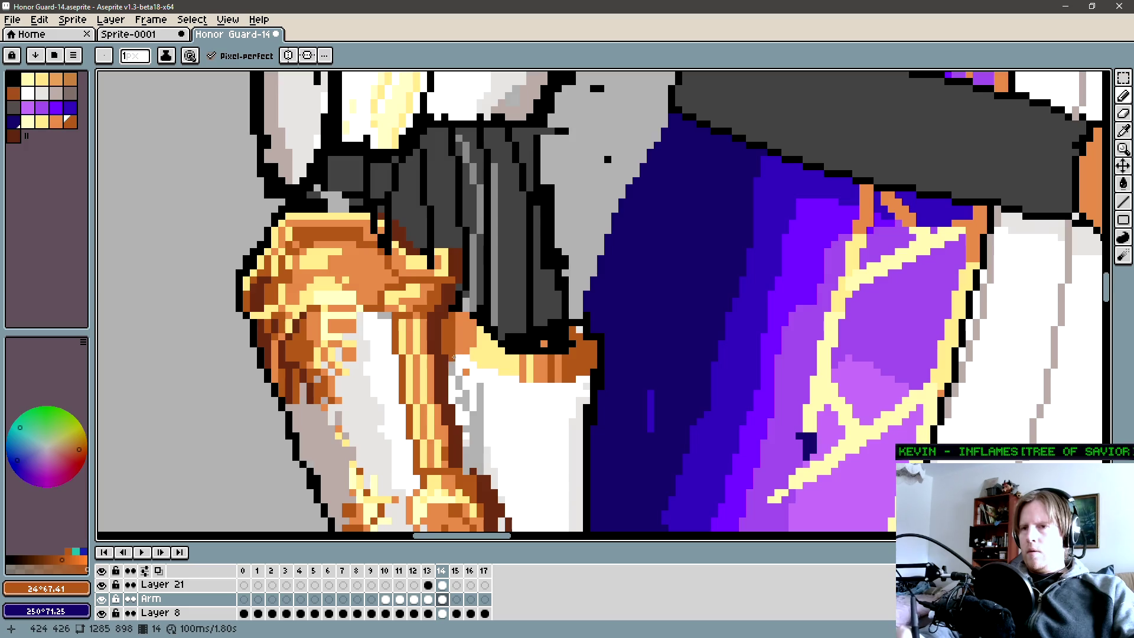
pyautogui.keyDown('alt'); pyautogui.click(463, 357); pyautogui.keyUp('alt')
pyautogui.keyDown('alt'); pyautogui.click(474, 364); pyautogui.keyUp('alt')
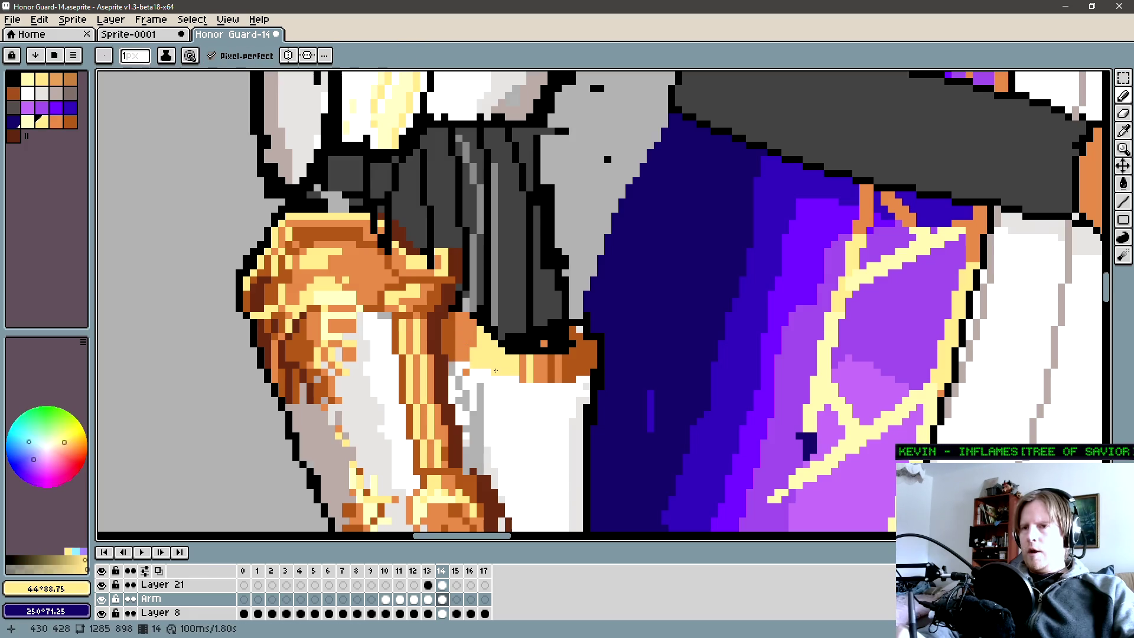
pyautogui.keyDown('alt'); pyautogui.click(486, 335); pyautogui.keyUp('alt')
pyautogui.moveTo(495, 341)
pyautogui.mouseDown()
pyautogui.moveTo(482, 329)
pyautogui.moveTo(495, 351)
pyautogui.moveTo(485, 290)
pyautogui.mouseUp()
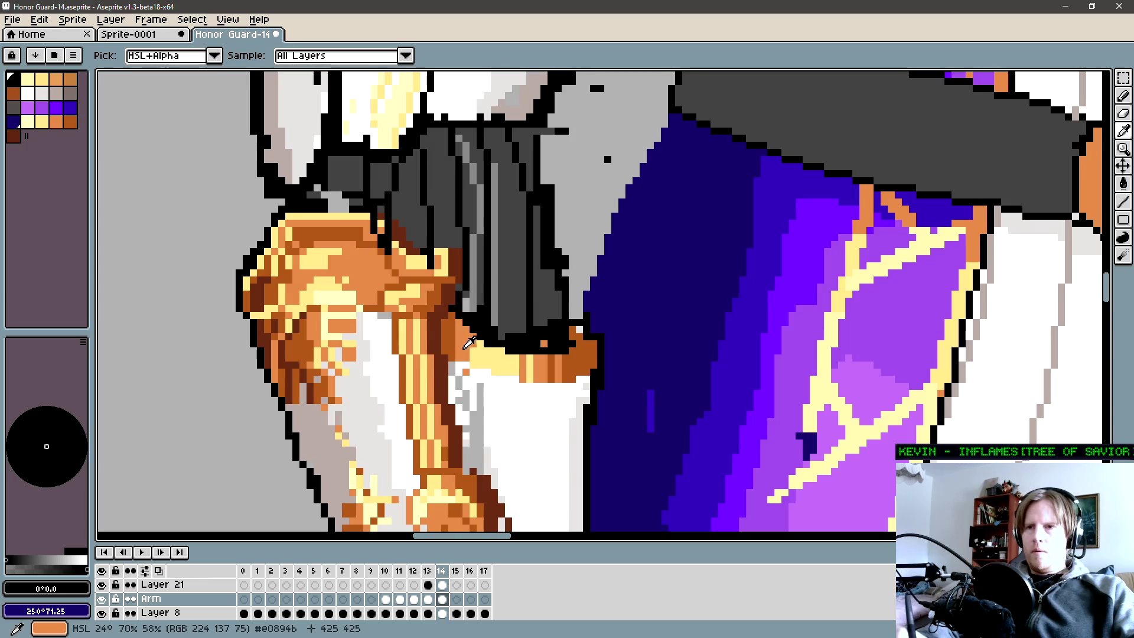
pyautogui.press('i')
pyautogui.click(460, 366)
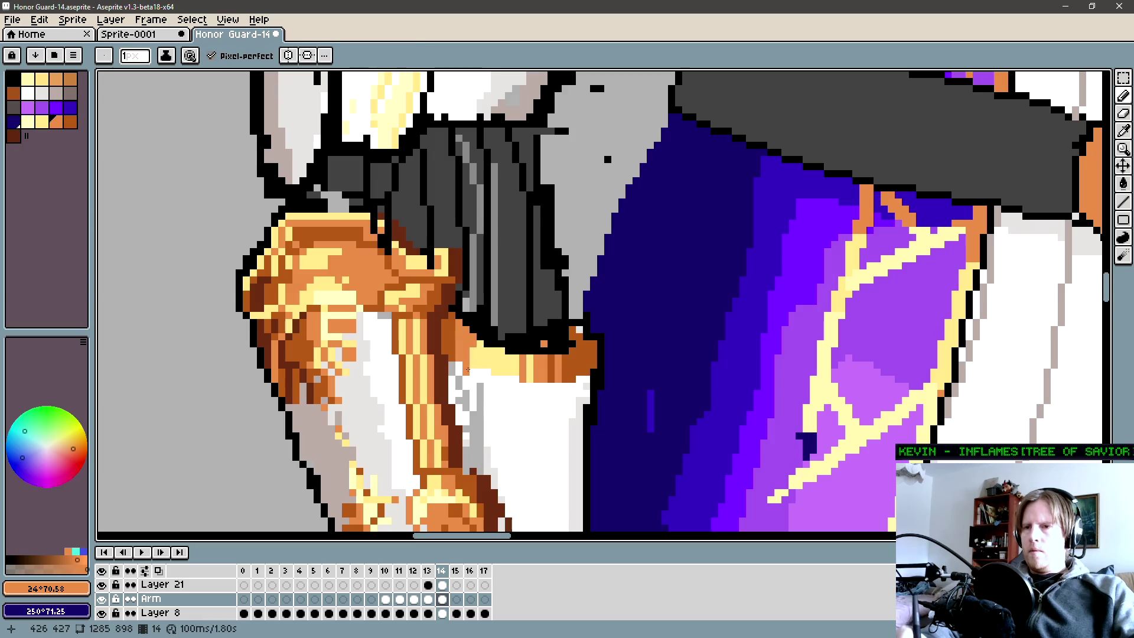
pyautogui.keyDown('alt'); pyautogui.click(465, 376); pyautogui.keyUp('alt')
pyautogui.scroll(2, 470, 424)
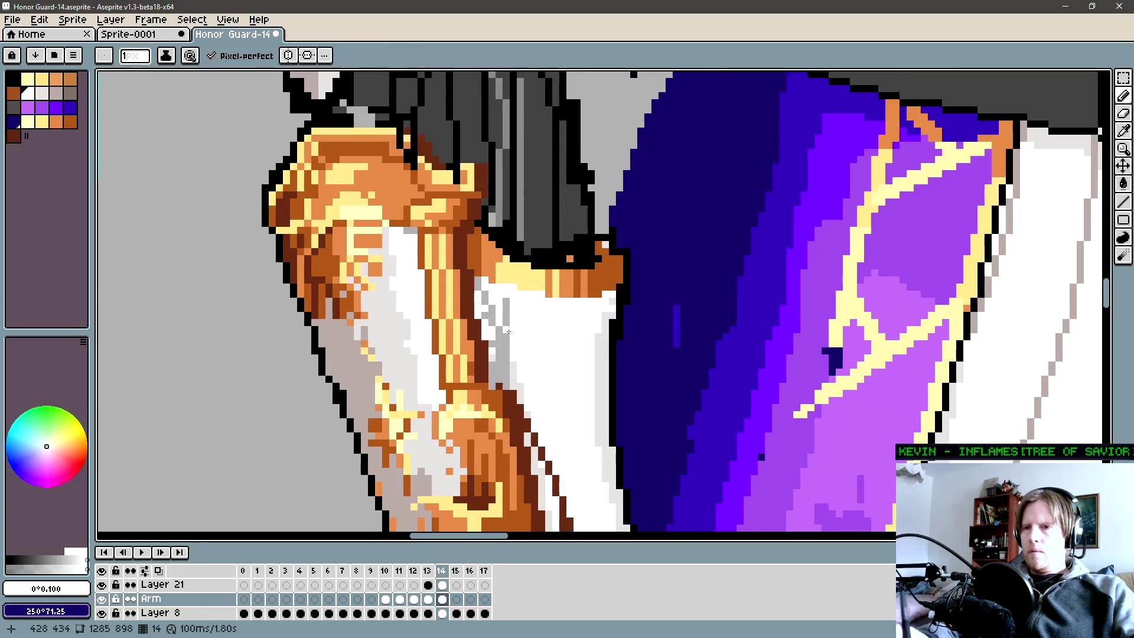
# Sample light greys and draw a light-grey shading line down the white sleeve.
pyautogui.keyDown('alt'); pyautogui.click(486, 324); pyautogui.keyUp('alt')
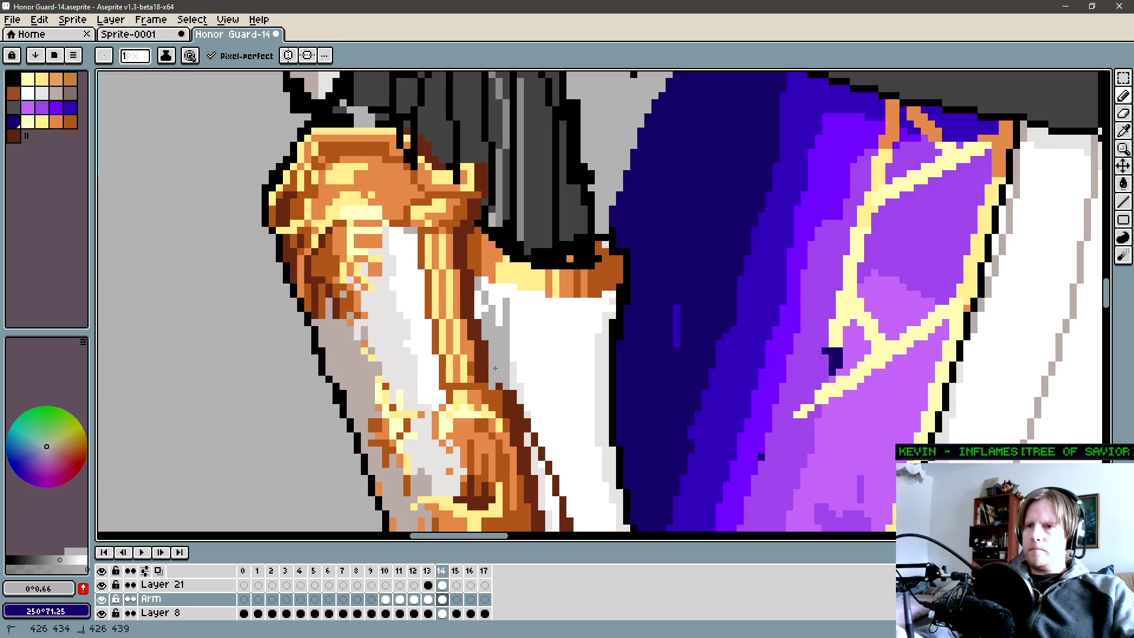
pyautogui.keyDown('alt'); pyautogui.click(502, 353); pyautogui.keyUp('alt')
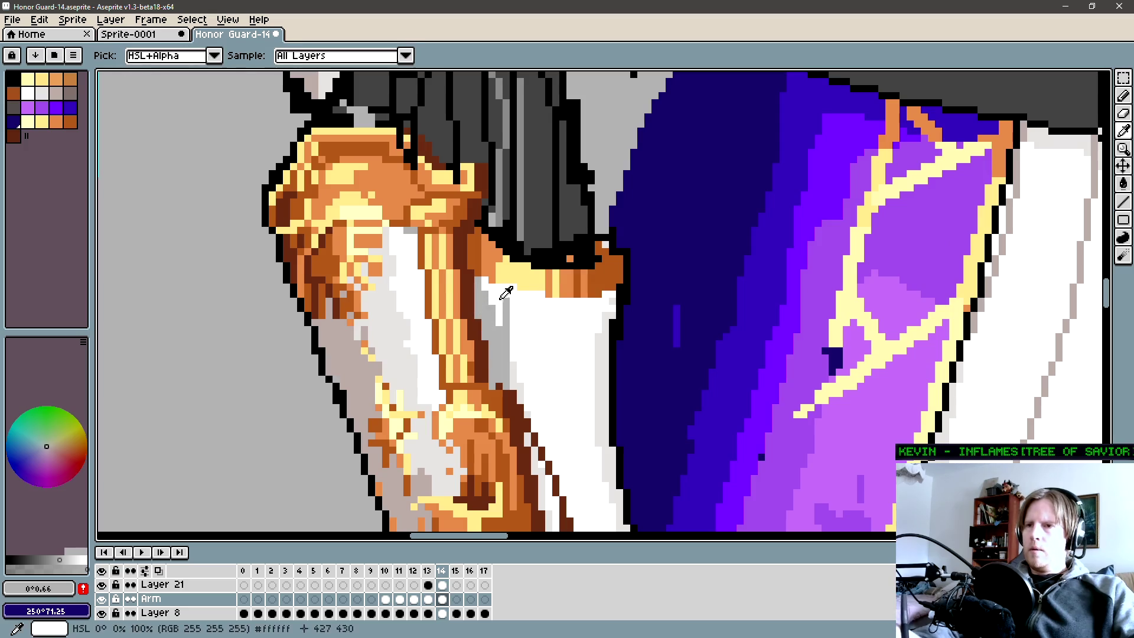
pyautogui.keyDown('alt'); pyautogui.click(502, 342); pyautogui.keyUp('alt')
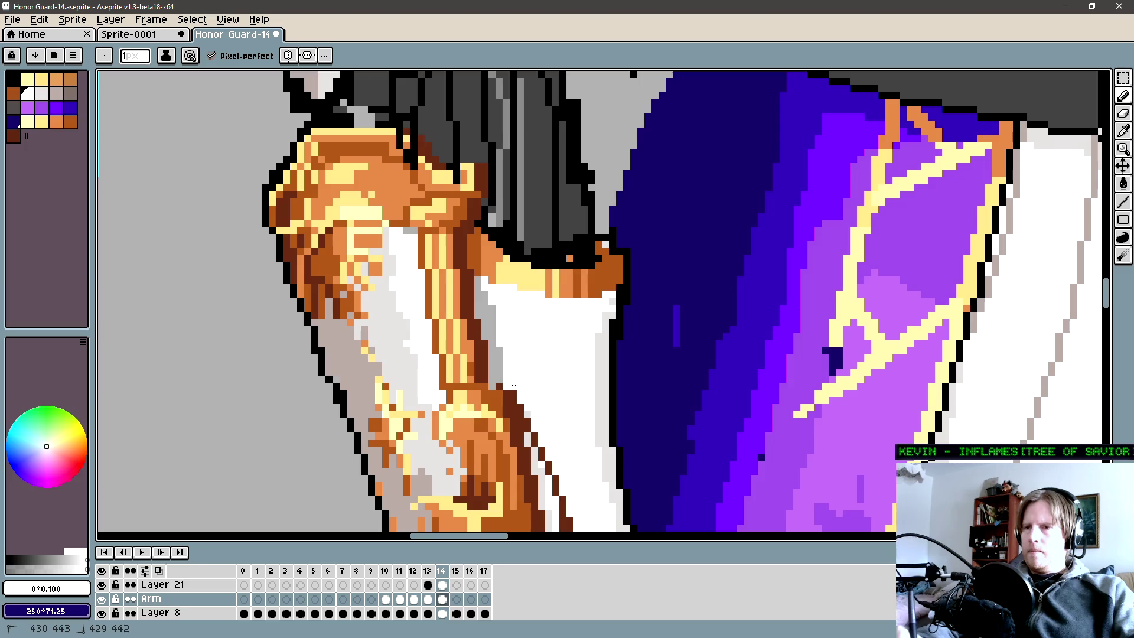
pyautogui.press('i')
pyautogui.click(493, 296)
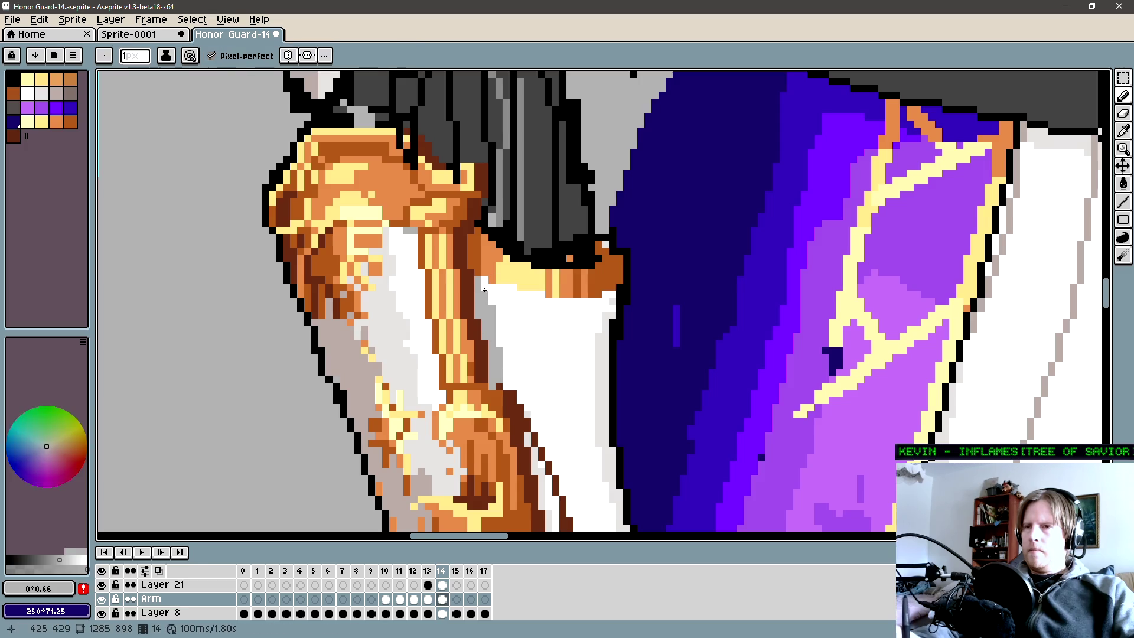
pyautogui.moveTo(549, 382); pyautogui.dragTo(587, 253)
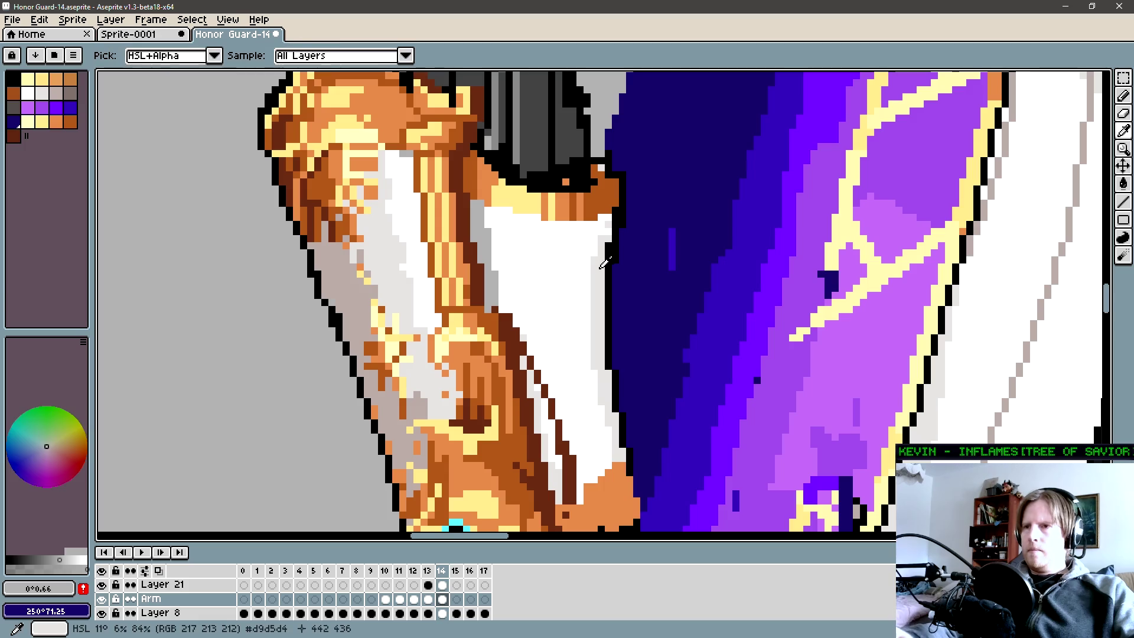
pyautogui.keyDown('alt'); pyautogui.click(564, 224); pyautogui.keyUp('alt')
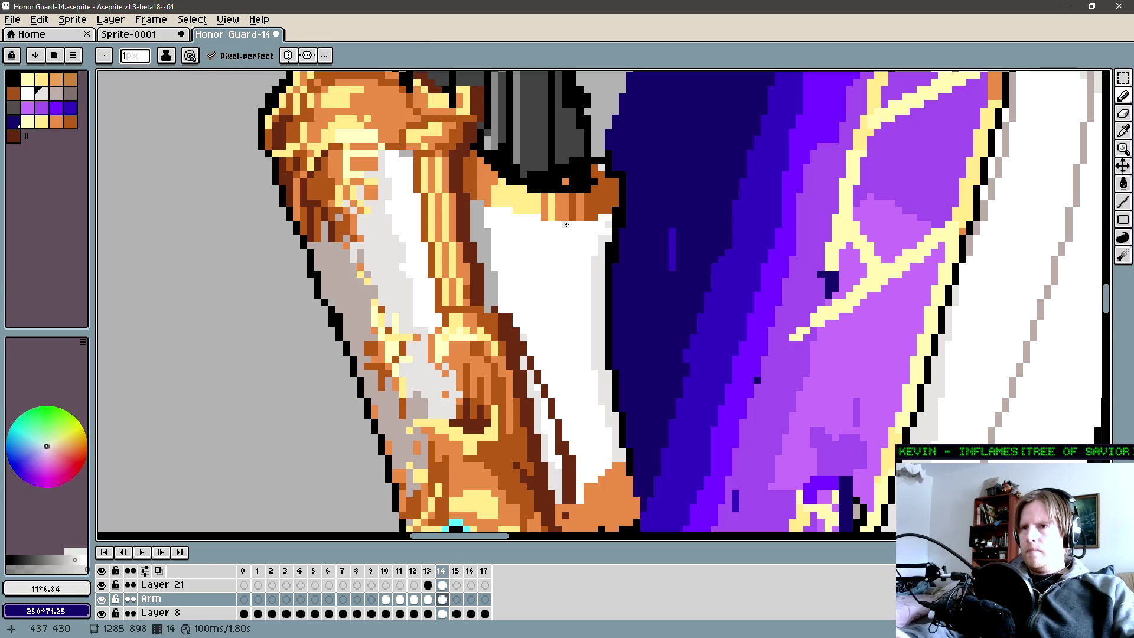
pyautogui.moveTo(563, 225); pyautogui.dragTo(569, 274)
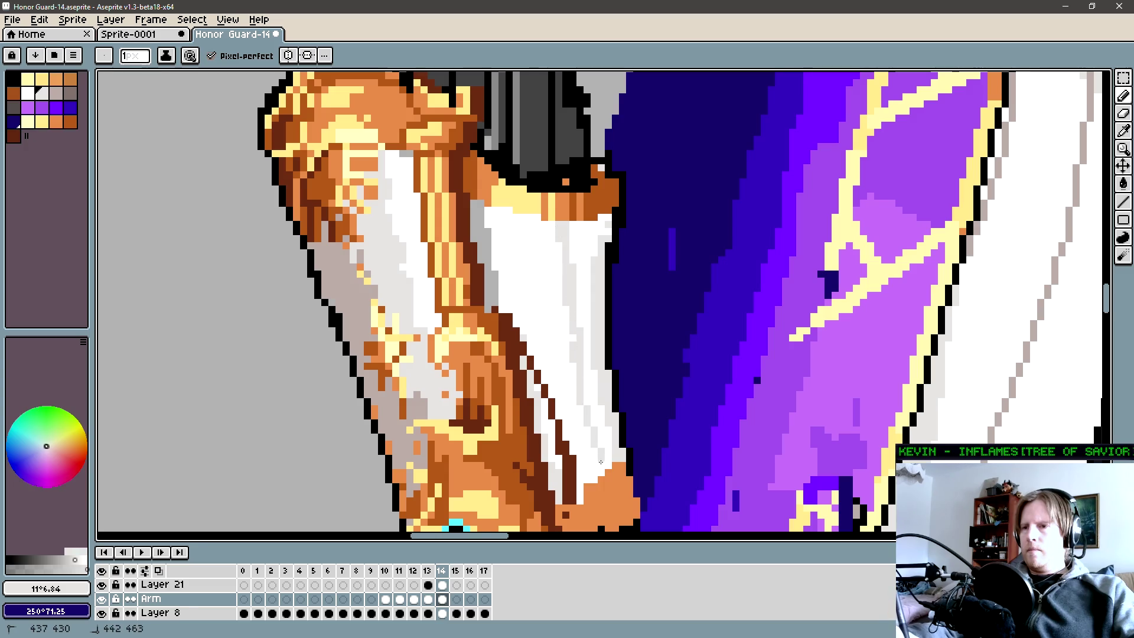
# Draw a mid-grey shading line down the sleeve edge and extend it further down.
pyautogui.moveTo(575, 271); pyautogui.dragTo(536, 317)
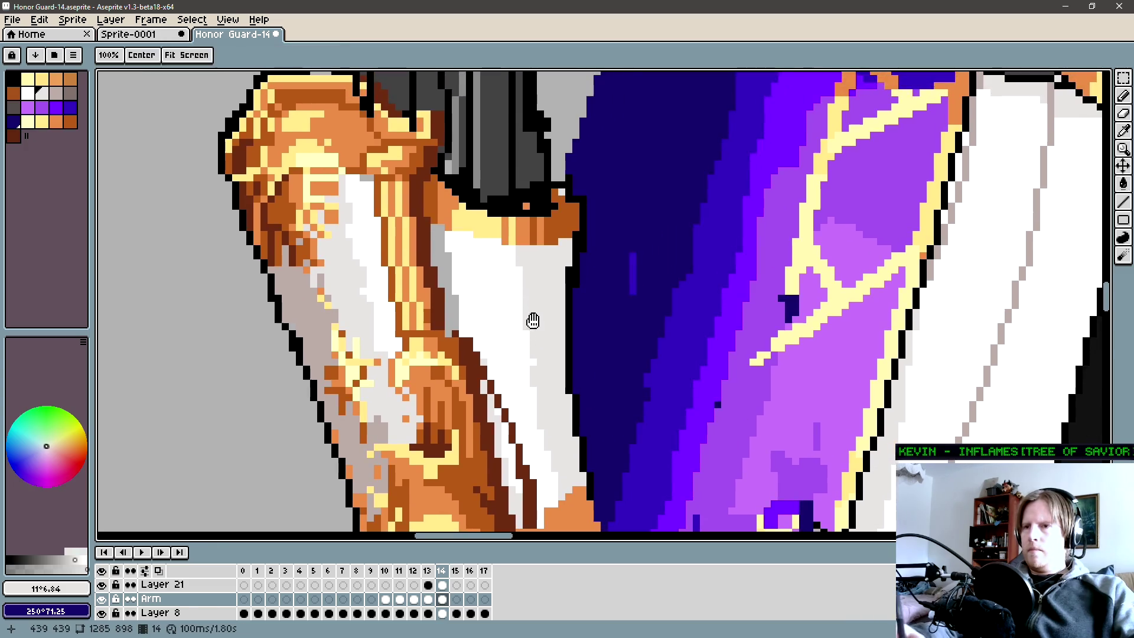
pyautogui.press('g')
pyautogui.press('b')
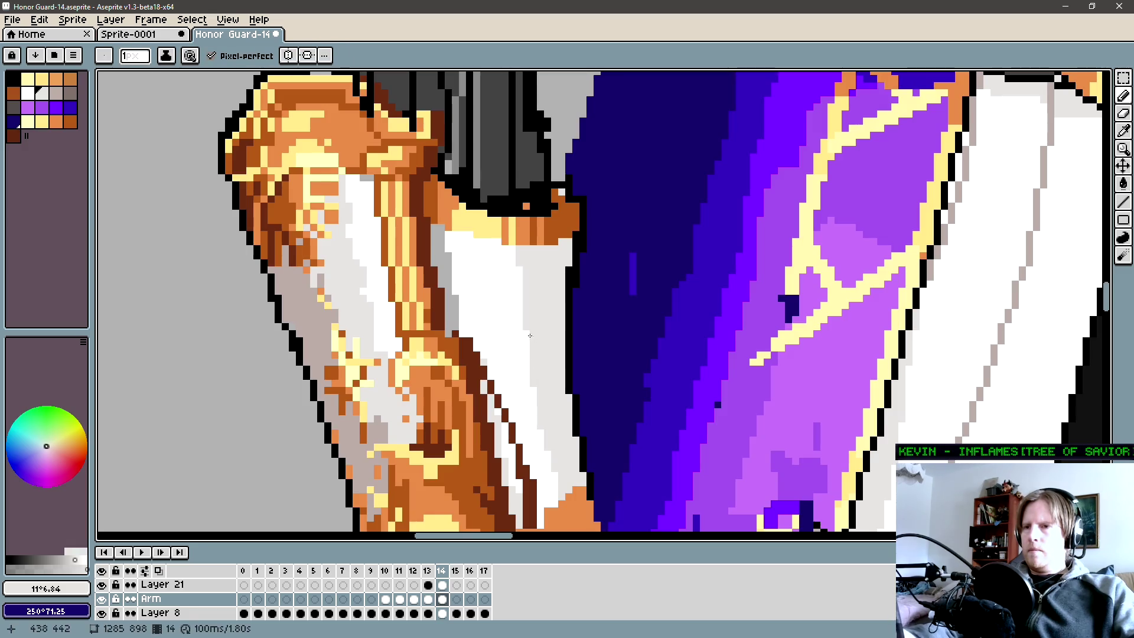
pyautogui.keyDown('alt'); pyautogui.click(521, 266); pyautogui.keyUp('alt')
pyautogui.keyDown('alt'); pyautogui.click(448, 266); pyautogui.keyUp('alt')
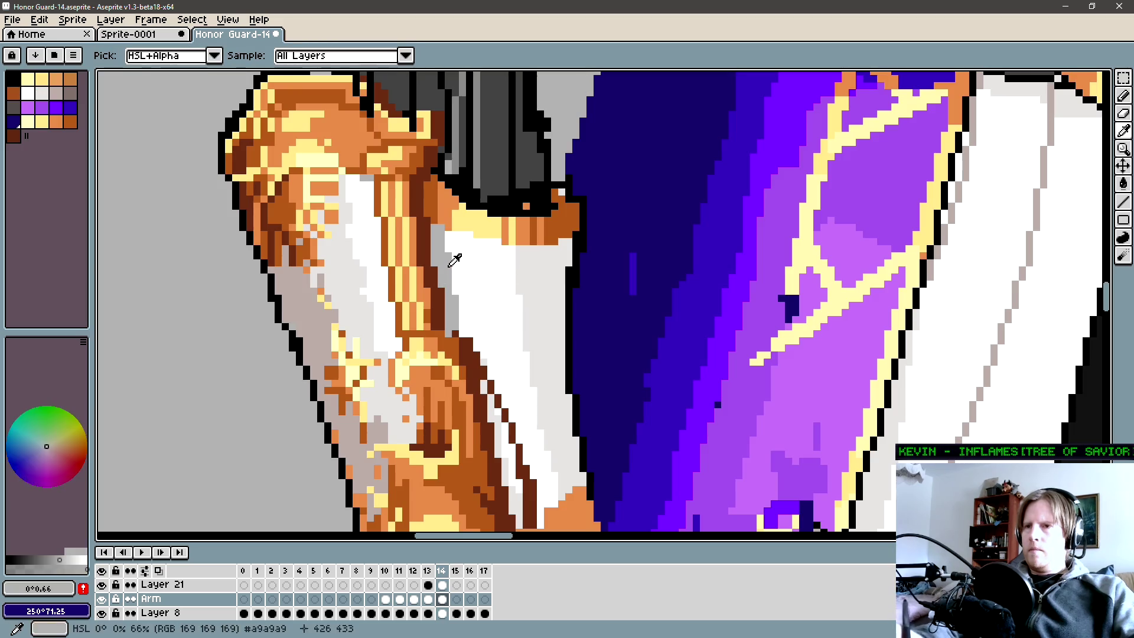
pyautogui.moveTo(548, 306); pyautogui.dragTo(540, 276)
pyautogui.moveTo(541, 218); pyautogui.dragTo(556, 383)
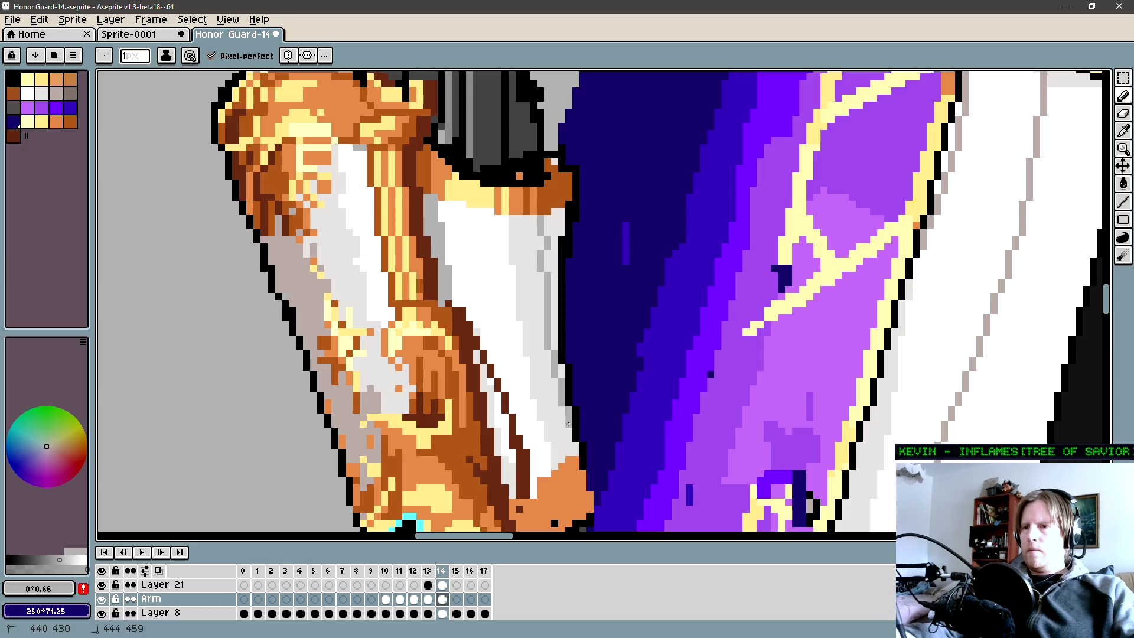
pyautogui.moveTo(568, 422); pyautogui.dragTo(575, 445)
# Flood-fill the strip beside the sleeve edge with grey and zoom out to see the whole knight.
pyautogui.press('g')
pyautogui.click(556, 253)
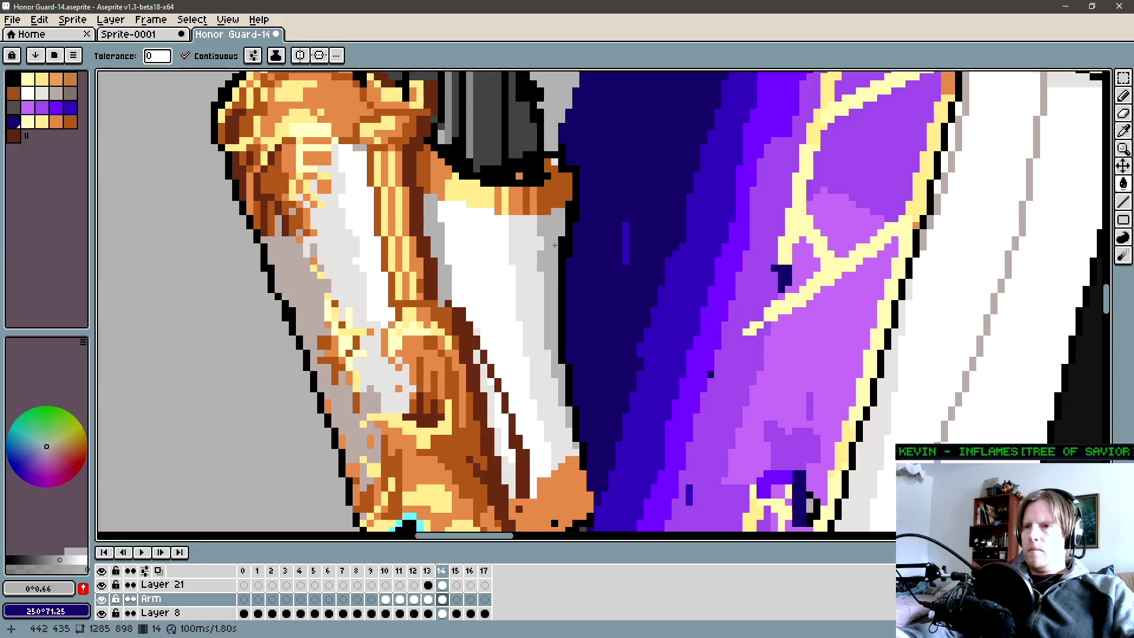
pyautogui.keyDown('alt'); pyautogui.click(538, 240); pyautogui.keyUp('alt')
pyautogui.press('z')
pyautogui.rightClick(549, 237)
pyautogui.rightClick(559, 257)
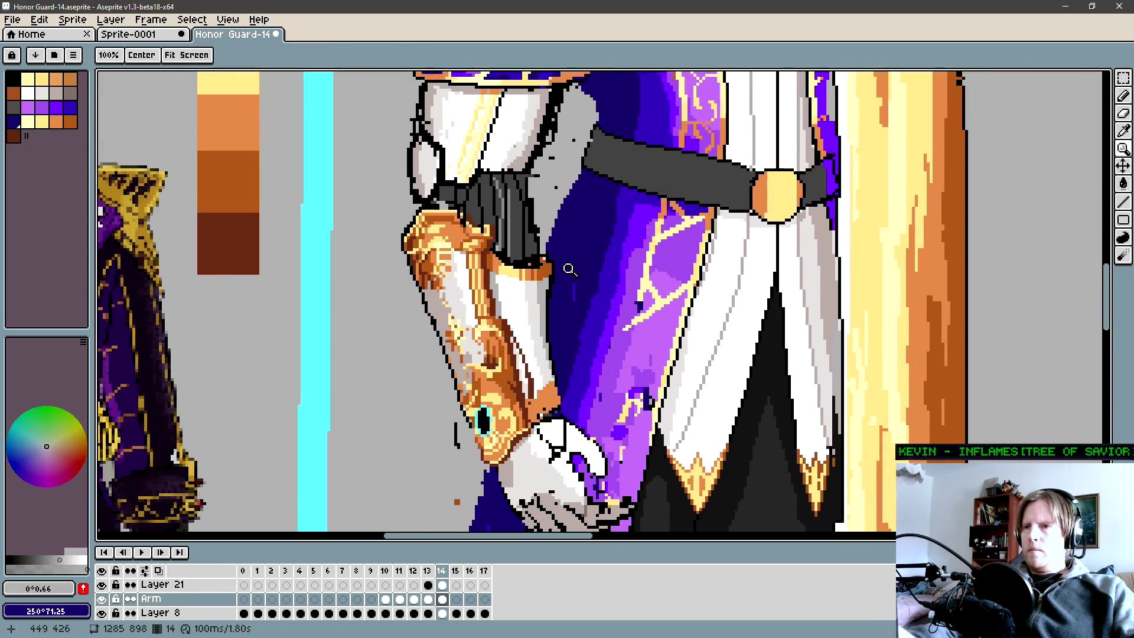
pyautogui.moveTo(588, 244); pyautogui.dragTo(571, 267)
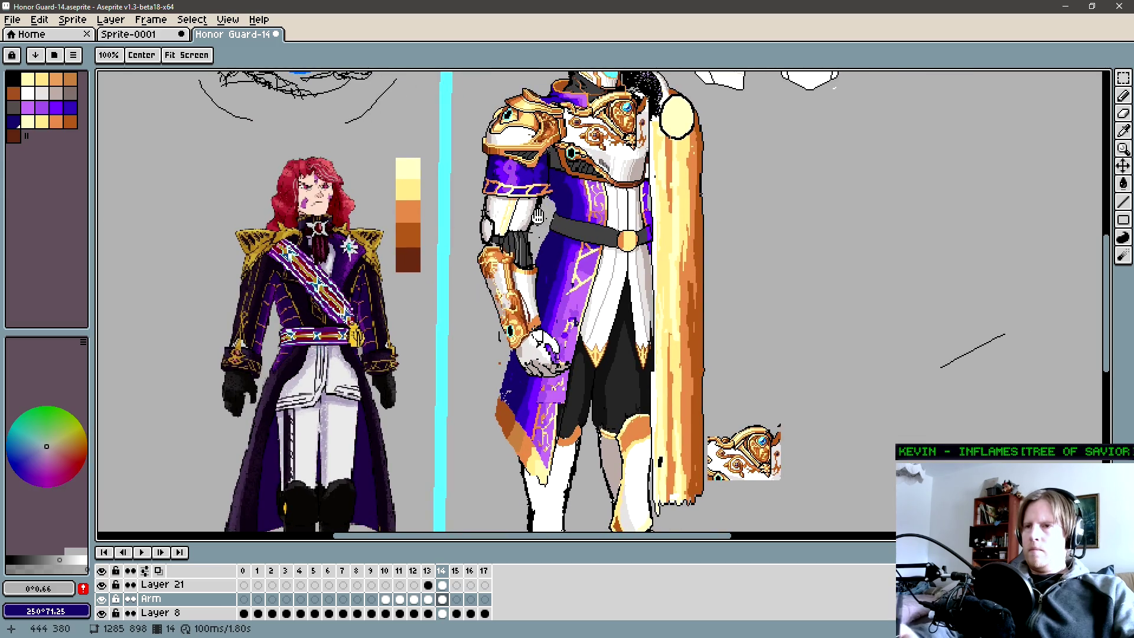
pyautogui.moveTo(538, 217); pyautogui.dragTo(573, 251)
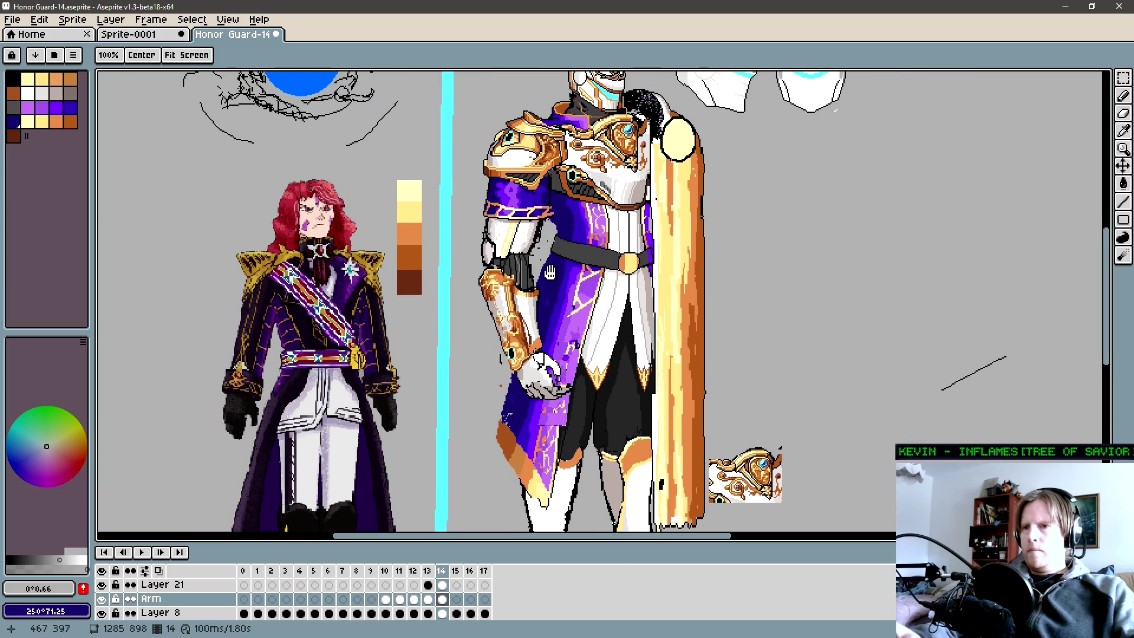
pyautogui.scroll(2, 554, 266)
pyautogui.scroll(1, 554, 267)
pyautogui.press('b')
pyautogui.press('b')
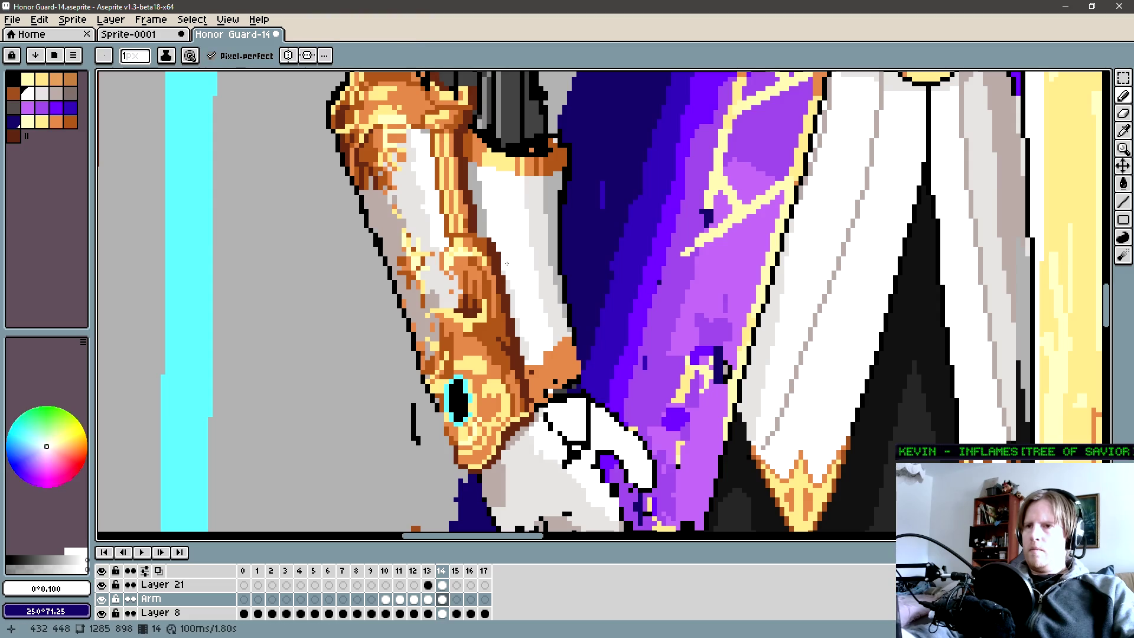
pyautogui.scroll(1, 511, 278)
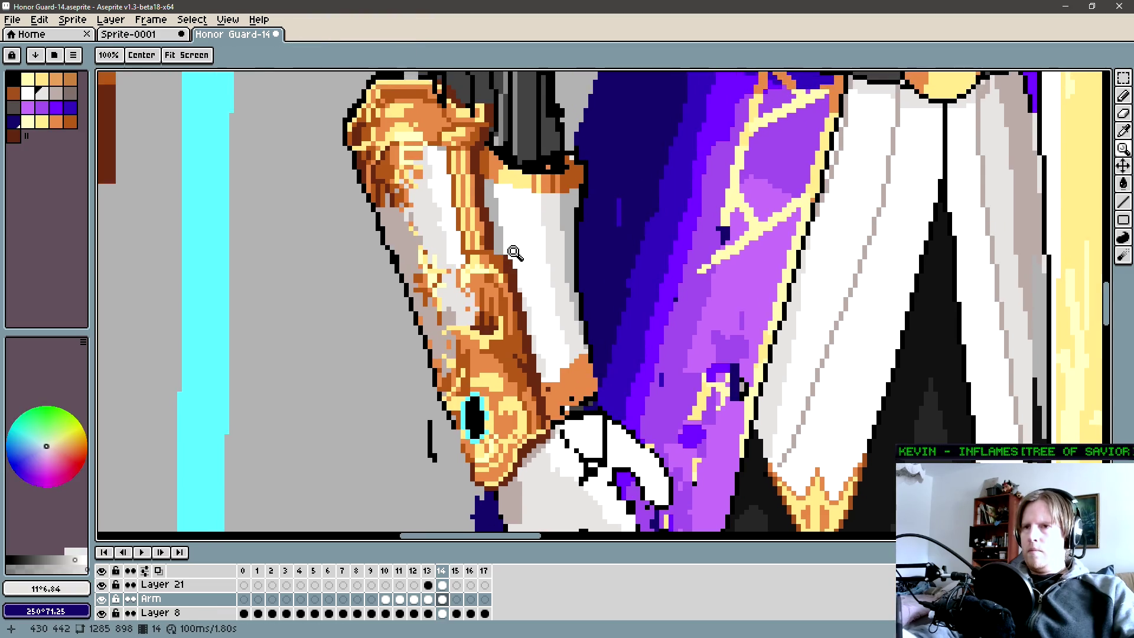
pyautogui.scroll(1, 505, 249)
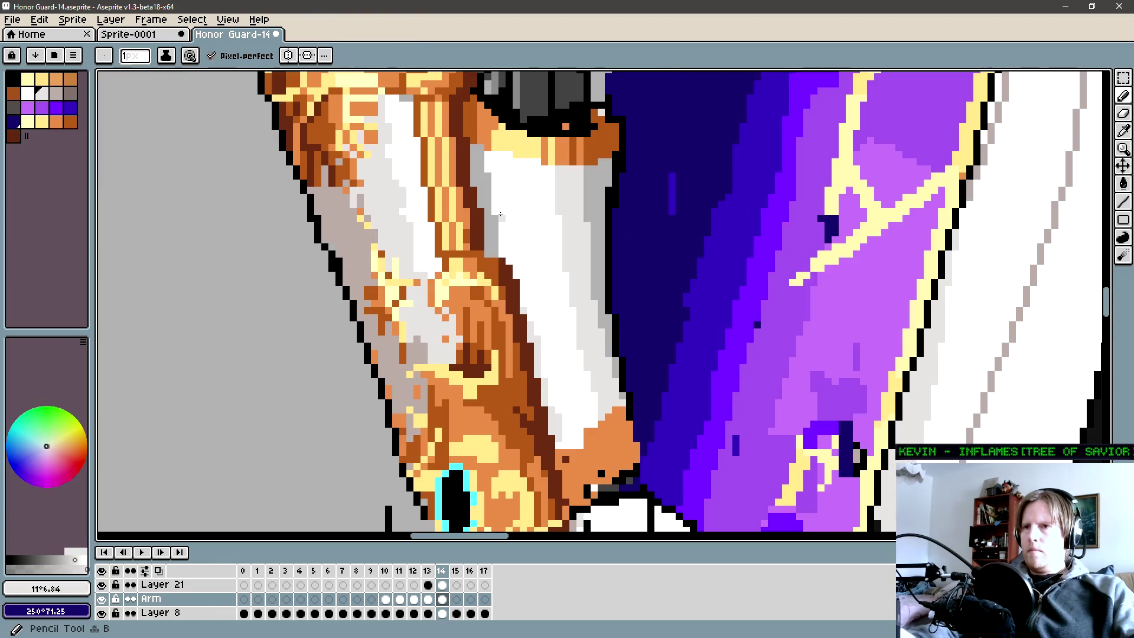
# Paint a light-grey shading stroke down the white sleeve beside the bracer and pan to the lower arm.
pyautogui.keyDown('alt'); pyautogui.click(514, 267); pyautogui.keyUp('alt')
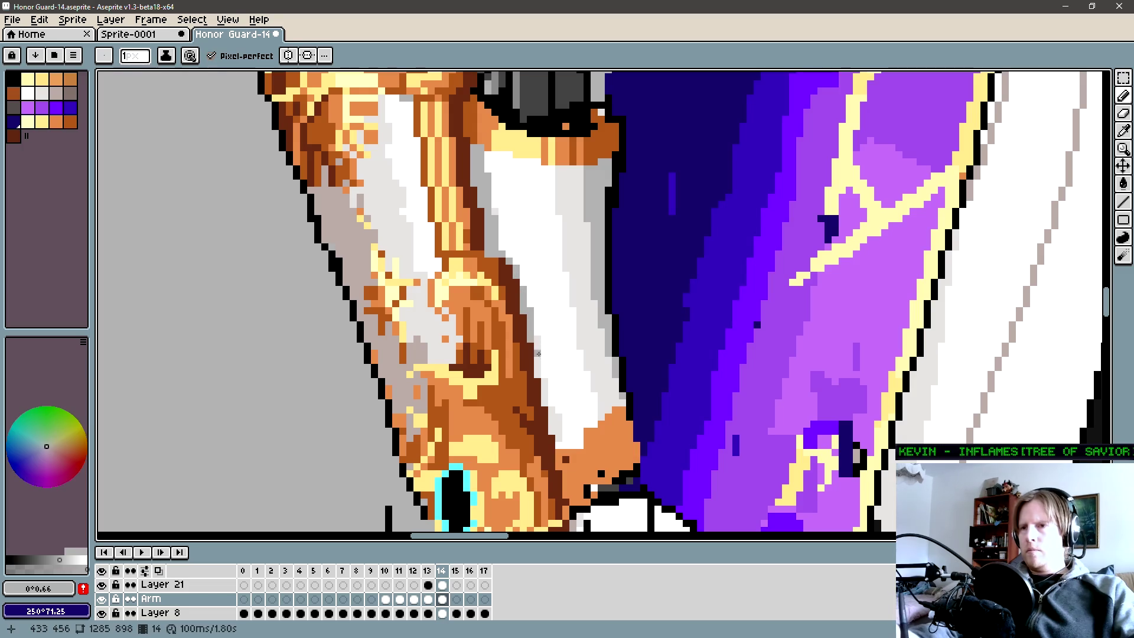
pyautogui.moveTo(537, 334); pyautogui.dragTo(548, 400)
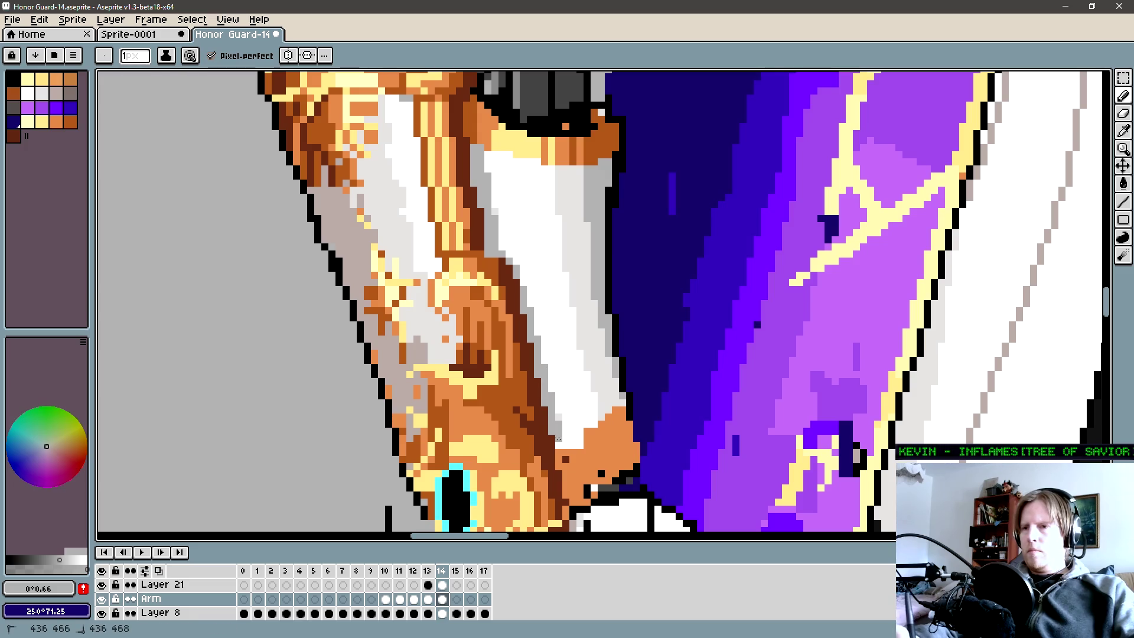
pyautogui.moveTo(553, 274); pyautogui.dragTo(568, 199)
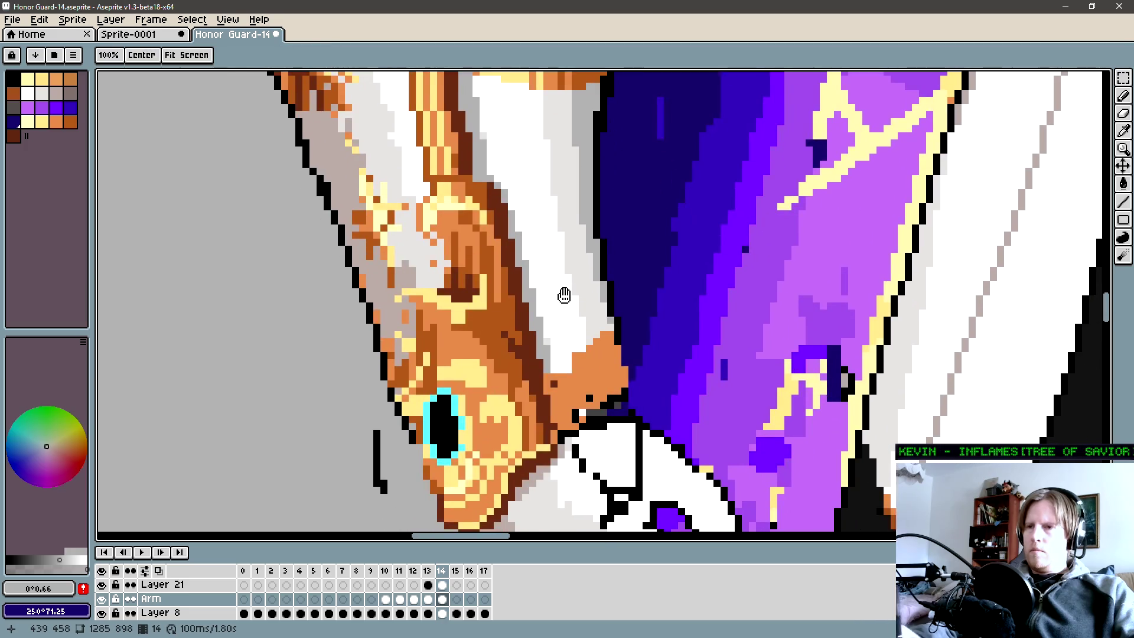
pyautogui.press('alt')
pyautogui.press('space')
pyautogui.scroll(-2, 554, 284)
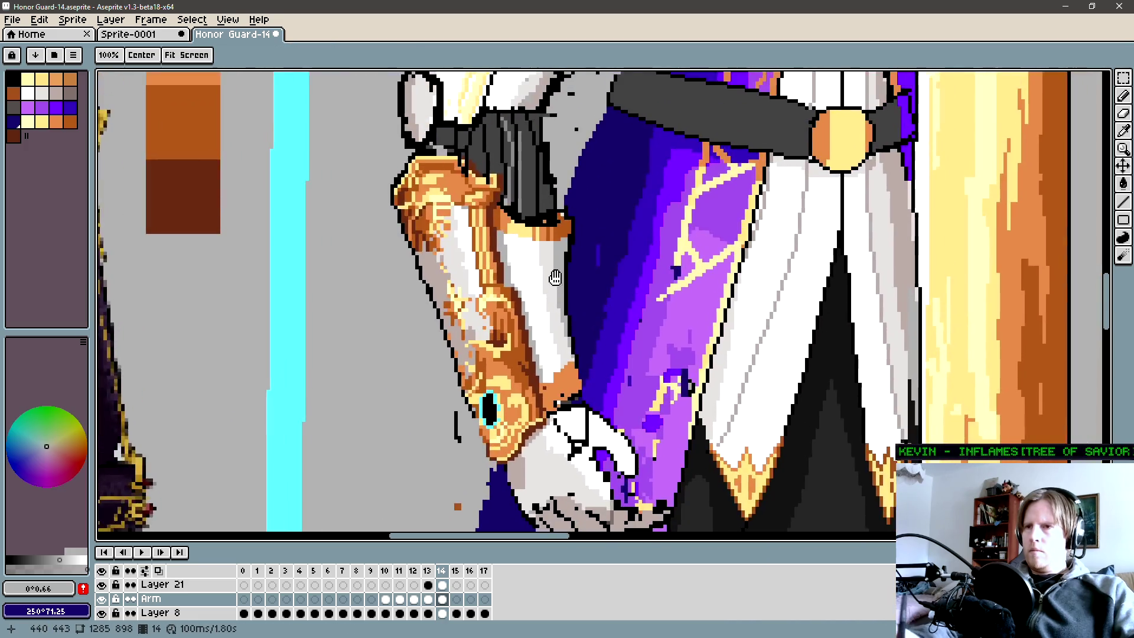
# Eyedrop the orange from the shoulder armour and pan back to the arm.
pyautogui.moveTo(555, 283); pyautogui.dragTo(546, 315)
pyautogui.scroll(-2, 552, 275)
pyautogui.scroll(1, 576, 257)
pyautogui.scroll(1, 611, 231)
pyautogui.scroll(1, 634, 212)
pyautogui.scroll(1, 636, 212)
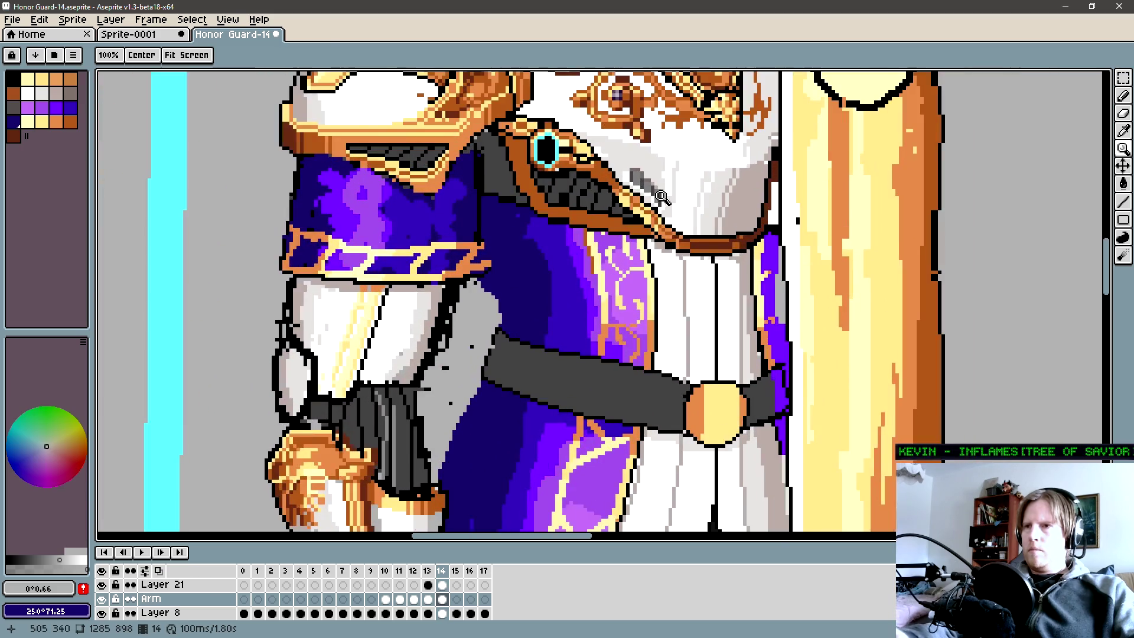
pyautogui.keyDown('alt'); pyautogui.click(638, 192); pyautogui.keyUp('alt')
pyautogui.press('space')
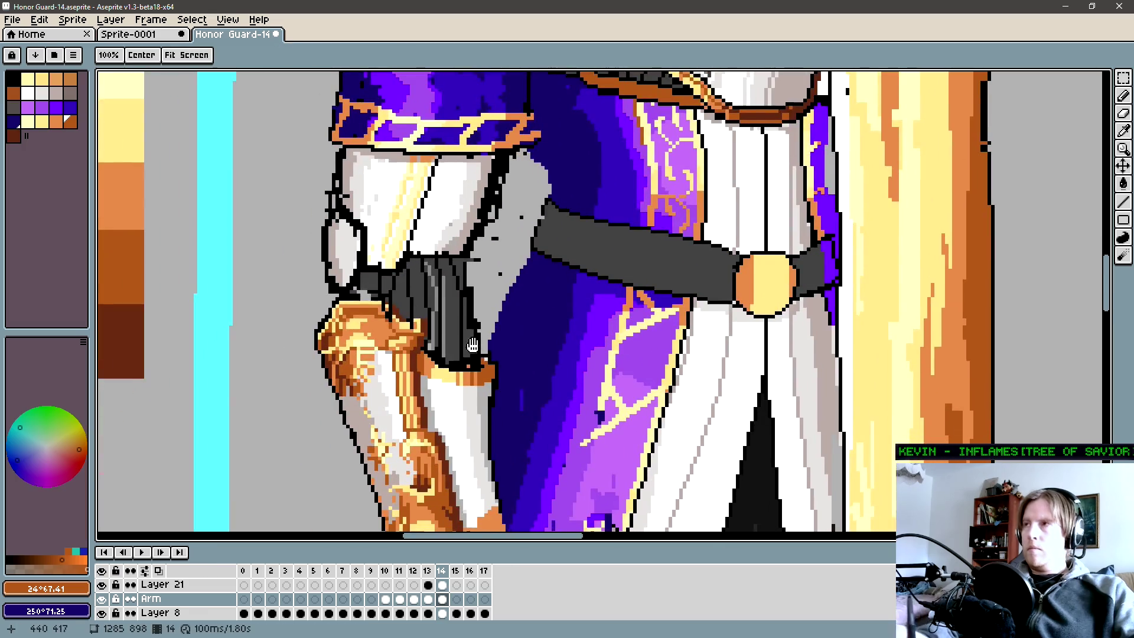
pyautogui.moveTo(413, 490); pyautogui.dragTo(483, 336)
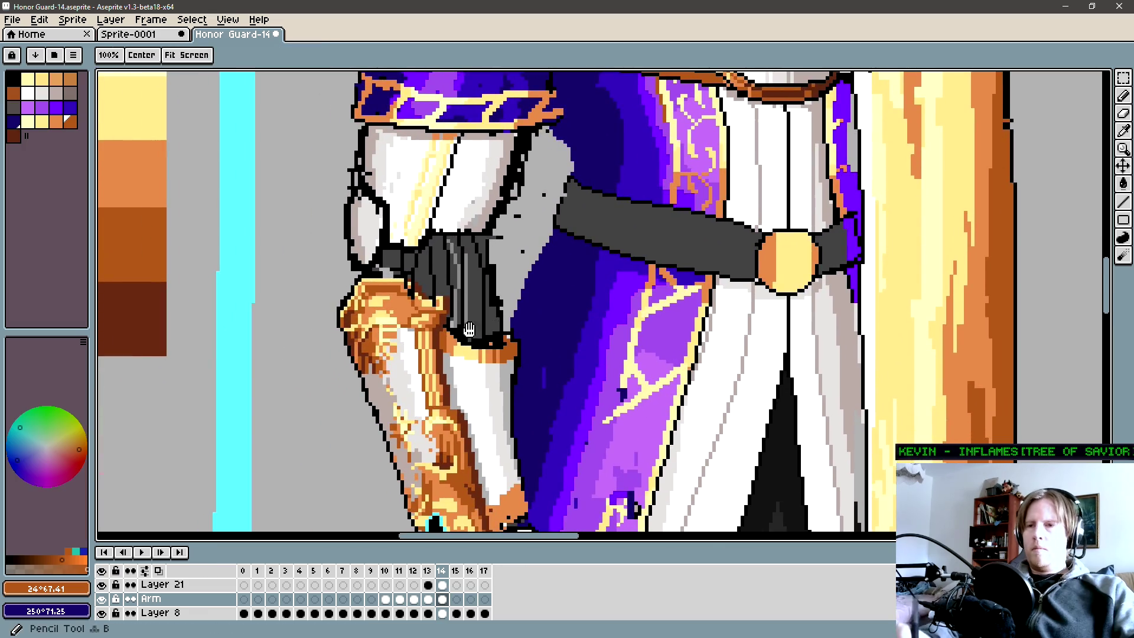
pyautogui.scroll(1, 469, 326)
pyautogui.scroll(1, 496, 350)
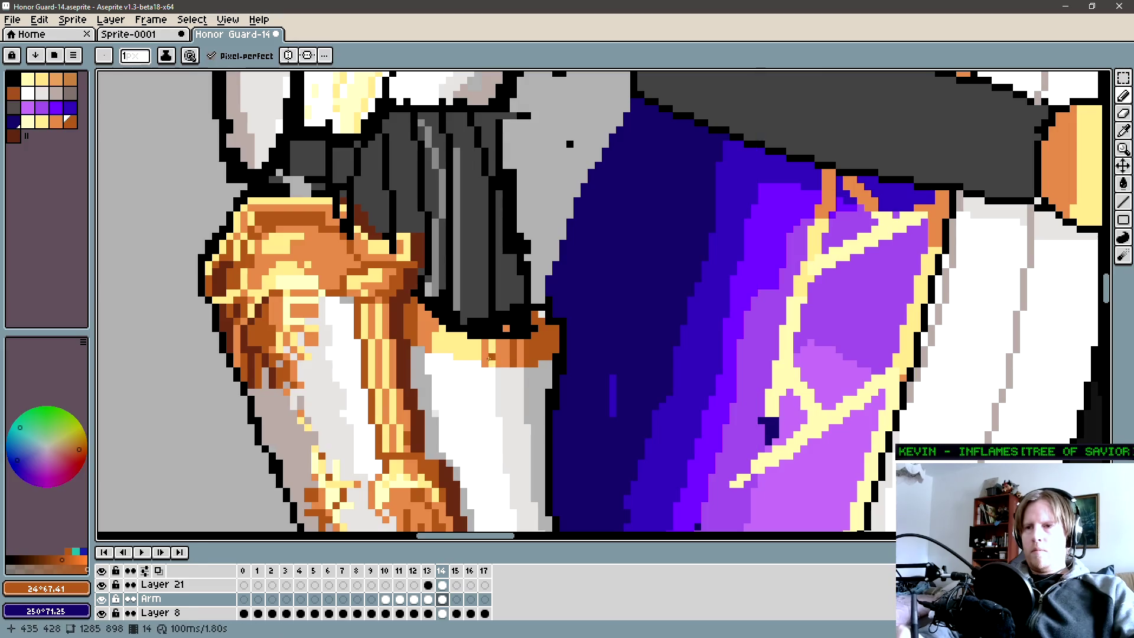
pyautogui.scroll(1, 491, 360)
# Paint dark-orange and dark-brown shading pixels along the band under the black sleeve.
pyautogui.moveTo(520, 351); pyautogui.dragTo(320, 302)
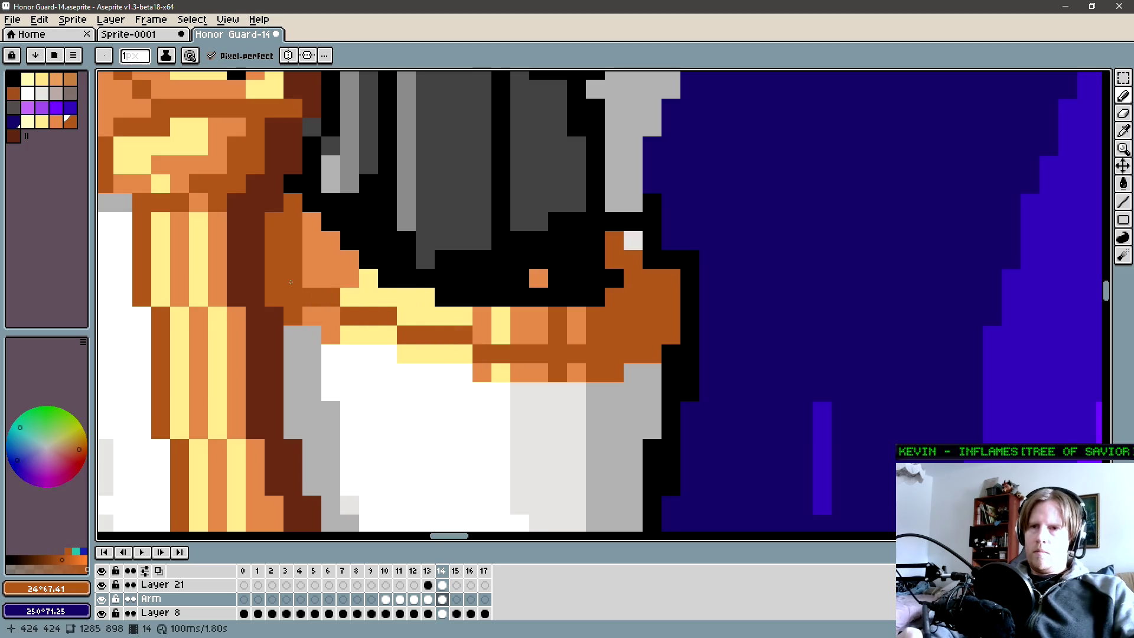
pyautogui.scroll(-3, 502, 299)
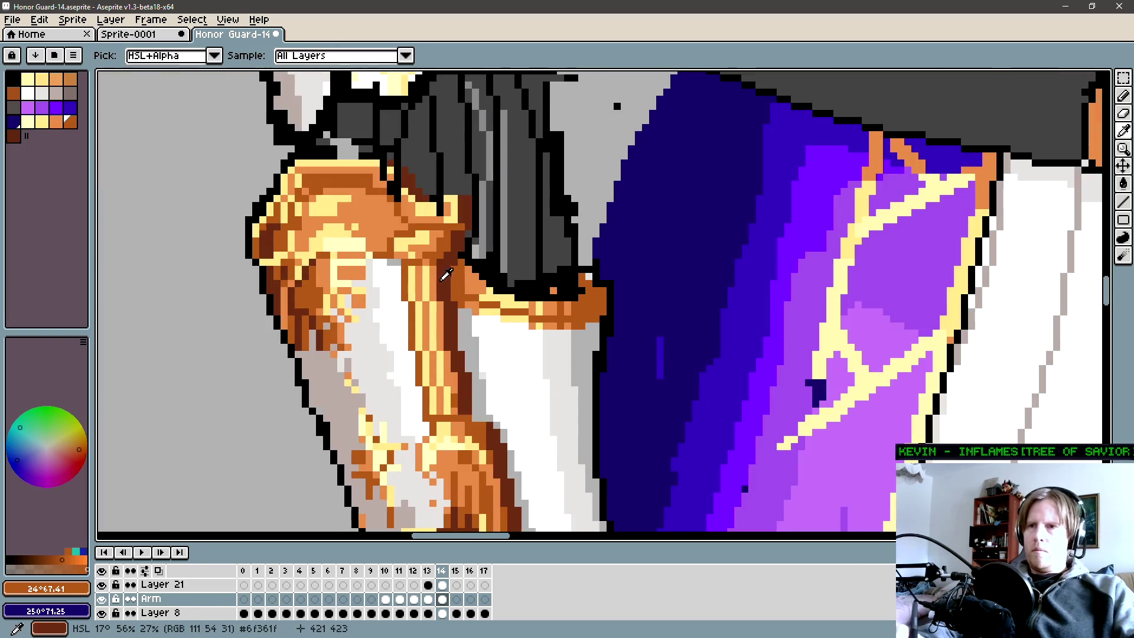
pyautogui.scroll(3, 490, 287)
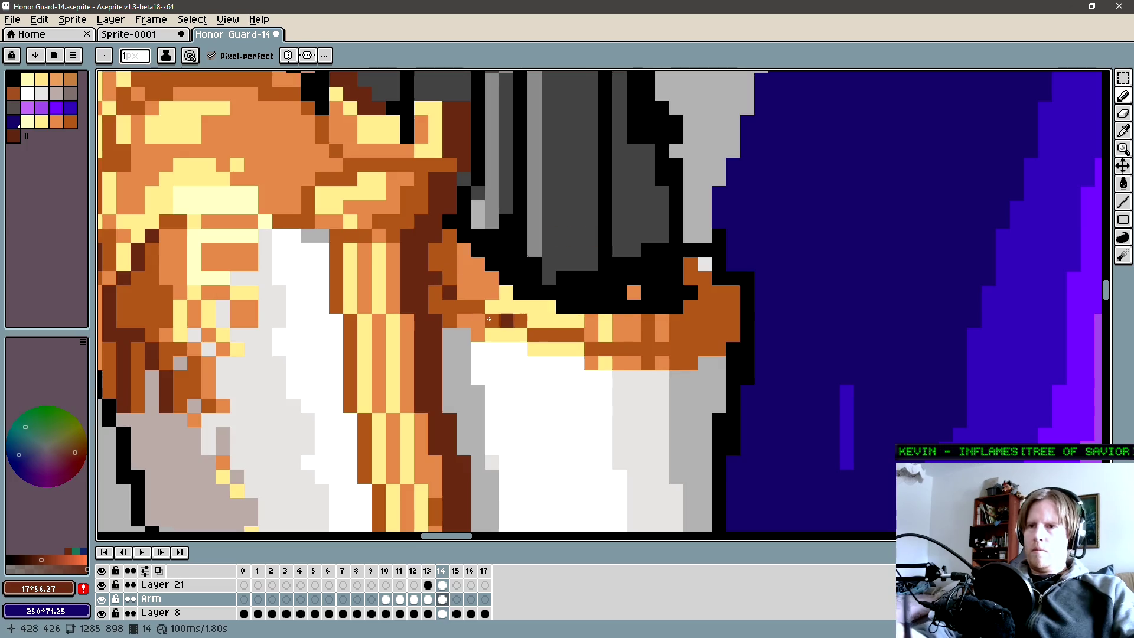
pyautogui.moveTo(698, 316); pyautogui.dragTo(649, 317)
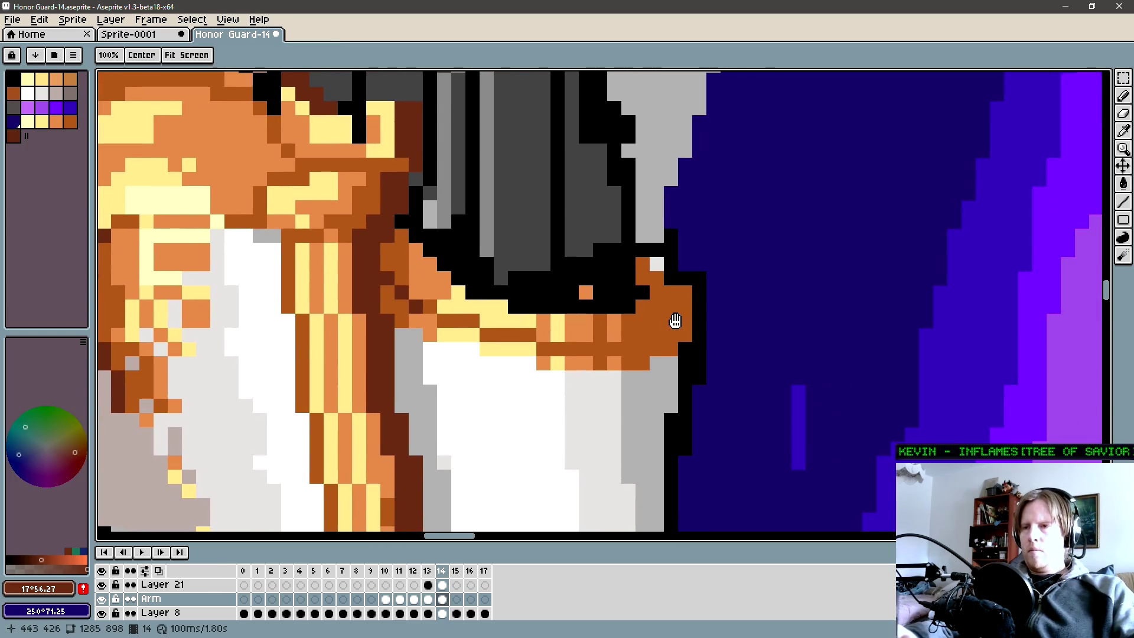
pyautogui.click(630, 349)
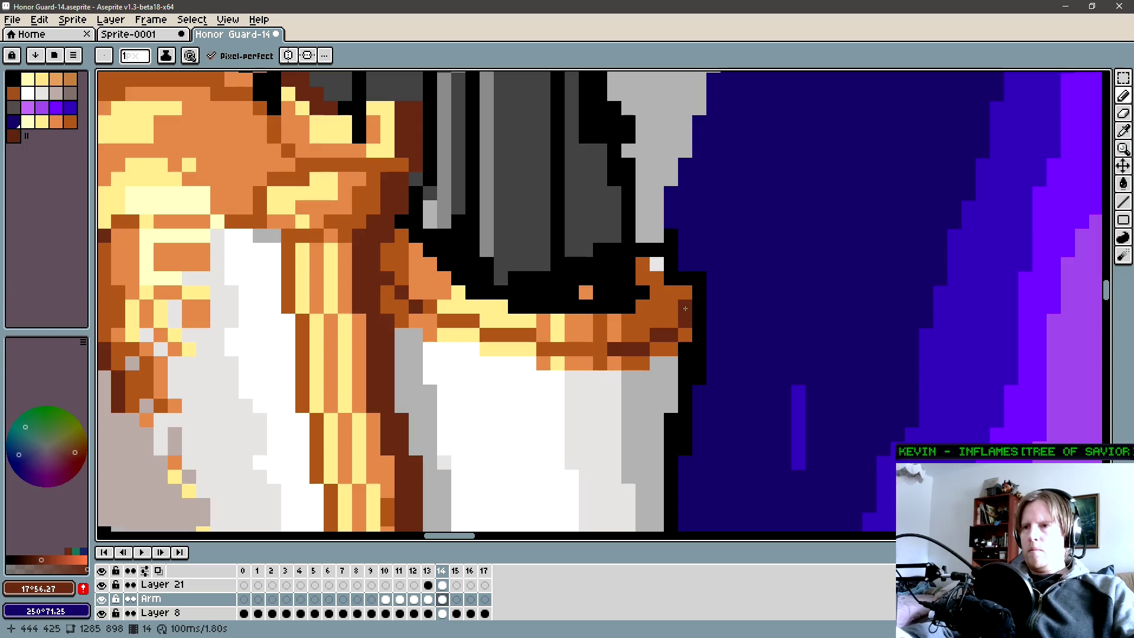
pyautogui.scroll(-2, 685, 307)
pyautogui.scroll(-1, 678, 328)
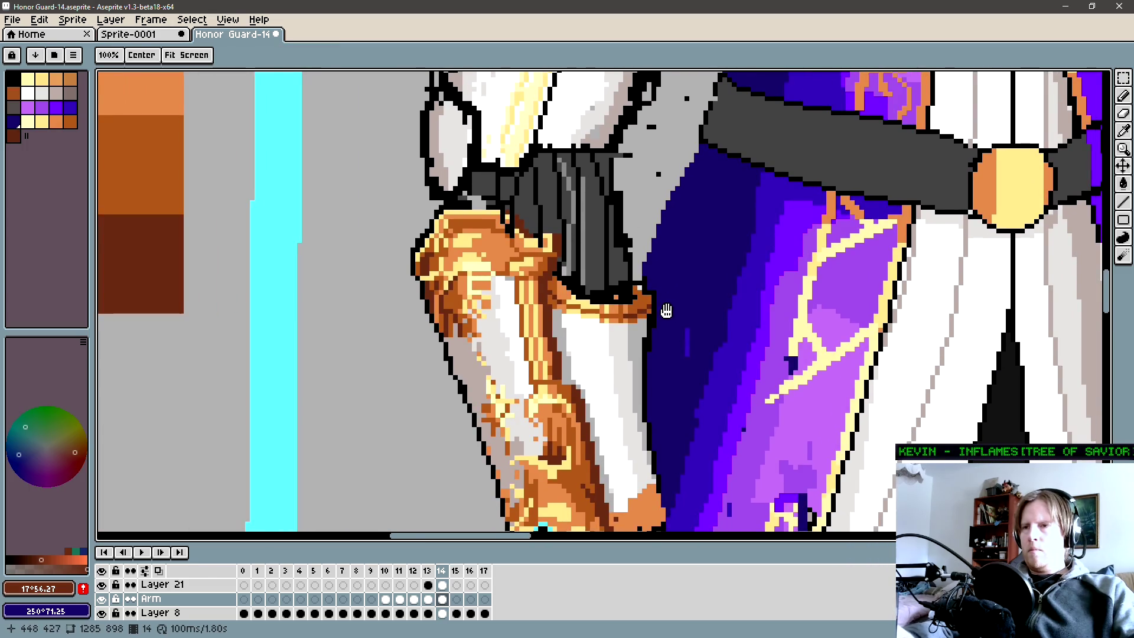
pyautogui.scroll(2, 667, 309)
pyautogui.press('b')
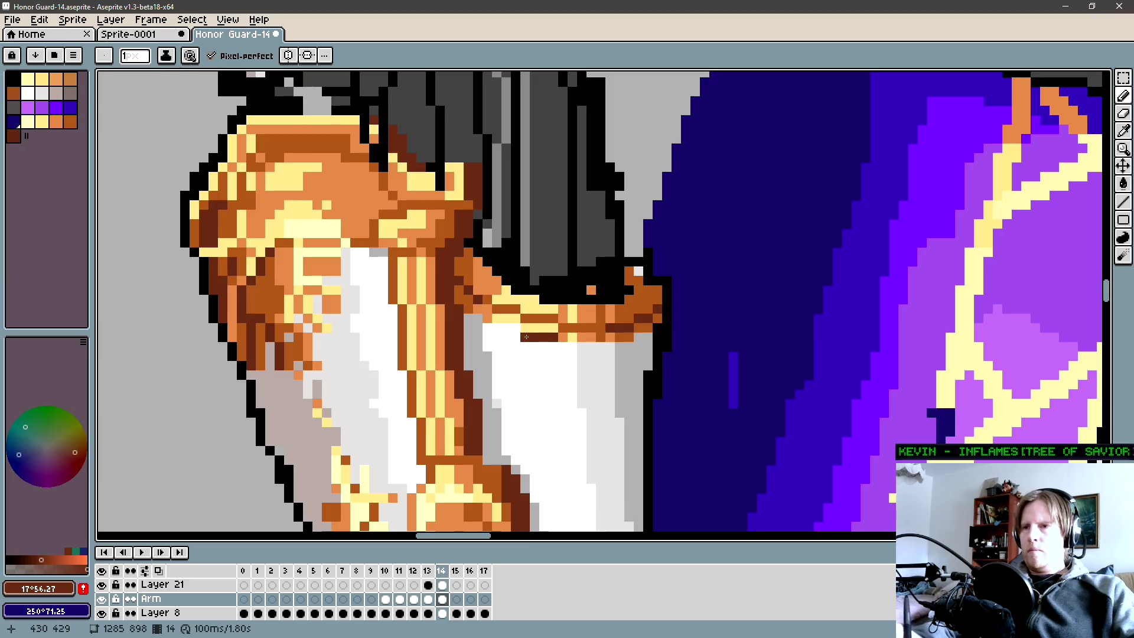
pyautogui.moveTo(517, 327); pyautogui.dragTo(503, 327)
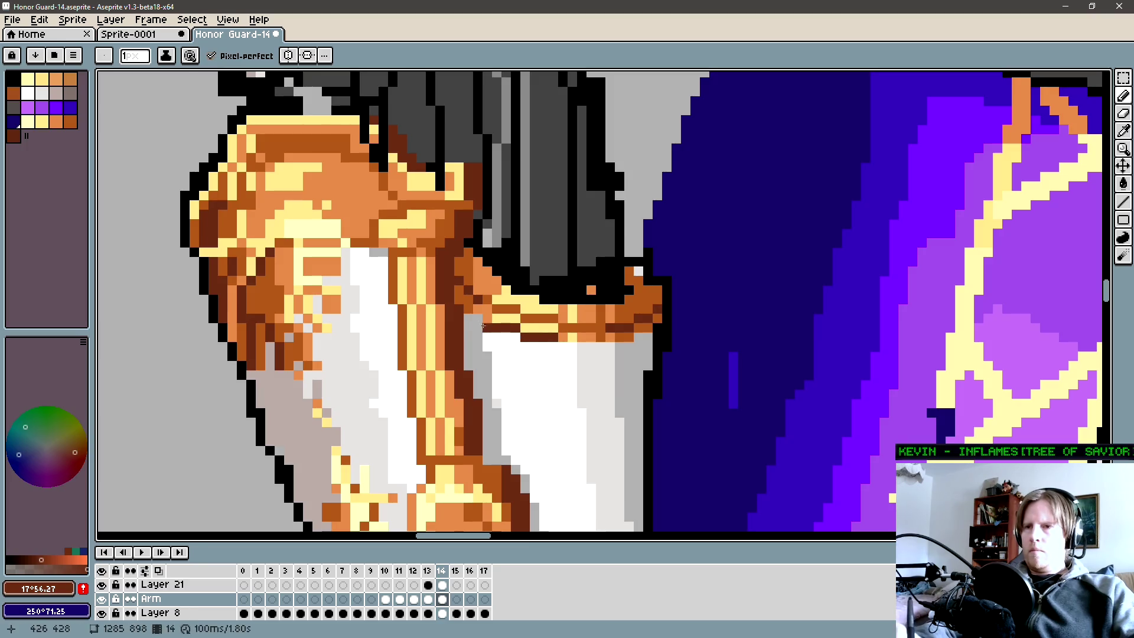
pyautogui.click(572, 347)
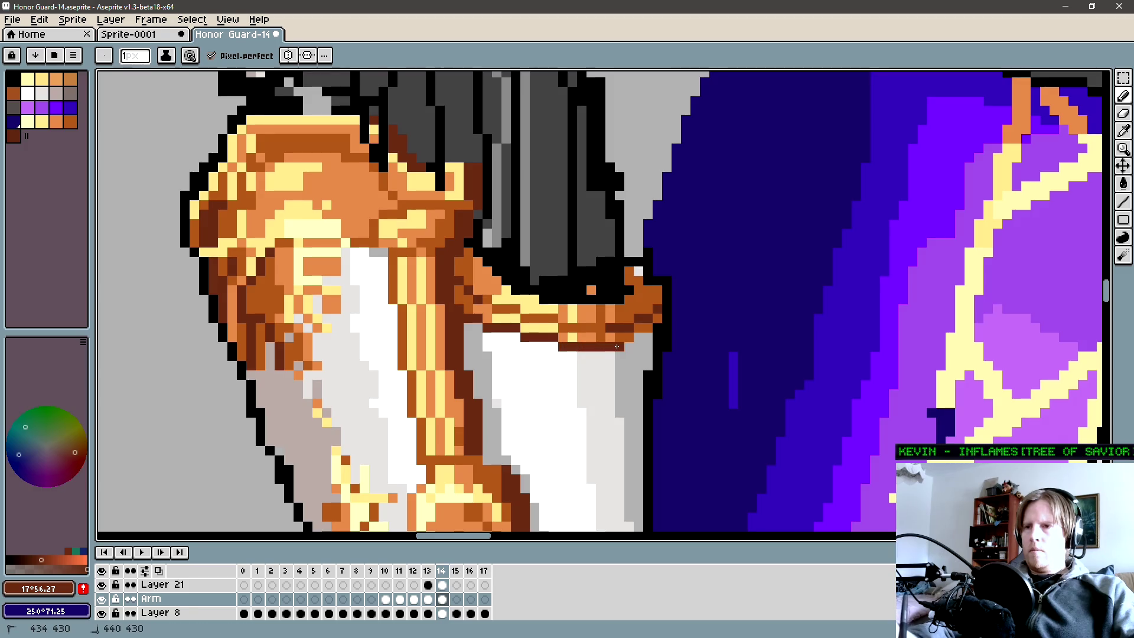
# Sample the band's medium brown and orange, then make the light yellow highlight the active colour.
pyautogui.press('alt')
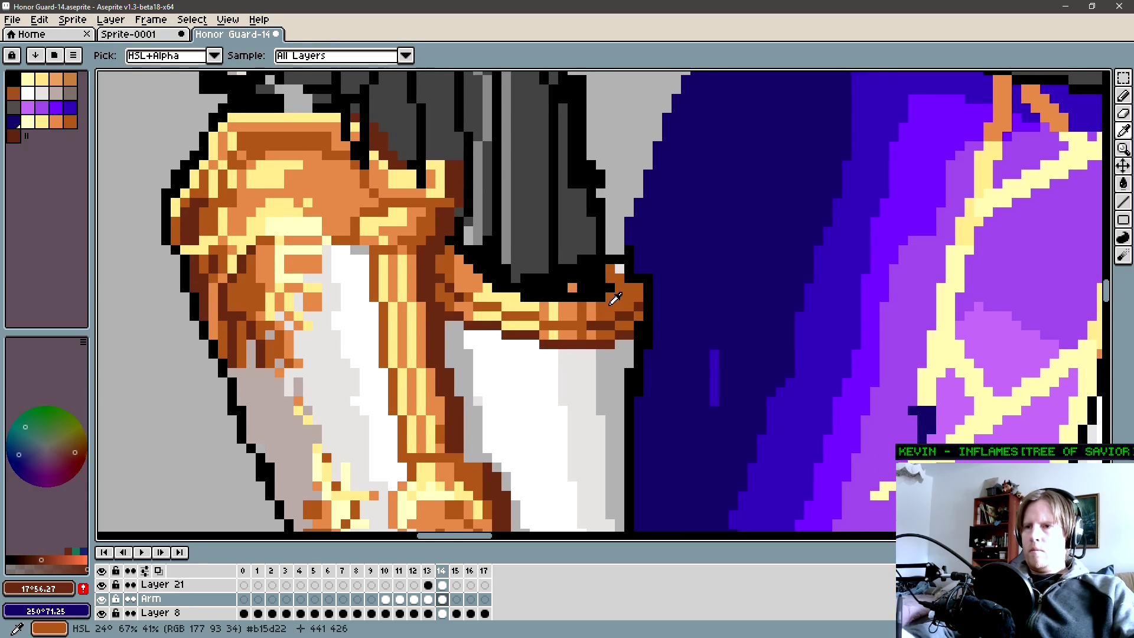
pyautogui.keyDown('alt'); pyautogui.click(616, 299); pyautogui.keyUp('alt')
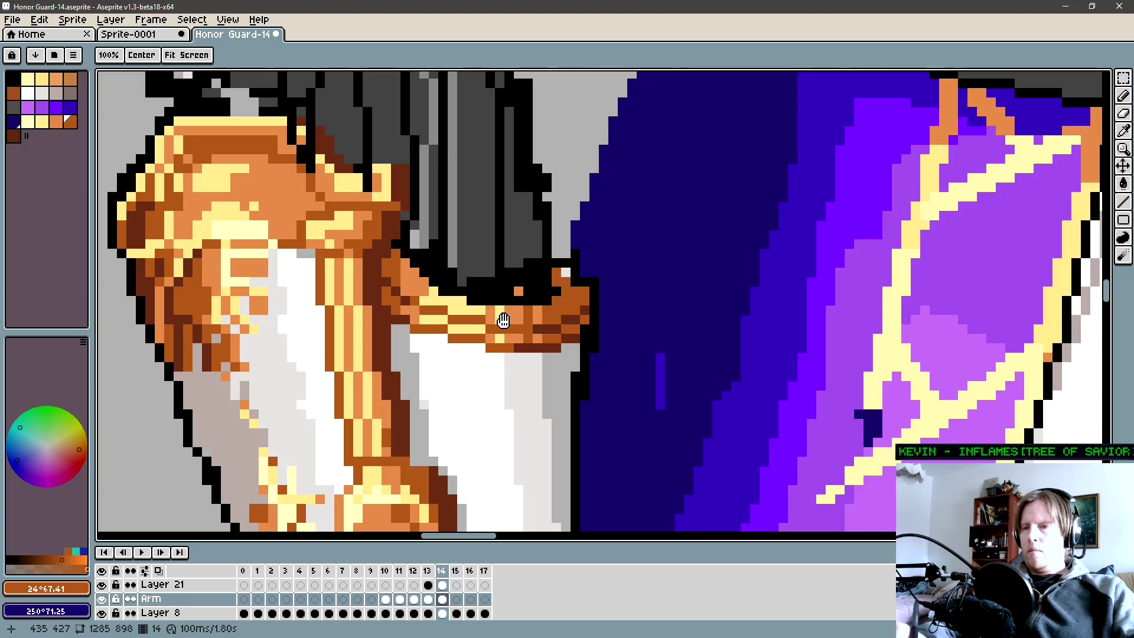
pyautogui.moveTo(528, 335); pyautogui.dragTo(474, 340)
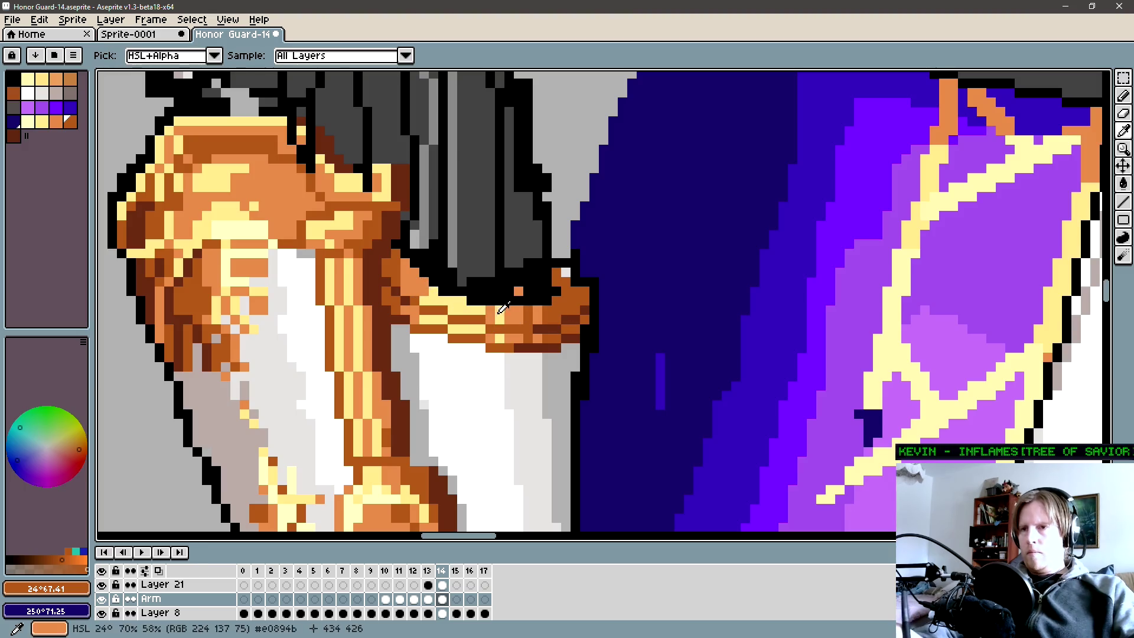
pyautogui.keyDown('alt'); pyautogui.click(501, 308); pyautogui.keyUp('alt')
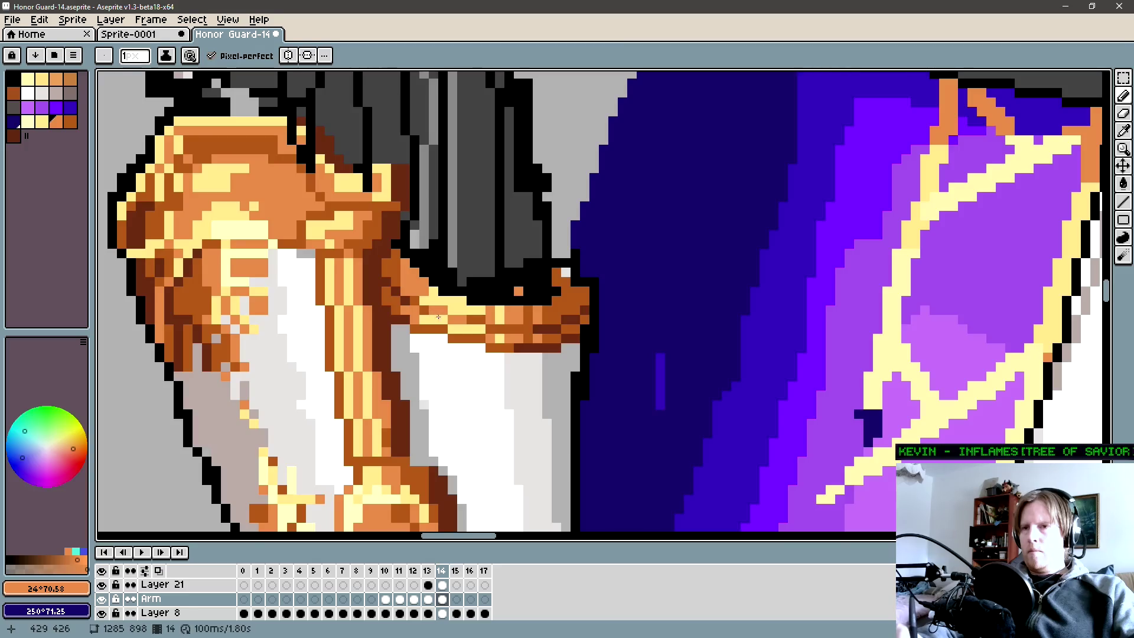
pyautogui.keyDown('alt'); pyautogui.click(241, 225); pyautogui.keyUp('alt')
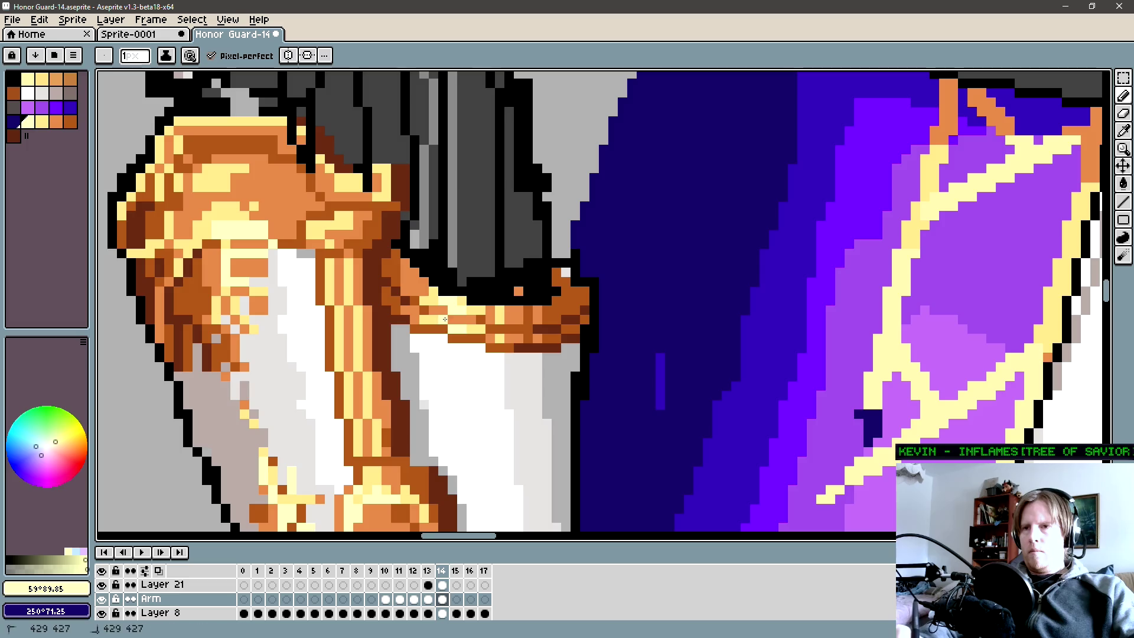
pyautogui.scroll(-3, 477, 312)
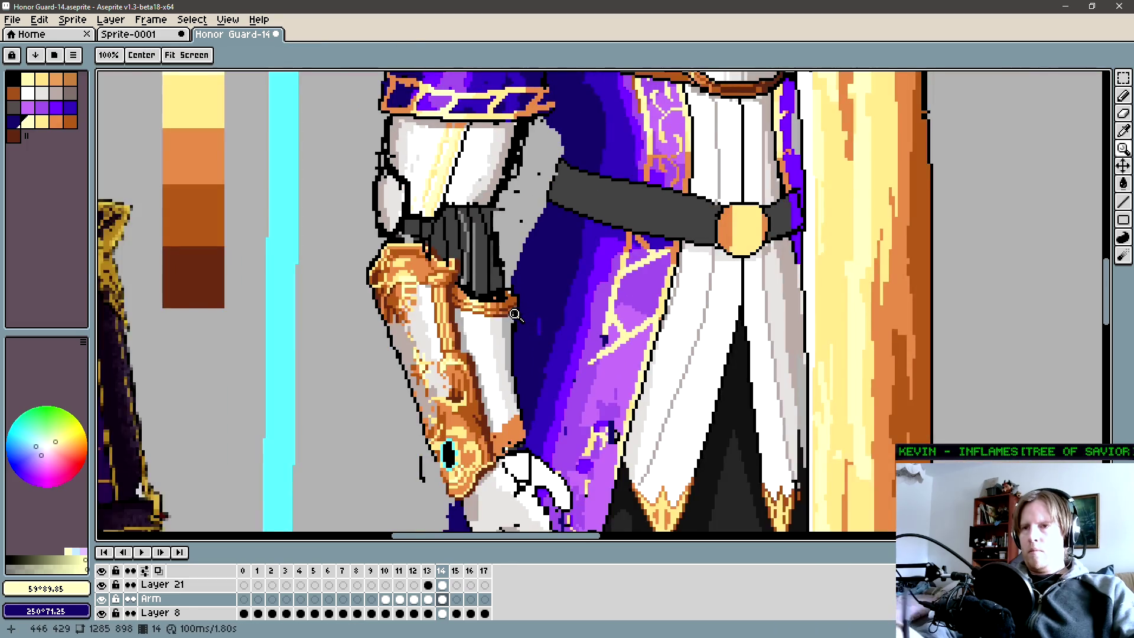
pyautogui.scroll(-2, 519, 312)
pyautogui.scroll(-1, 518, 313)
pyautogui.scroll(2, 529, 303)
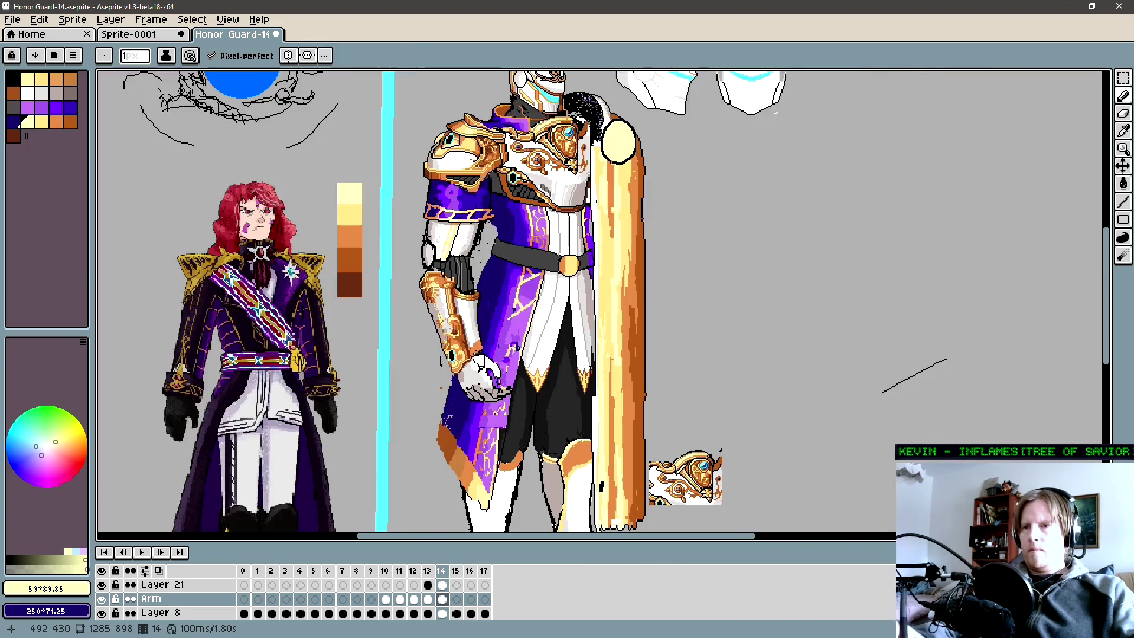
pyautogui.scroll(1, 504, 329)
pyautogui.scroll(1, 504, 329)
pyautogui.scroll(1, 505, 329)
# Touch up the arm edge above the wrist with white, grey and dark brown pixels.
pyautogui.press('b')
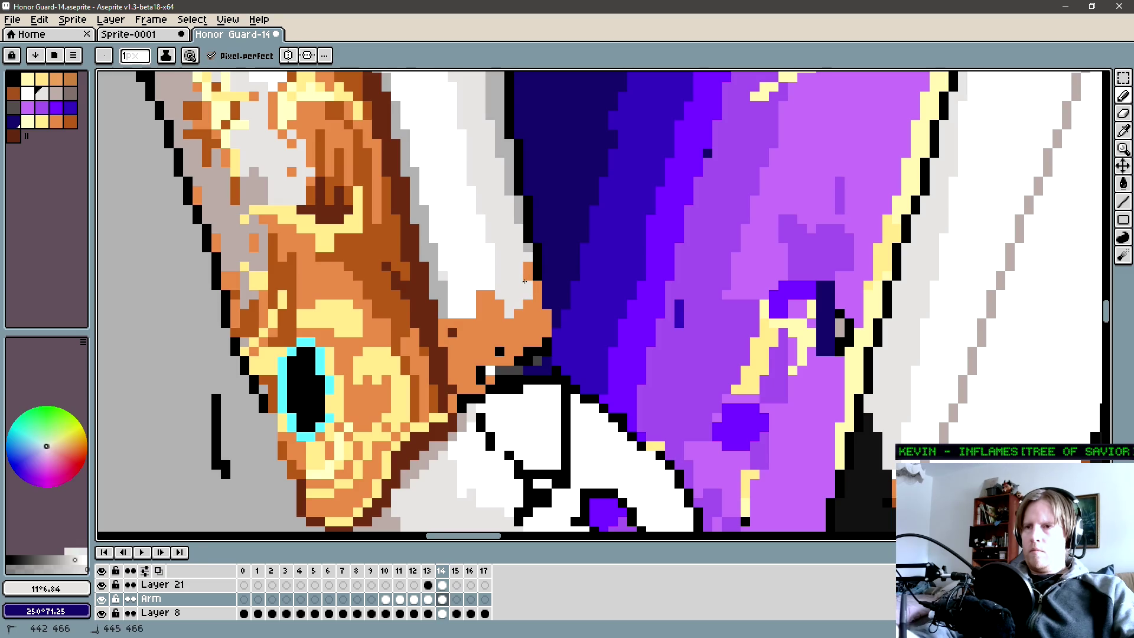
pyautogui.press('i')
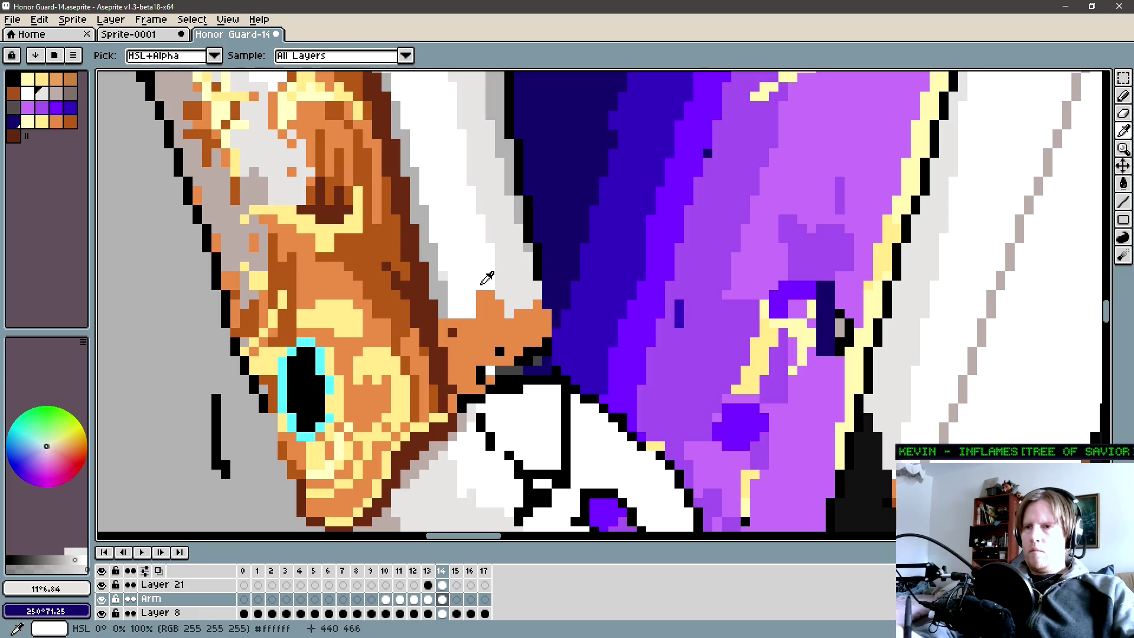
pyautogui.click(487, 278)
pyautogui.press('b')
pyautogui.moveTo(489, 293); pyautogui.dragTo(487, 311)
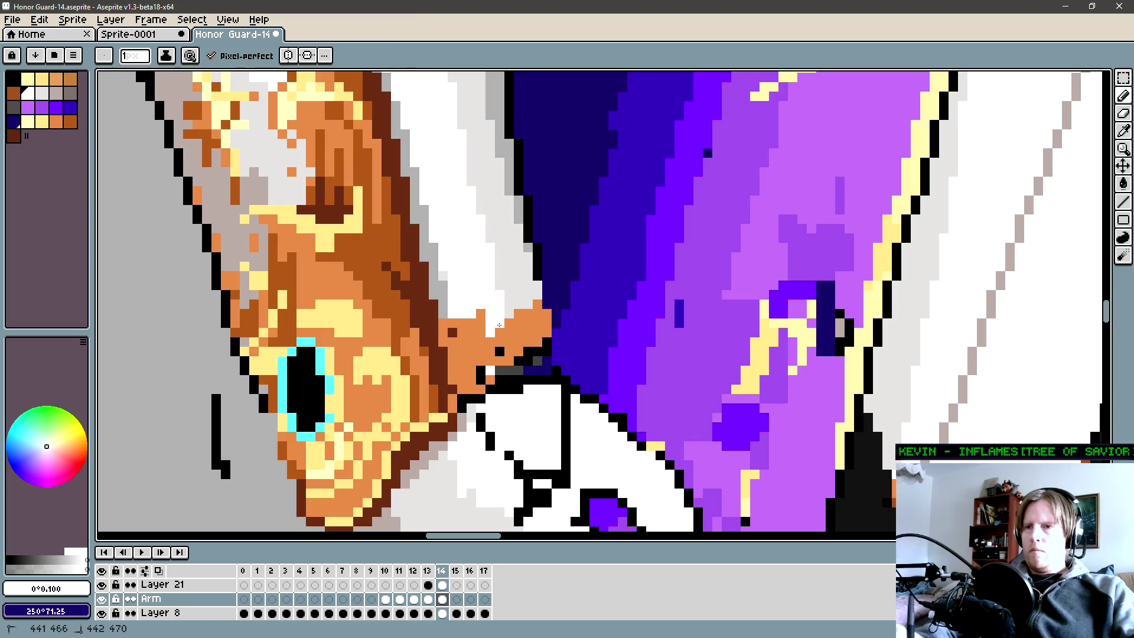
pyautogui.keyDown('alt'); pyautogui.click(446, 306); pyautogui.keyUp('alt')
pyautogui.moveTo(443, 321); pyautogui.dragTo(451, 352)
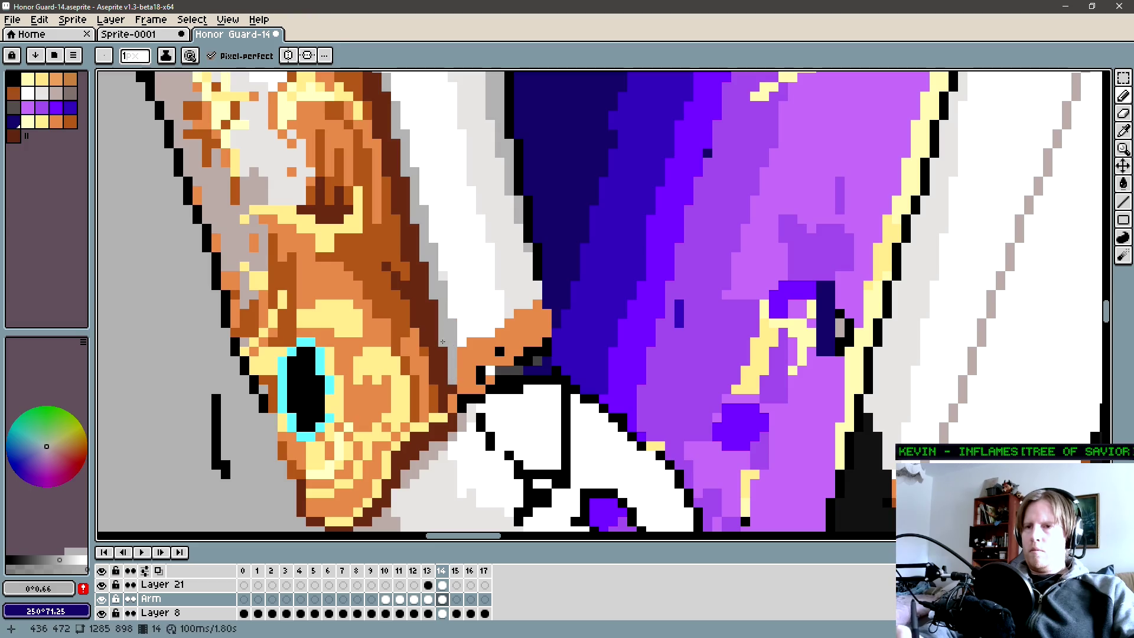
pyautogui.keyDown('alt'); pyautogui.click(450, 399); pyautogui.keyUp('alt')
pyautogui.click(452, 313)
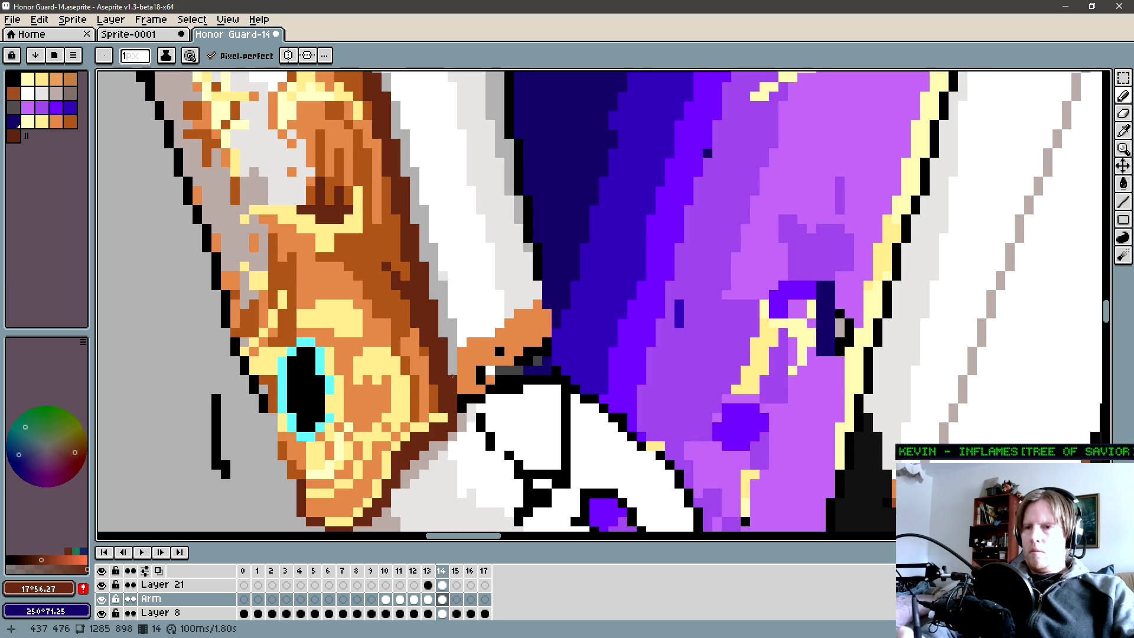
# Alternate orange, white and black pixels at the cuff edge and extend the orange cuff edge.
pyautogui.keyDown('alt'); pyautogui.click(496, 341); pyautogui.keyUp('alt')
pyautogui.click(453, 364)
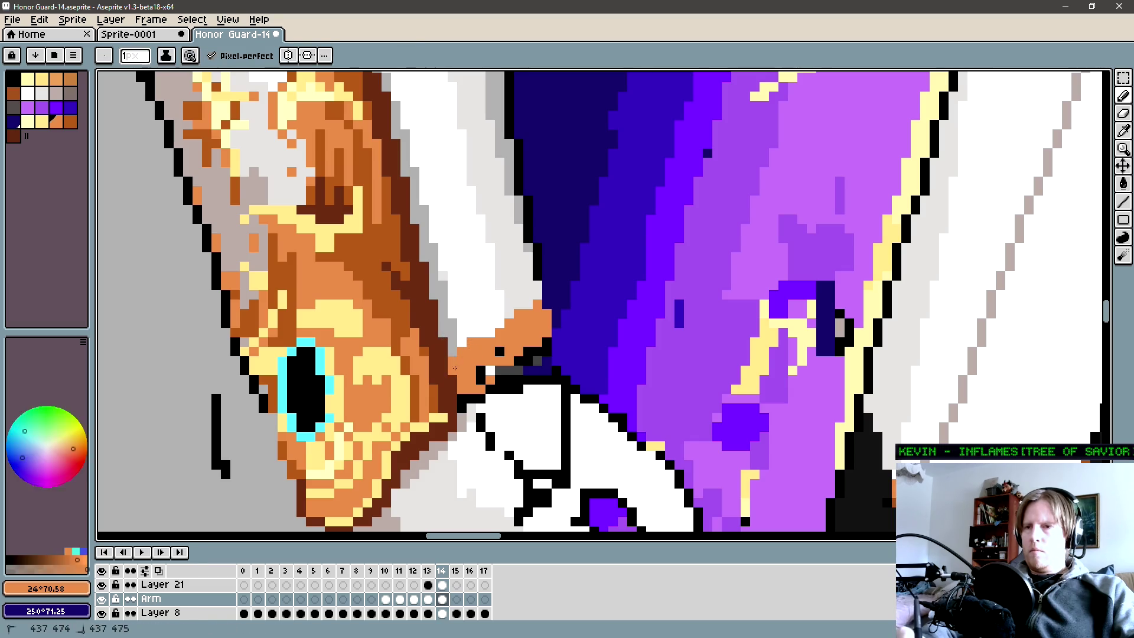
pyautogui.keyDown('alt'); pyautogui.click(472, 331); pyautogui.keyUp('alt')
pyautogui.keyDown('alt'); pyautogui.click(501, 368); pyautogui.keyUp('alt')
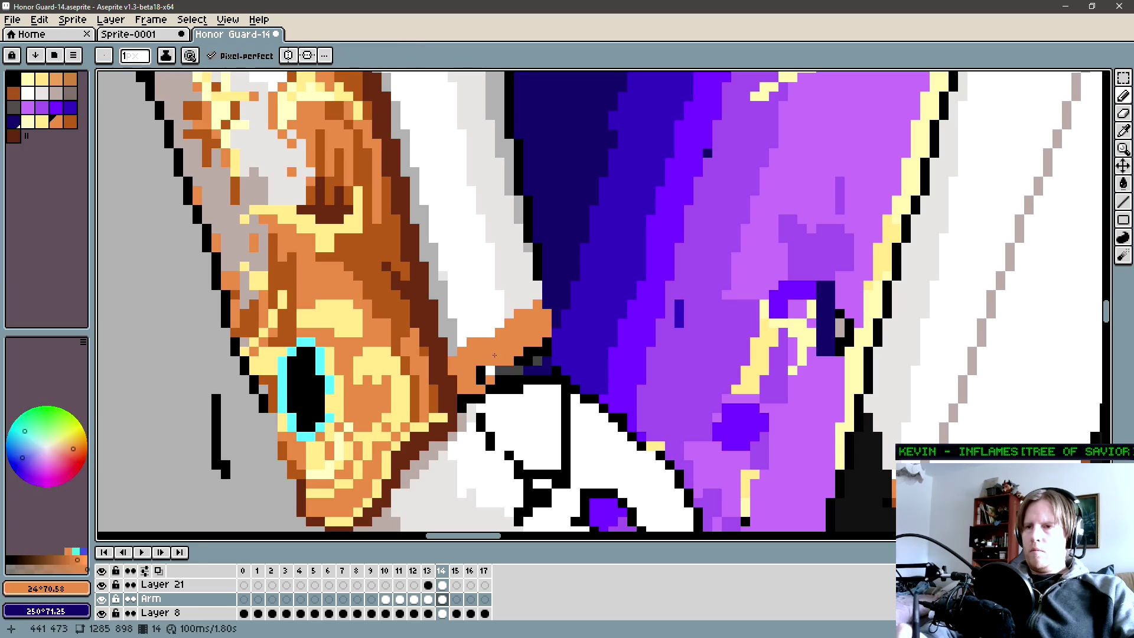
pyautogui.keyDown('alt'); pyautogui.click(507, 370); pyautogui.keyUp('alt')
pyautogui.keyDown('alt'); pyautogui.click(490, 374); pyautogui.keyUp('alt')
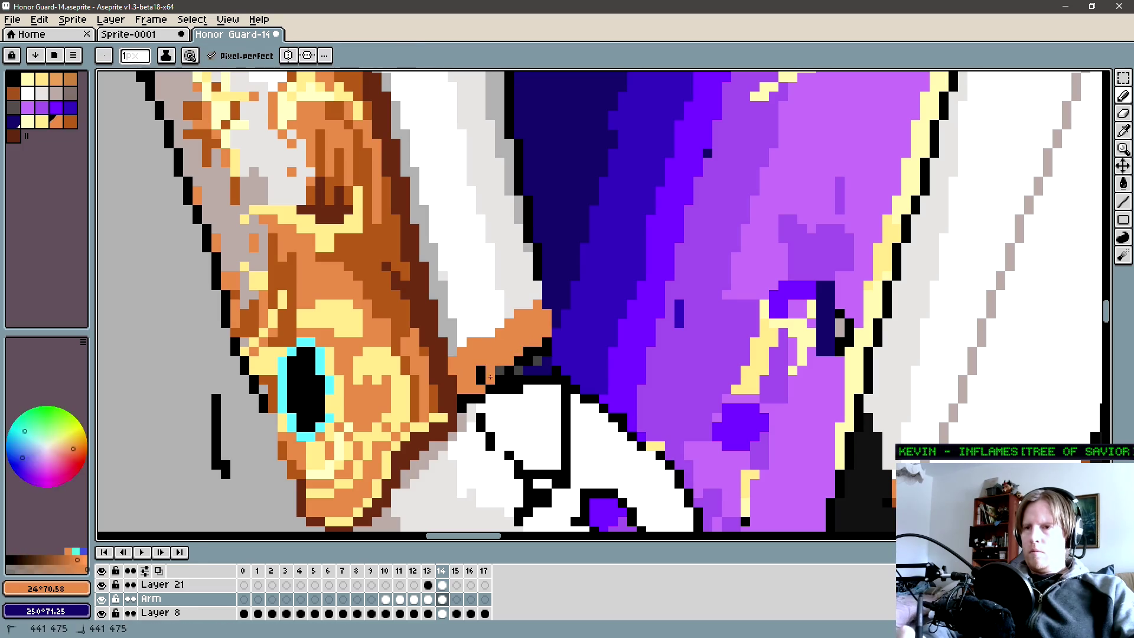
pyautogui.keyDown('alt'); pyautogui.click(487, 335); pyautogui.keyUp('alt')
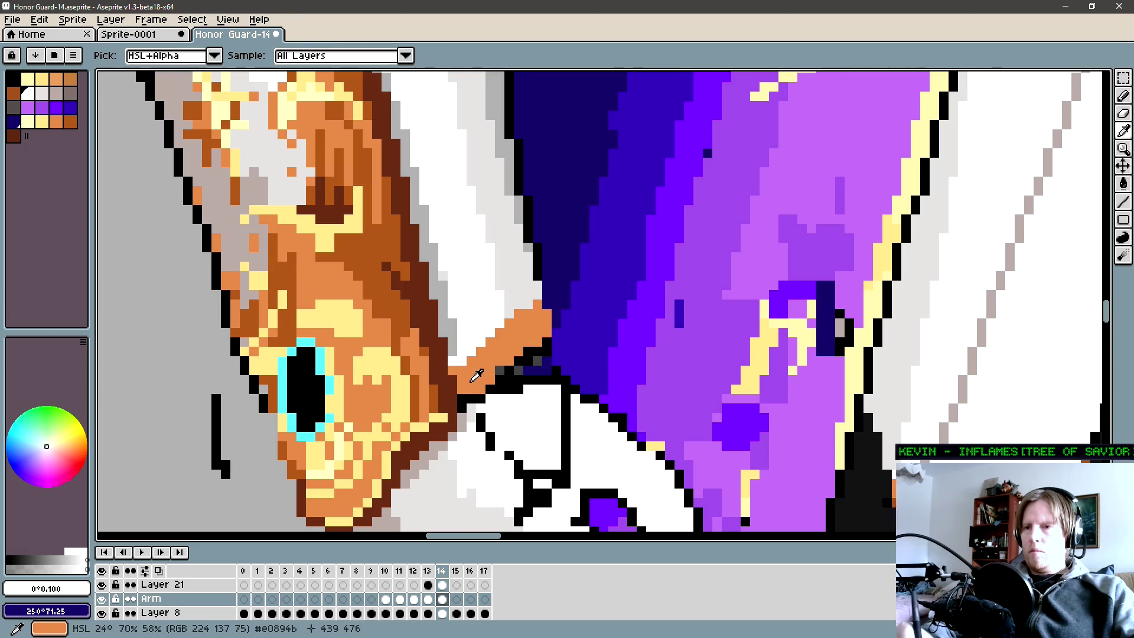
pyautogui.keyDown('alt'); pyautogui.click(501, 370); pyautogui.keyUp('alt')
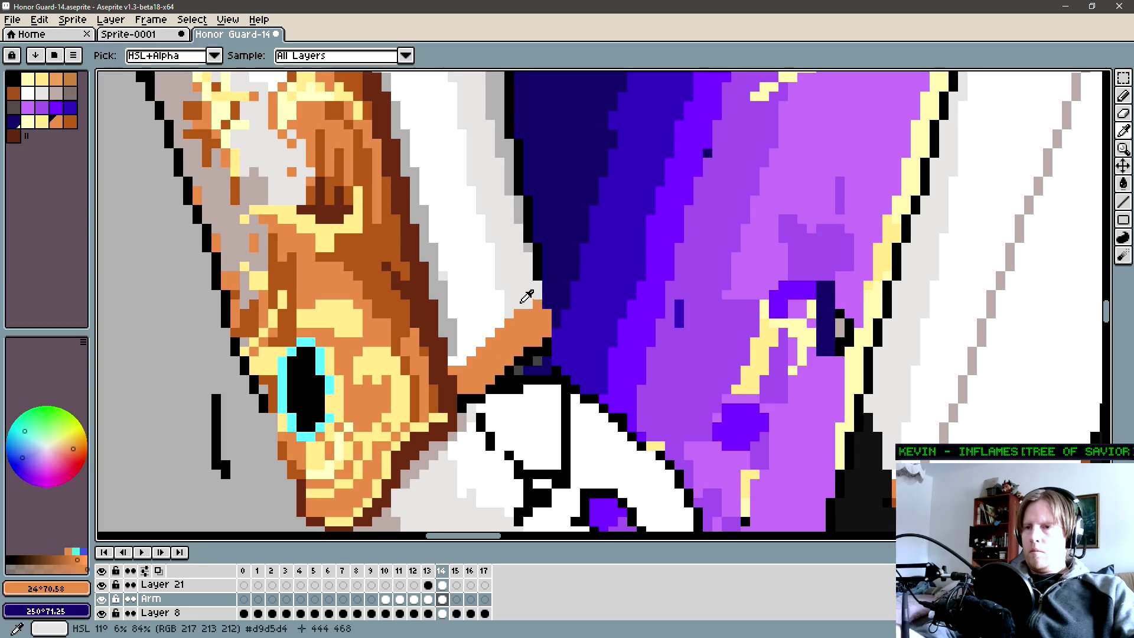
pyautogui.keyDown('alt'); pyautogui.click(538, 344); pyautogui.keyUp('alt')
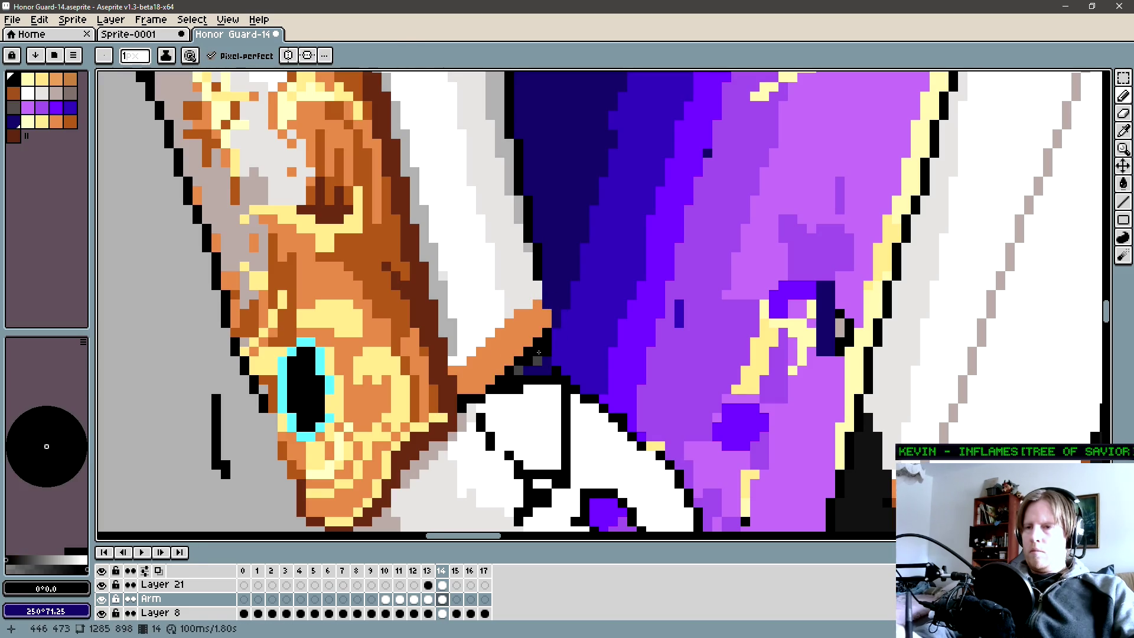
pyautogui.keyDown('alt'); pyautogui.click(479, 390); pyautogui.keyUp('alt')
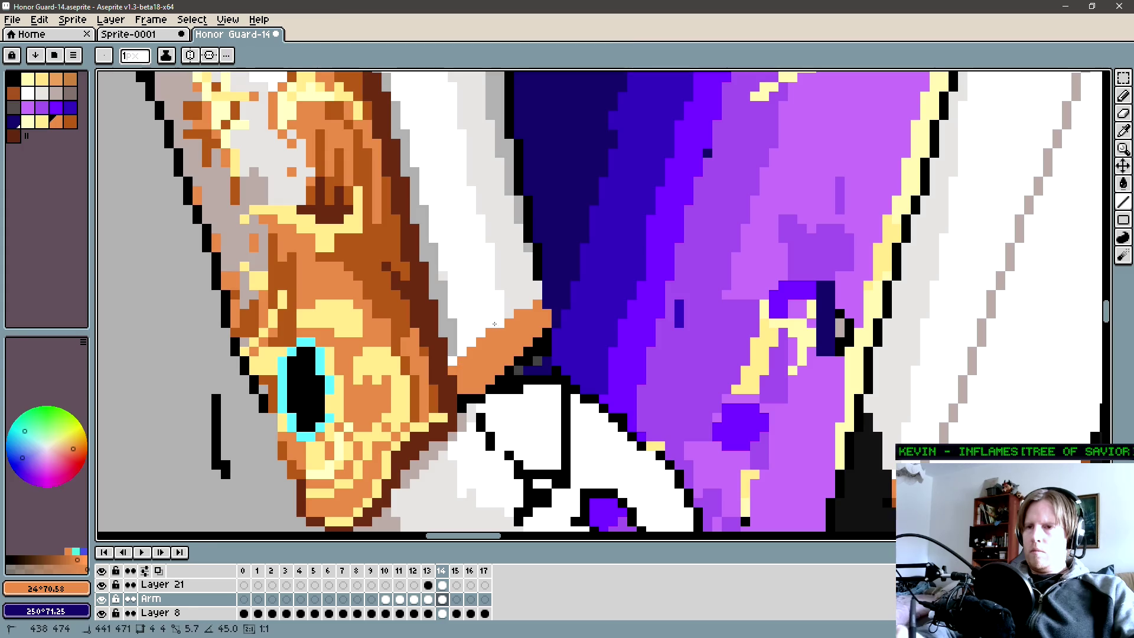
pyautogui.moveTo(516, 304); pyautogui.dragTo(537, 285)
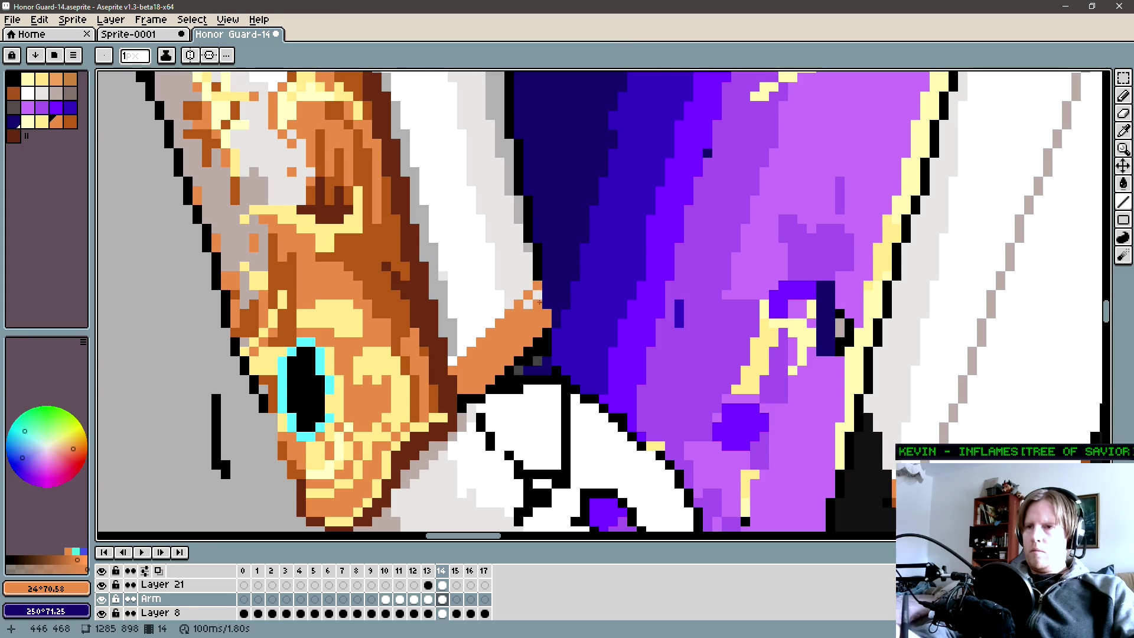
# Draw a black diagonal outline along the wrist cuff.
pyautogui.keyDown('alt'); pyautogui.click(489, 387); pyautogui.keyUp('alt')
pyautogui.moveTo(470, 386); pyautogui.dragTo(540, 320)
pyautogui.scroll(-1, 528, 375)
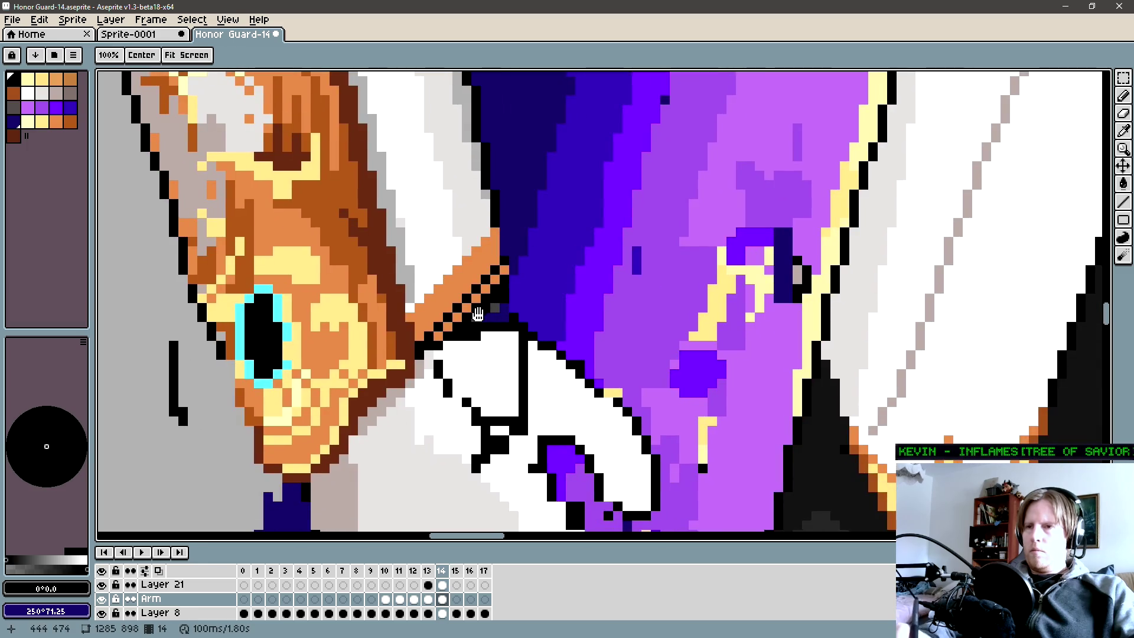
pyautogui.scroll(-1, 505, 345)
pyautogui.scroll(-2, 488, 320)
pyautogui.scroll(-1, 469, 302)
pyautogui.scroll(1, 463, 360)
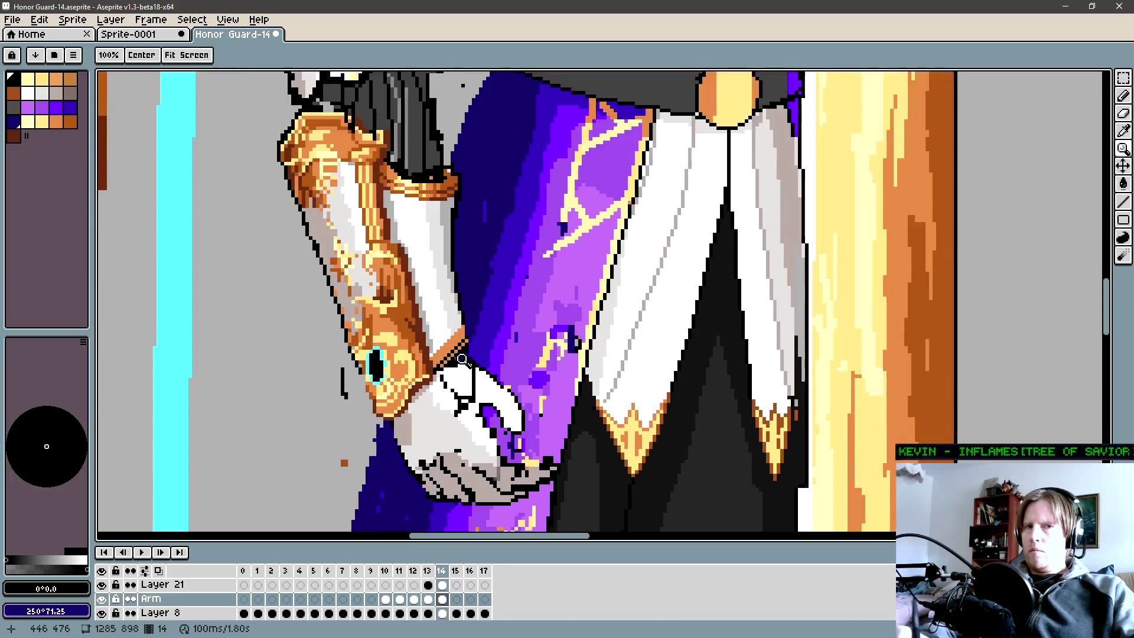
pyautogui.scroll(1, 454, 357)
# Draw a black outline along the knight's forearm edge and erase stray pixels.
pyautogui.moveTo(450, 311); pyautogui.dragTo(440, 362)
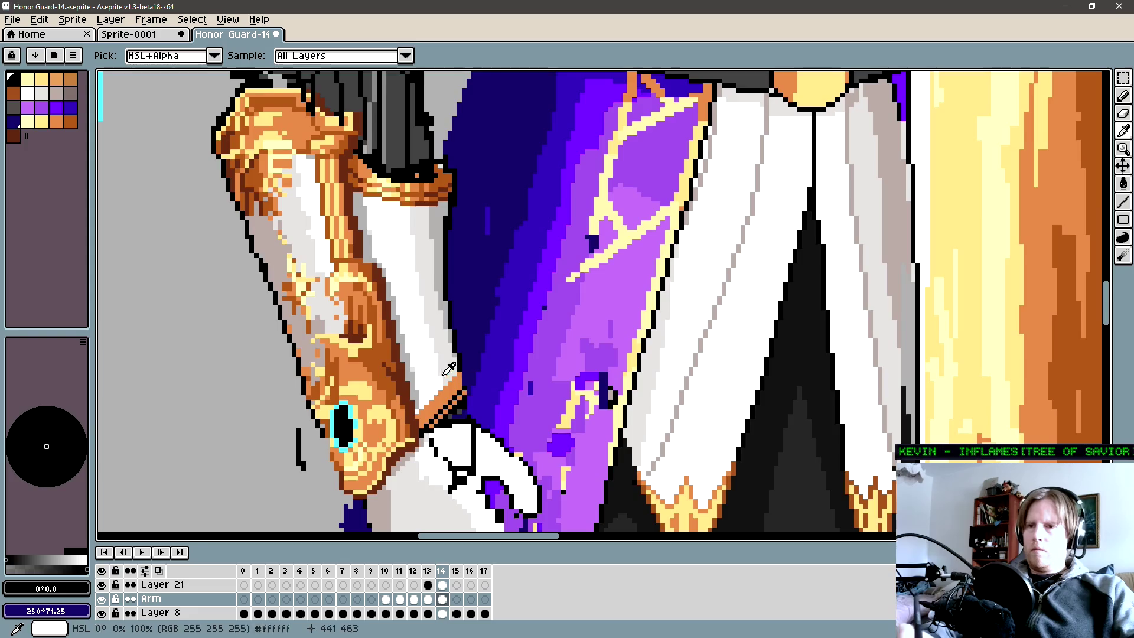
pyautogui.scroll(1, 439, 404)
pyautogui.moveTo(442, 418); pyautogui.dragTo(500, 352)
pyautogui.press('i')
pyautogui.press('b')
pyautogui.press('e')
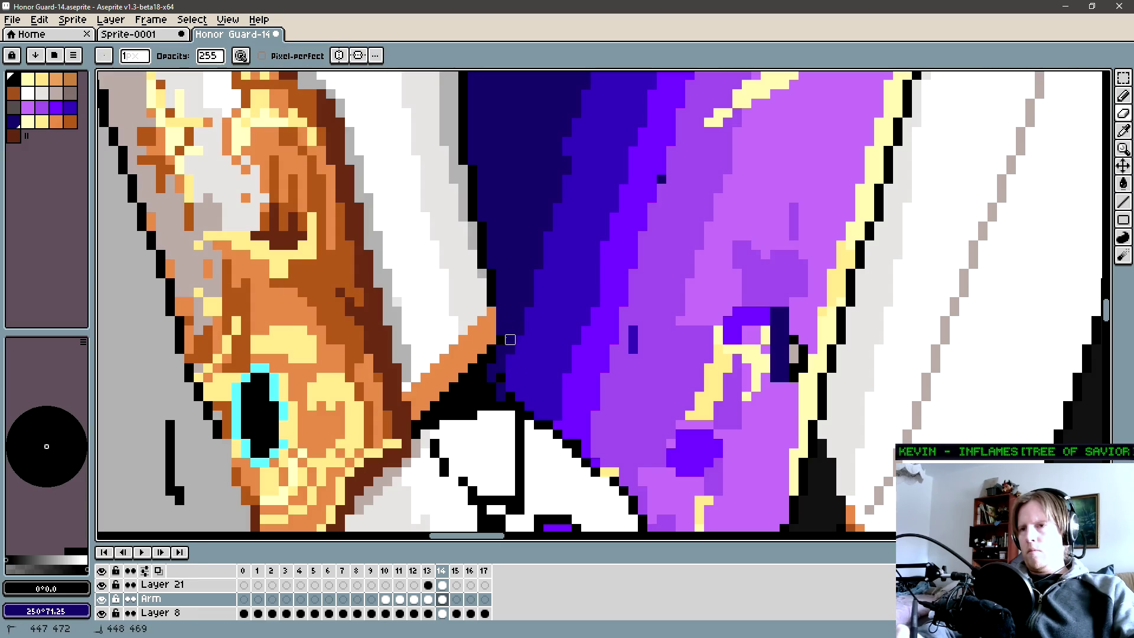
pyautogui.press('b')
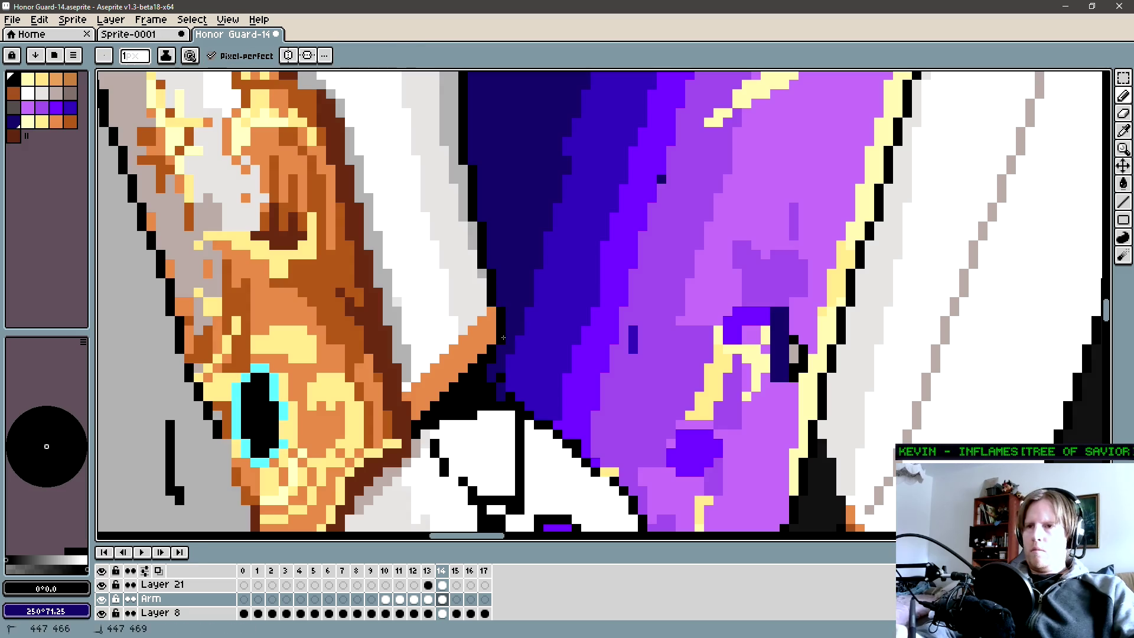
# Sample dark brown and draw a clean 45° line along the strap's top edge.
pyautogui.moveTo(473, 348); pyautogui.dragTo(491, 363)
pyautogui.keyDown('alt'); pyautogui.click(423, 404); pyautogui.keyUp('alt')
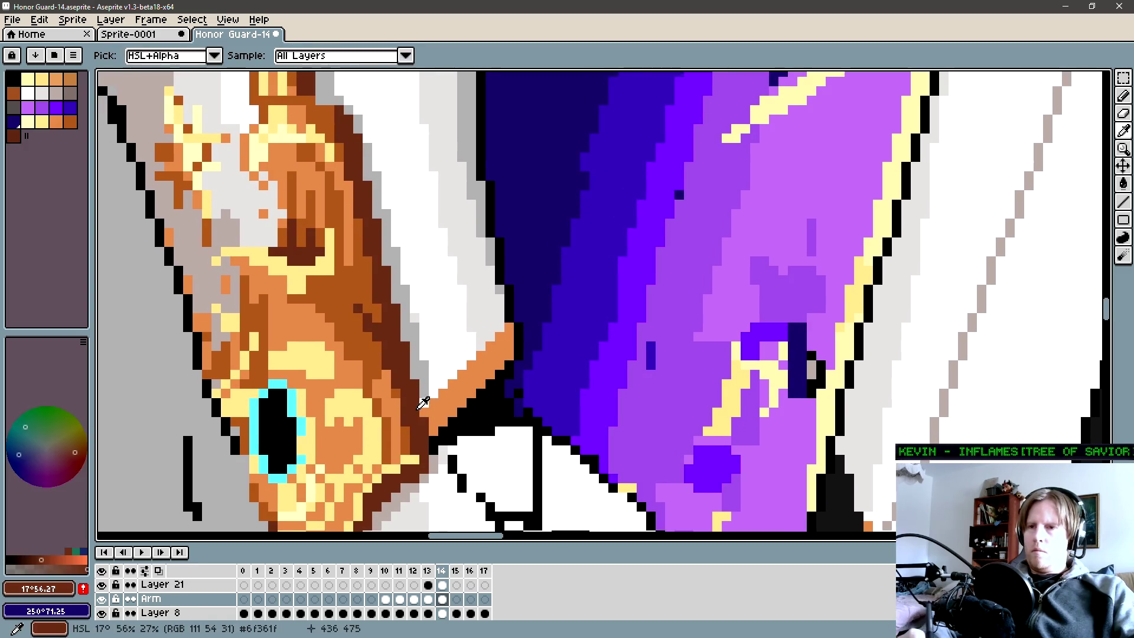
pyautogui.moveTo(426, 404); pyautogui.dragTo(498, 321)
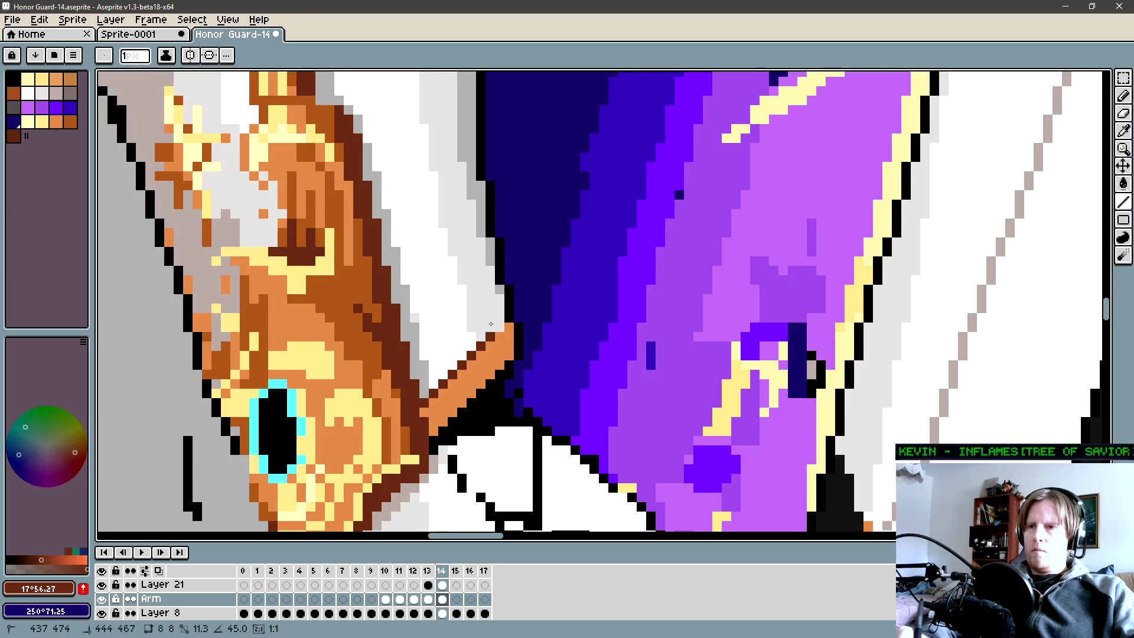
pyautogui.moveTo(432, 412); pyautogui.dragTo(497, 344)
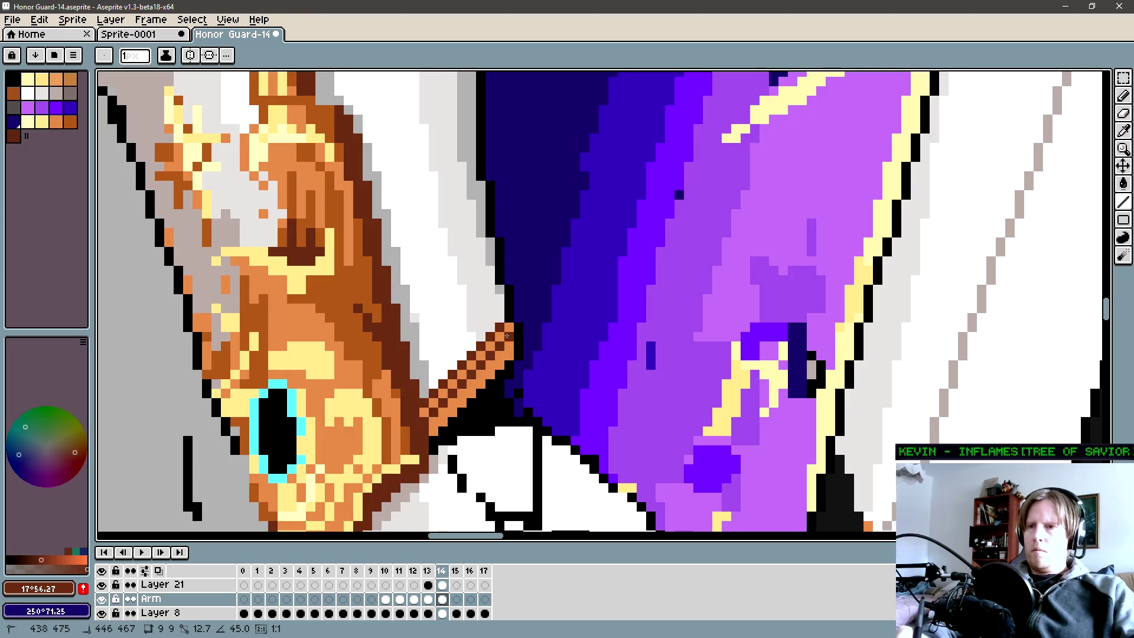
pyautogui.scroll(-3, 478, 345)
pyautogui.keyDown('alt'); pyautogui.click(452, 359); pyautogui.keyUp('alt')
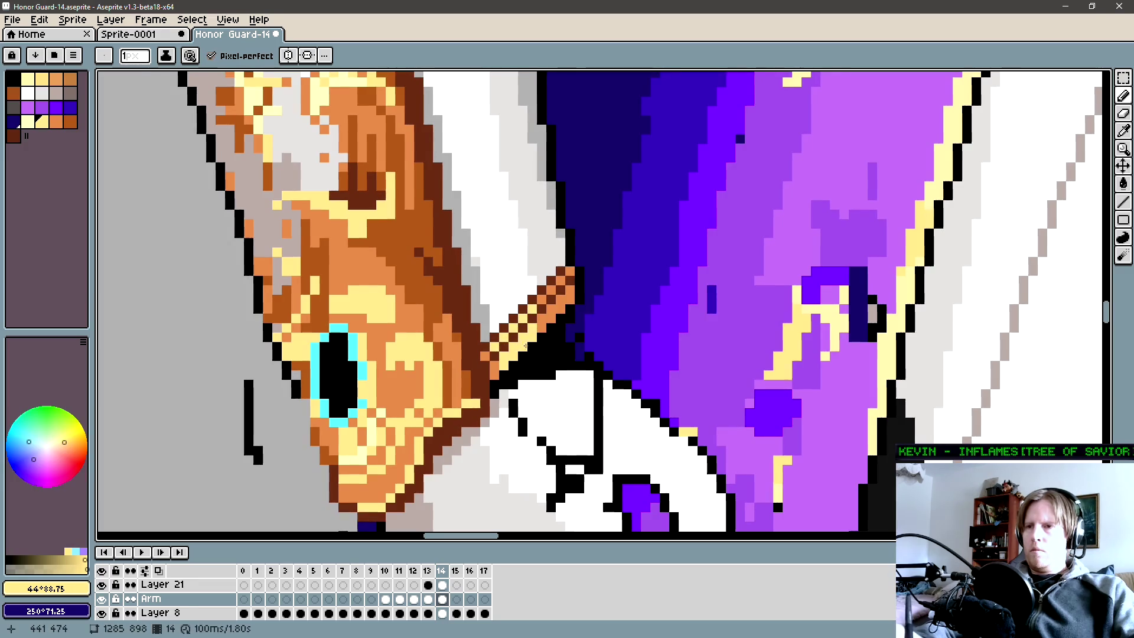
# Place alternating light and dark orange pixels along the diagonal strap.
pyautogui.keyDown('alt'); pyautogui.click(535, 326); pyautogui.keyUp('alt')
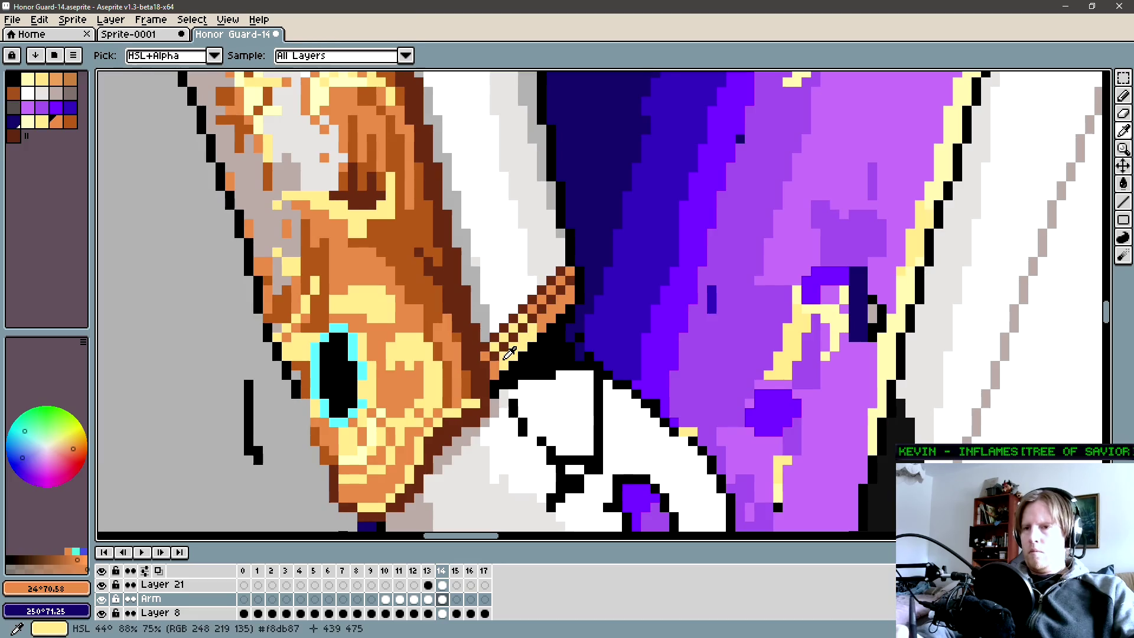
pyautogui.keyDown('alt'); pyautogui.click(560, 271); pyautogui.keyUp('alt')
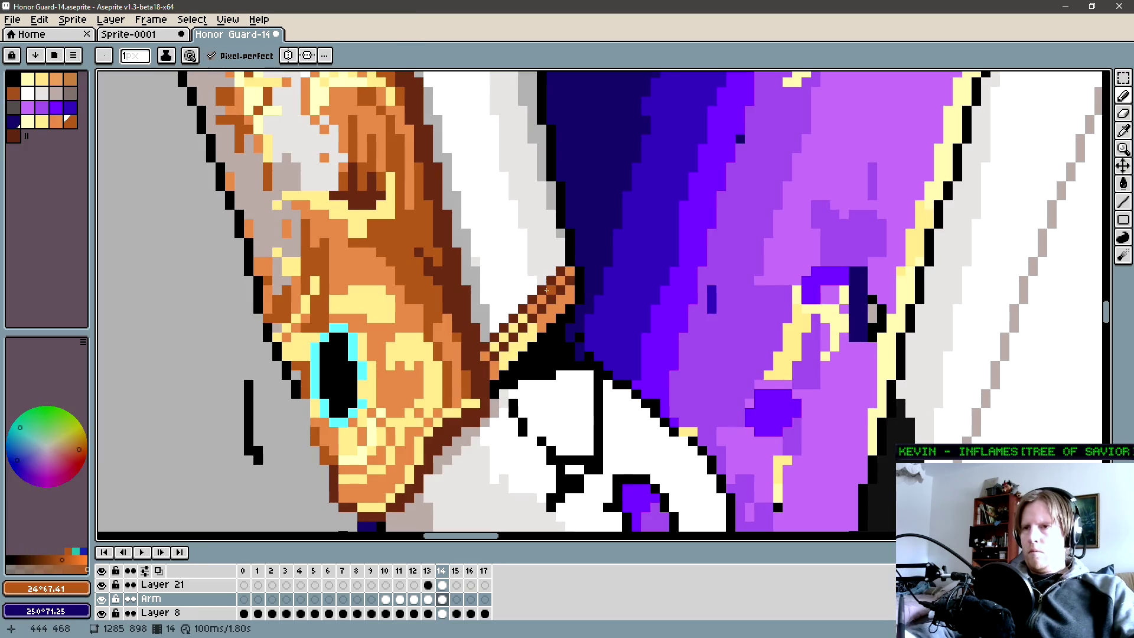
pyautogui.click(561, 280)
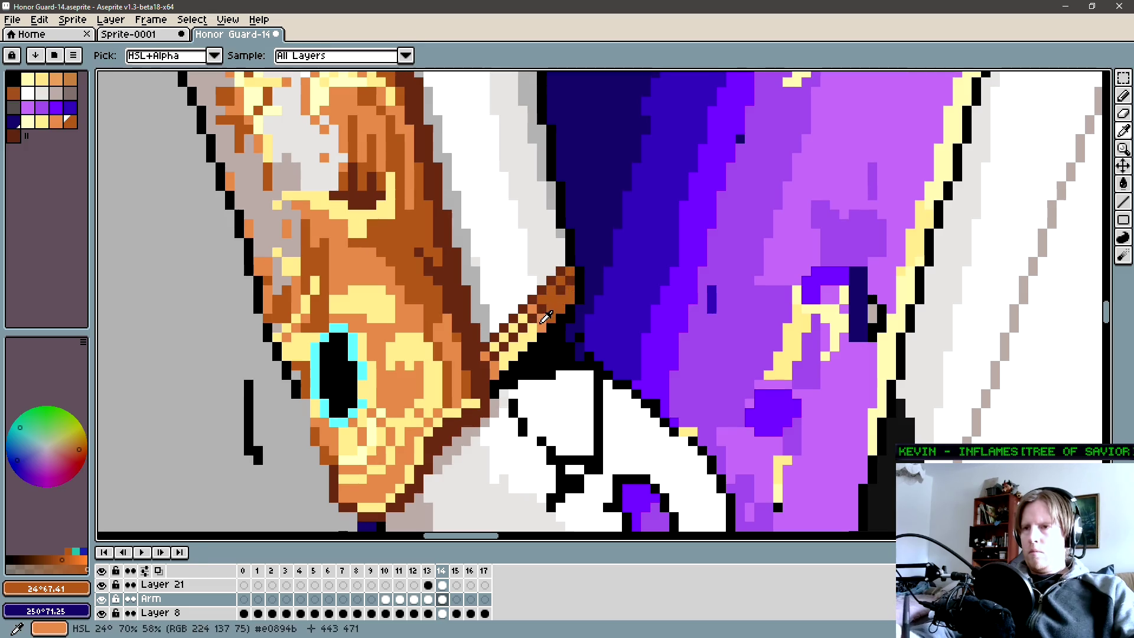
pyautogui.keyDown('alt'); pyautogui.click(532, 315); pyautogui.keyUp('alt')
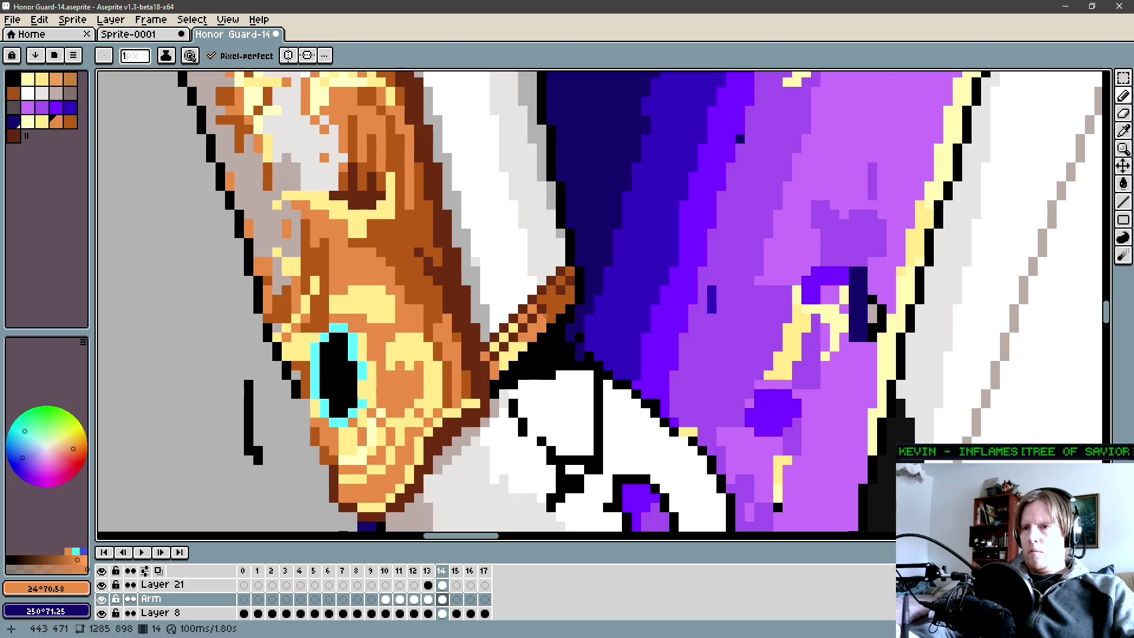
pyautogui.keyDown('alt'); pyautogui.click(530, 338); pyautogui.keyUp('alt')
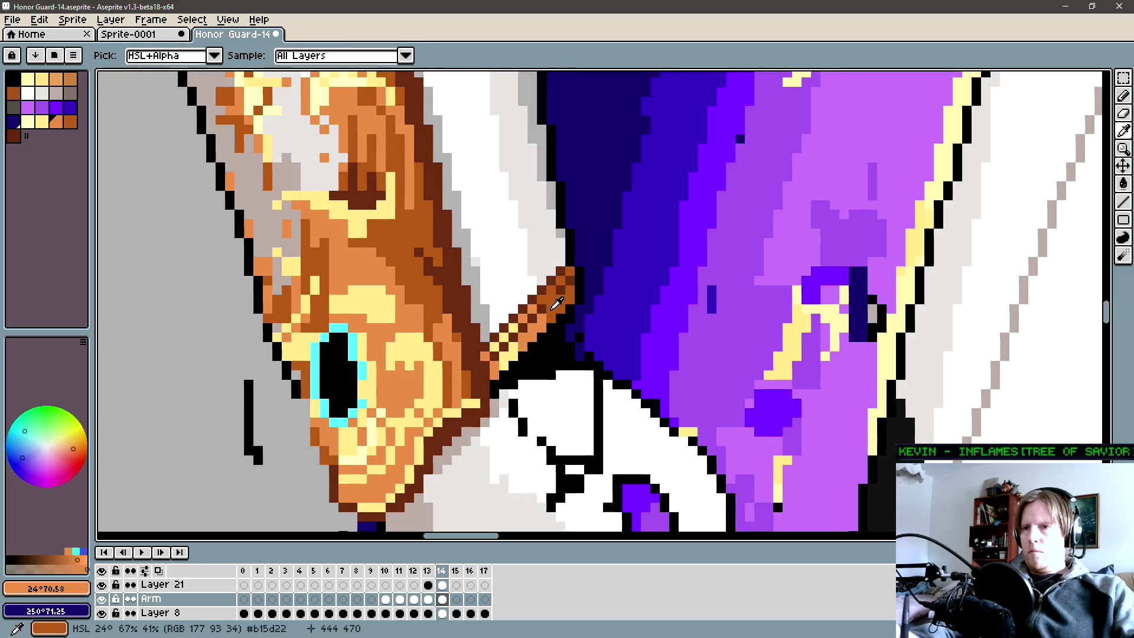
pyautogui.keyDown('alt'); pyautogui.click(542, 321); pyautogui.keyUp('alt')
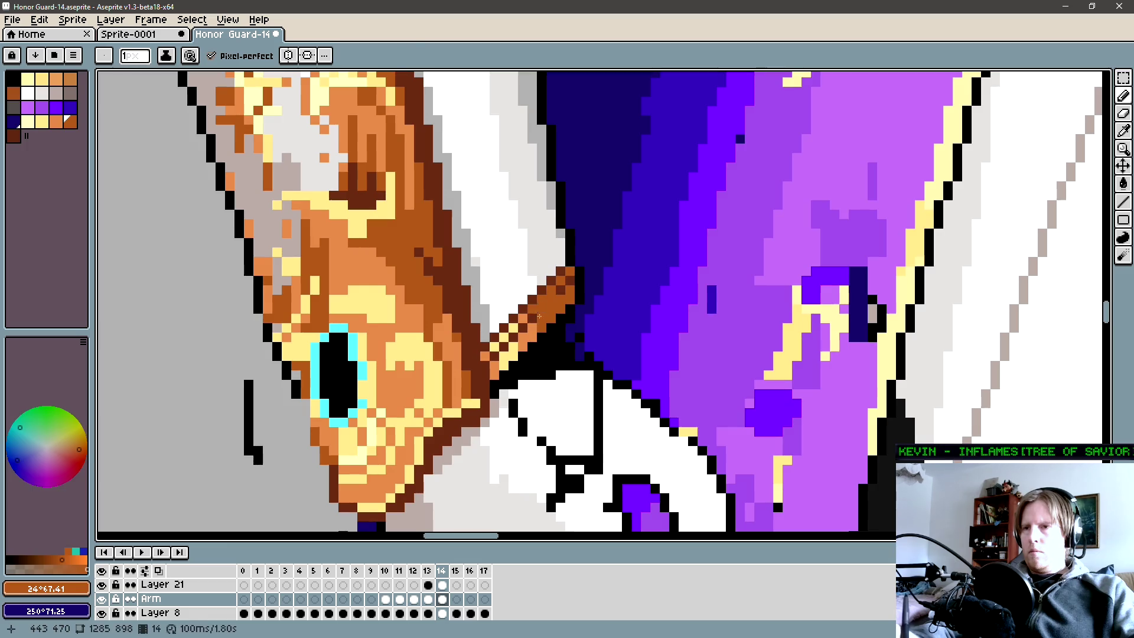
pyautogui.keyDown('alt'); pyautogui.click(543, 320); pyautogui.keyUp('alt')
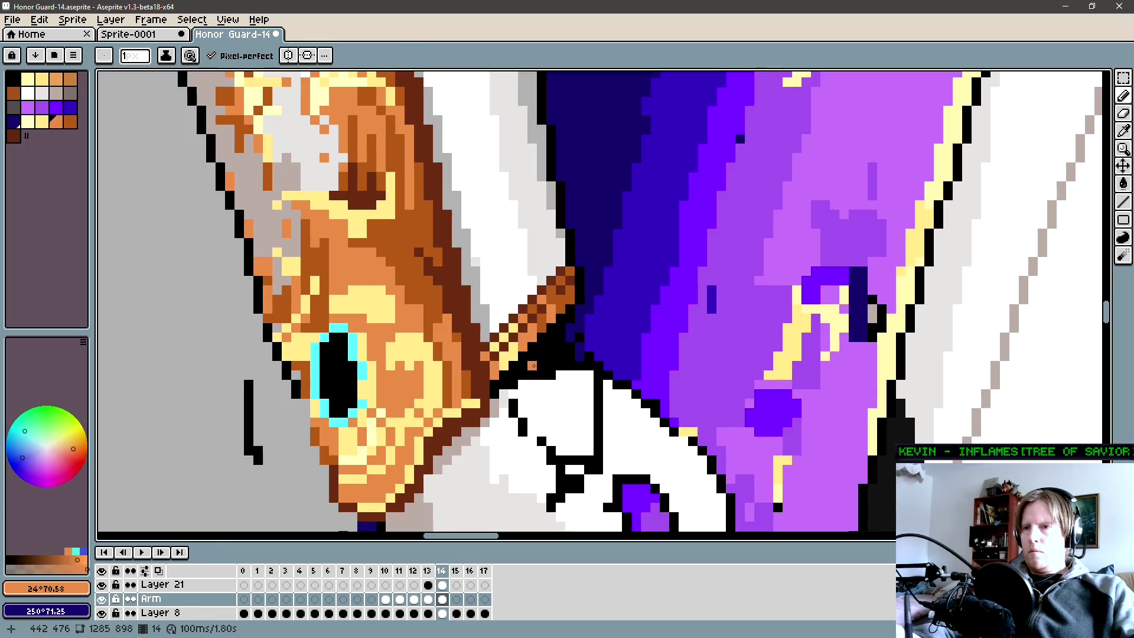
# Recentre on the strap and continue the orange shading, ending with dark brown at the edge.
pyautogui.press('space')
pyautogui.moveTo(489, 401); pyautogui.dragTo(514, 359)
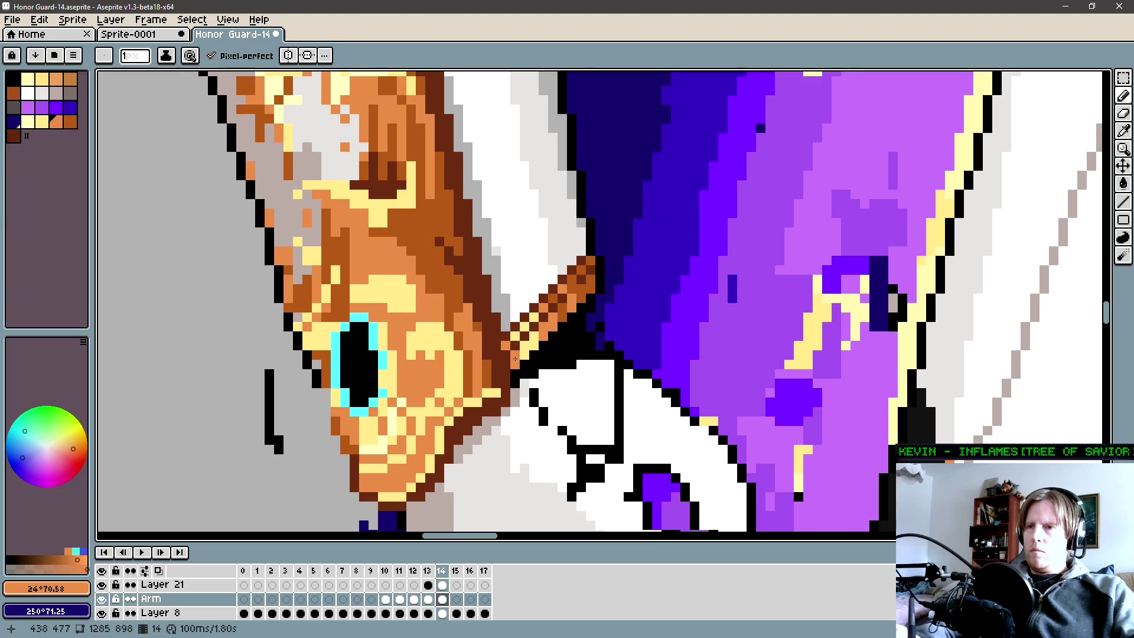
pyautogui.keyDown('alt'); pyautogui.click(558, 302); pyautogui.keyUp('alt')
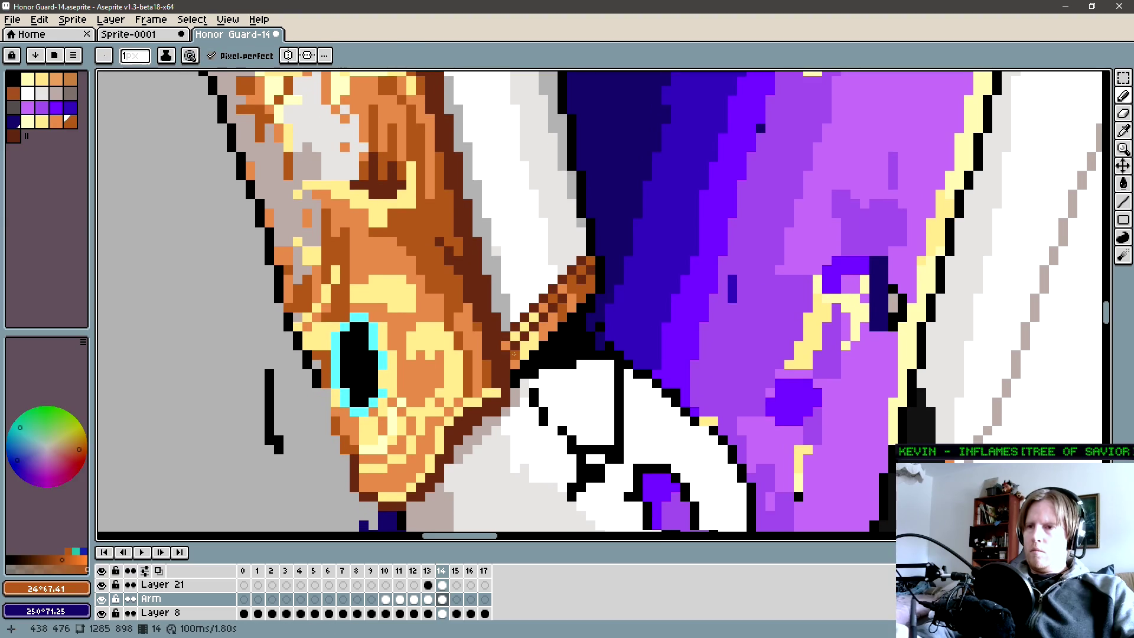
pyautogui.keyDown('alt'); pyautogui.click(519, 357); pyautogui.keyUp('alt')
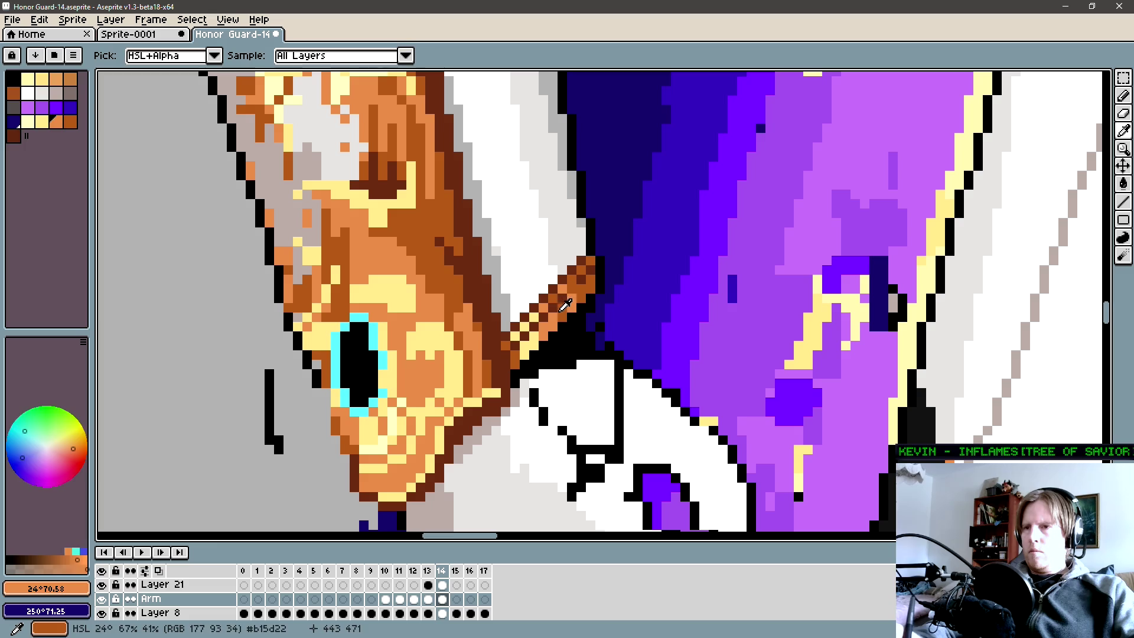
pyautogui.keyDown('alt'); pyautogui.click(534, 327); pyautogui.keyUp('alt')
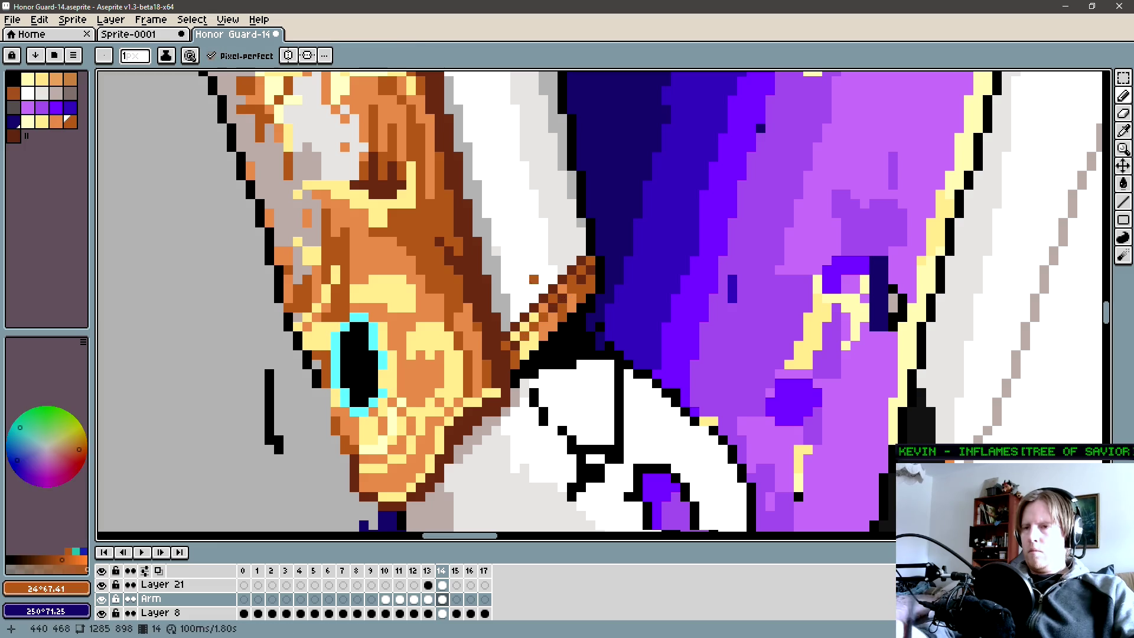
pyautogui.moveTo(534, 280); pyautogui.dragTo(514, 320)
pyautogui.keyDown('alt'); pyautogui.click(579, 290); pyautogui.keyUp('alt')
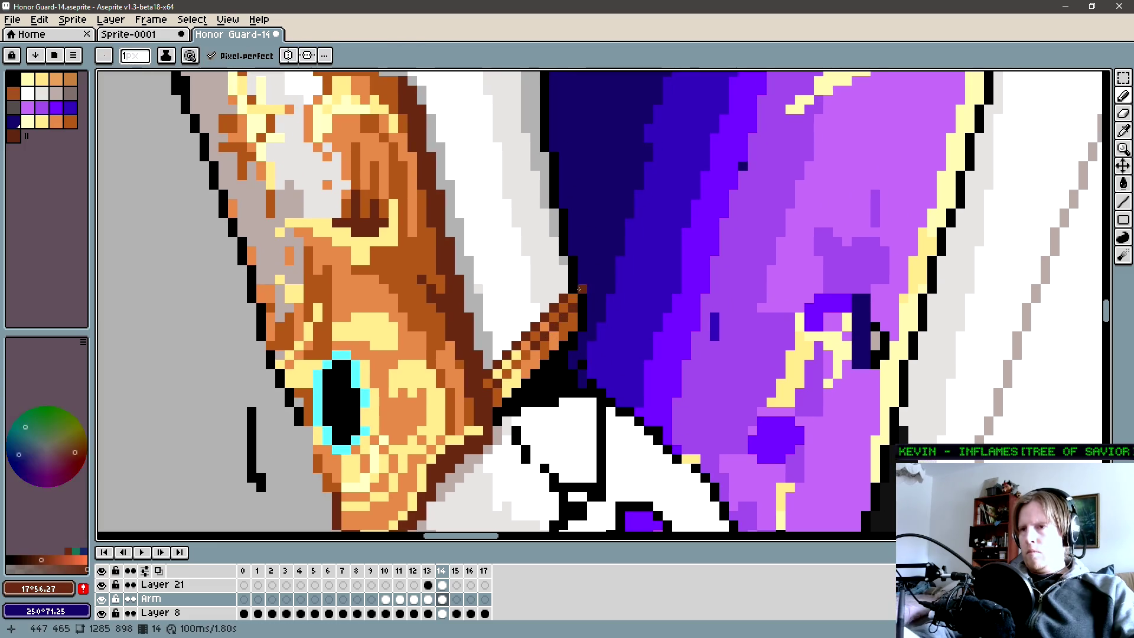
pyautogui.scroll(-2, 578, 291)
pyautogui.scroll(-2, 571, 260)
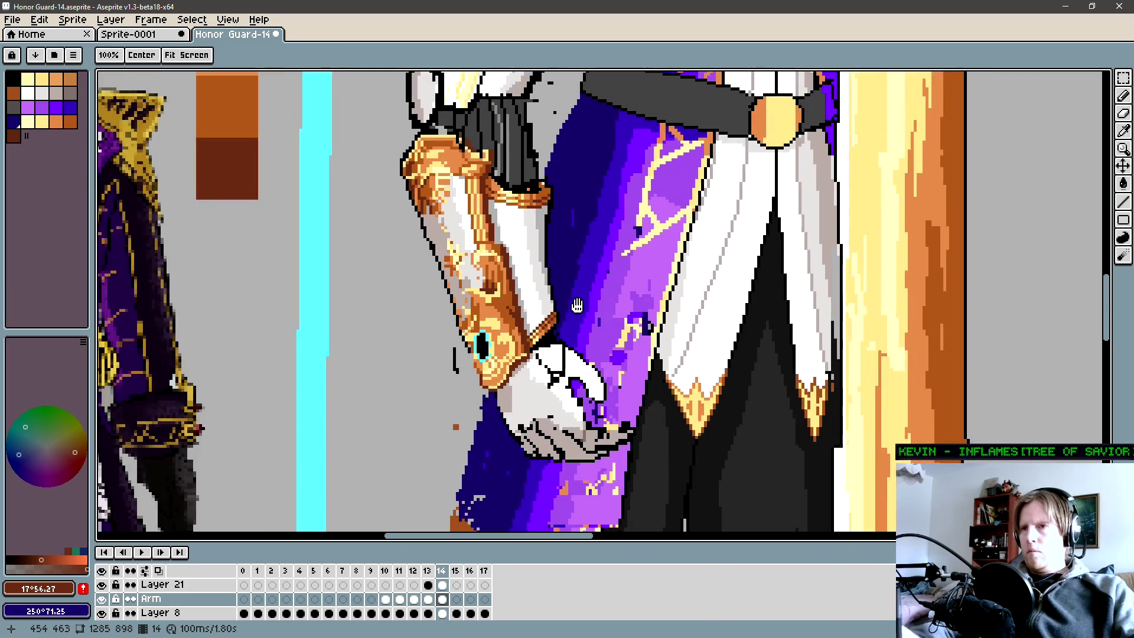
# Paint black pixels along the robe edge beside the strap and fix the strap's orange top pixel.
pyautogui.moveTo(577, 304); pyautogui.dragTo(572, 315)
pyautogui.scroll(3, 575, 320)
pyautogui.press('b')
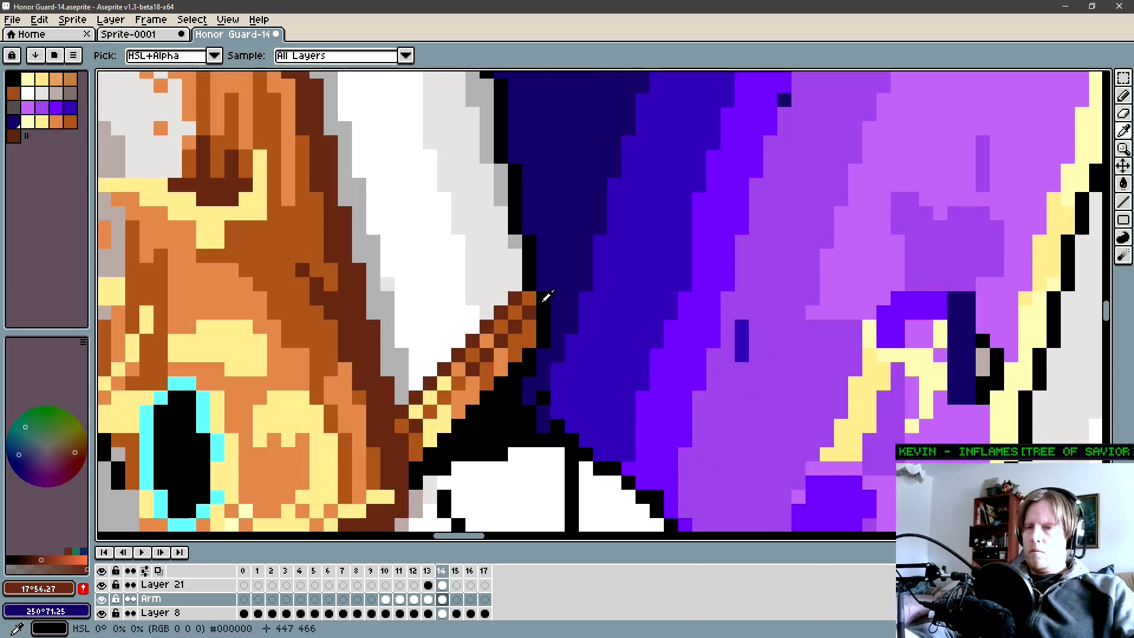
pyautogui.keyDown('alt'); pyautogui.click(542, 289); pyautogui.keyUp('alt')
pyautogui.moveTo(541, 289); pyautogui.dragTo(537, 348)
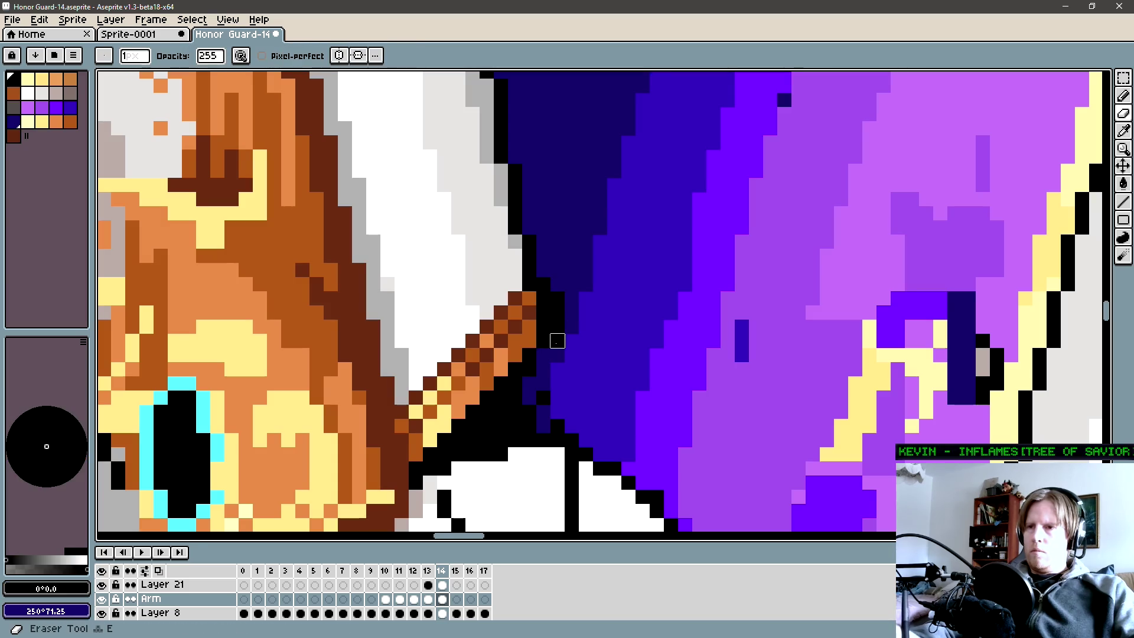
pyautogui.keyDown('alt'); pyautogui.click(531, 333); pyautogui.keyUp('alt')
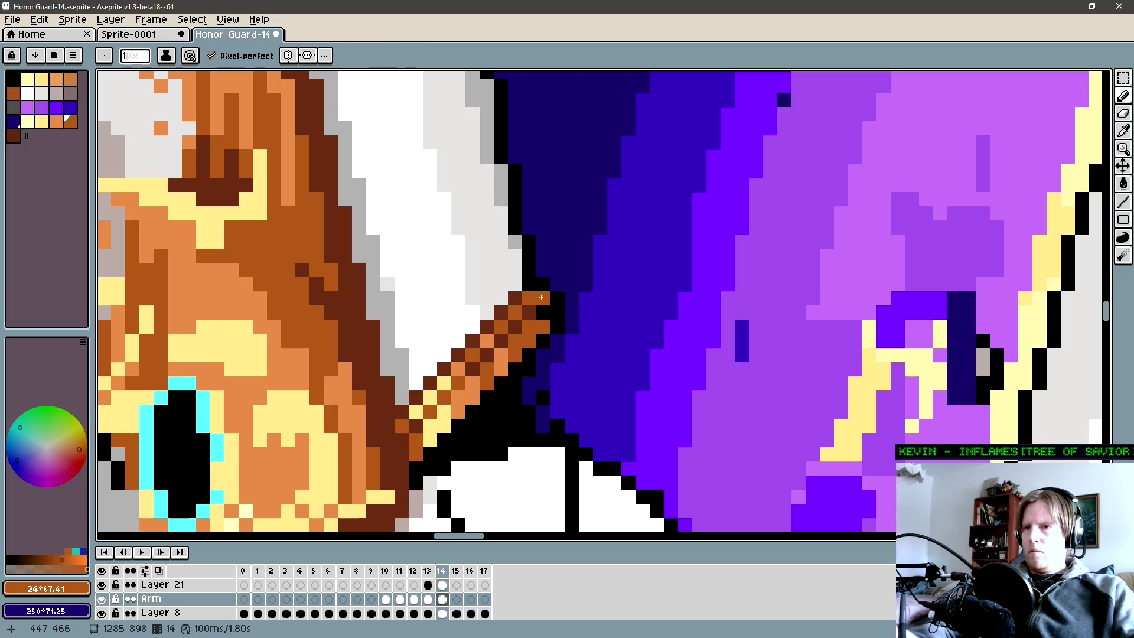
pyautogui.click(544, 311)
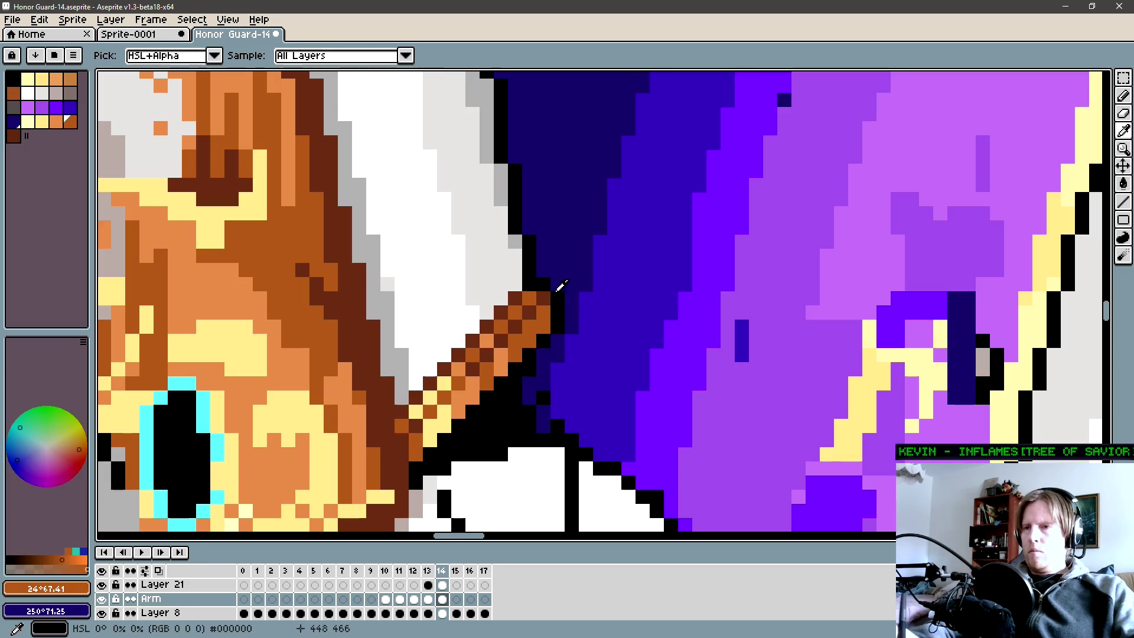
pyautogui.scroll(-4, 572, 266)
# Zoom out to see both characters, then zoom in on the knight's upper arm.
pyautogui.moveTo(572, 266); pyautogui.dragTo(569, 292)
pyautogui.scroll(-2, 578, 284)
pyautogui.press('b')
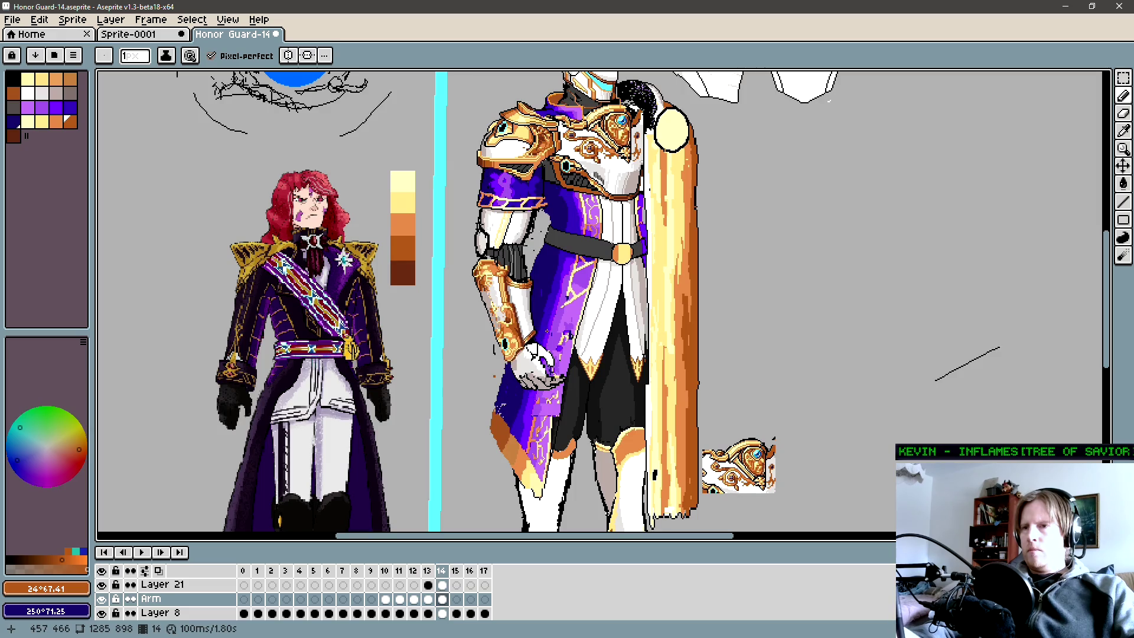
pyautogui.press('space')
pyautogui.moveTo(532, 248); pyautogui.dragTo(517, 308)
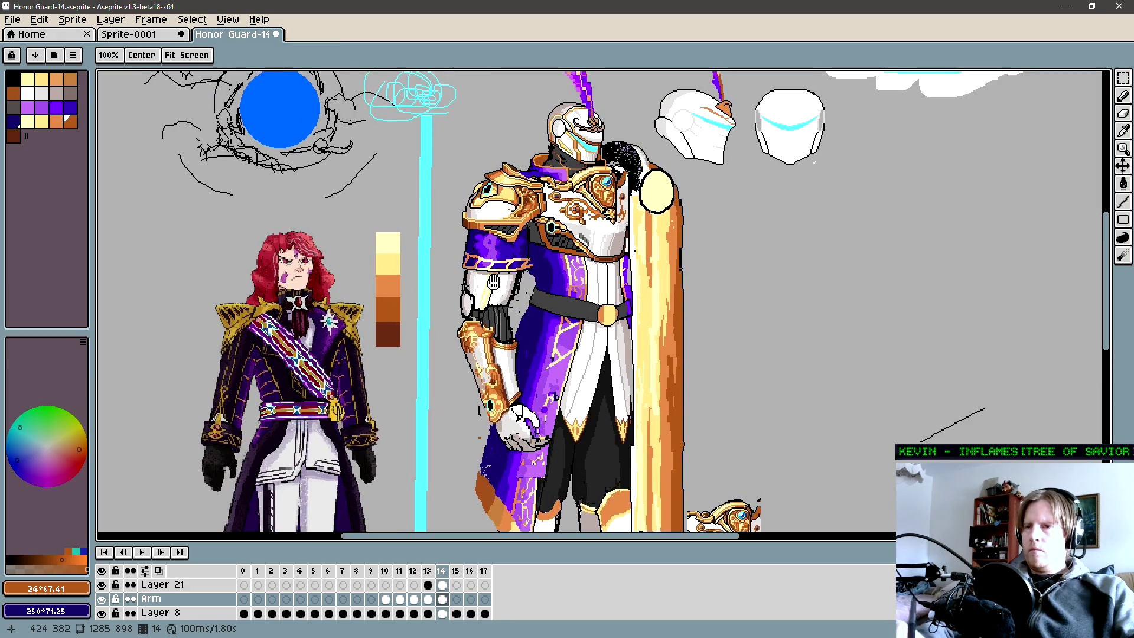
pyautogui.press('z')
pyautogui.click(518, 297)
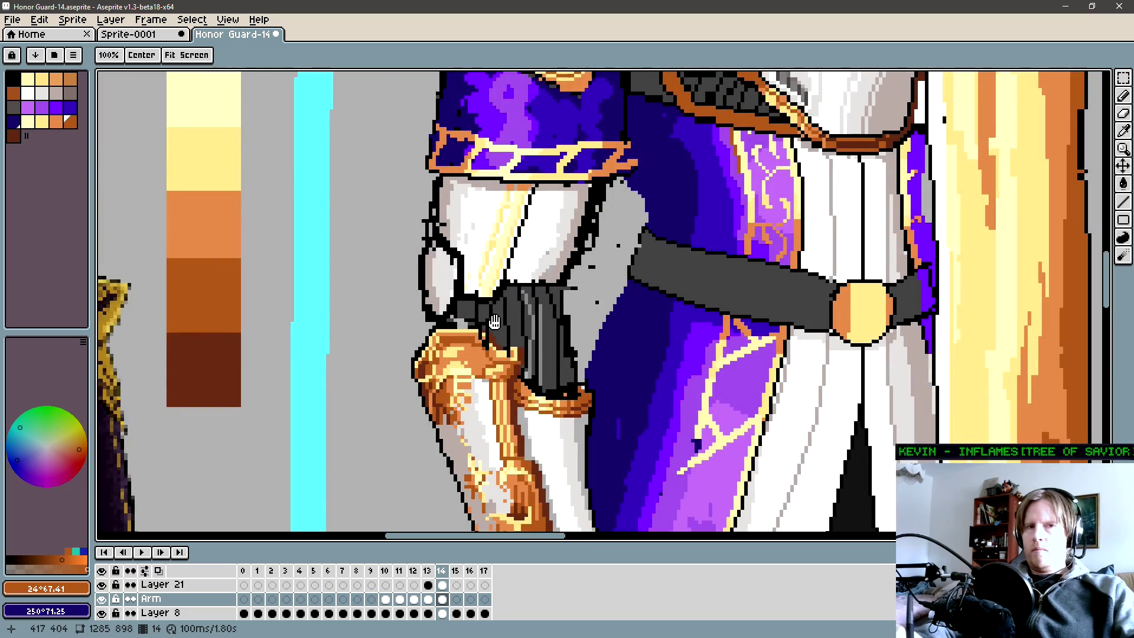
# Sample the orange and the belt's dark grey, then zoom out to view the whole knight.
pyautogui.moveTo(494, 322); pyautogui.dragTo(507, 330)
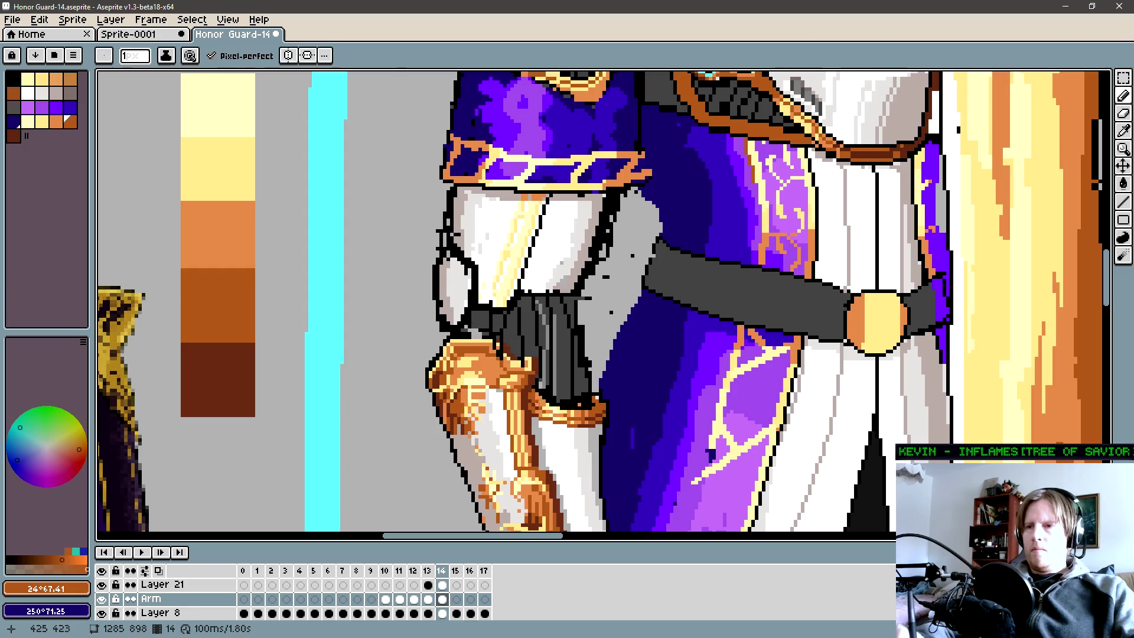
pyautogui.keyDown('alt'); pyautogui.click(545, 399); pyautogui.keyUp('alt')
pyautogui.keyDown('alt'); pyautogui.click(555, 330); pyautogui.keyUp('alt')
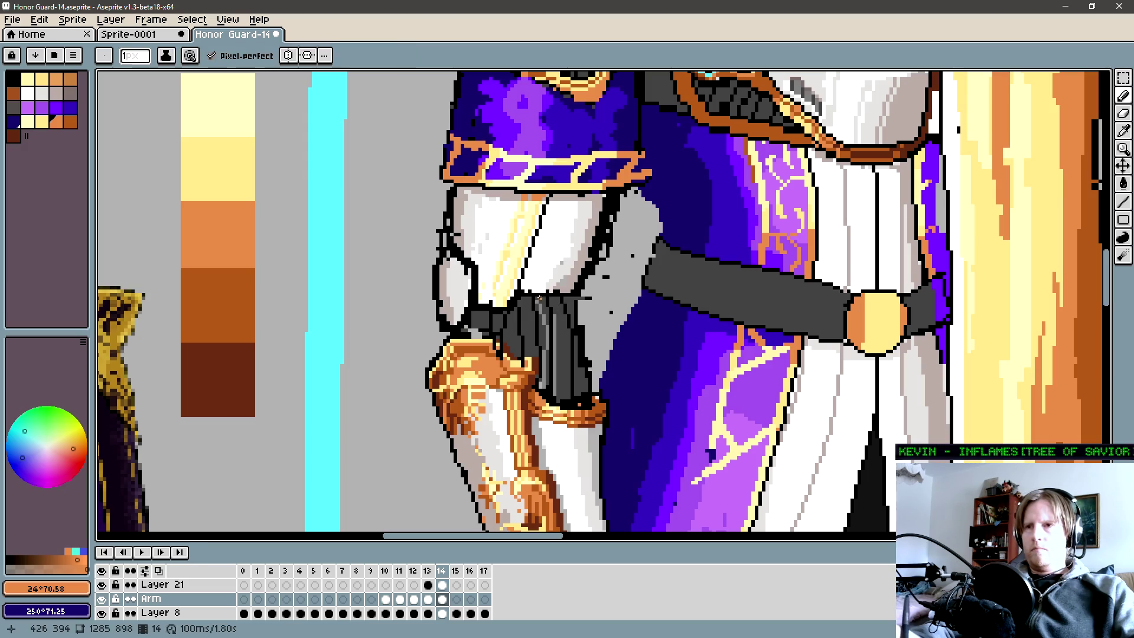
pyautogui.moveTo(547, 312); pyautogui.dragTo(551, 340)
pyautogui.press('space')
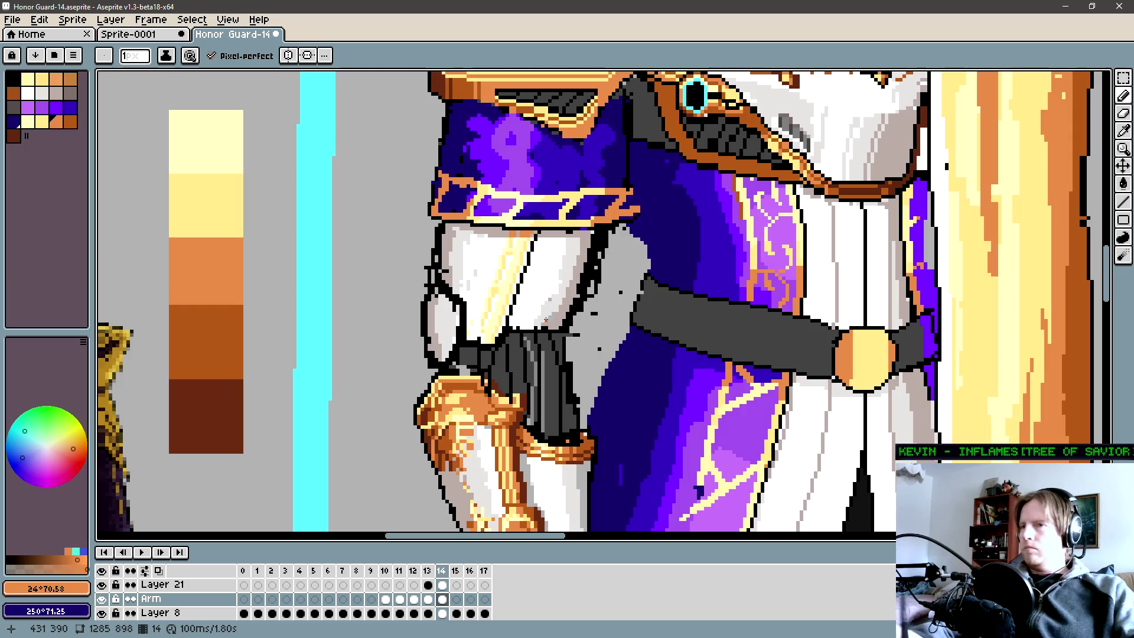
pyautogui.press('space')
pyautogui.scroll(-2, 538, 315)
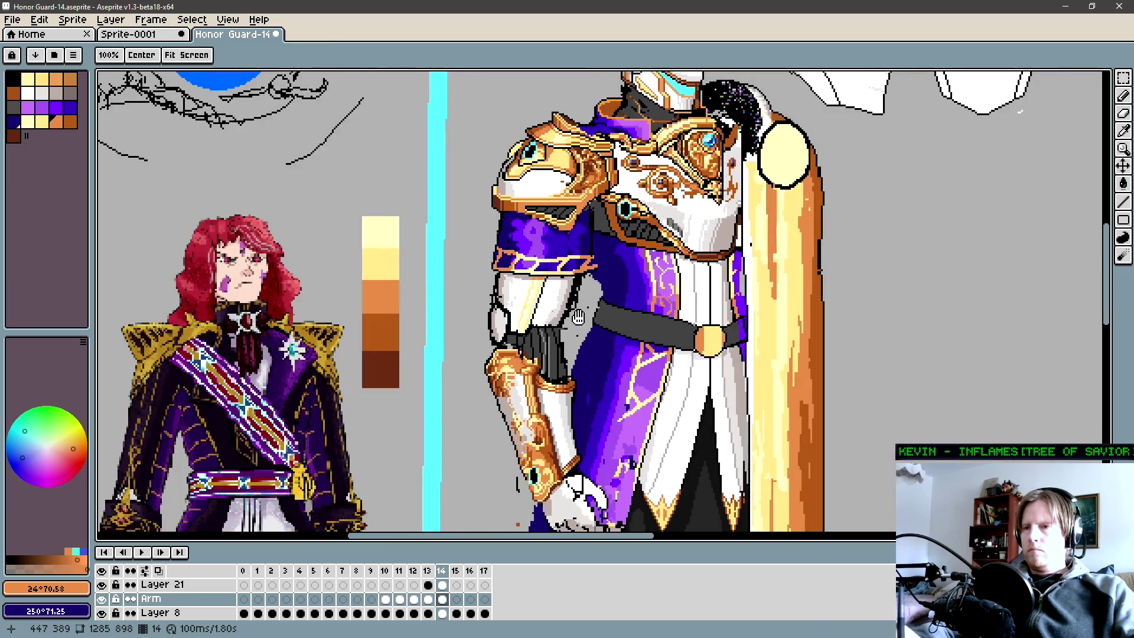
pyautogui.scroll(-1, 539, 315)
pyautogui.scroll(-1, 539, 315)
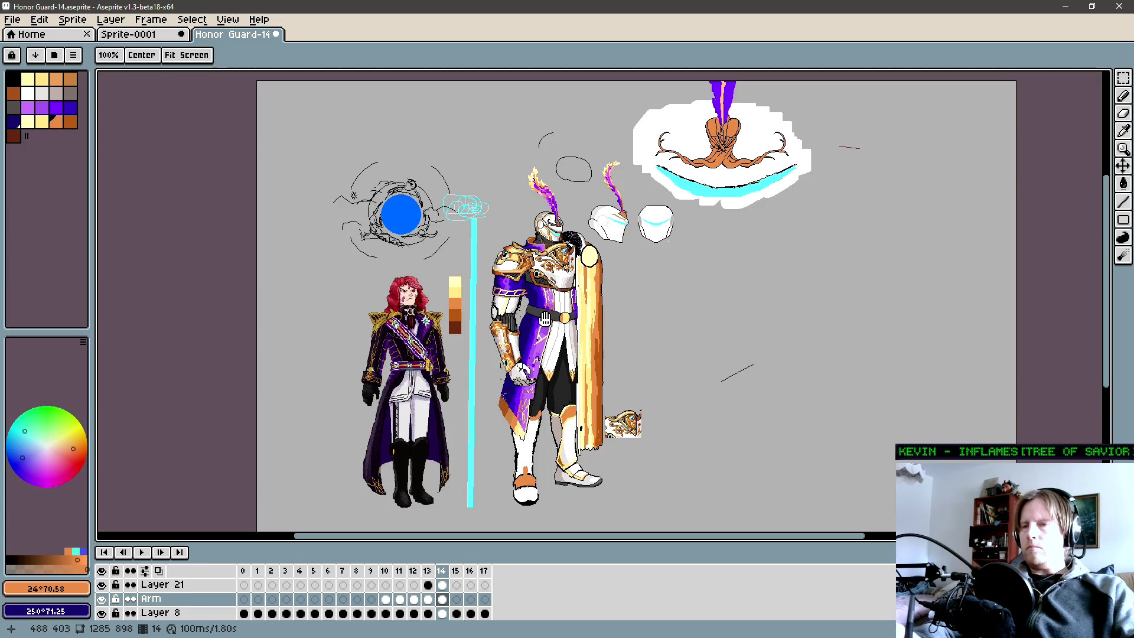
pyautogui.scroll(1, 543, 319)
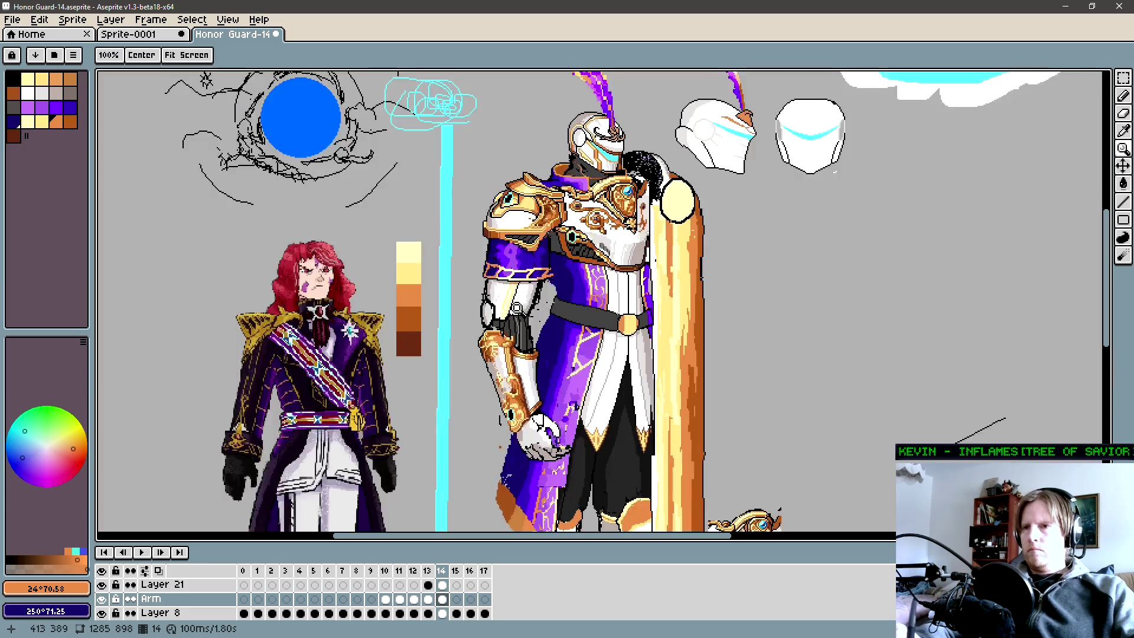
pyautogui.scroll(1, 532, 315)
# Add new frame 15 after frame 14 and bring the knight's arm back into view.
pyautogui.press(',')
pyautogui.press('.')
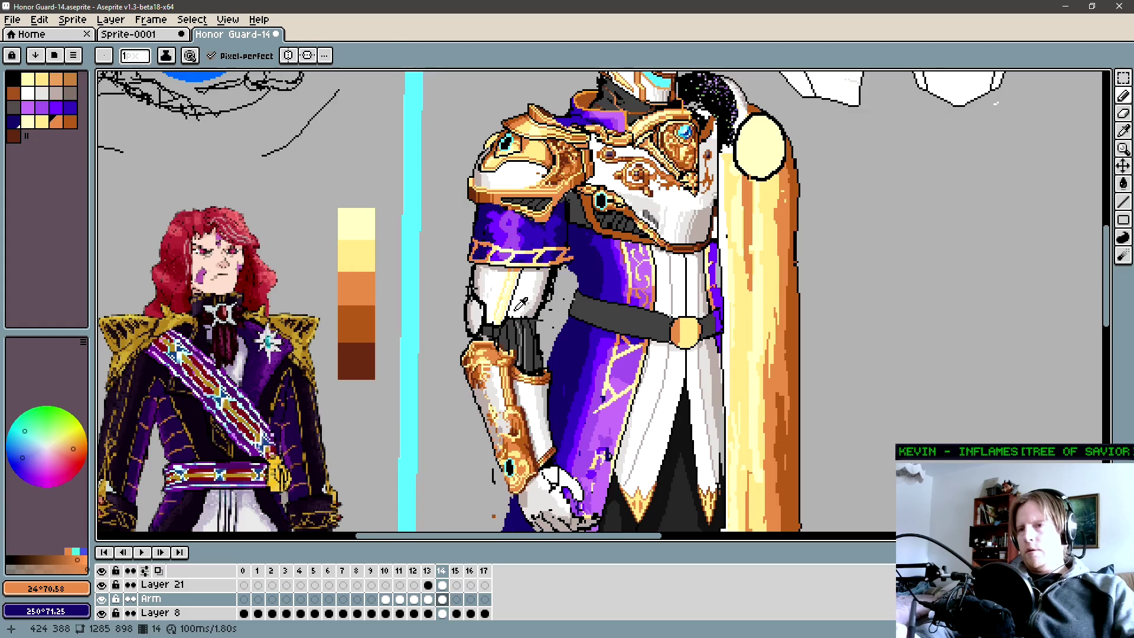
pyautogui.hotkey('alt', 'n')
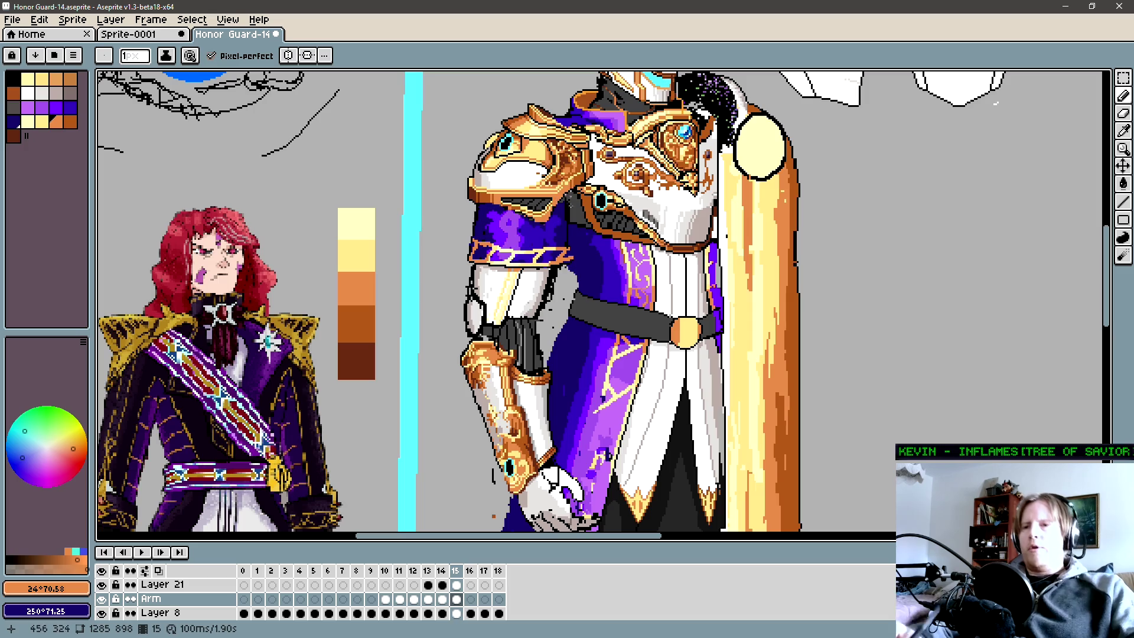
pyautogui.press('space')
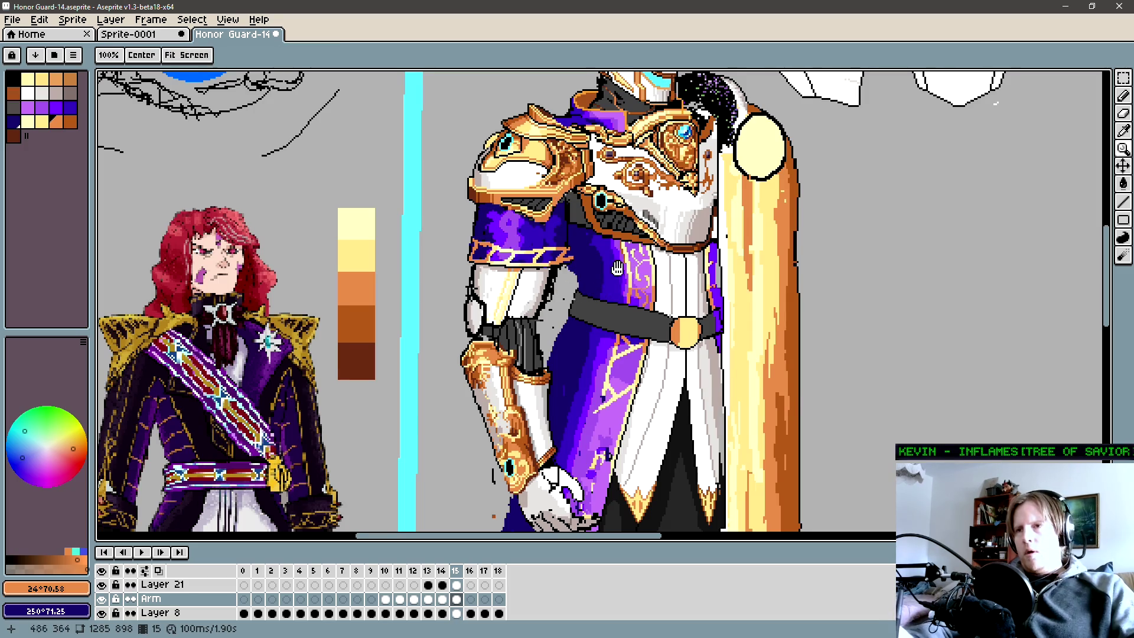
pyautogui.scroll(-1, 619, 269)
pyautogui.scroll(-2, 612, 266)
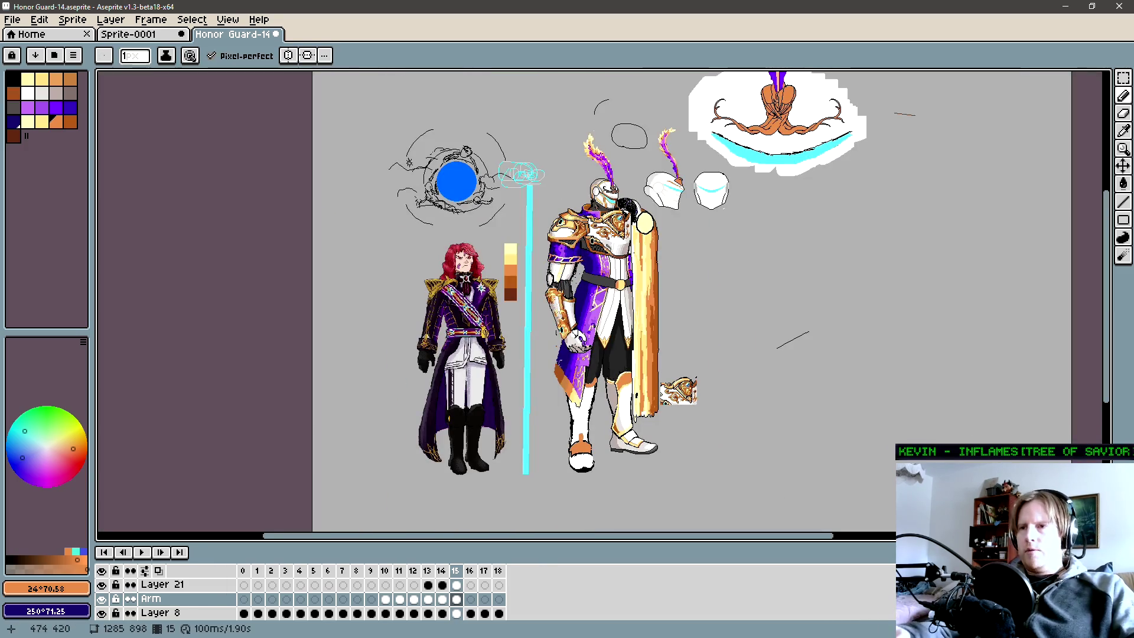
pyautogui.press('space')
pyautogui.moveTo(592, 299); pyautogui.dragTo(572, 315)
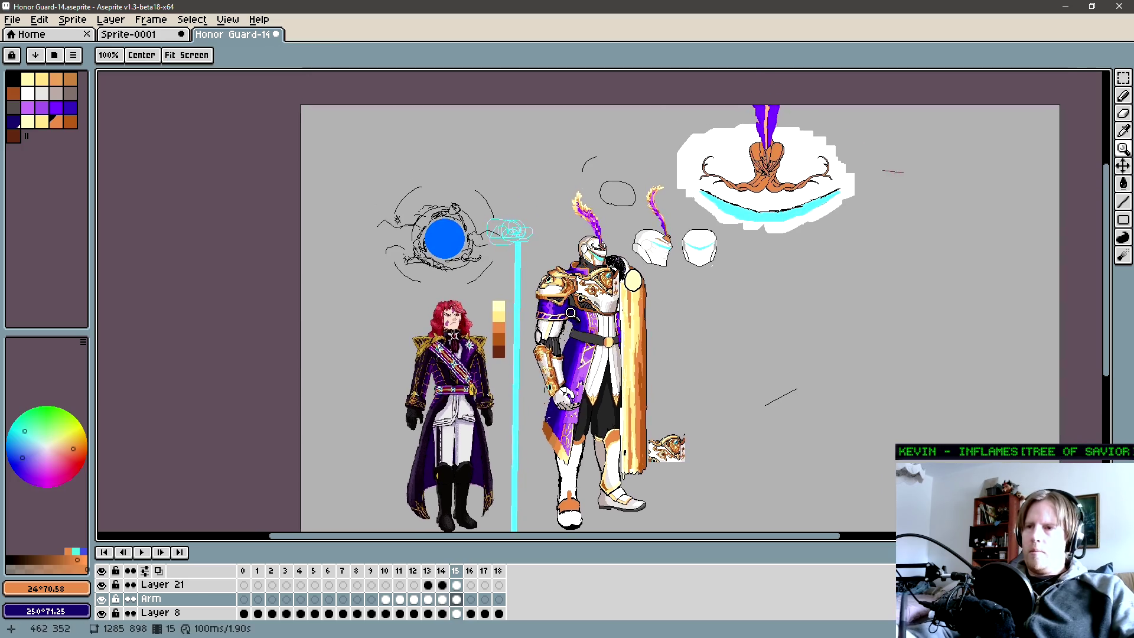
pyautogui.scroll(2, 573, 314)
pyautogui.moveTo(521, 399); pyautogui.dragTo(519, 363)
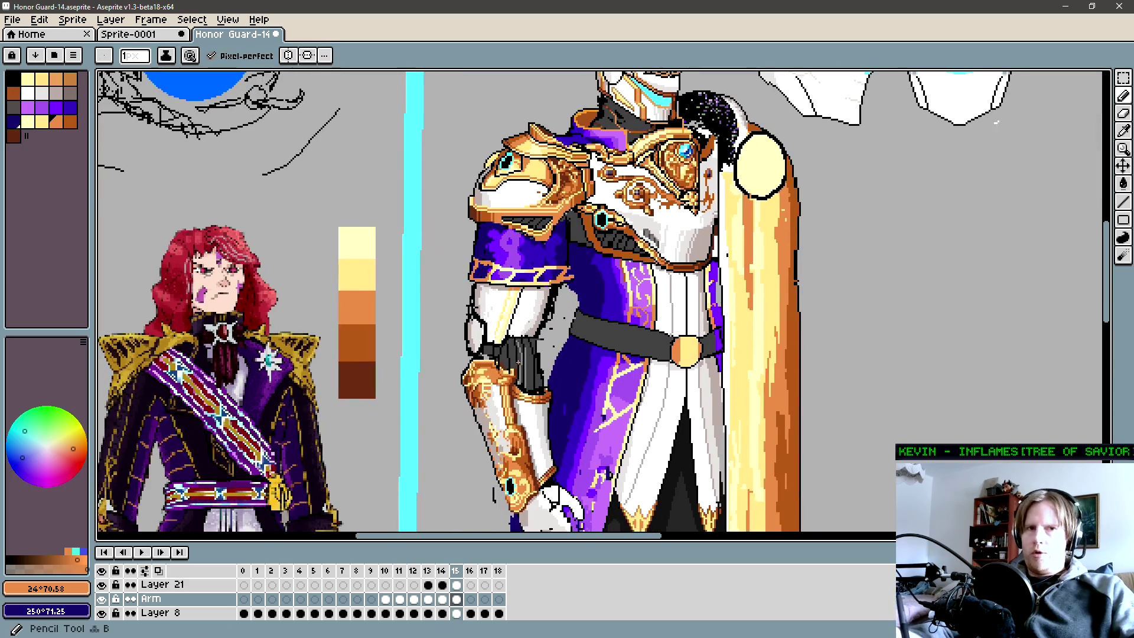
pyautogui.press('space')
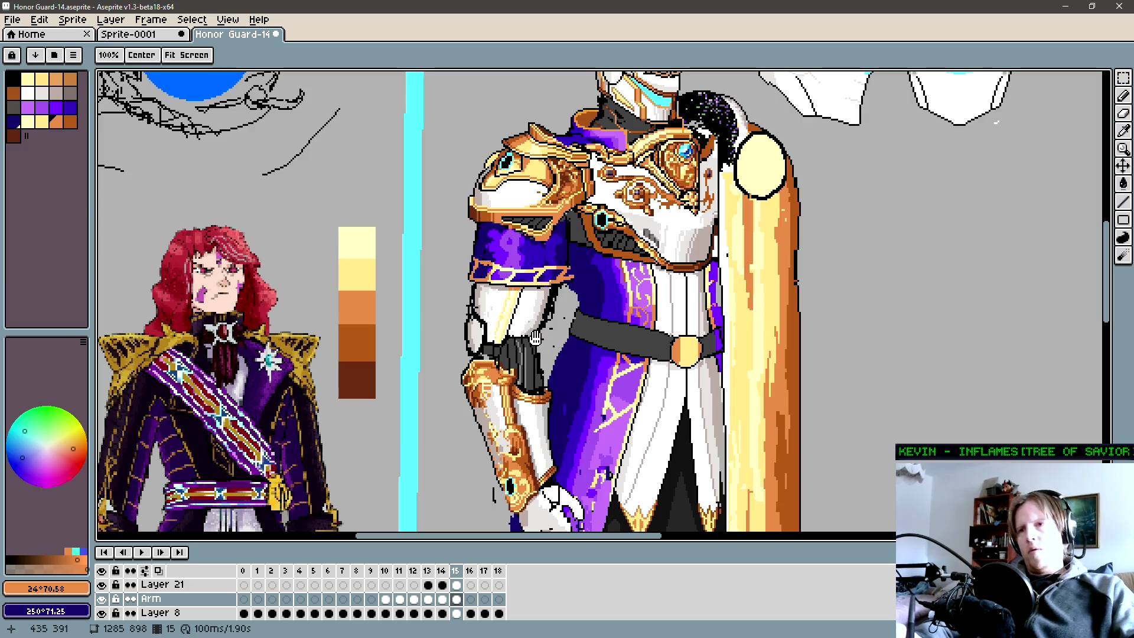
pyautogui.scroll(1, 541, 341)
pyautogui.scroll(1, 542, 337)
pyautogui.scroll(1, 547, 332)
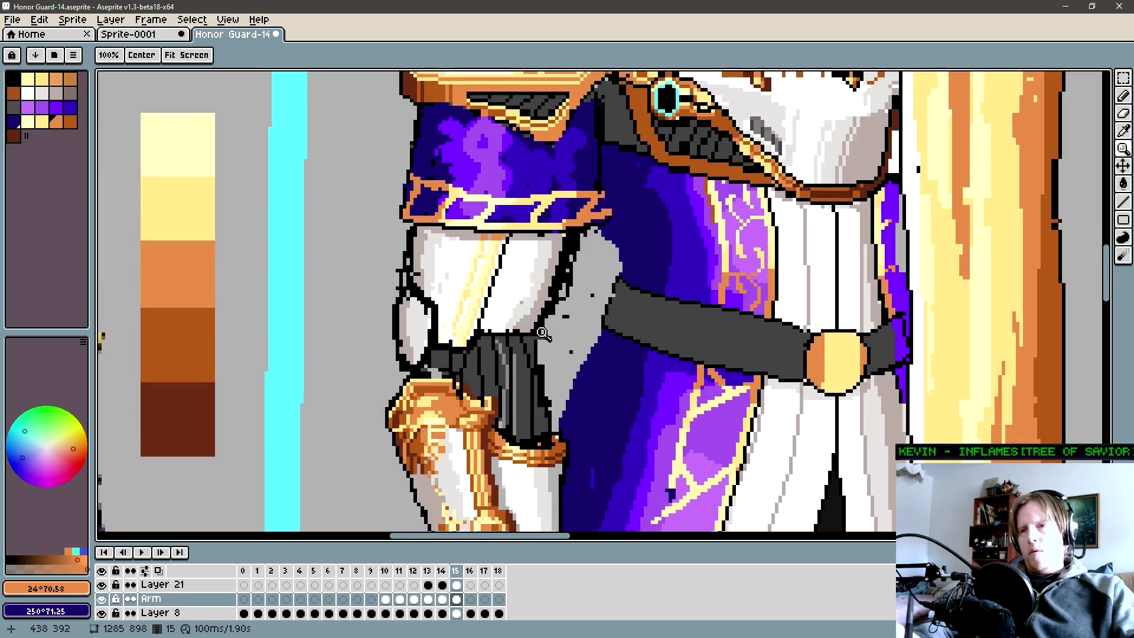
# Set a 1px pixel-perfect brush and add new Layer 22 above Layer 21 for the sleeve.
pyautogui.press('b')
pyautogui.press('Right')
pyautogui.press('Left')
pyautogui.press('+')
pyautogui.press('+')
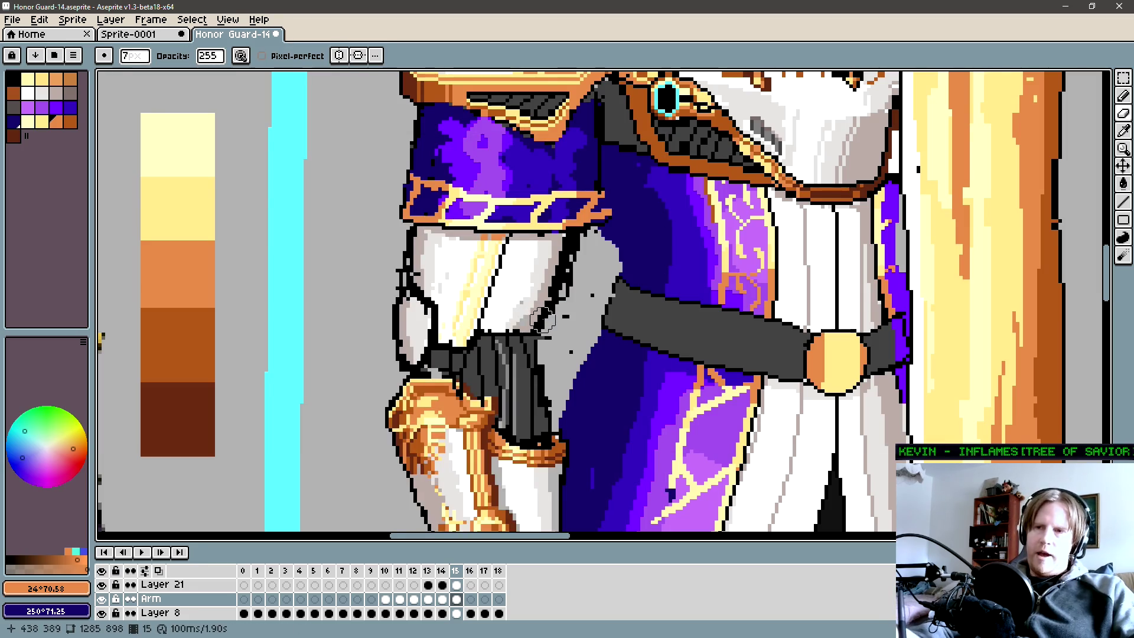
pyautogui.press('e')
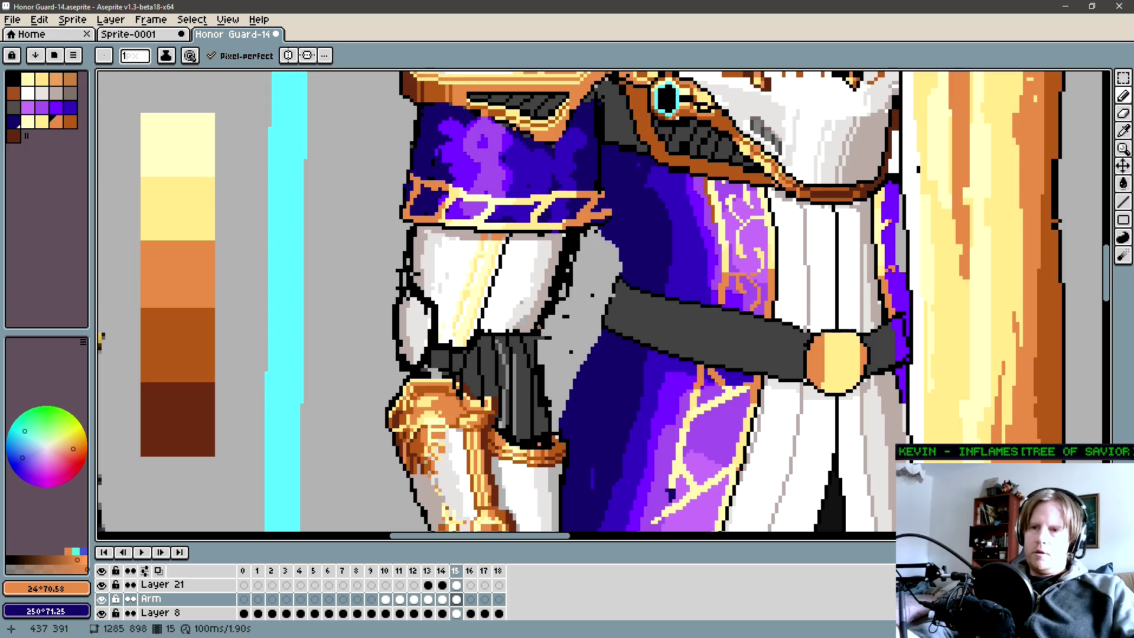
pyautogui.press('Up')
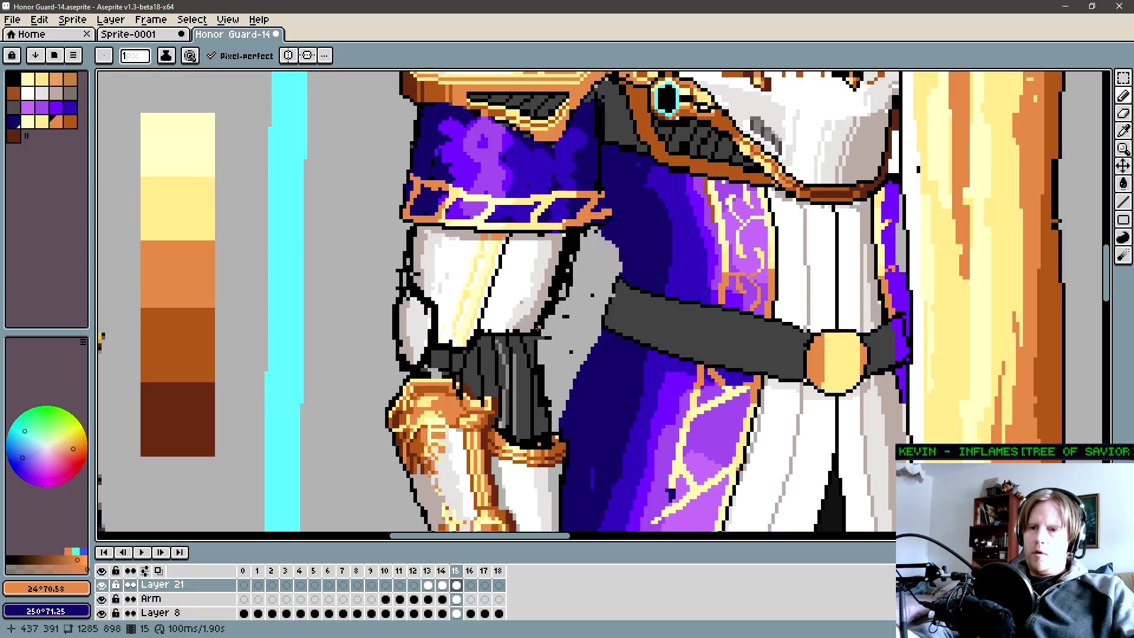
pyautogui.press('Up')
pyautogui.press('Down')
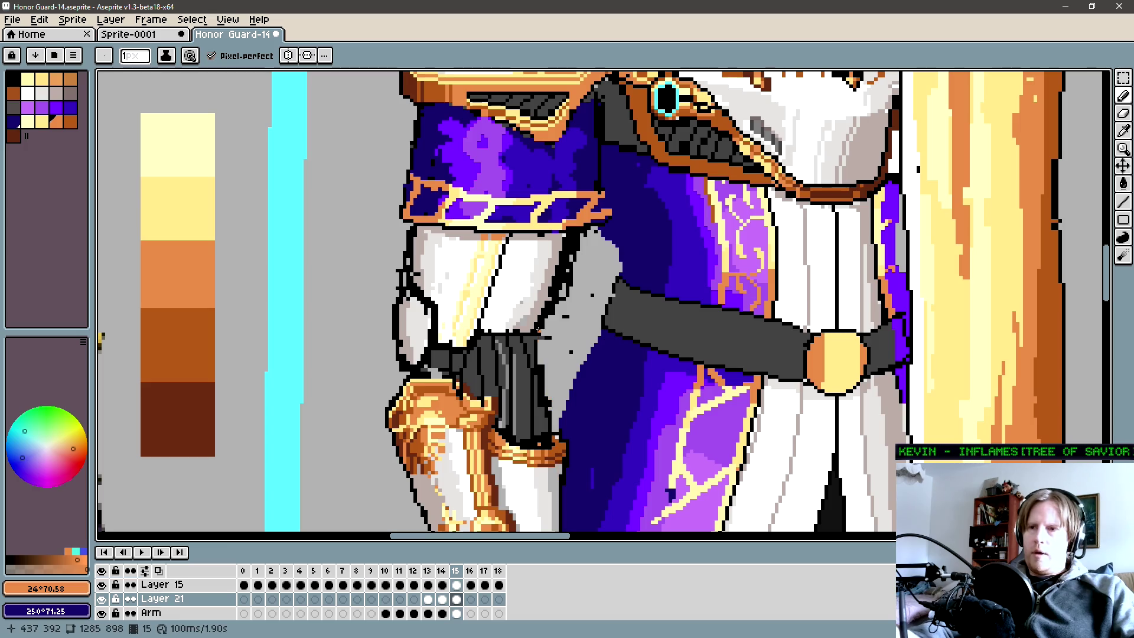
pyautogui.hotkey('shift', 'n')
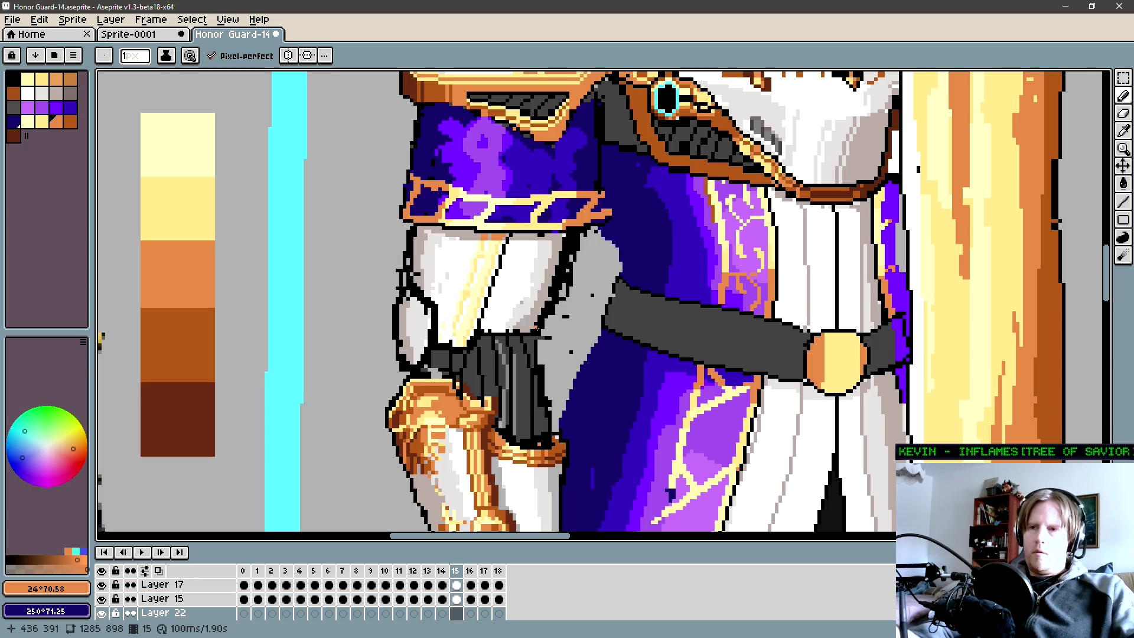
# With sampled black, outline the upper arm and the glove edge.
pyautogui.press('i')
pyautogui.click(545, 312)
pyautogui.press('b')
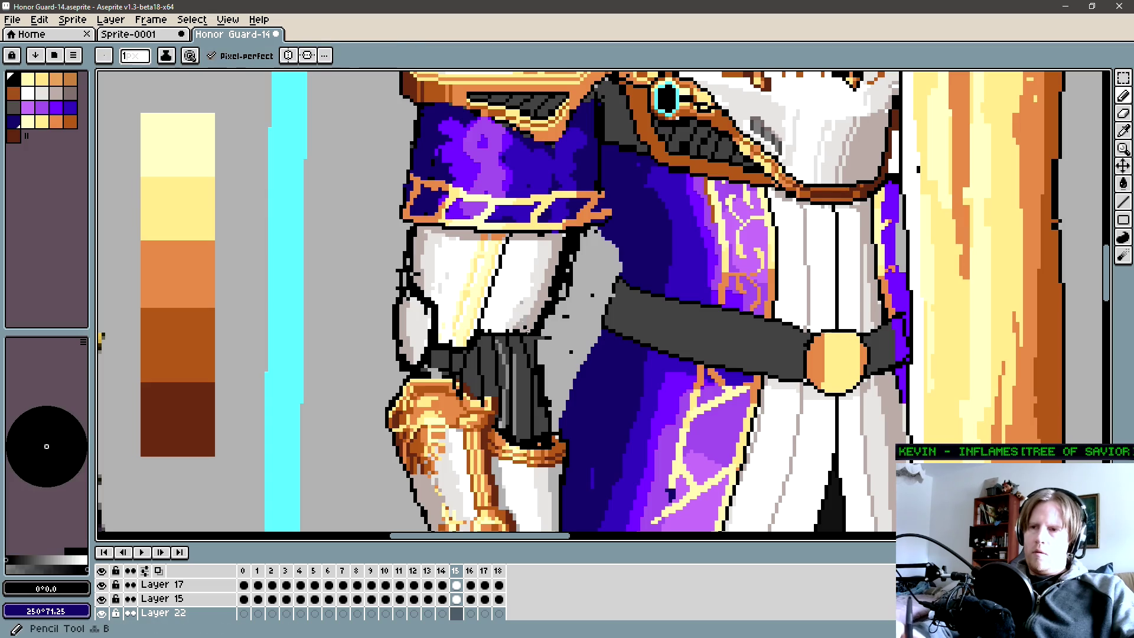
pyautogui.click(554, 435)
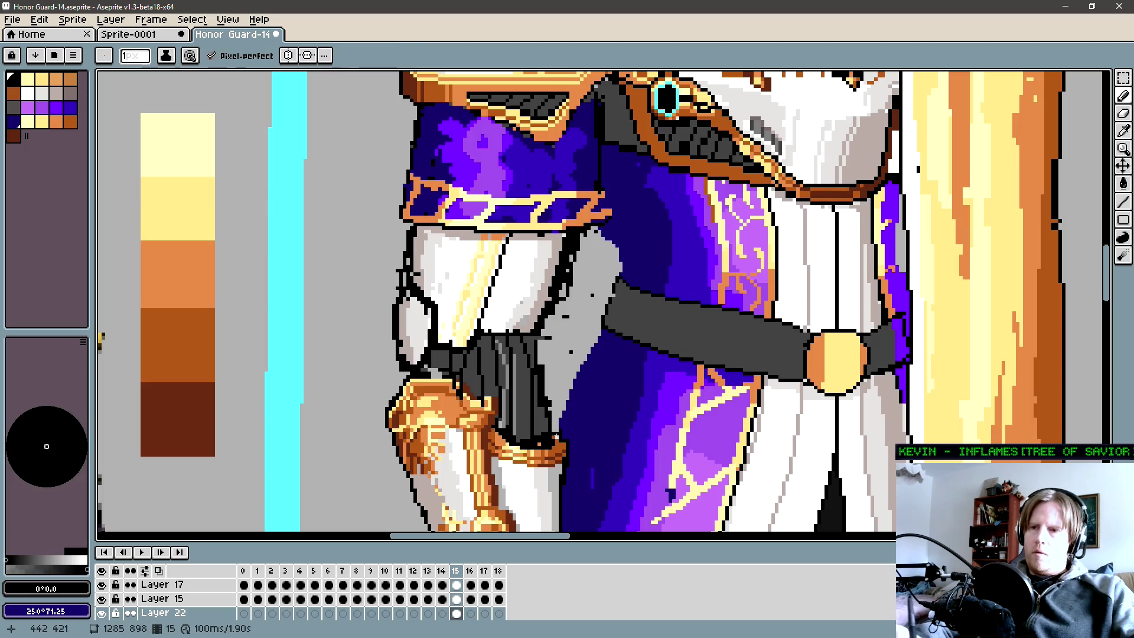
pyautogui.click(555, 432)
pyautogui.click(559, 424)
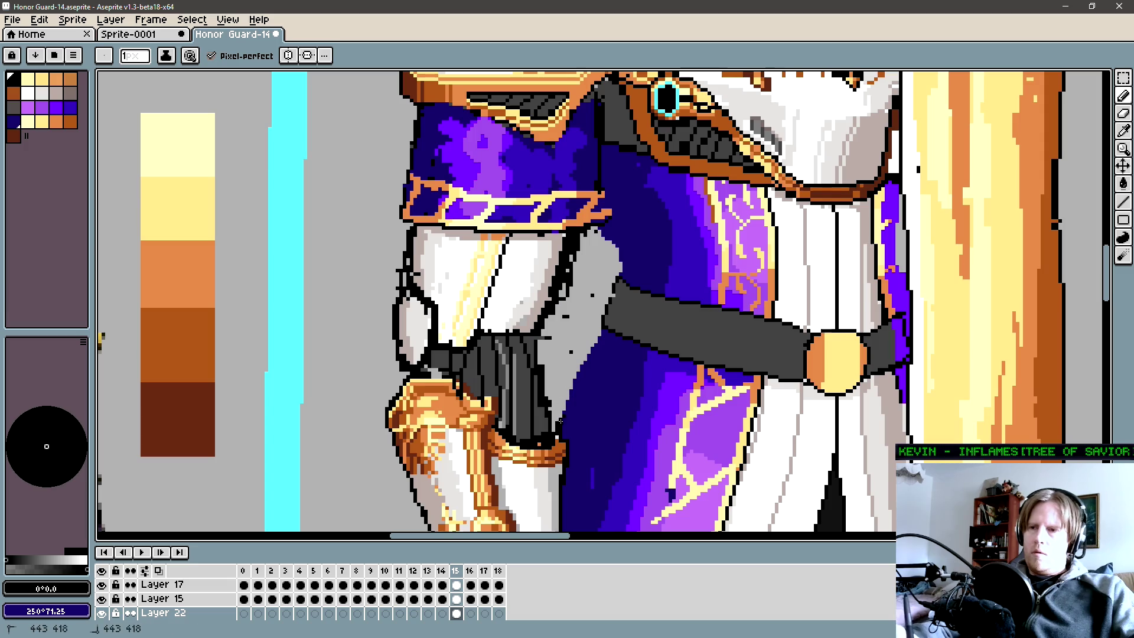
pyautogui.click(539, 340)
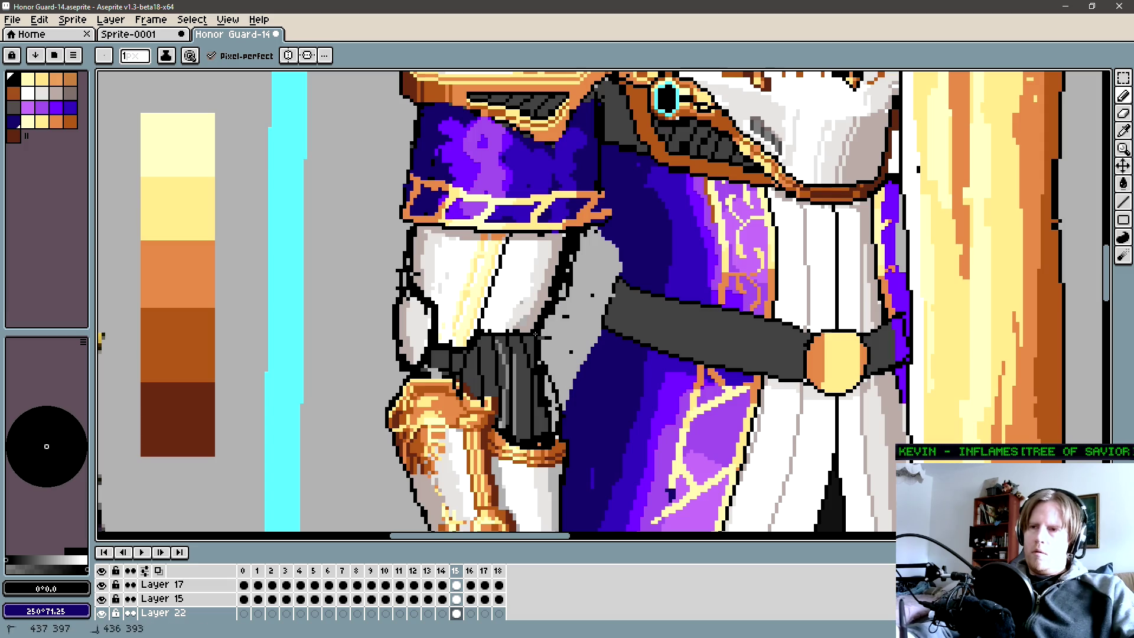
pyautogui.click(389, 391)
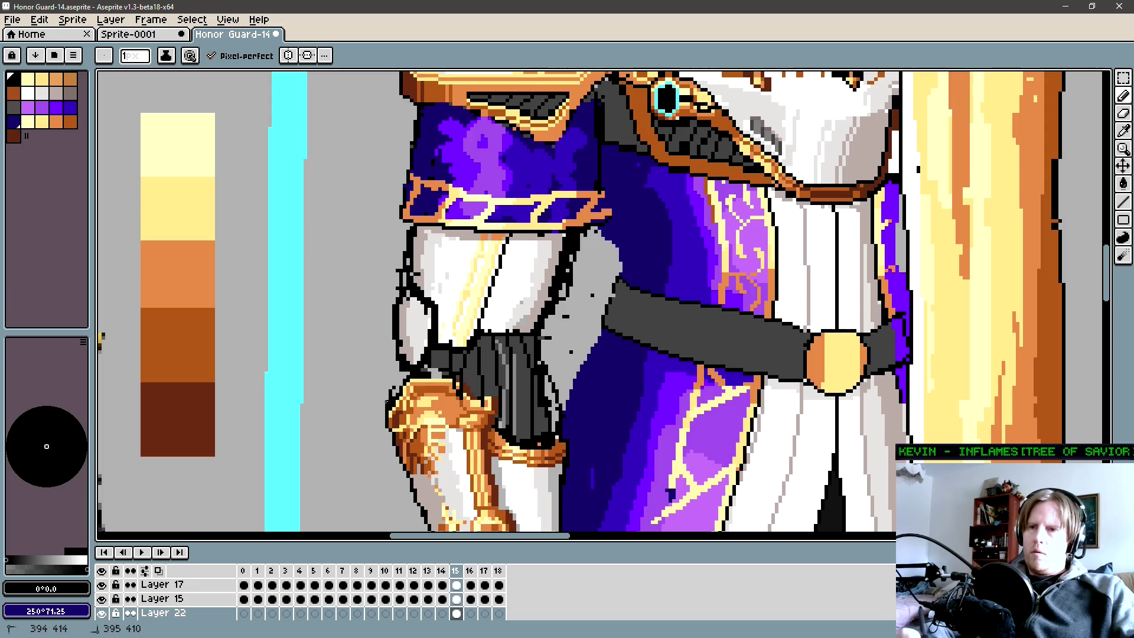
pyautogui.click(386, 393)
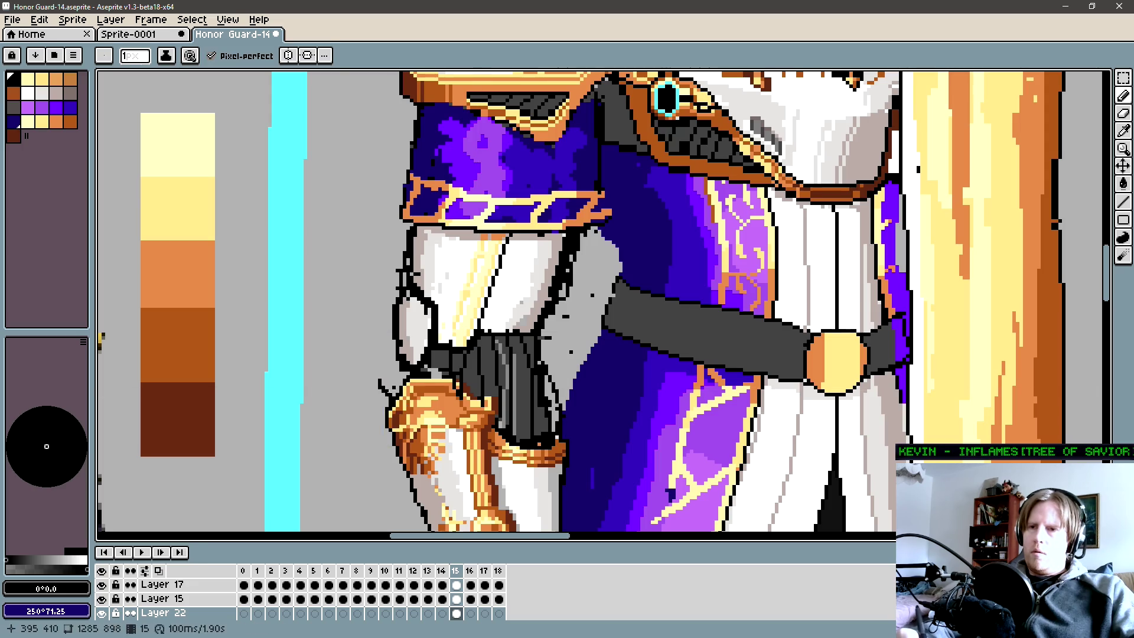
pyautogui.click(383, 399)
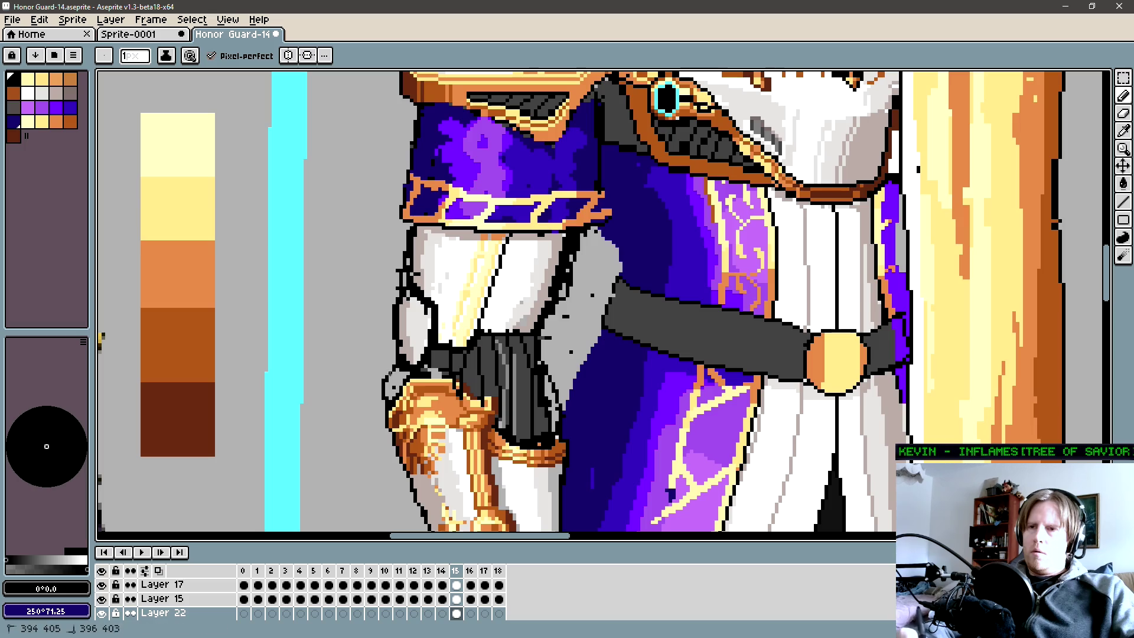
pyautogui.click(391, 371)
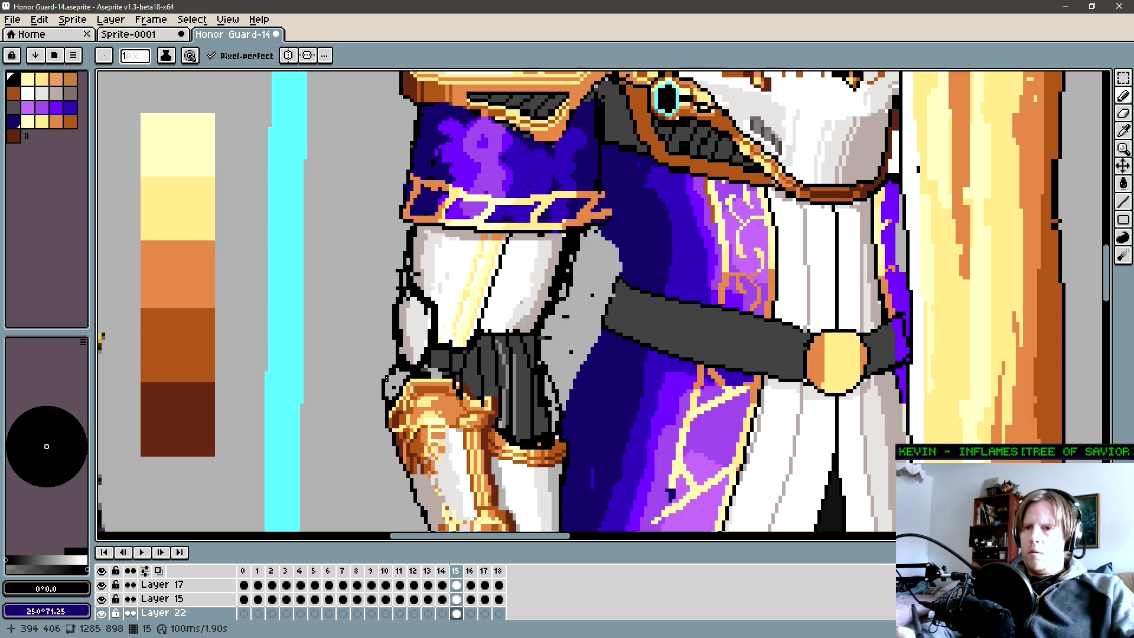
# Close the outline along the upper arm edge and flood-fill the sleeve dark grey.
pyautogui.click(541, 350)
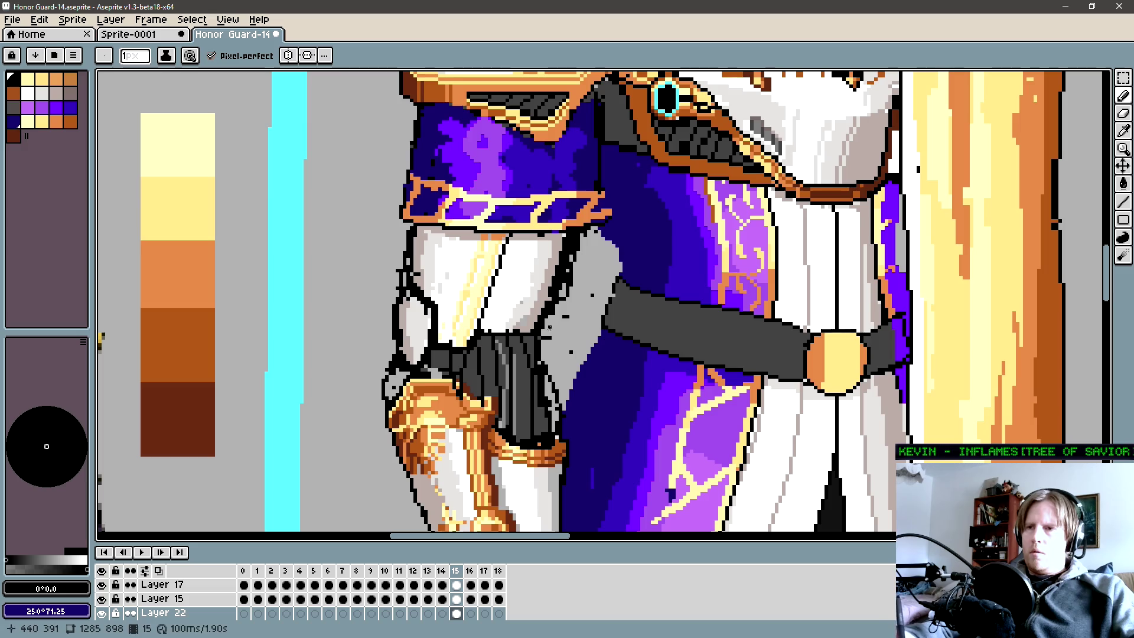
pyautogui.click(544, 344)
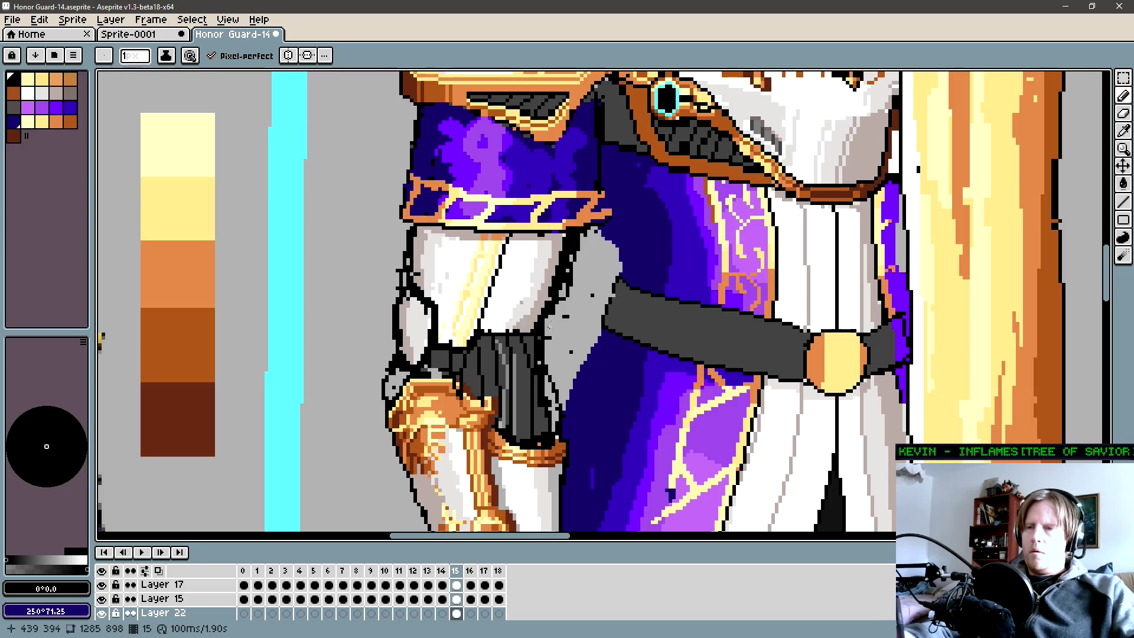
pyautogui.moveTo(539, 335); pyautogui.dragTo(546, 317)
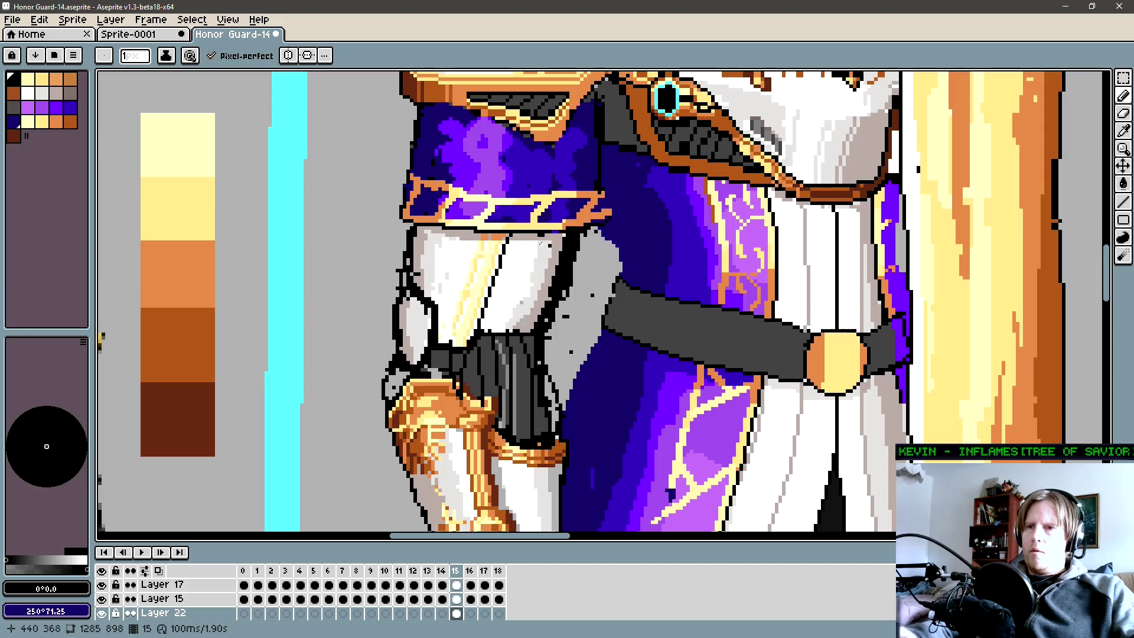
pyautogui.click(593, 294)
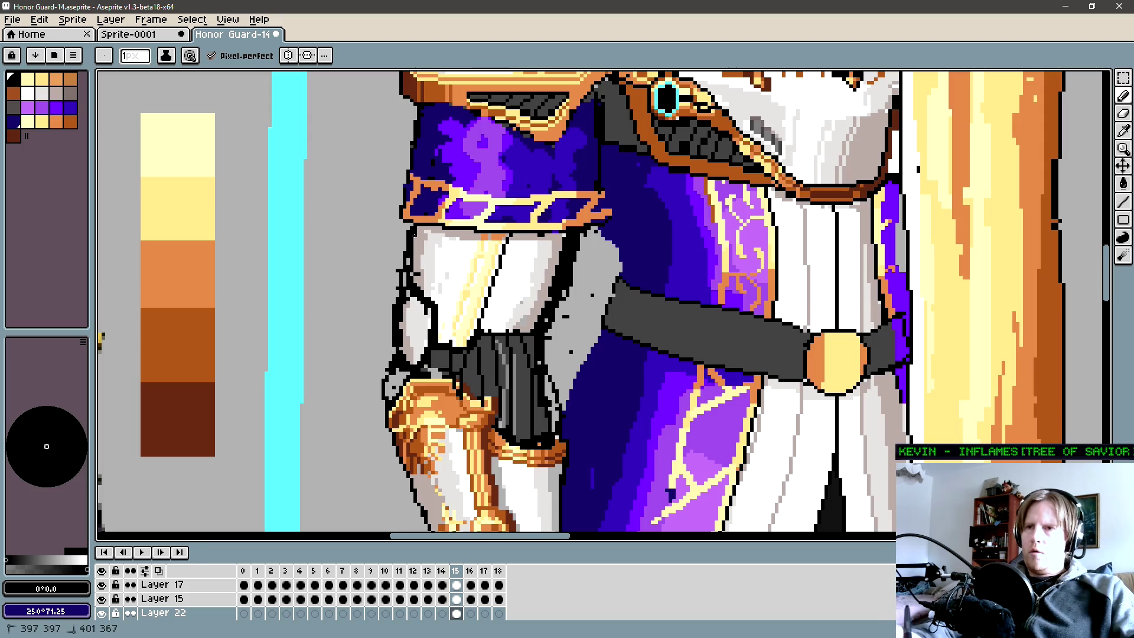
pyautogui.press('b')
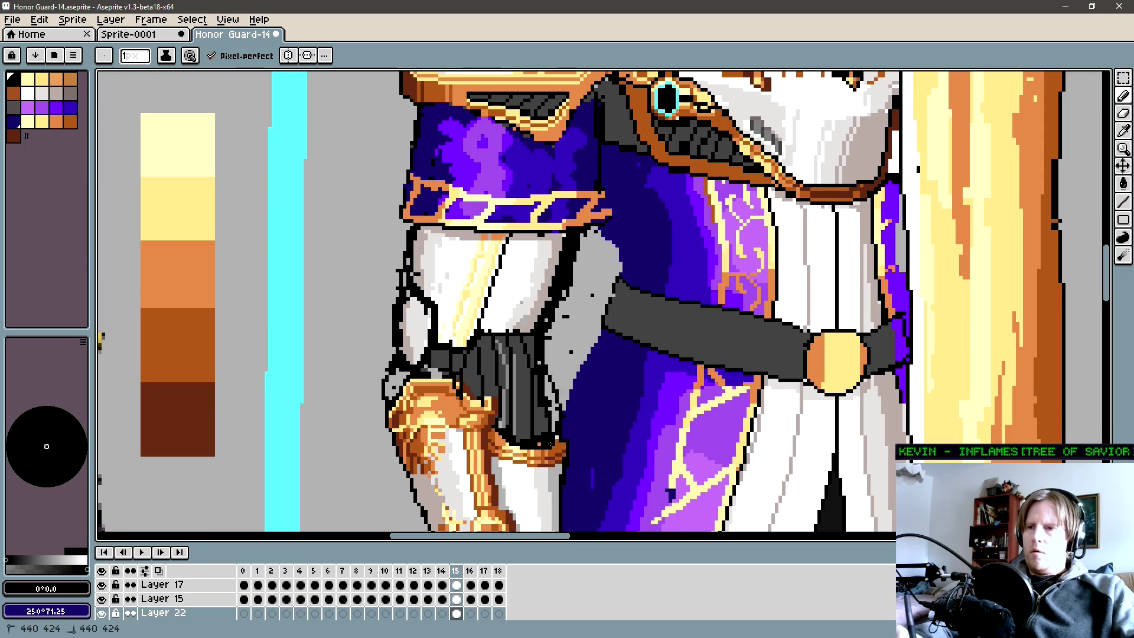
pyautogui.keyDown('shift'); pyautogui.click(498, 423); pyautogui.keyUp('shift')
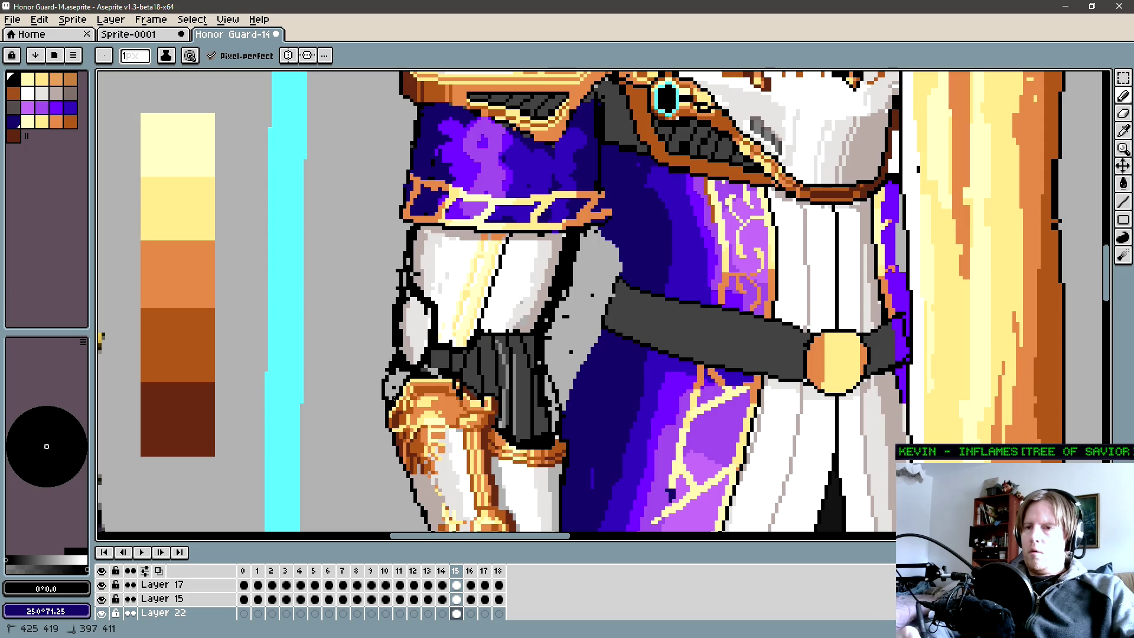
pyautogui.press('g')
pyautogui.click(431, 318)
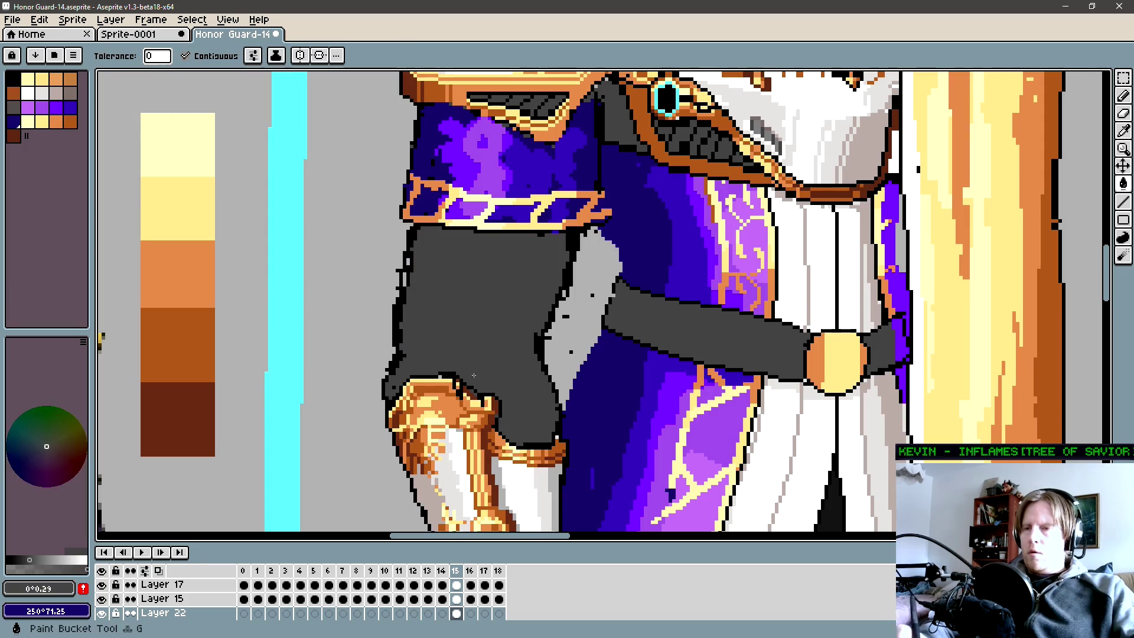
# Pan the view over the filled sleeve and belt, ready to draw.
pyautogui.moveTo(548, 354)
pyautogui.mouseDown()
pyautogui.moveTo(541, 321)
pyautogui.moveTo(527, 348)
pyautogui.mouseUp()
pyautogui.press('b')
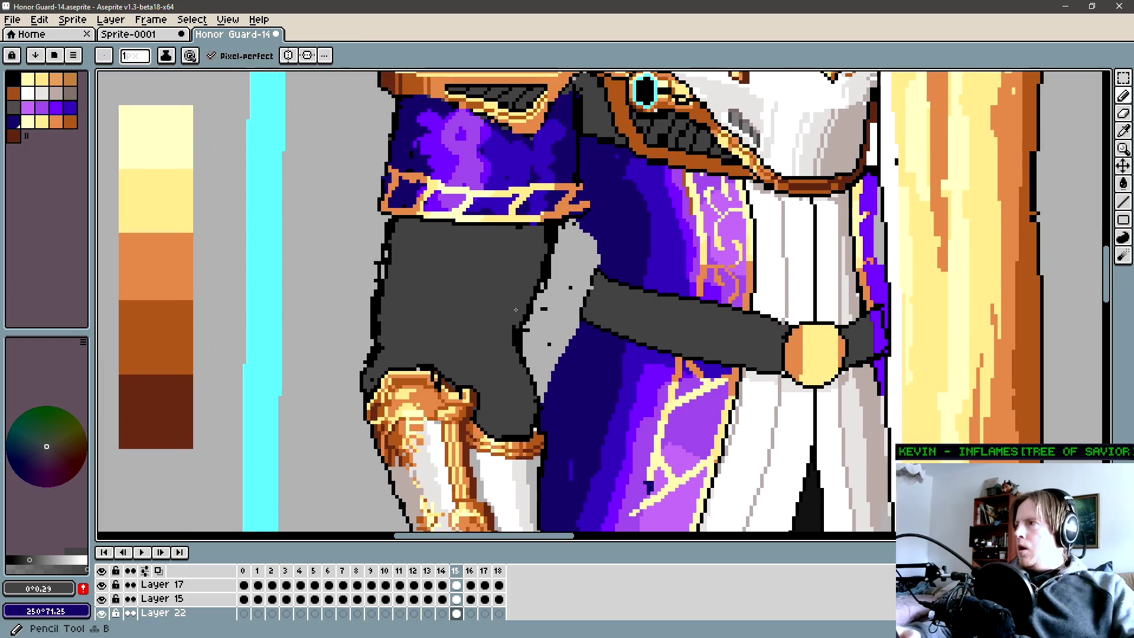
pyautogui.press('i')
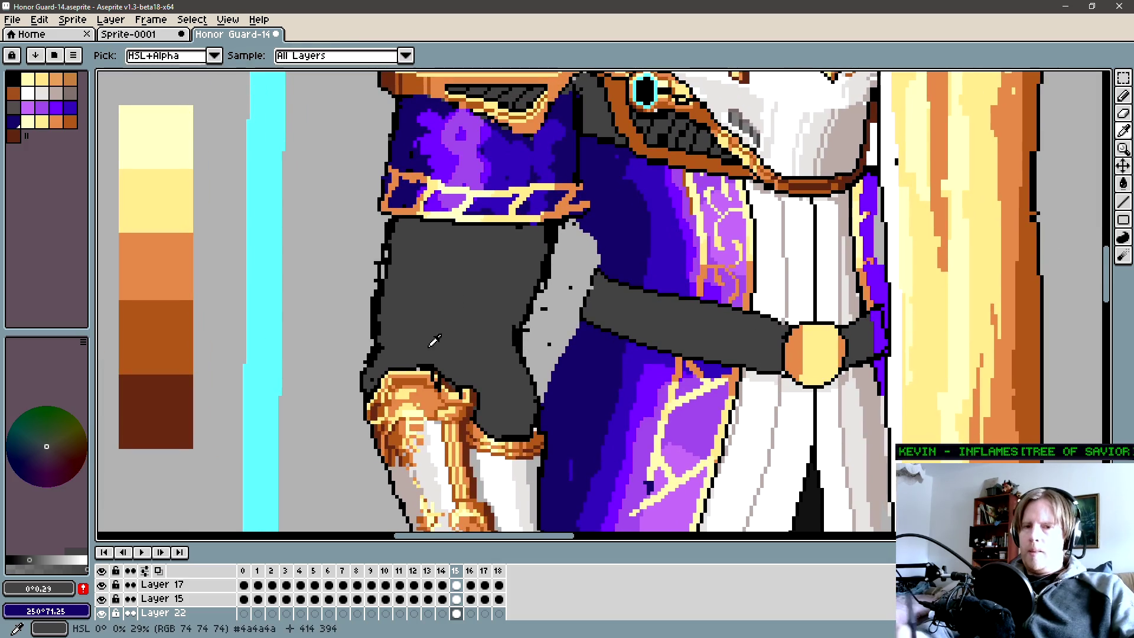
pyautogui.press('b')
pyautogui.moveTo(675, 378)
pyautogui.mouseDown()
pyautogui.moveTo(651, 296)
pyautogui.moveTo(697, 228)
pyautogui.mouseUp()
pyautogui.press('i')
pyautogui.press('b')
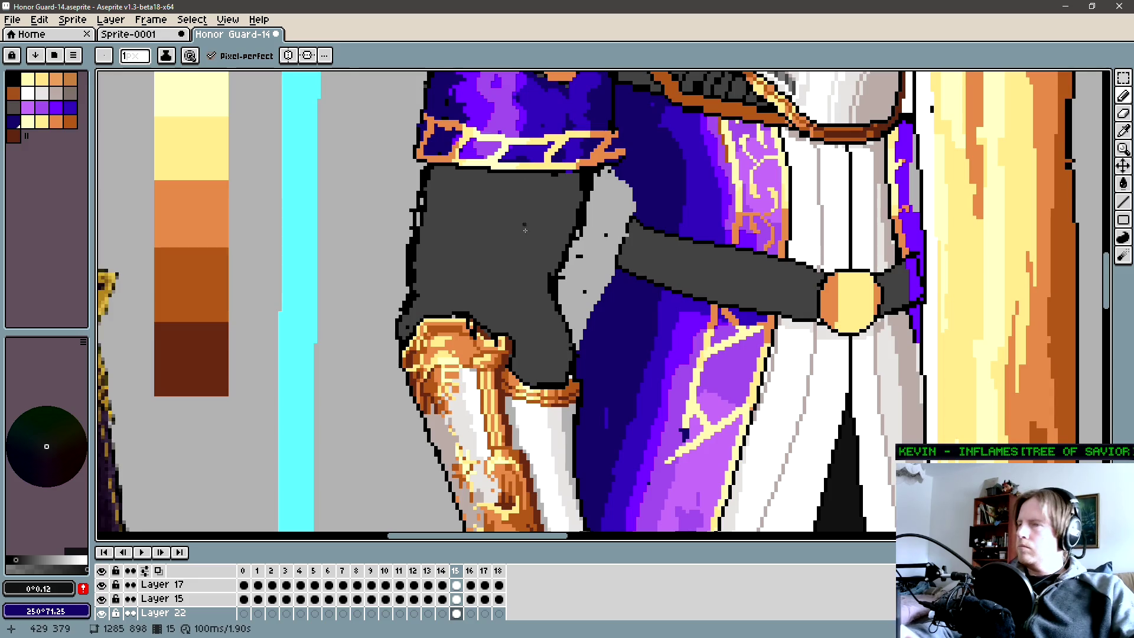
# Draw three dark fold strokes across the grey sleeve, then fill it black leaving grey folds.
pyautogui.moveTo(525, 263)
pyautogui.mouseDown()
pyautogui.moveTo(444, 284)
pyautogui.moveTo(489, 303)
pyautogui.mouseUp()
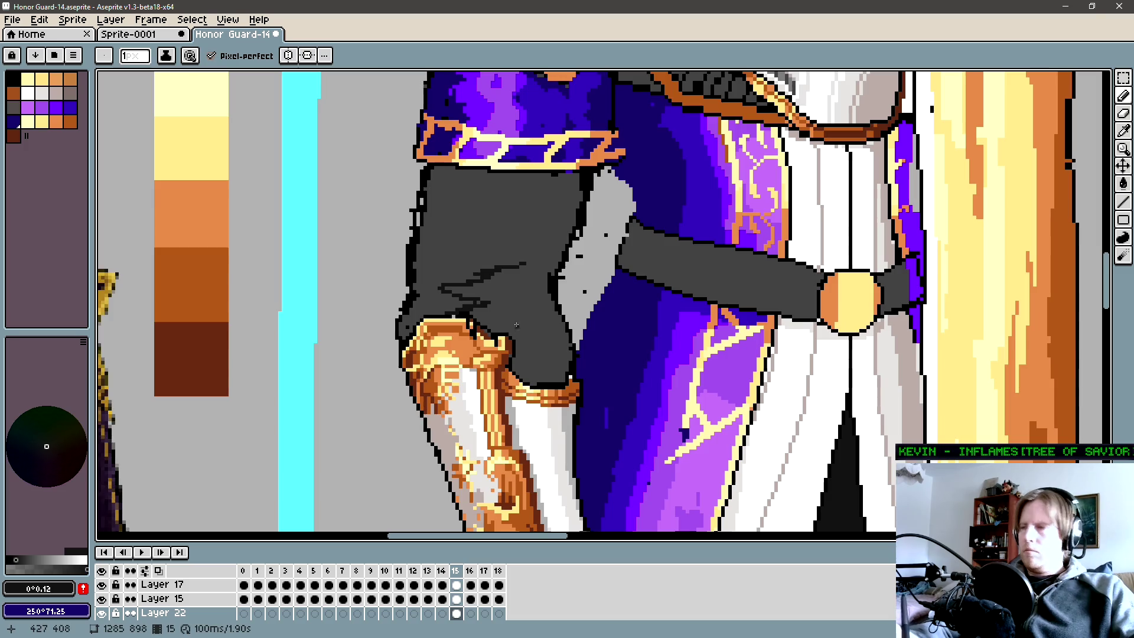
pyautogui.moveTo(516, 324); pyautogui.dragTo(534, 332)
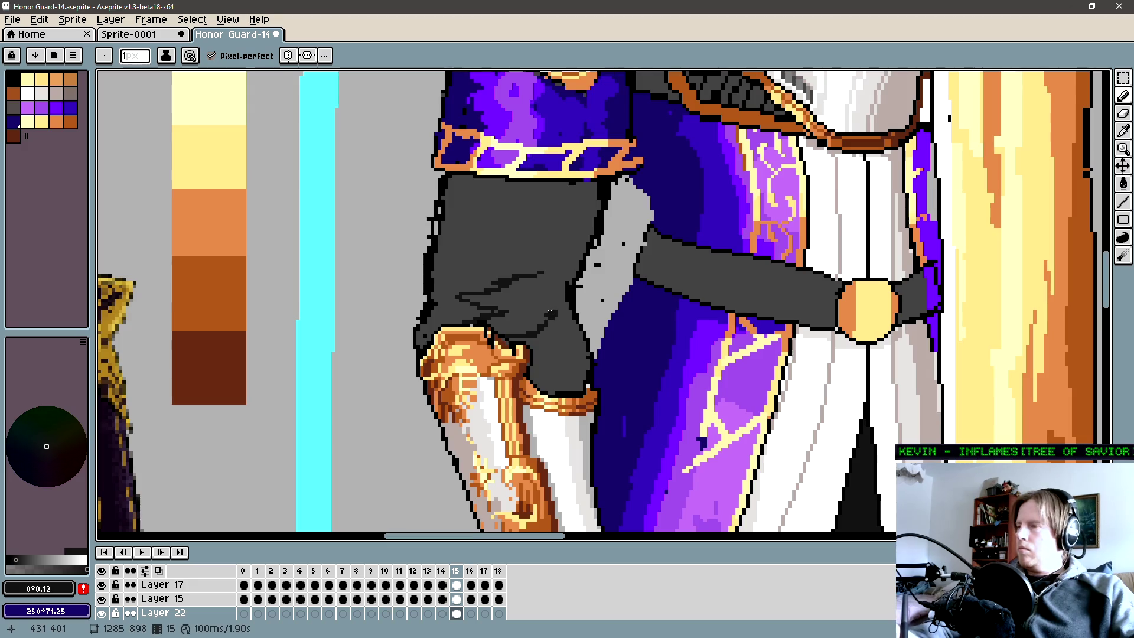
pyautogui.moveTo(551, 314); pyautogui.dragTo(532, 306)
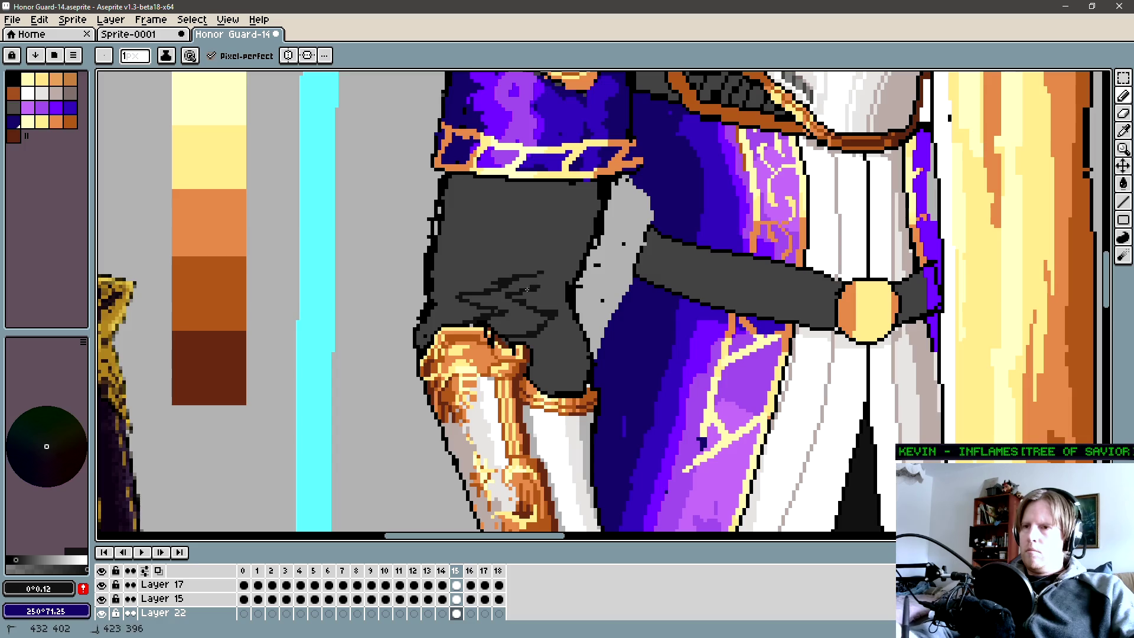
pyautogui.press('g')
pyautogui.click(537, 276)
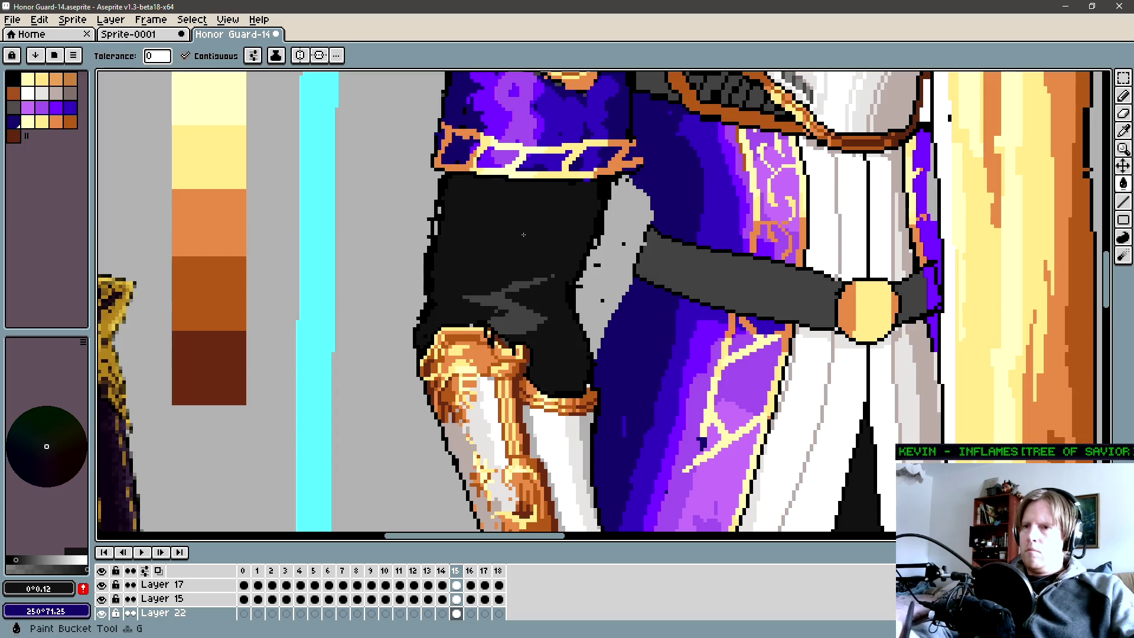
pyautogui.press('z')
pyautogui.scroll(-2, 559, 300)
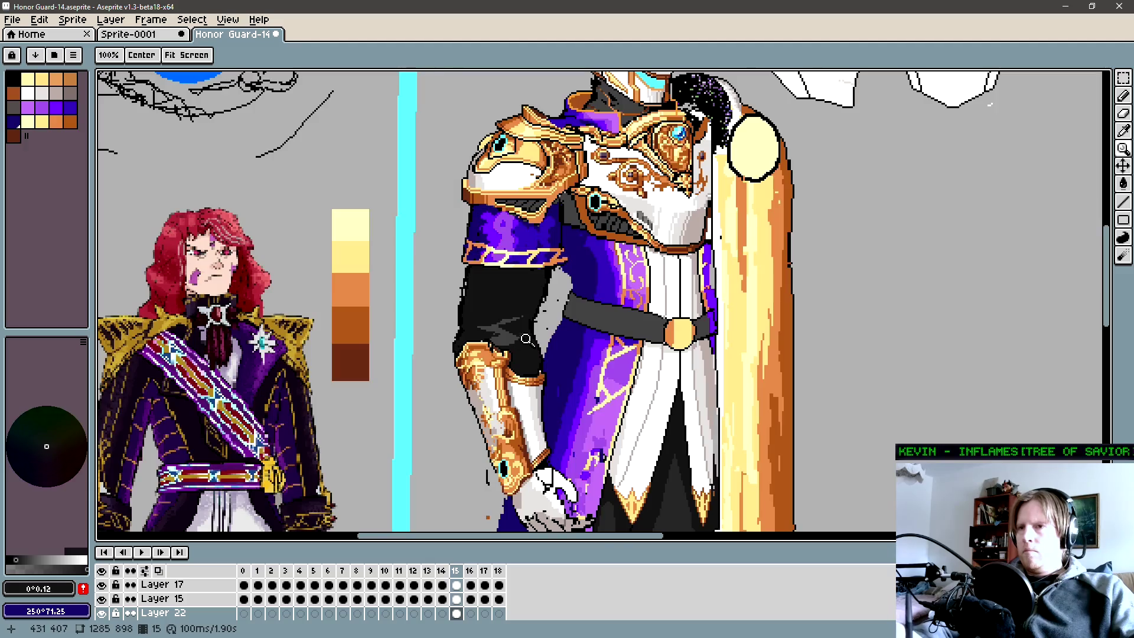
pyautogui.scroll(-2, 532, 293)
pyautogui.press('g')
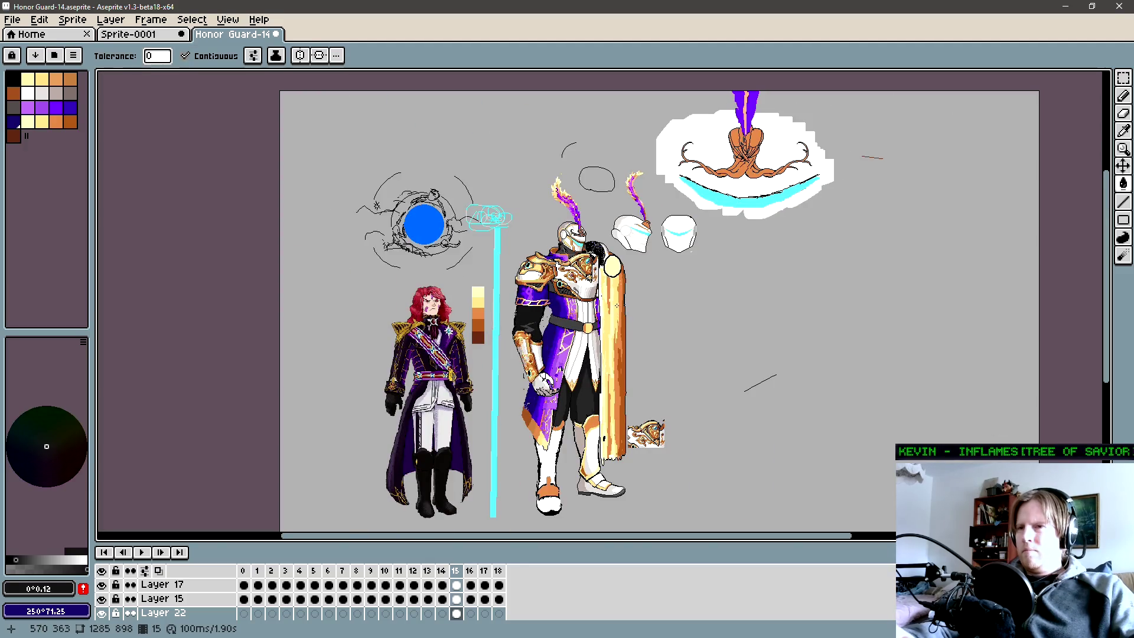
pyautogui.press('z')
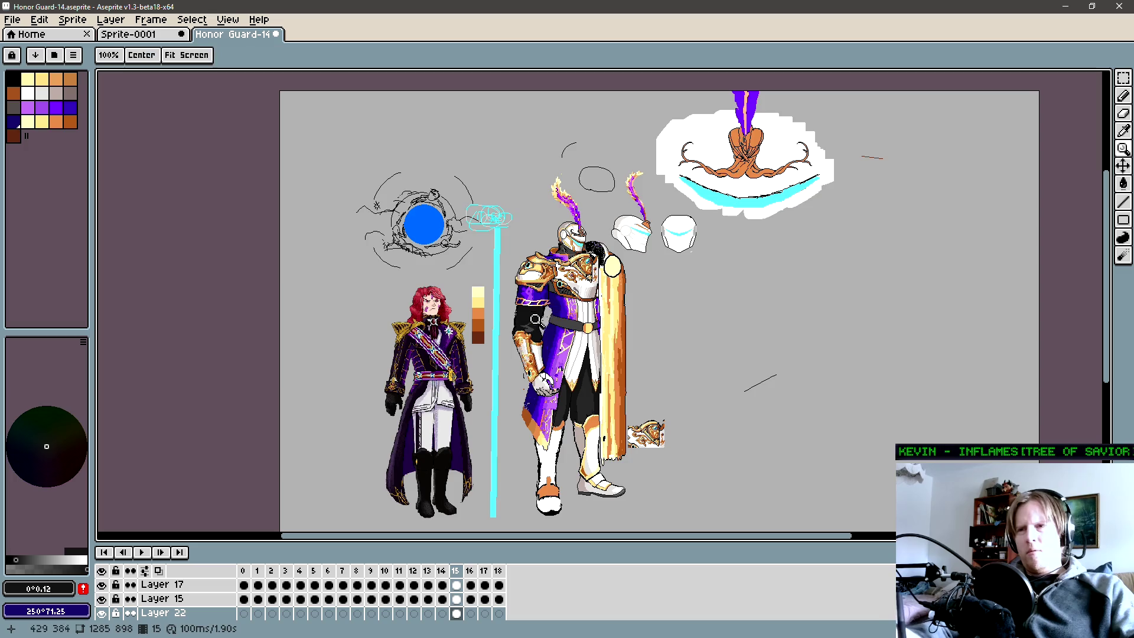
pyautogui.scroll(2, 525, 317)
pyautogui.scroll(2, 526, 313)
pyautogui.press('b')
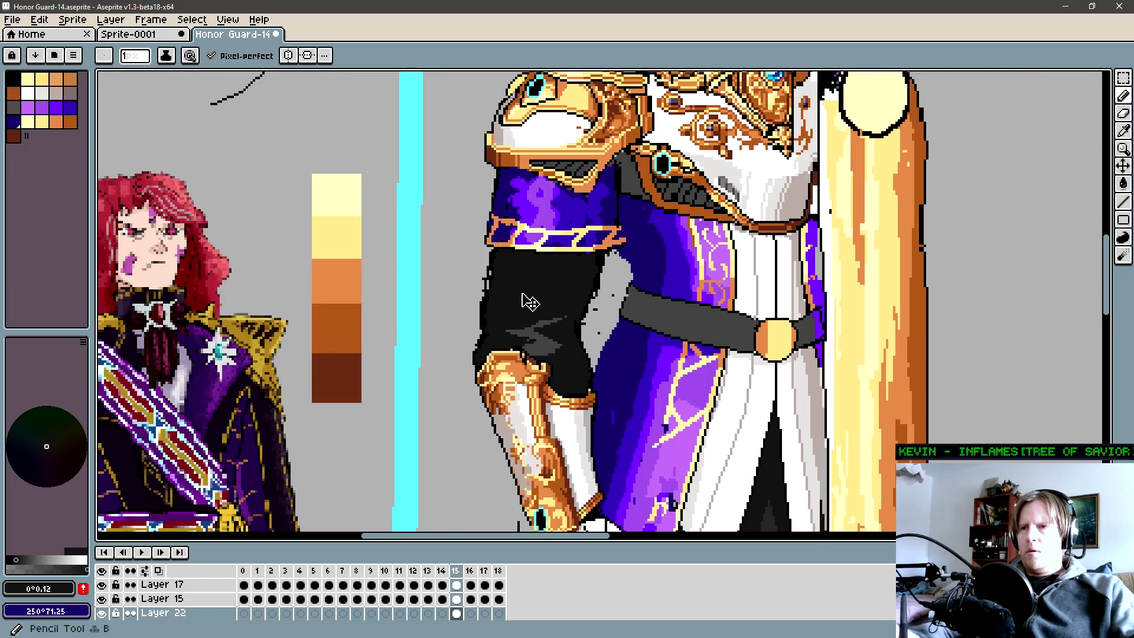
pyautogui.moveTo(637, 289); pyautogui.dragTo(547, 296)
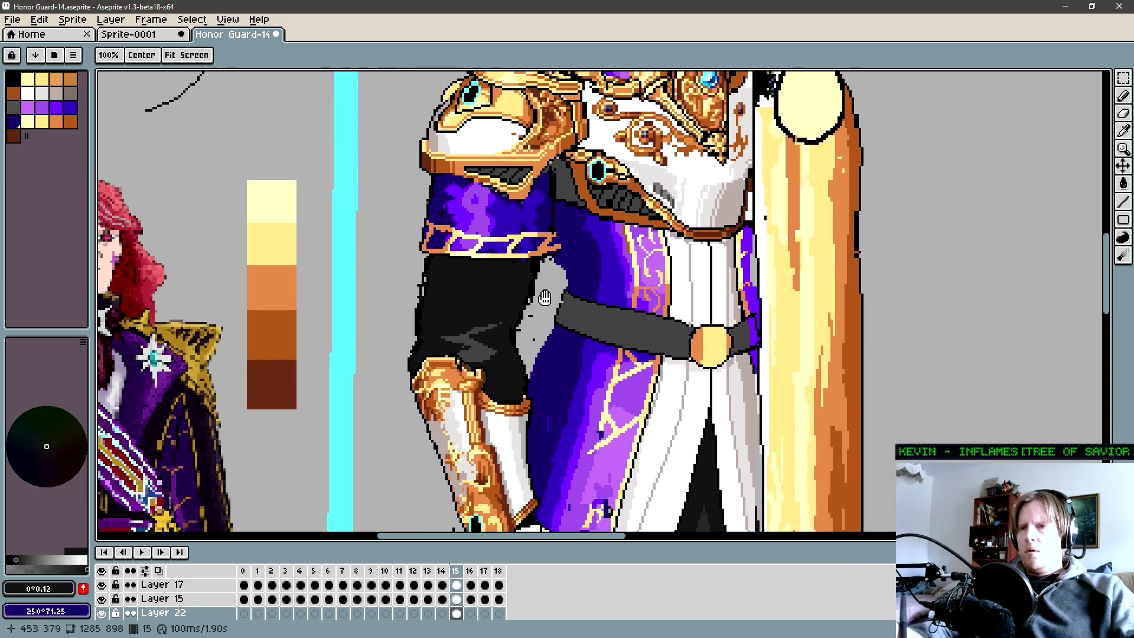
pyautogui.scroll(-3, 548, 309)
pyautogui.scroll(-2, 501, 356)
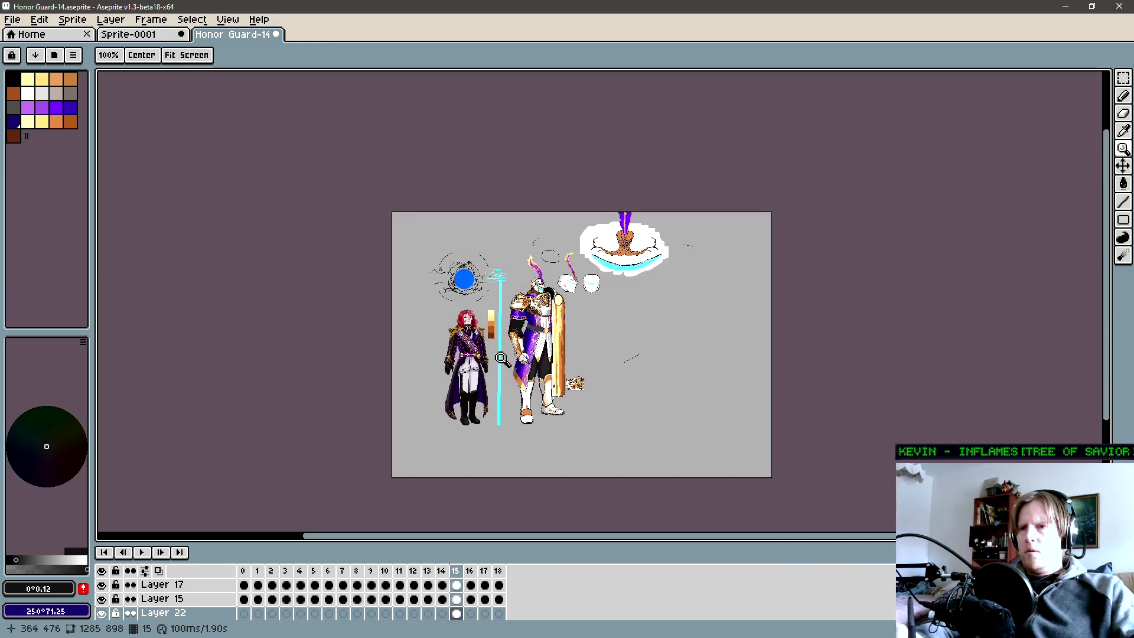
pyautogui.scroll(2, 529, 388)
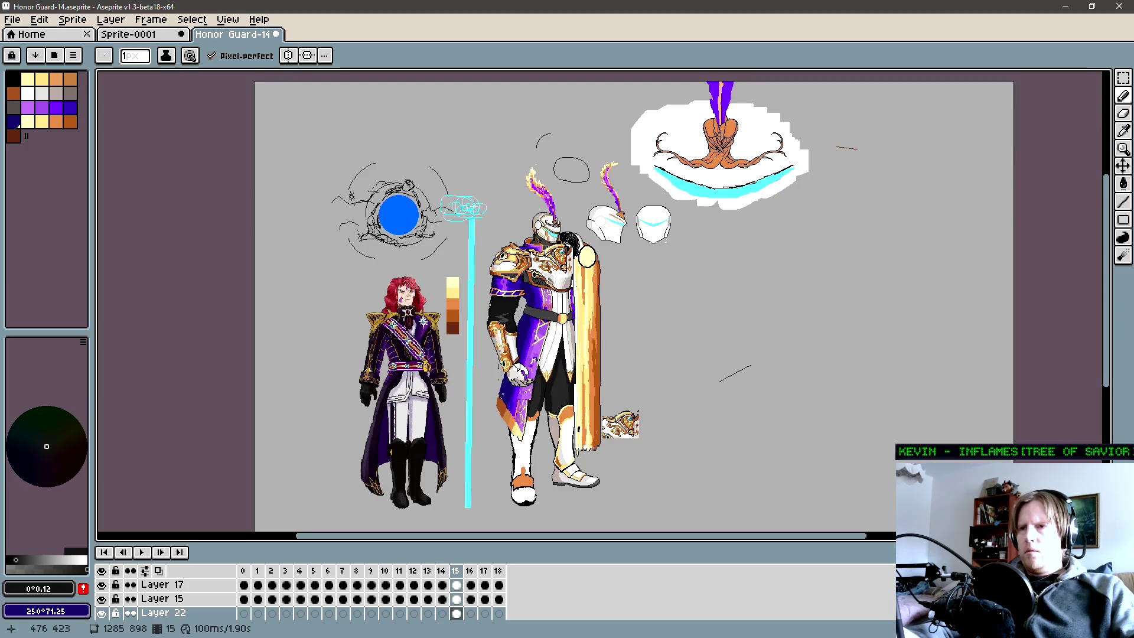
pyautogui.press('z')
pyautogui.click(501, 310)
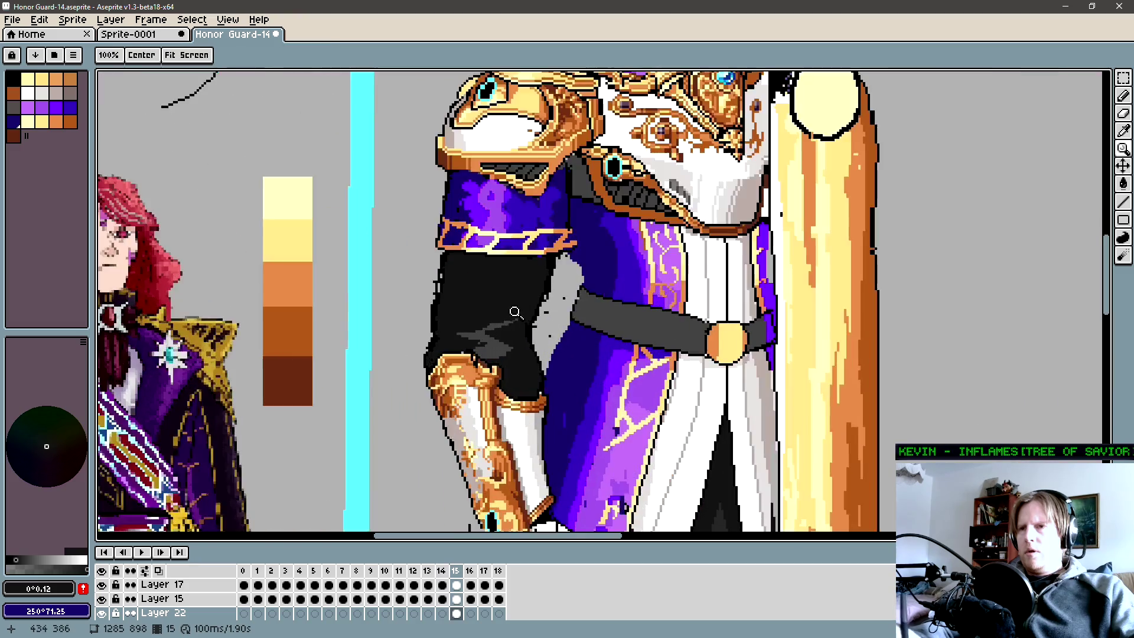
pyautogui.scroll(3, 500, 310)
pyautogui.press('b')
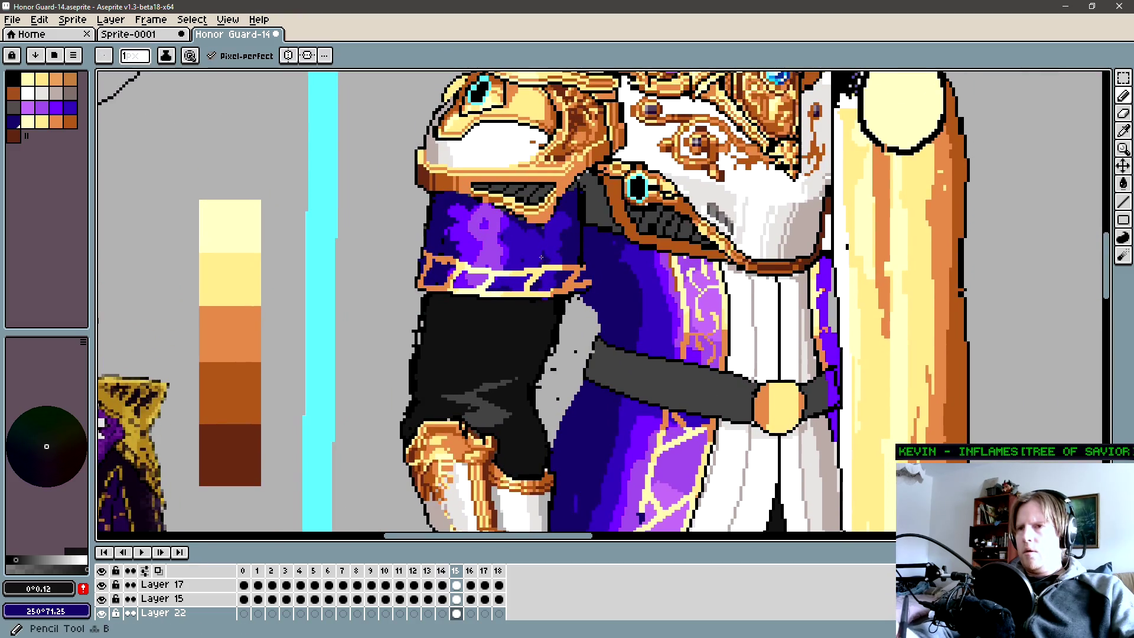
pyautogui.press('v')
pyautogui.moveTo(570, 278); pyautogui.dragTo(561, 319)
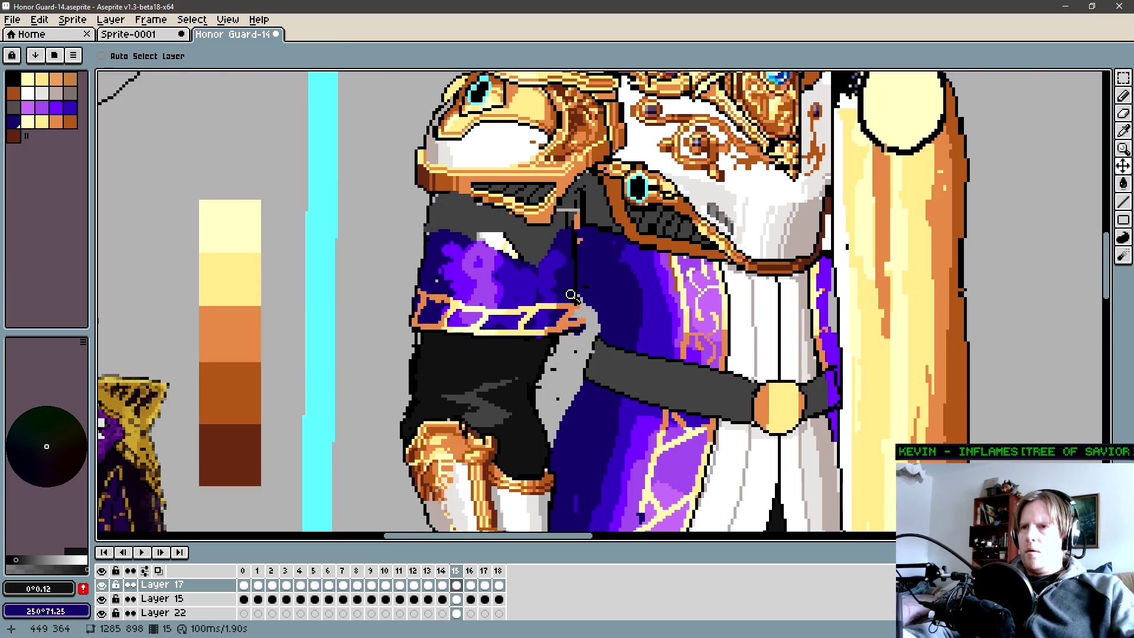
pyautogui.scroll(-2, 560, 319)
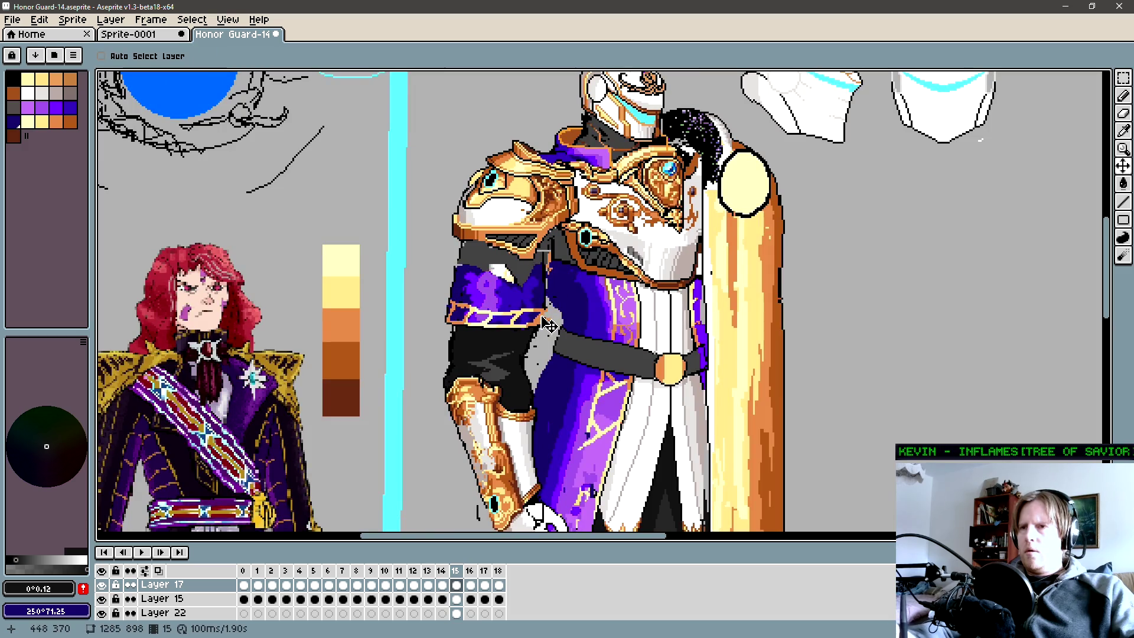
pyautogui.press('space')
pyautogui.scroll(-2, 532, 280)
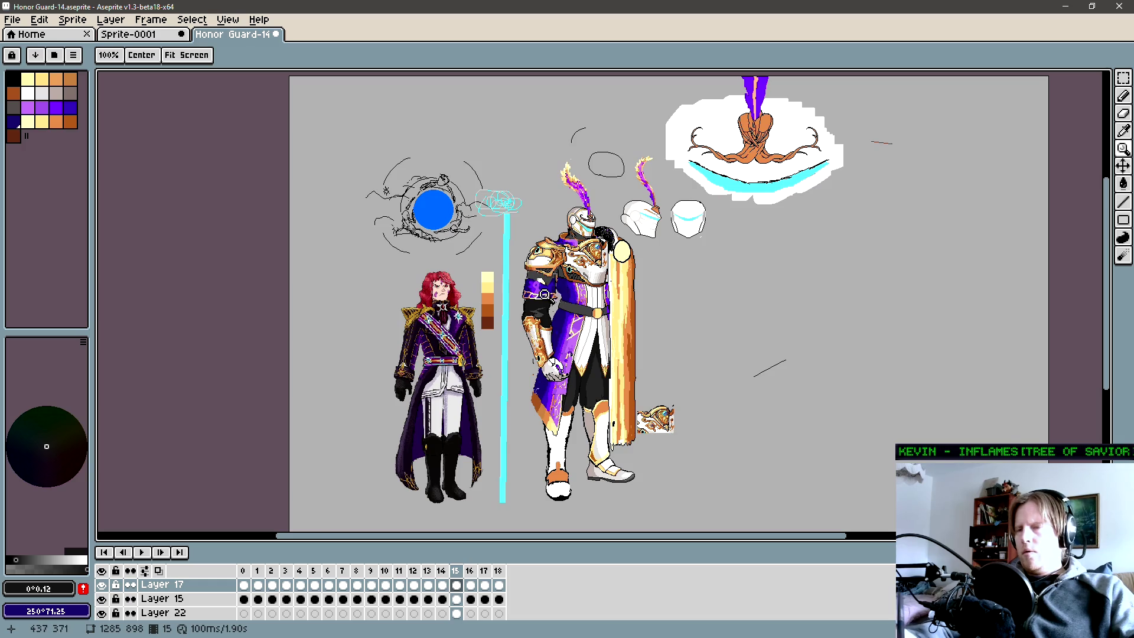
pyautogui.scroll(1, 546, 293)
pyautogui.scroll(1, 545, 293)
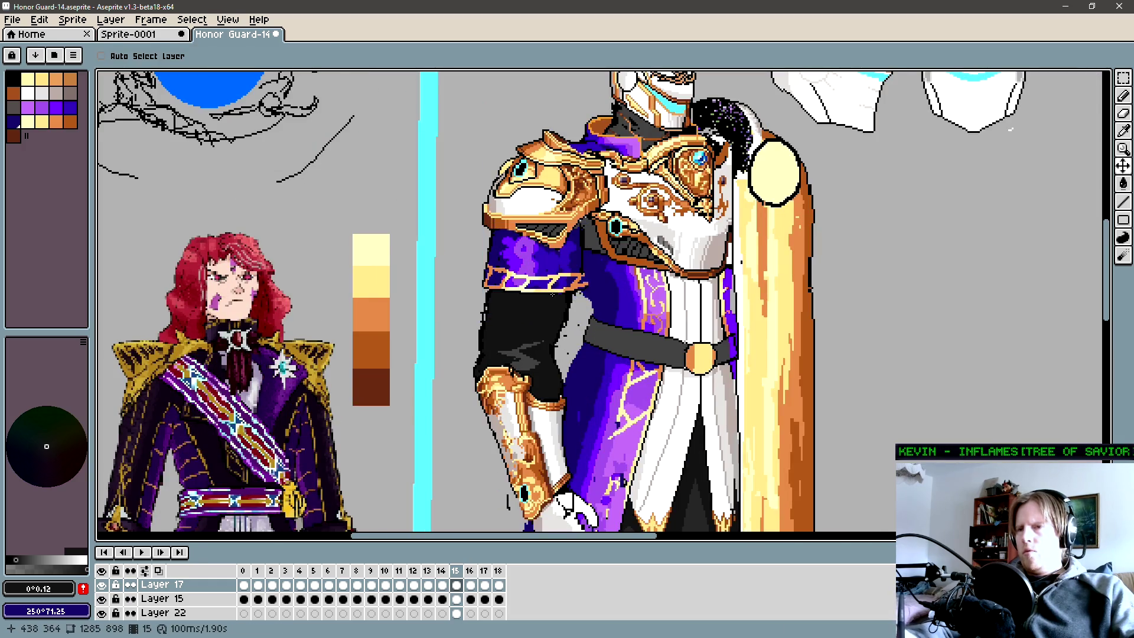
pyautogui.keyDown('ctrl'); pyautogui.click(545, 320); pyautogui.keyUp('ctrl')
pyautogui.hotkey('ctrl', 'z')
pyautogui.moveTo(566, 360)
pyautogui.mouseDown()
pyautogui.moveTo(567, 329)
pyautogui.moveTo(554, 331)
pyautogui.mouseUp()
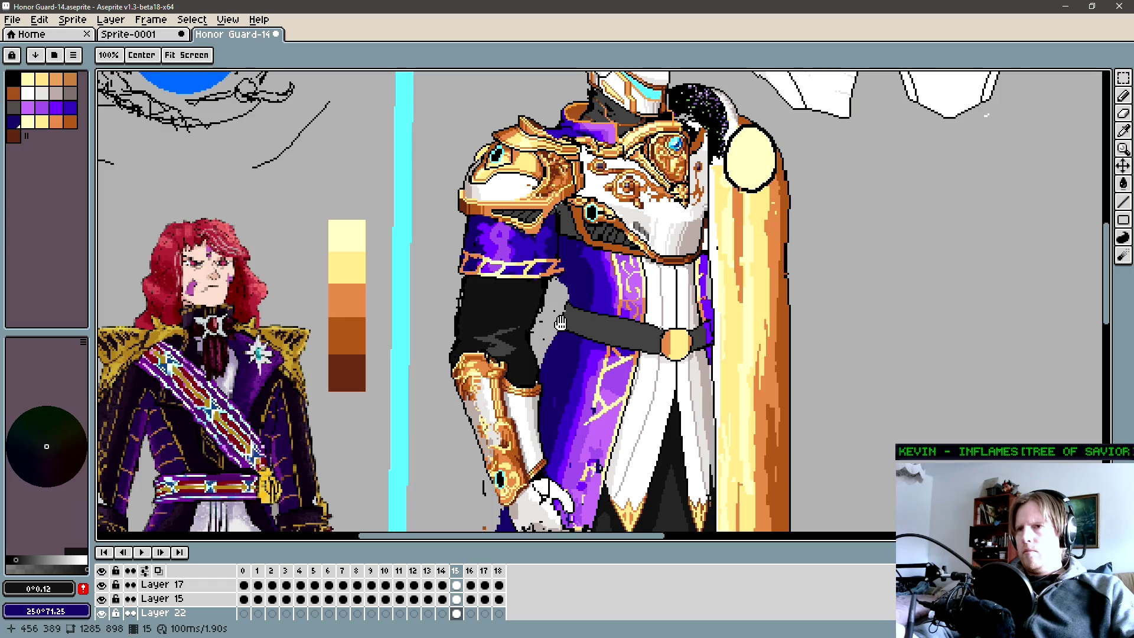
pyautogui.scroll(-1, 560, 324)
pyautogui.scroll(-1, 574, 297)
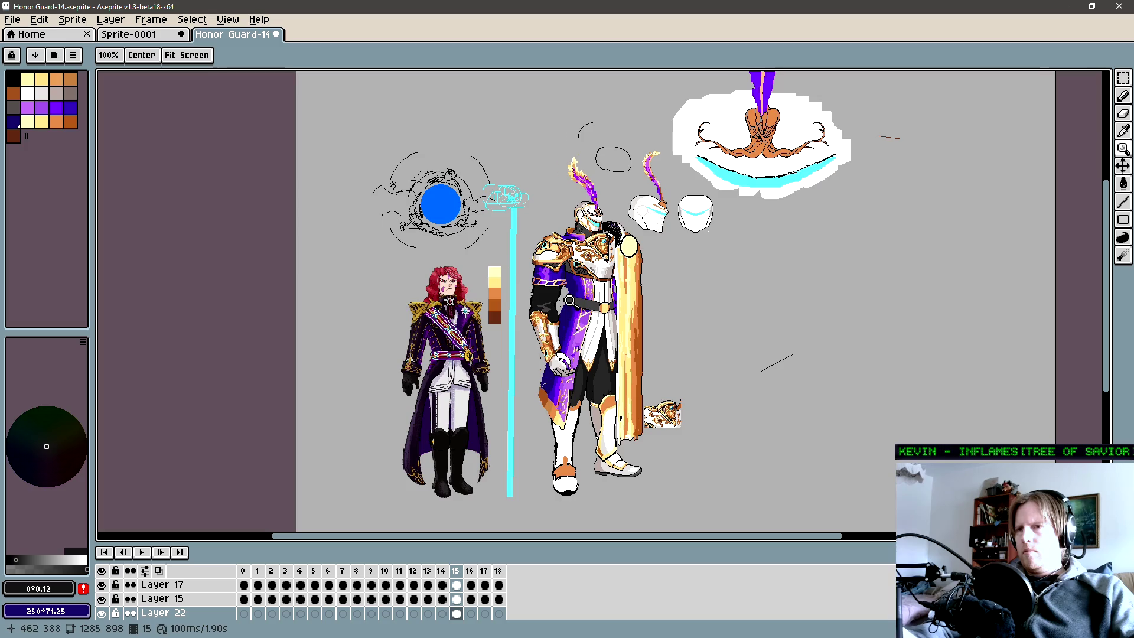
pyautogui.scroll(3, 542, 304)
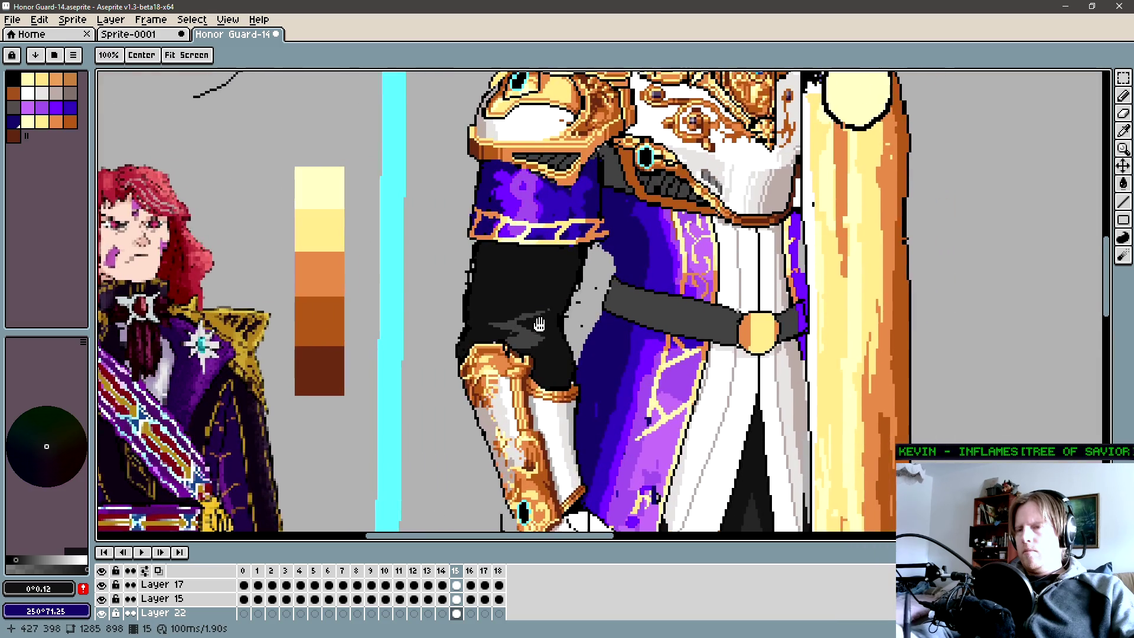
pyautogui.moveTo(566, 329); pyautogui.dragTo(491, 330)
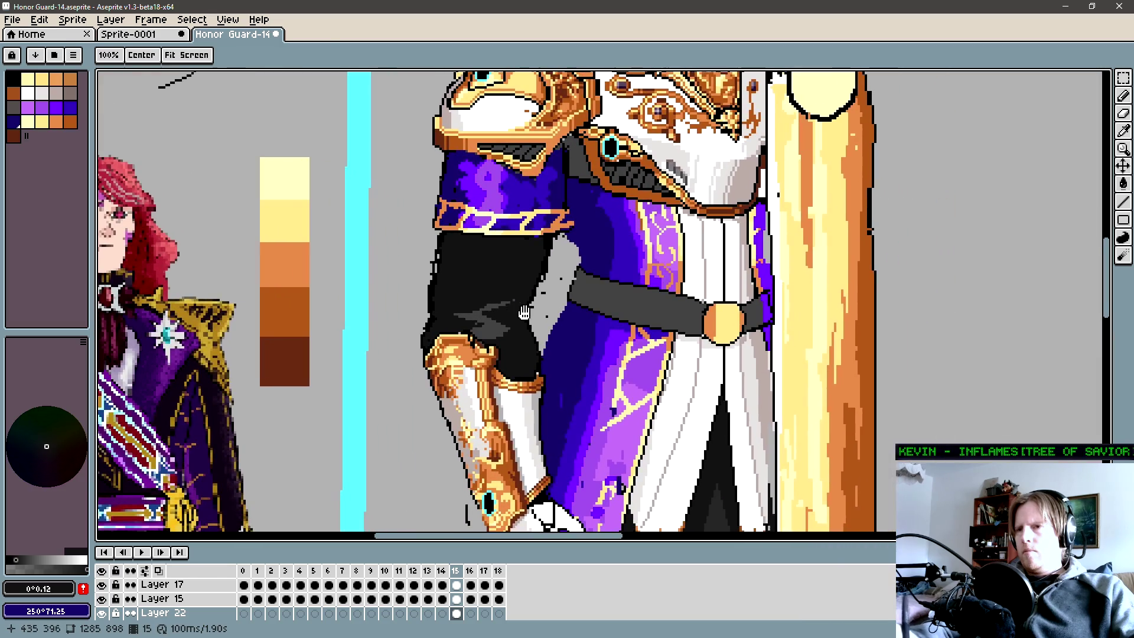
# Sample a grey shade and zoom in on the knight's black sleeve.
pyautogui.press('g')
pyautogui.press('i')
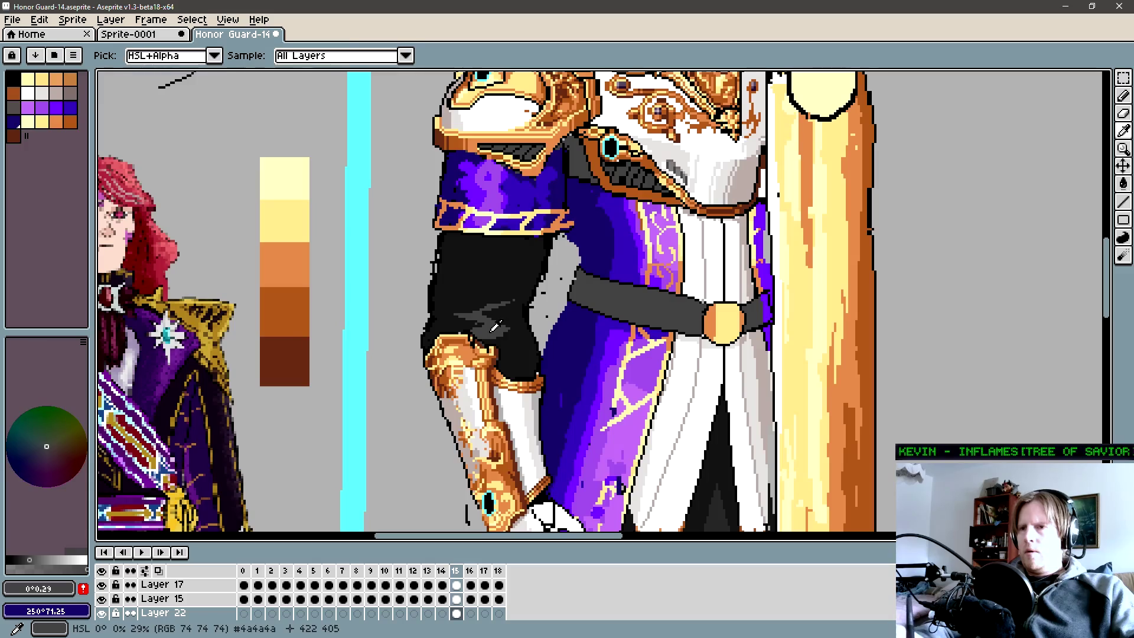
pyautogui.press('g')
pyautogui.click(38, 559)
pyautogui.moveTo(669, 601)
pyautogui.mouseDown()
pyautogui.moveTo(666, 407)
pyautogui.moveTo(680, 593)
pyautogui.mouseUp()
pyautogui.press('b')
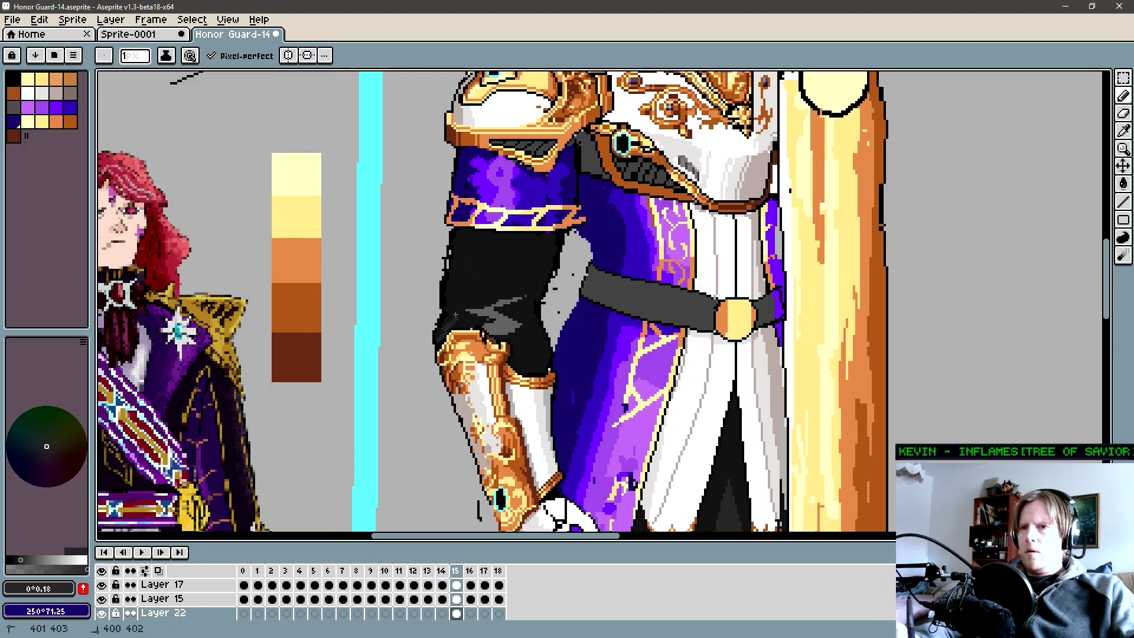
pyautogui.press('z')
pyautogui.click(458, 315)
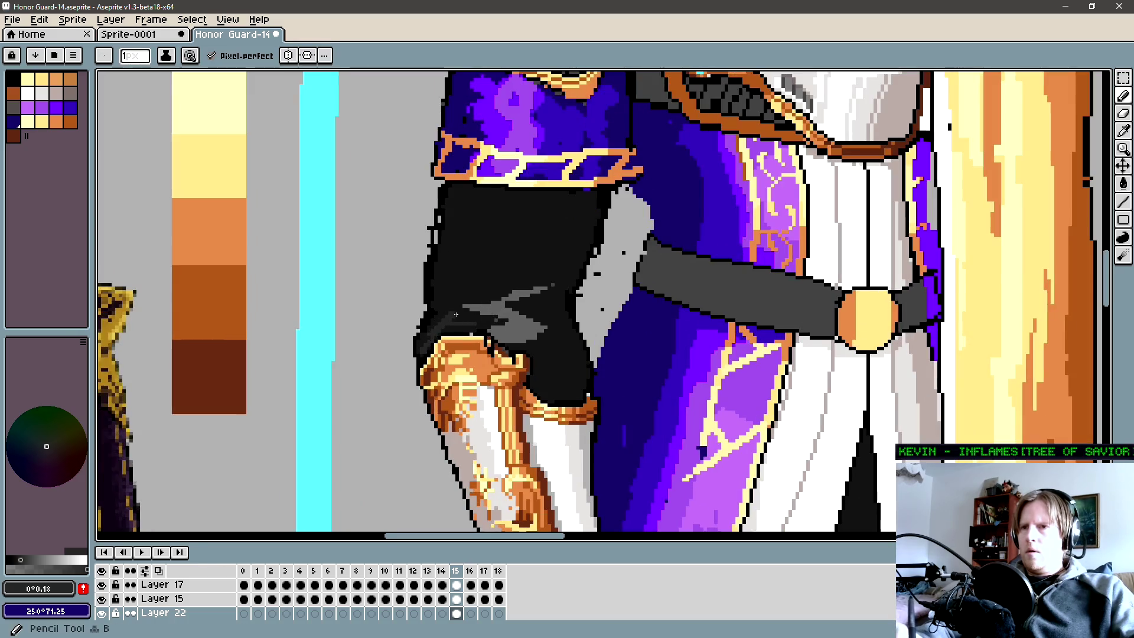
pyautogui.scroll(2, 458, 303)
pyautogui.scroll(2, 443, 305)
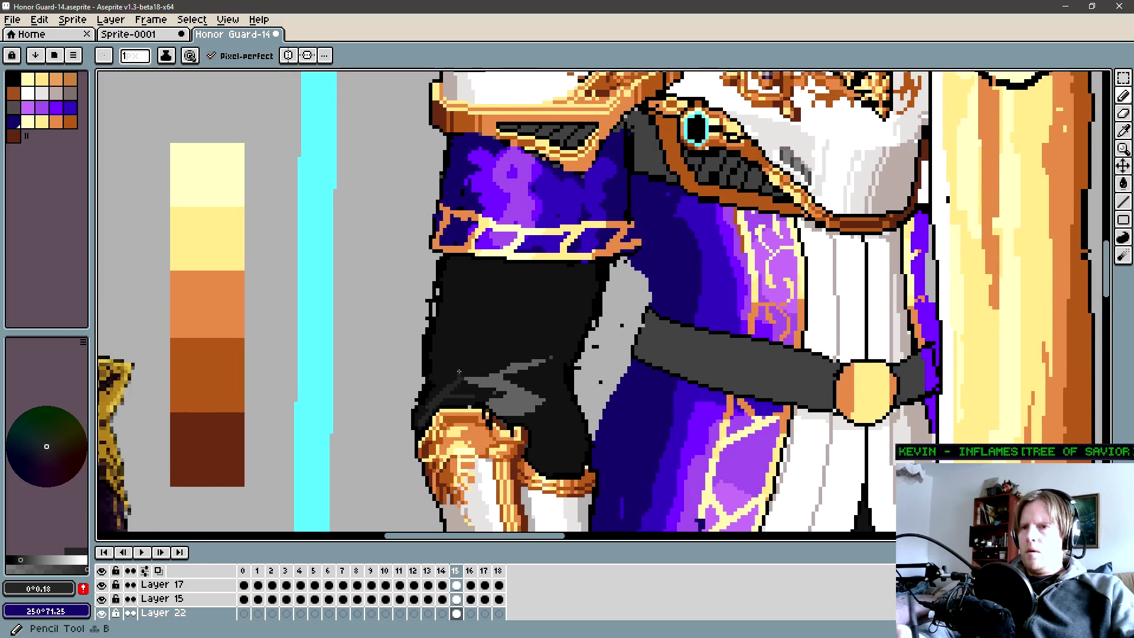
# Try a faint fold line on the sleeve, then refill it and re-sample the dark sleeve colour.
pyautogui.moveTo(448, 363)
pyautogui.mouseDown()
pyautogui.moveTo(502, 326)
pyautogui.moveTo(474, 367)
pyautogui.mouseUp()
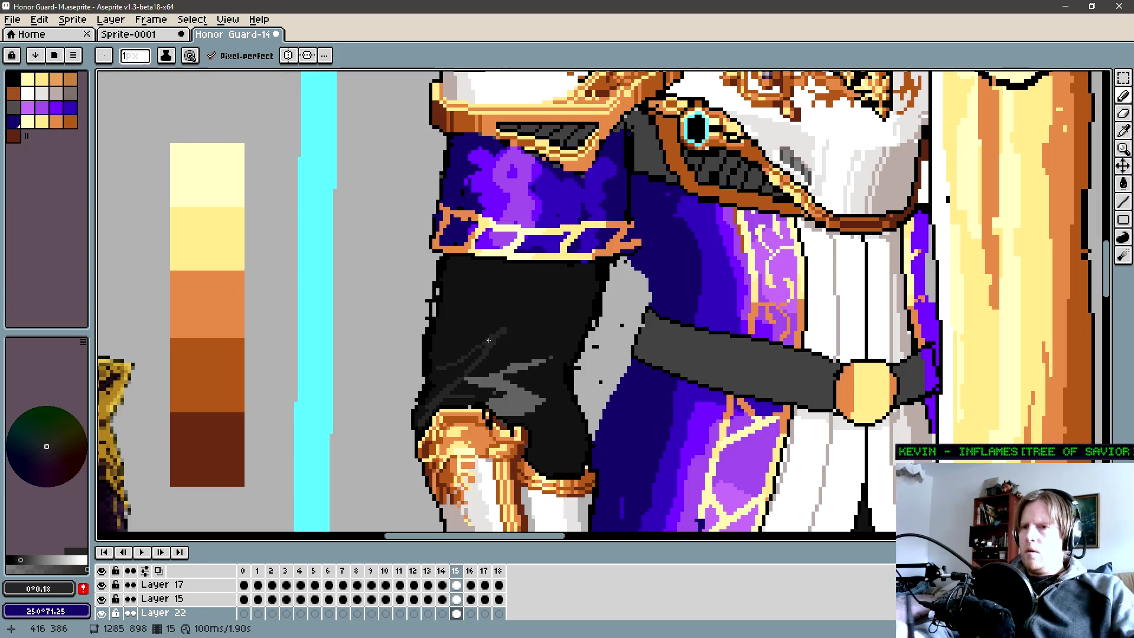
pyautogui.press('g')
pyautogui.click(530, 313)
pyautogui.keyDown('alt'); pyautogui.click(460, 365); pyautogui.keyUp('alt')
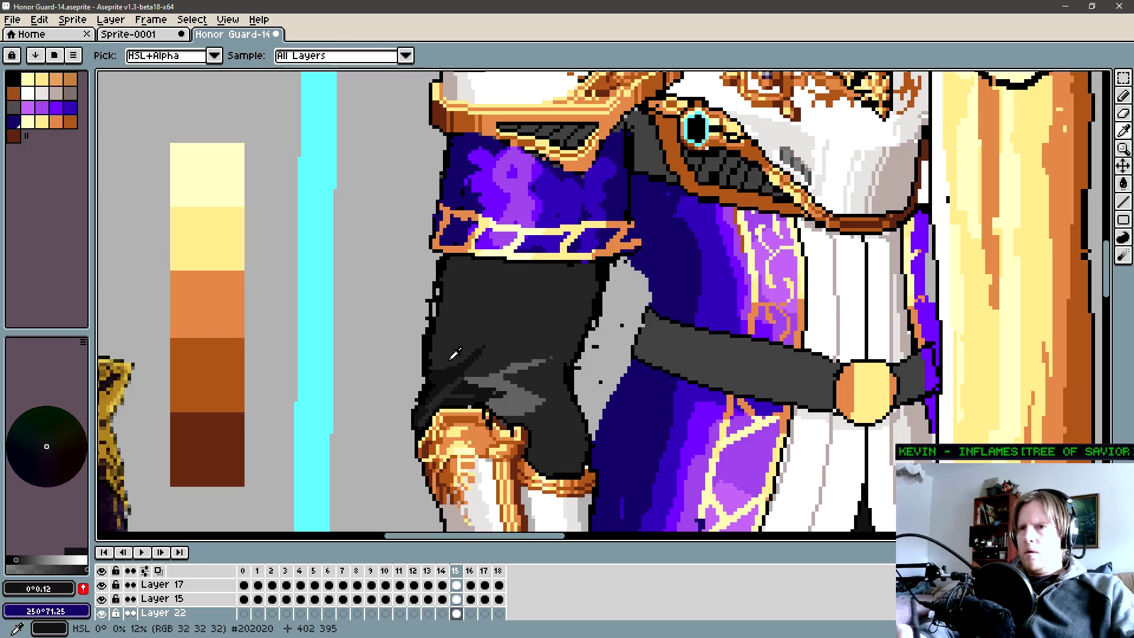
pyautogui.press('b')
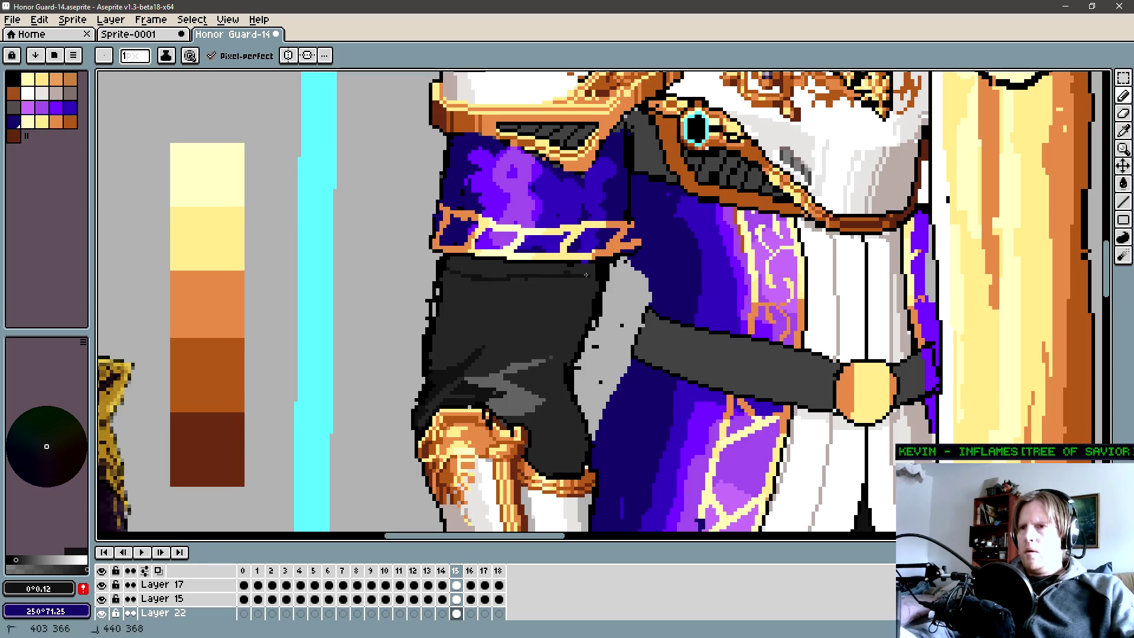
pyautogui.keyDown('alt'); pyautogui.click(568, 278); pyautogui.keyUp('alt')
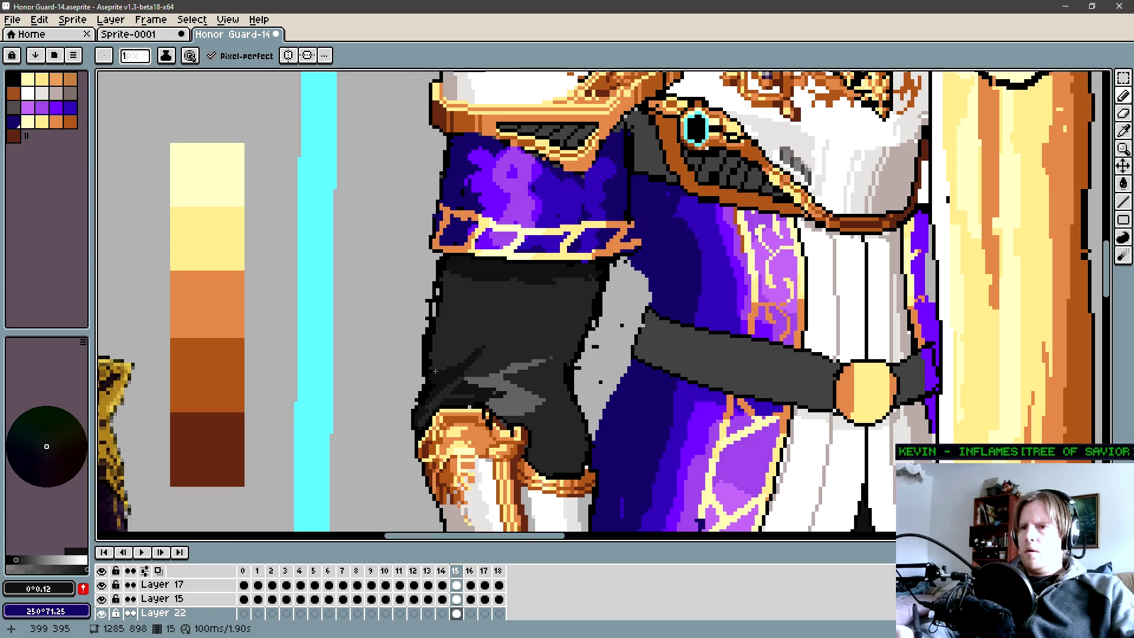
pyautogui.press('b')
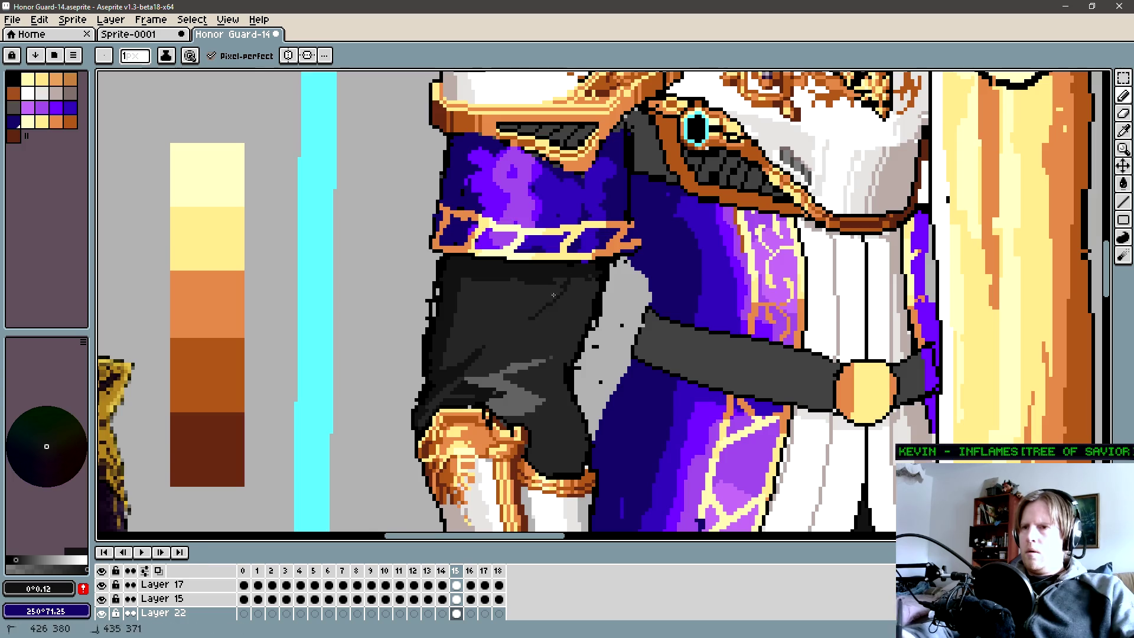
pyautogui.press('b')
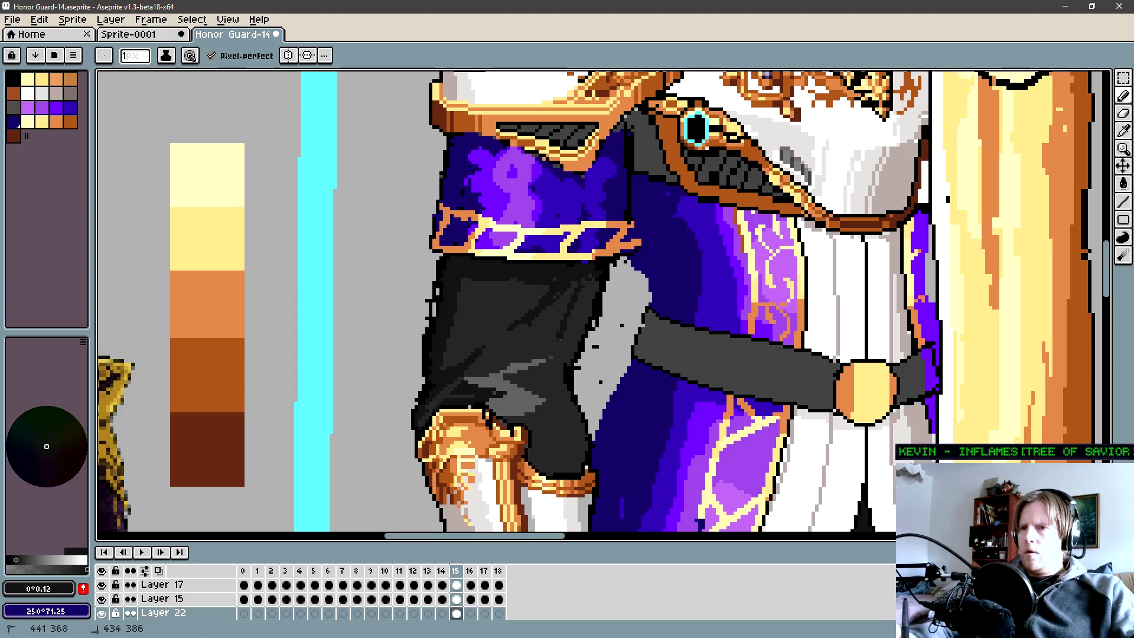
# Fill the lower sleeve area with darker grey and sample the two greys for further folds.
pyautogui.moveTo(559, 381)
pyautogui.mouseDown()
pyautogui.moveTo(565, 325)
pyautogui.moveTo(553, 332)
pyautogui.mouseUp()
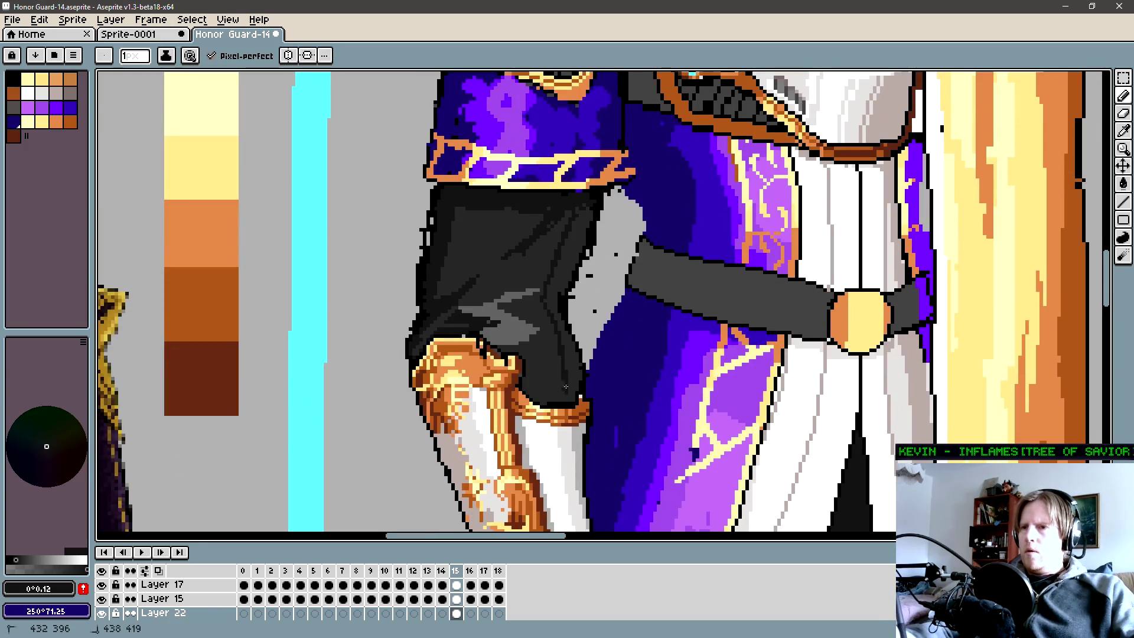
pyautogui.press('g')
pyautogui.click(559, 368)
pyautogui.press('b')
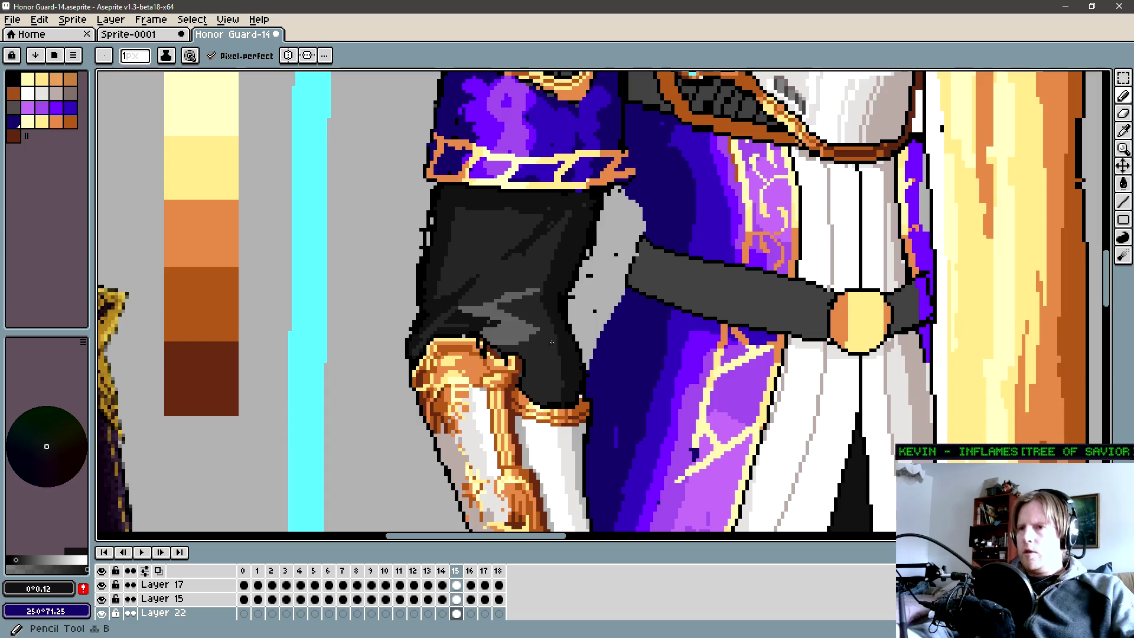
pyautogui.moveTo(550, 344); pyautogui.dragTo(530, 374)
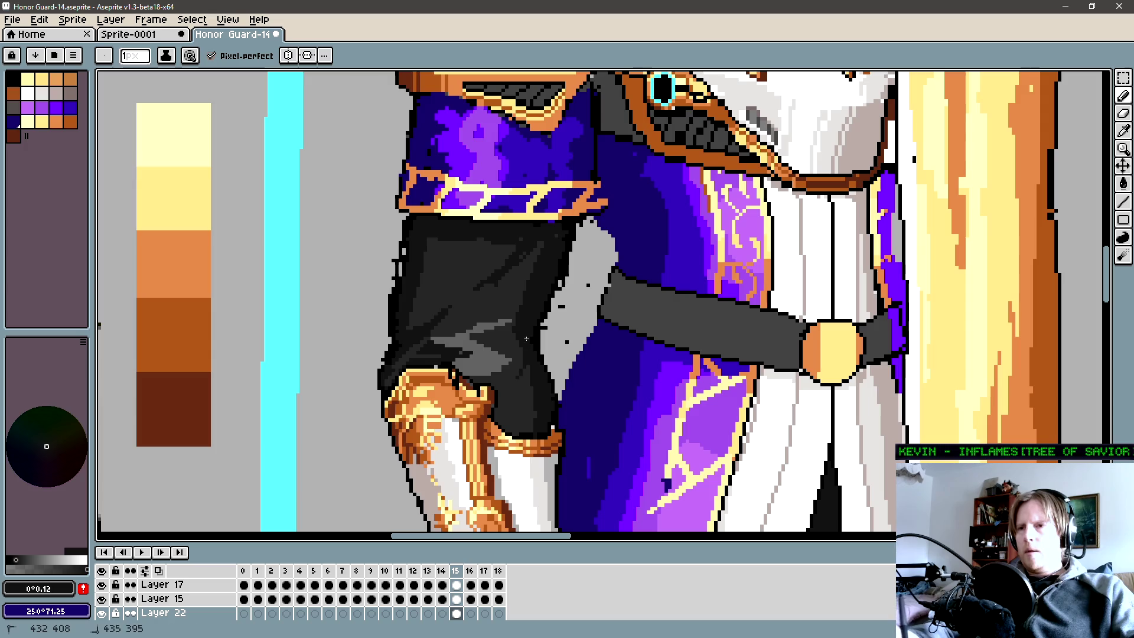
pyautogui.keyDown('alt'); pyautogui.click(533, 384); pyautogui.keyUp('alt')
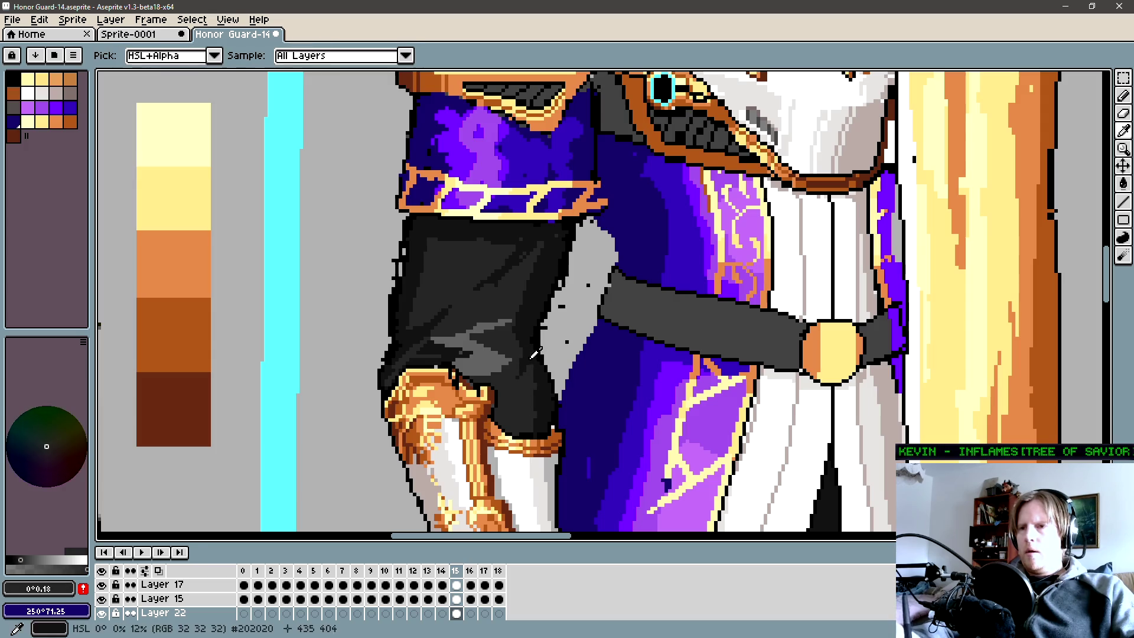
pyautogui.keyDown('alt'); pyautogui.click(527, 377); pyautogui.keyUp('alt')
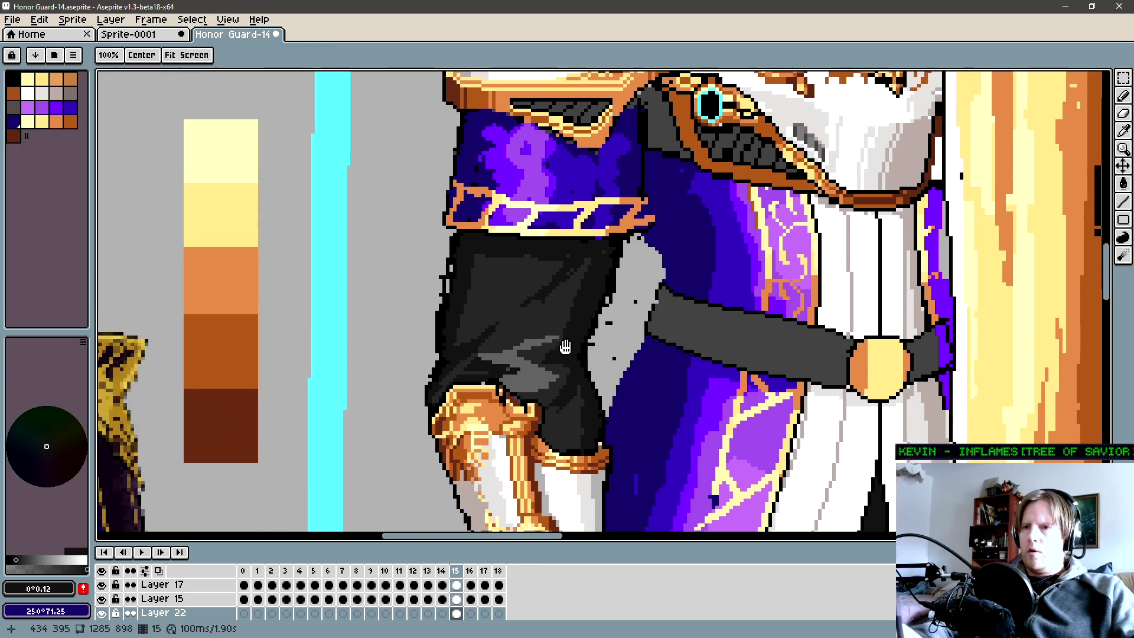
pyautogui.moveTo(505, 338); pyautogui.dragTo(592, 327)
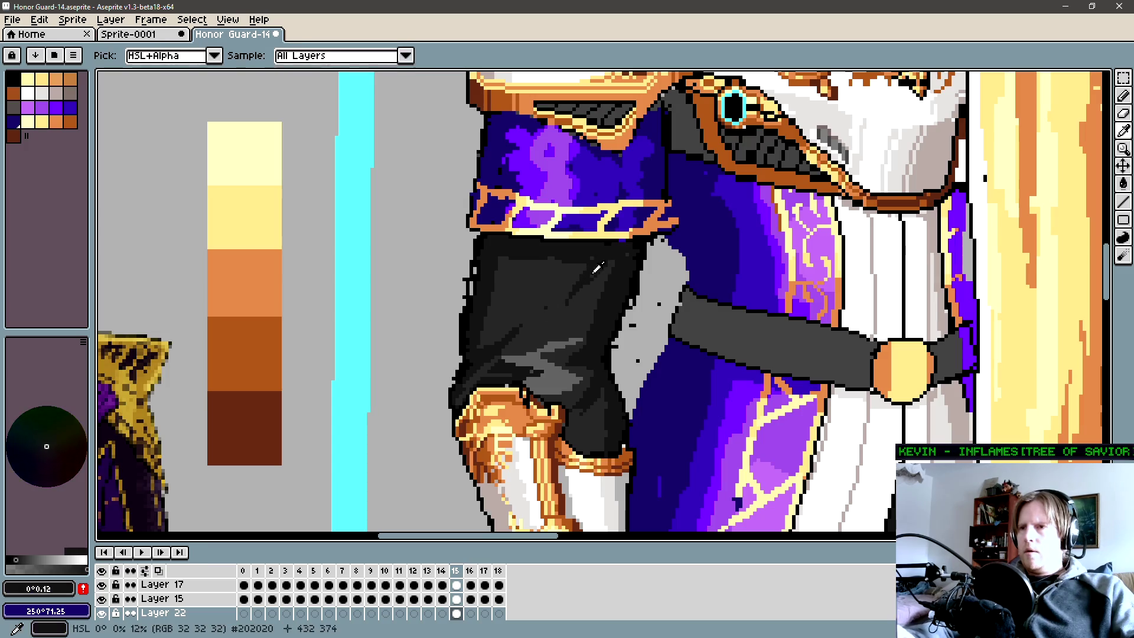
pyautogui.moveTo(561, 287); pyautogui.dragTo(530, 303)
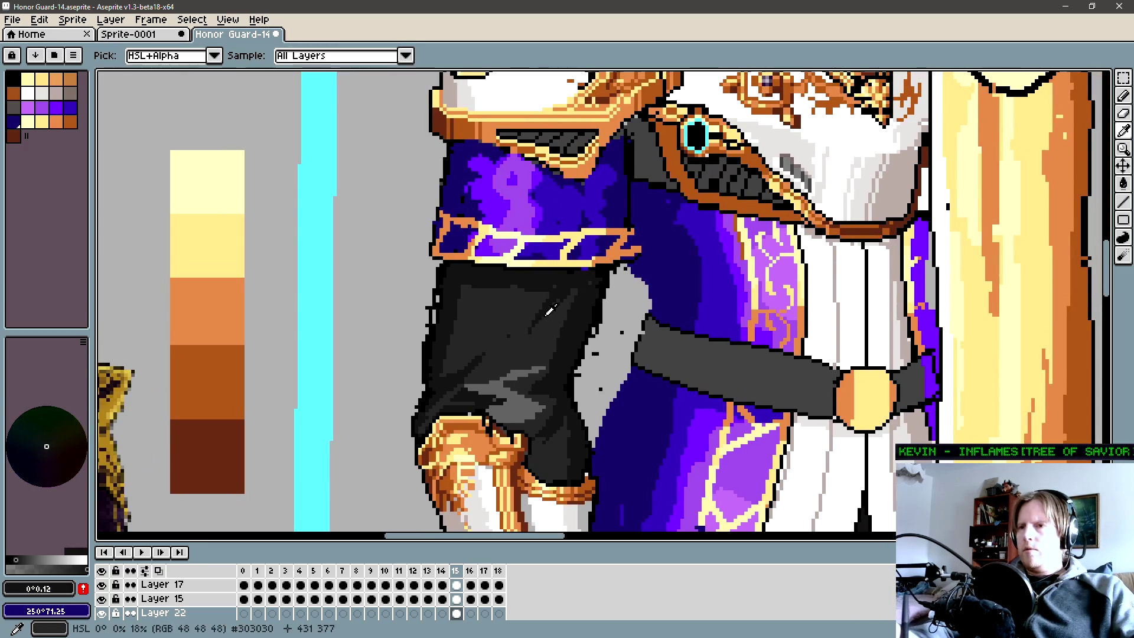
pyautogui.scroll(-1, 553, 317)
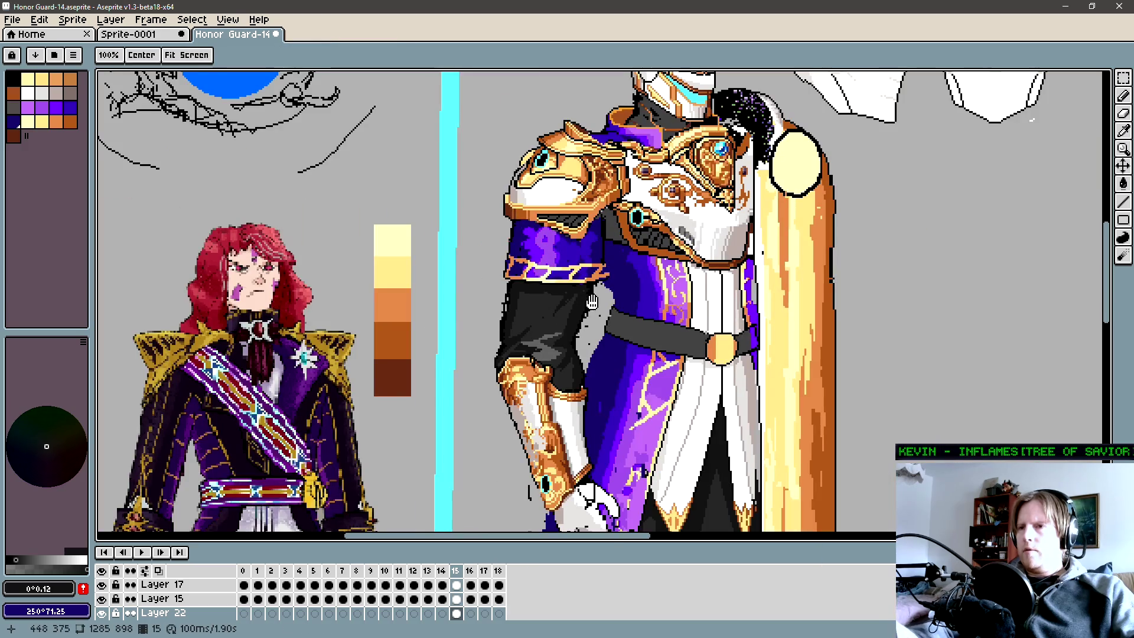
pyautogui.scroll(-1, 567, 306)
pyautogui.scroll(-1, 585, 297)
pyautogui.scroll(-1, 593, 292)
pyautogui.scroll(-1, 589, 264)
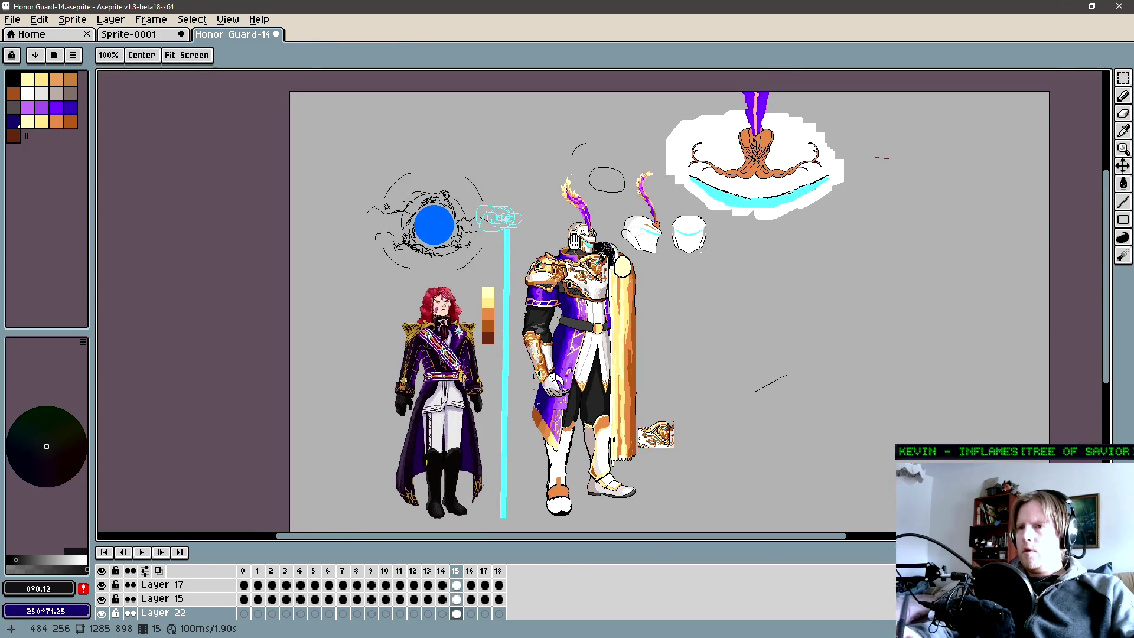
pyautogui.scroll(1, 573, 312)
pyautogui.scroll(1, 572, 306)
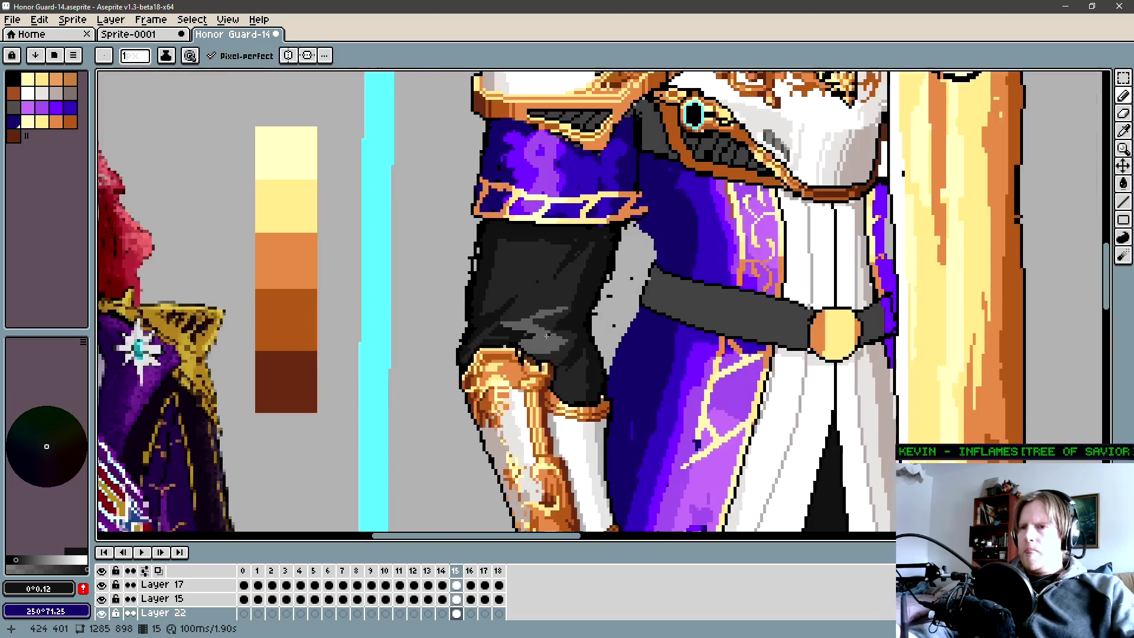
pyautogui.scroll(-1, 563, 292)
pyautogui.scroll(-1, 564, 292)
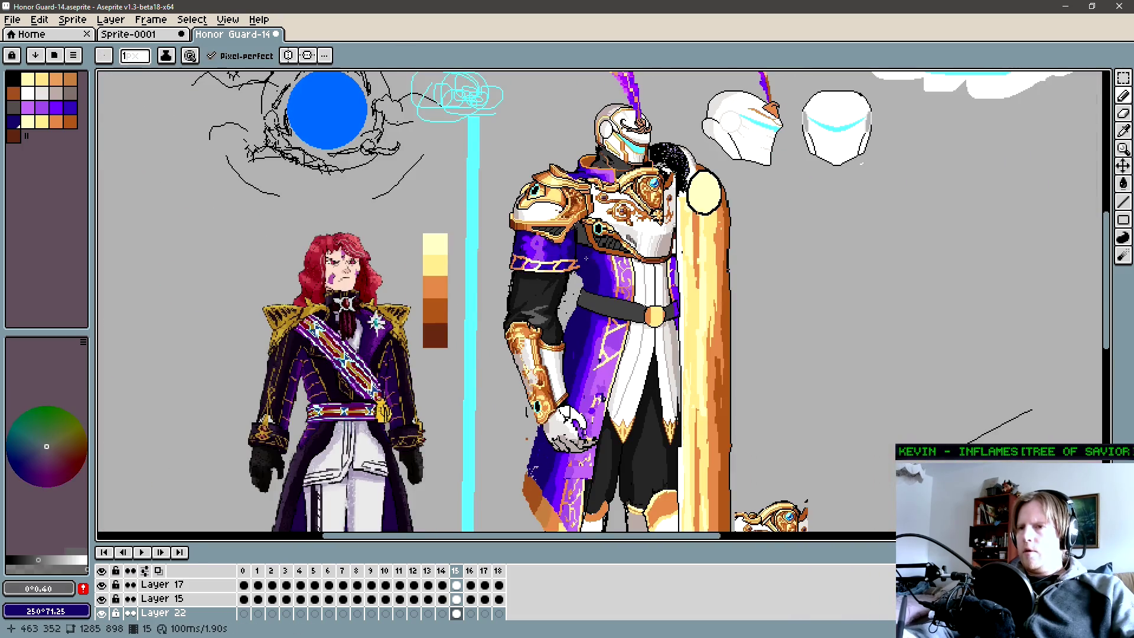
pyautogui.moveTo(563, 293); pyautogui.dragTo(553, 304)
pyautogui.scroll(1, 553, 304)
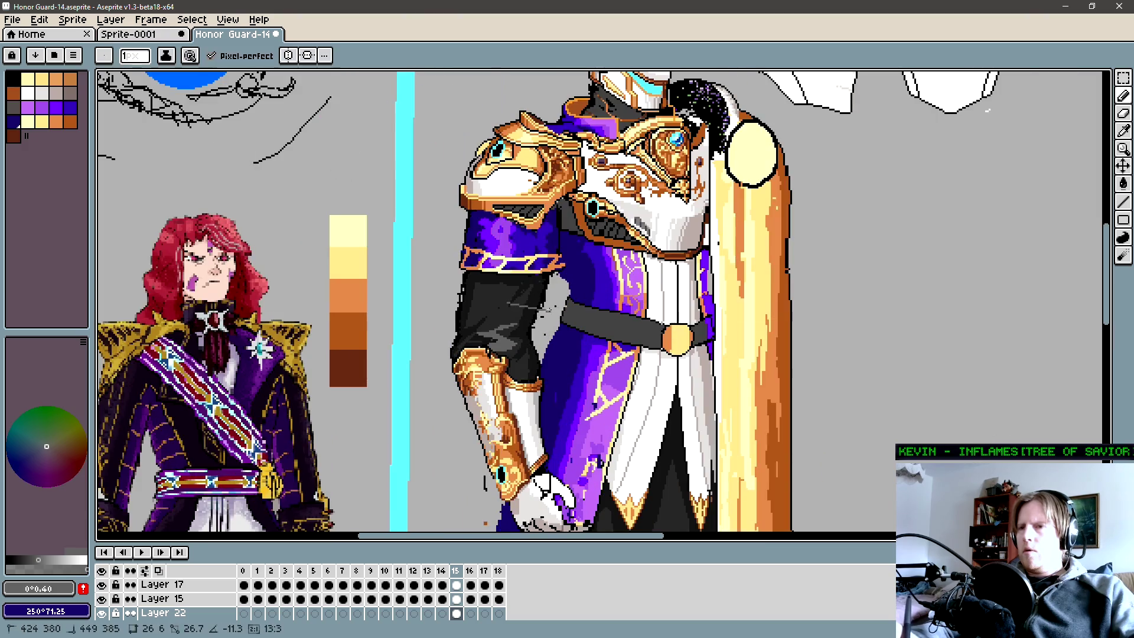
pyautogui.hotkey('shift', 'r')
pyautogui.click(1040, 175)
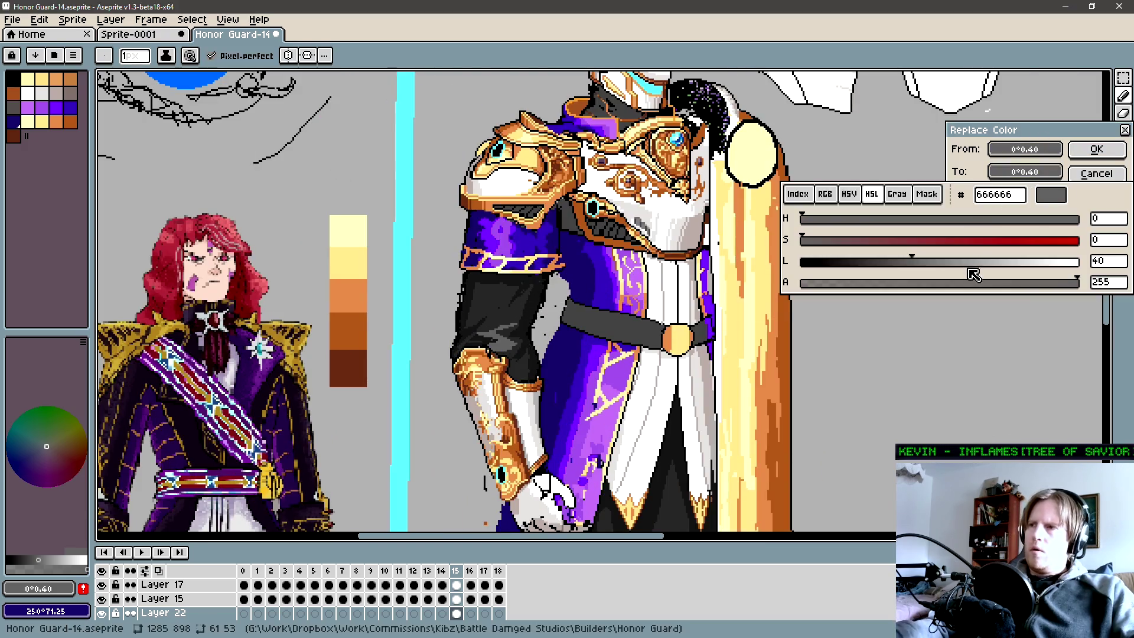
pyautogui.moveTo(912, 266); pyautogui.dragTo(905, 272)
pyautogui.click(1097, 149)
pyautogui.press('z')
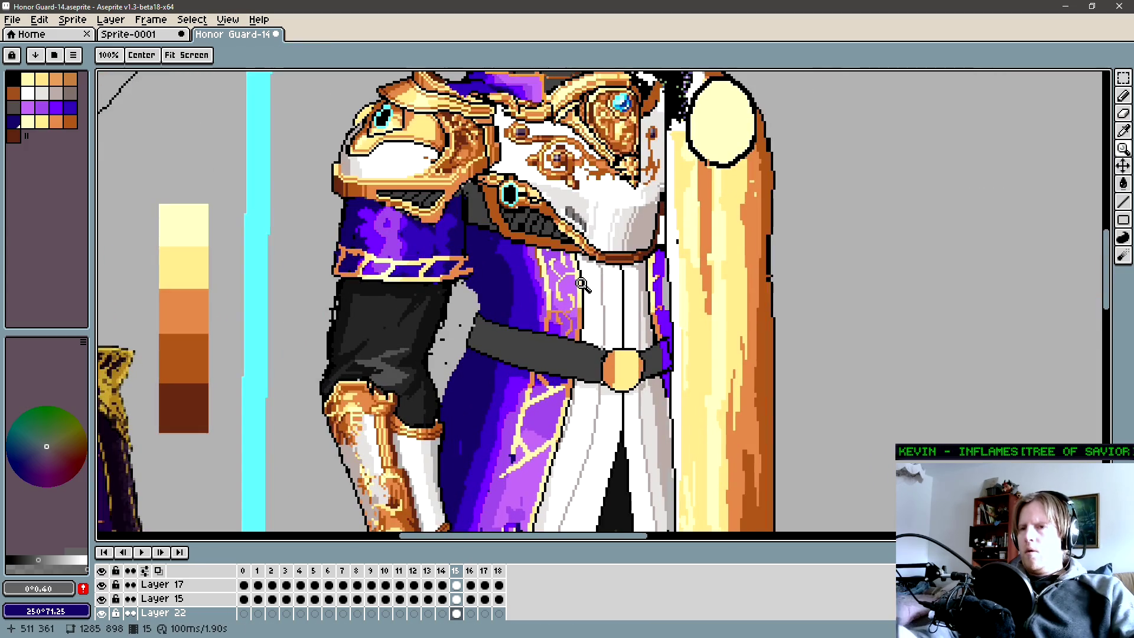
pyautogui.scroll(-3, 598, 284)
pyautogui.scroll(2, 599, 283)
pyautogui.press('b')
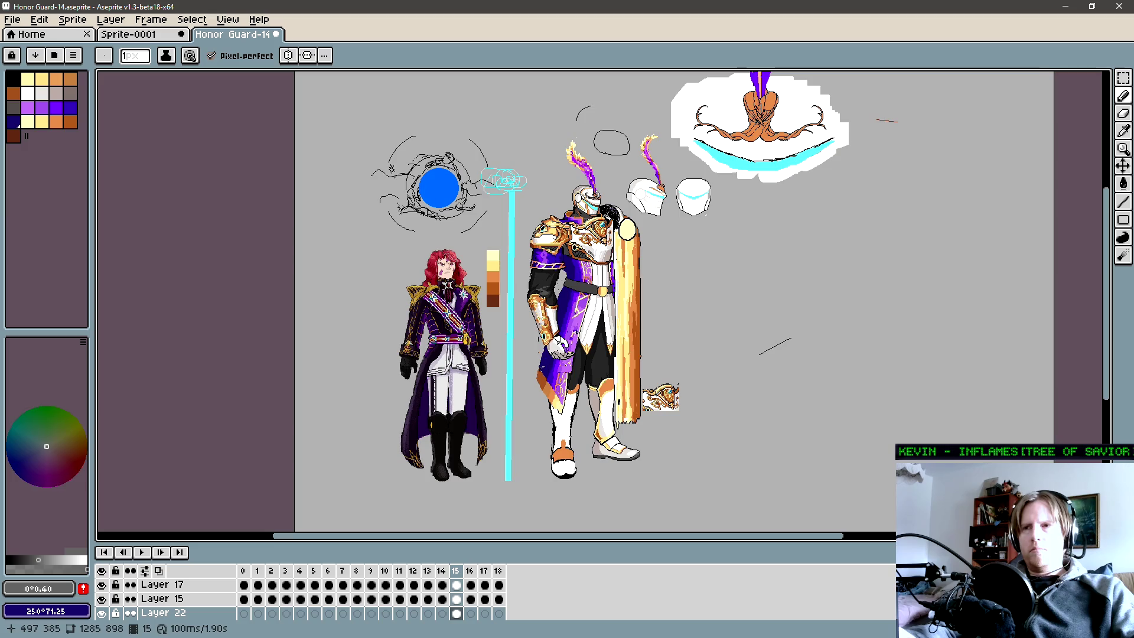
pyautogui.scroll(3, 547, 286)
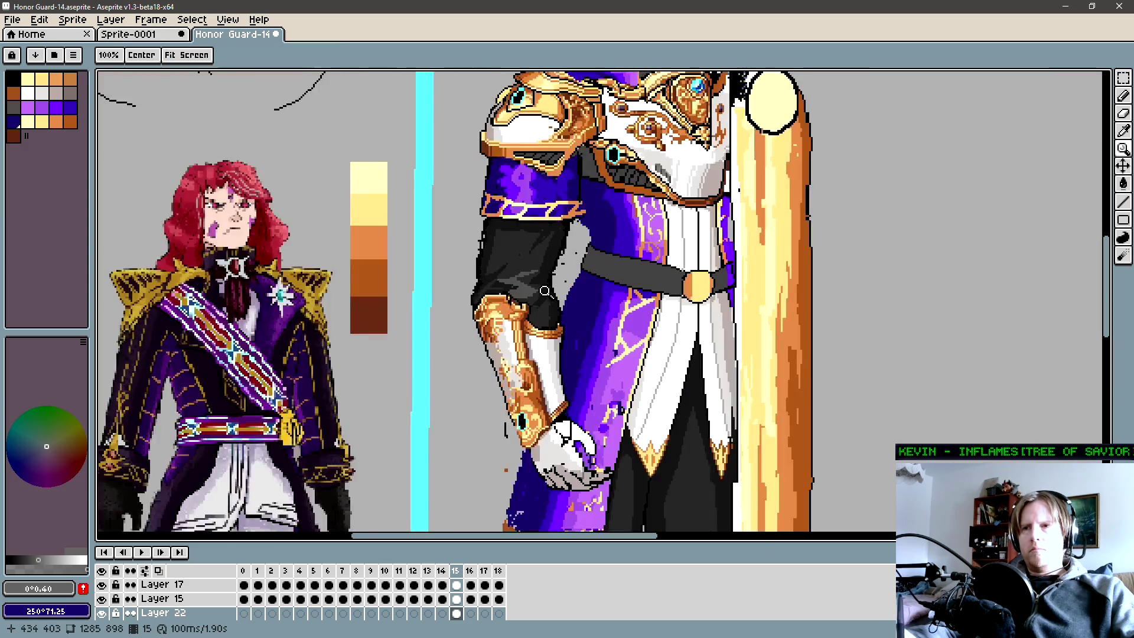
pyautogui.scroll(-1, 578, 286)
pyautogui.scroll(-2, 578, 286)
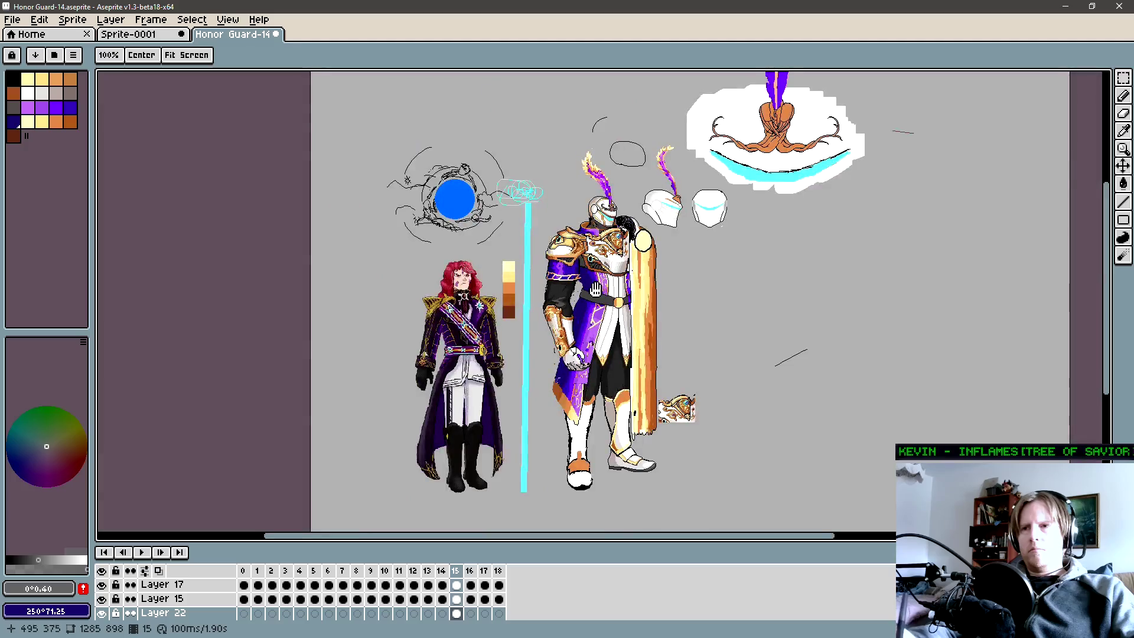
pyautogui.scroll(1, 567, 293)
pyautogui.press('b')
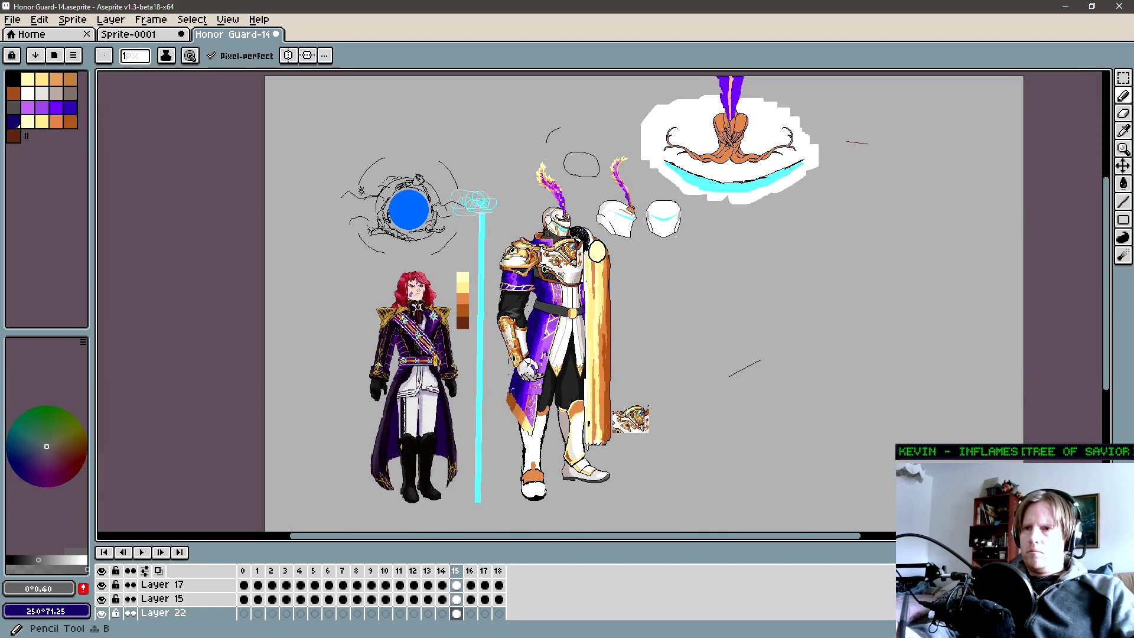
pyautogui.scroll(5, 559, 302)
pyautogui.keyDown('alt'); pyautogui.click(412, 295); pyautogui.keyUp('alt')
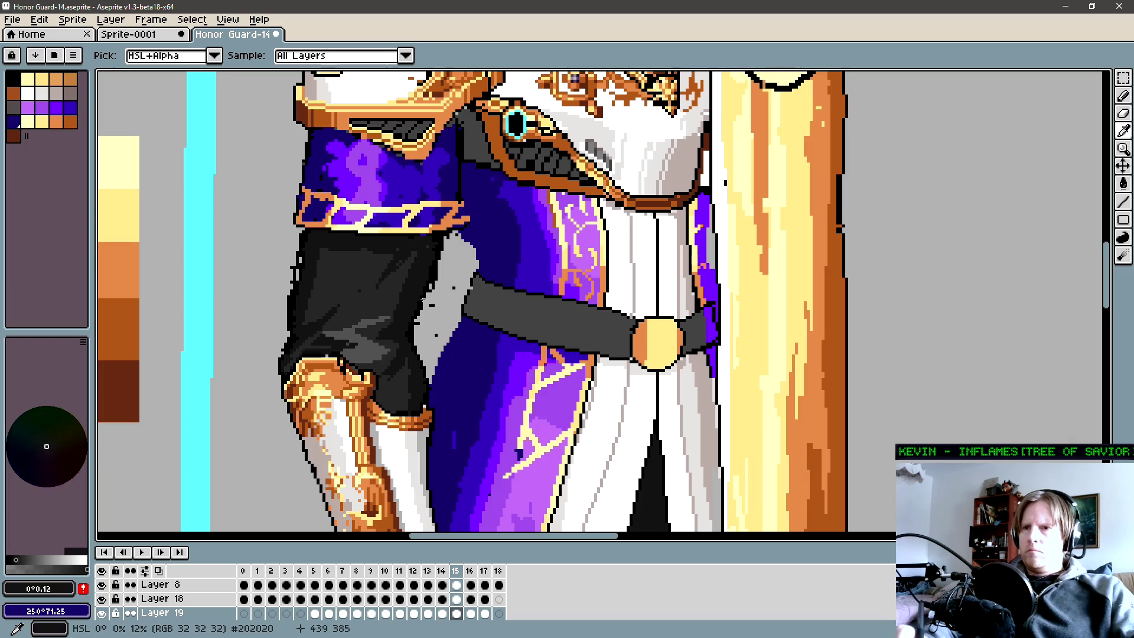
# Fill the grey belt black, then refill it with dark grey sampled from the sleeve.
pyautogui.press('g')
pyautogui.click(584, 312)
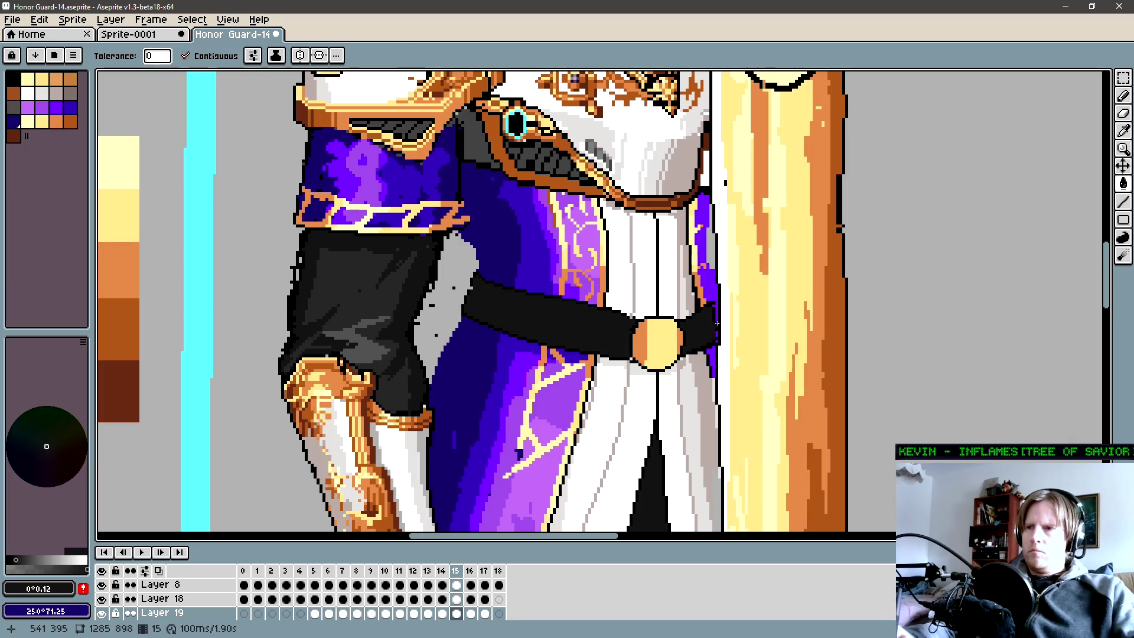
pyautogui.press('alt')
pyautogui.keyDown('alt'); pyautogui.click(373, 299); pyautogui.keyUp('alt')
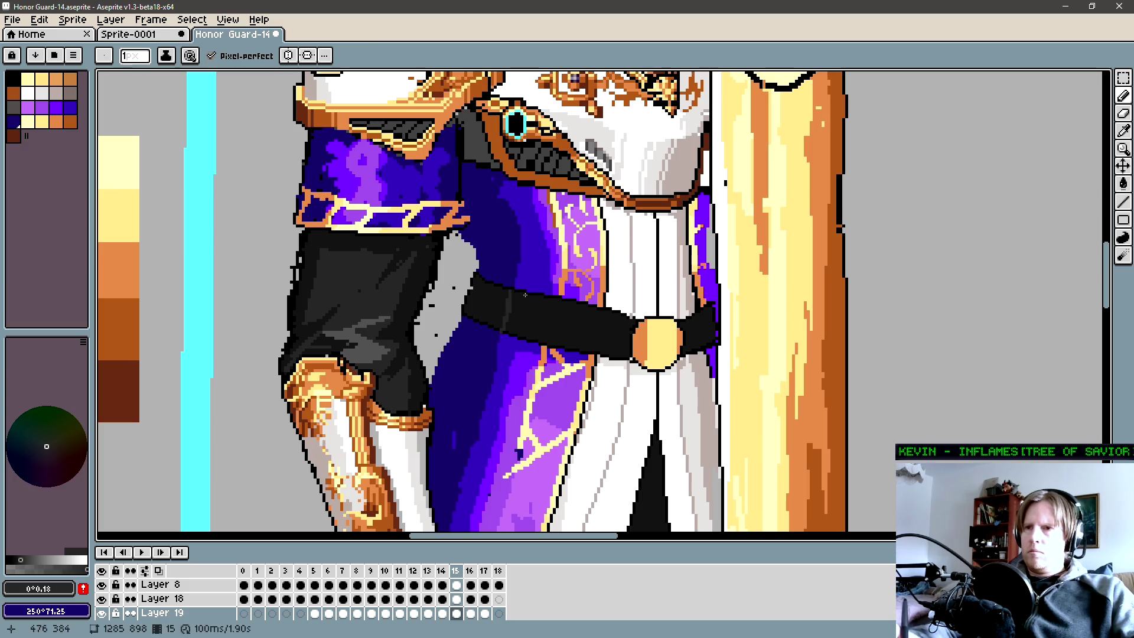
pyautogui.press('g')
pyautogui.click(586, 309)
pyautogui.press('b')
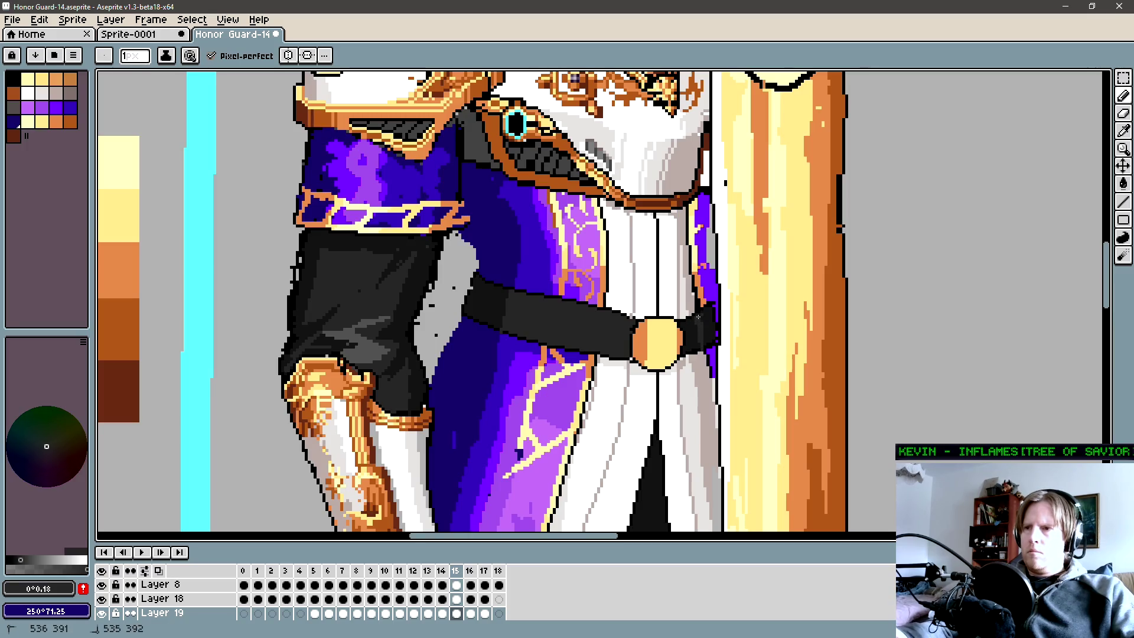
# Sample darker shades from the belt, ready to fill it a charcoal tone.
pyautogui.keyDown('alt'); pyautogui.click(549, 307); pyautogui.keyUp('alt')
pyautogui.press('g')
pyautogui.press('b')
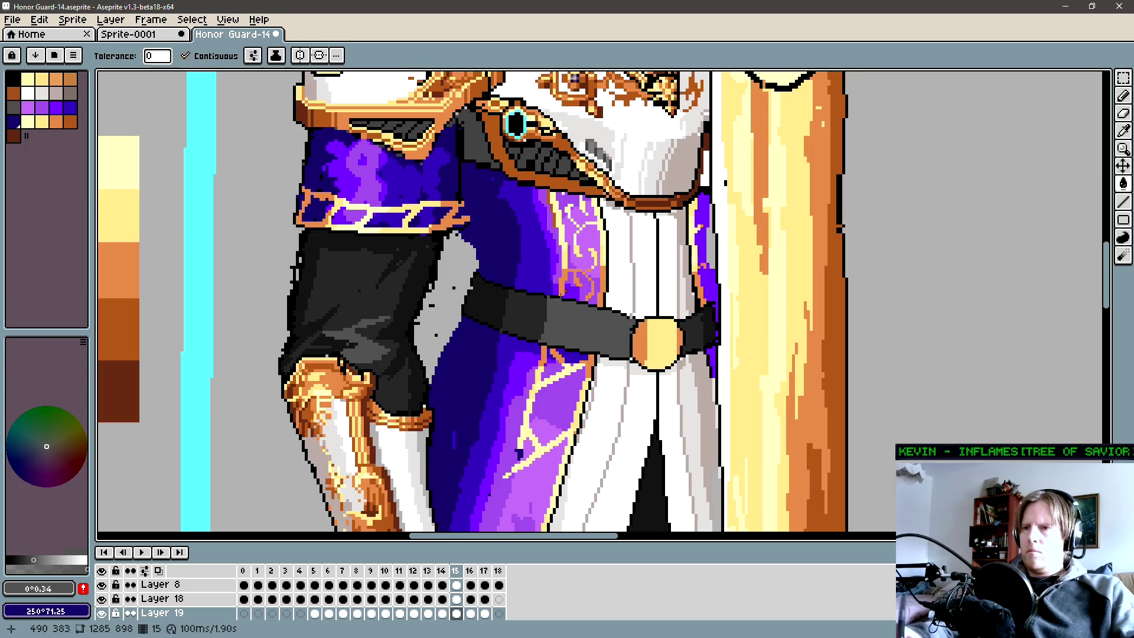
pyautogui.keyDown('alt'); pyautogui.click(538, 311); pyautogui.keyUp('alt')
pyautogui.press('z')
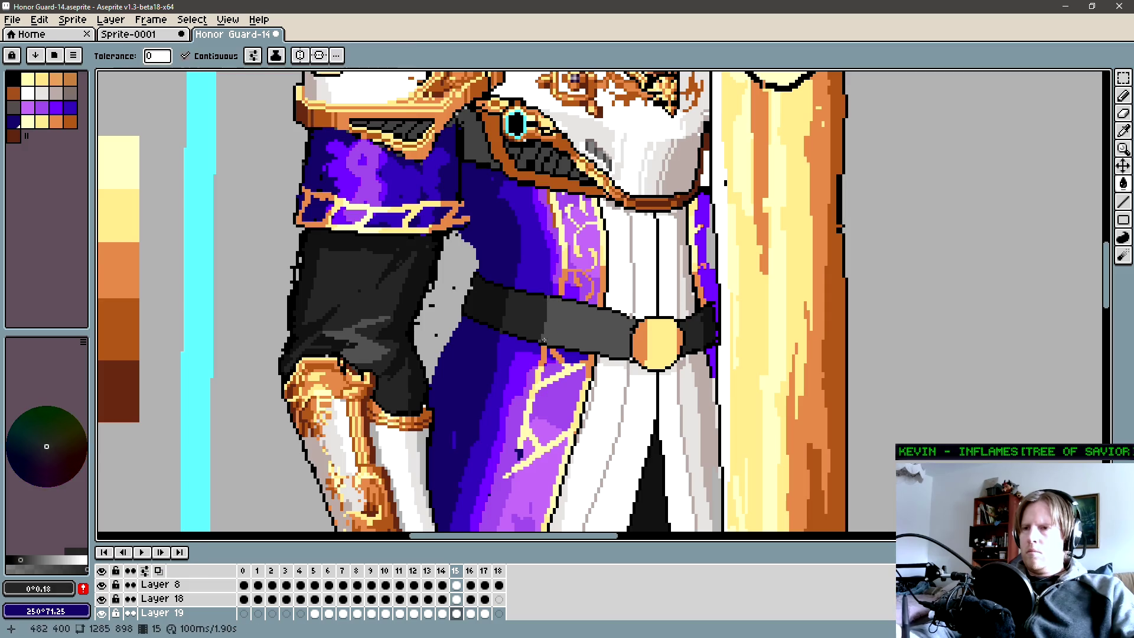
pyautogui.scroll(-2, 540, 323)
pyautogui.scroll(-1, 539, 323)
pyautogui.scroll(-1, 531, 315)
pyautogui.press('g')
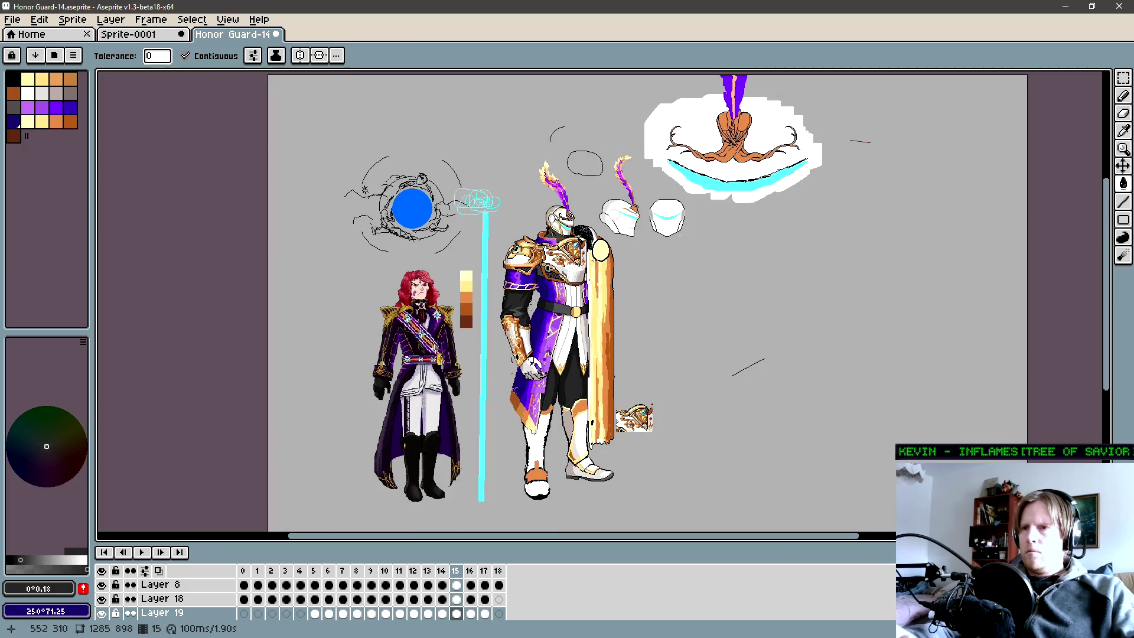
pyautogui.moveTo(592, 261); pyautogui.dragTo(585, 279)
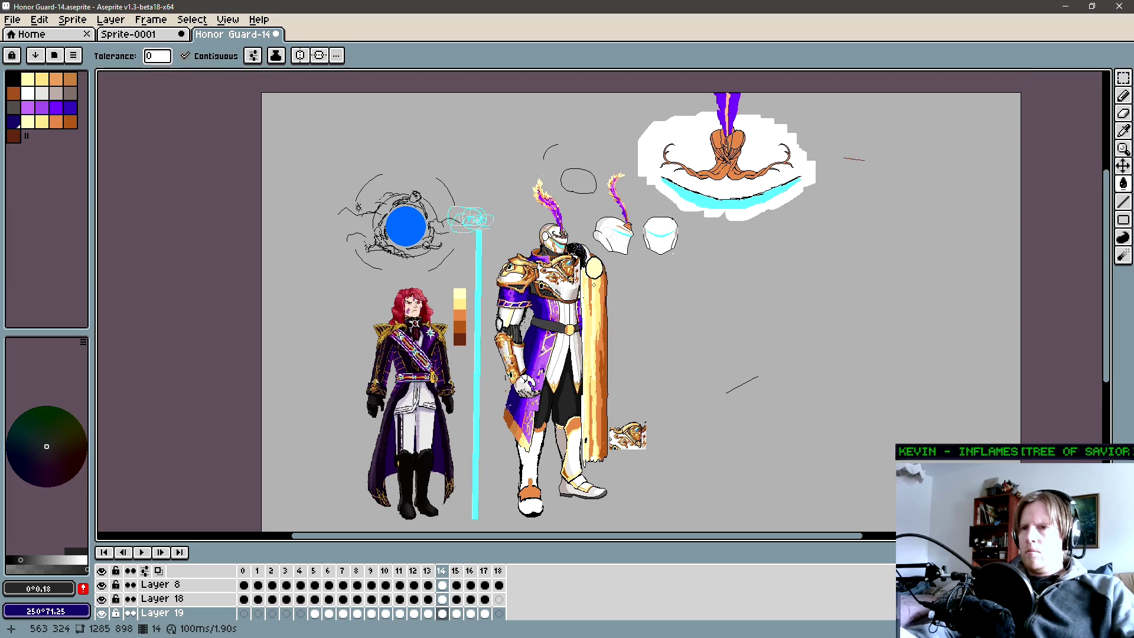
pyautogui.press('Left')
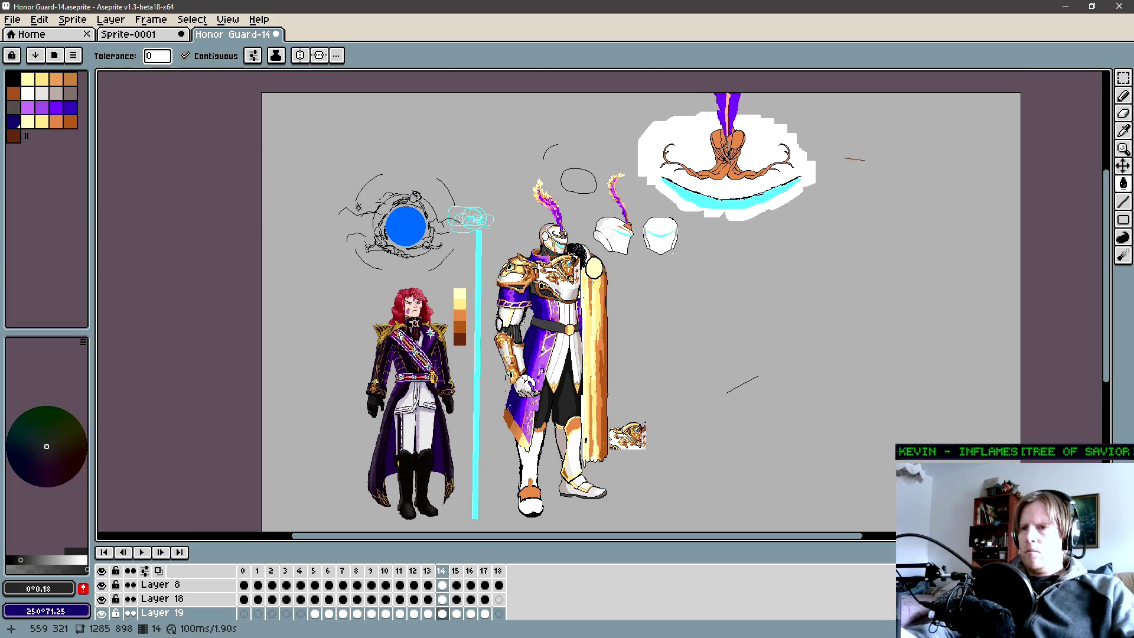
pyautogui.press('Right')
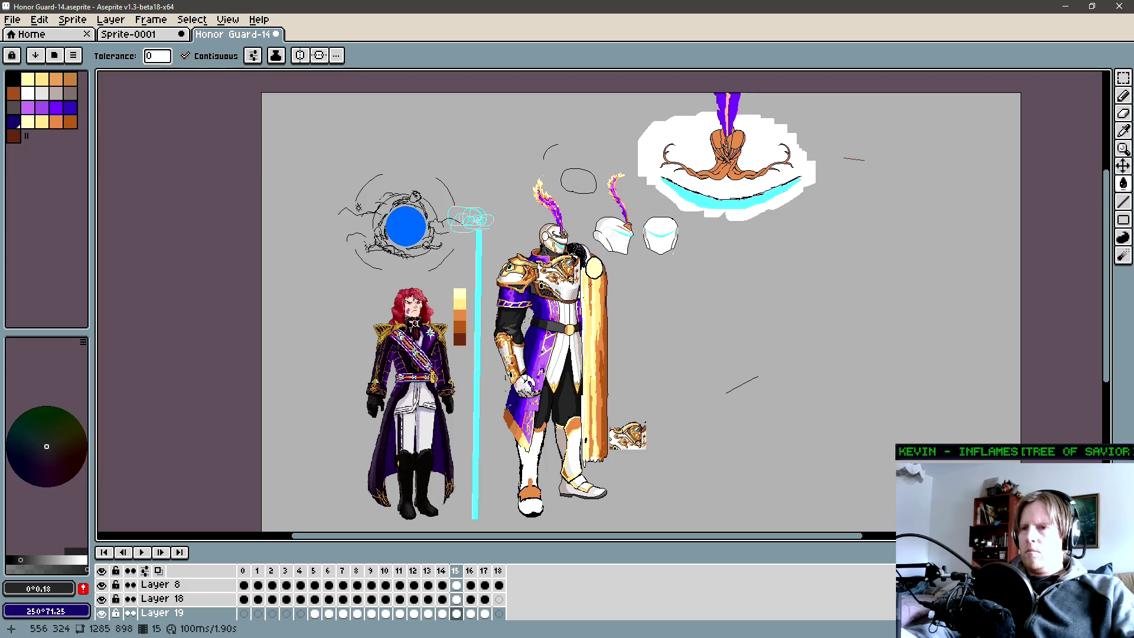
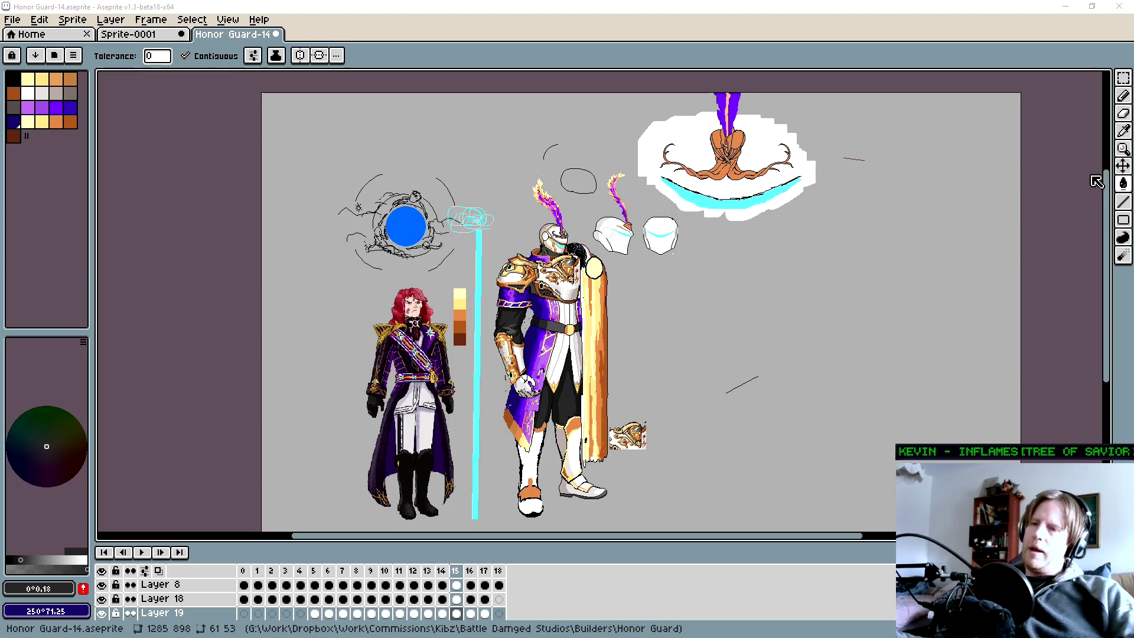
# Compare the adjacent frame, then marquee-select the knight's dark belt.
pyautogui.press(',')
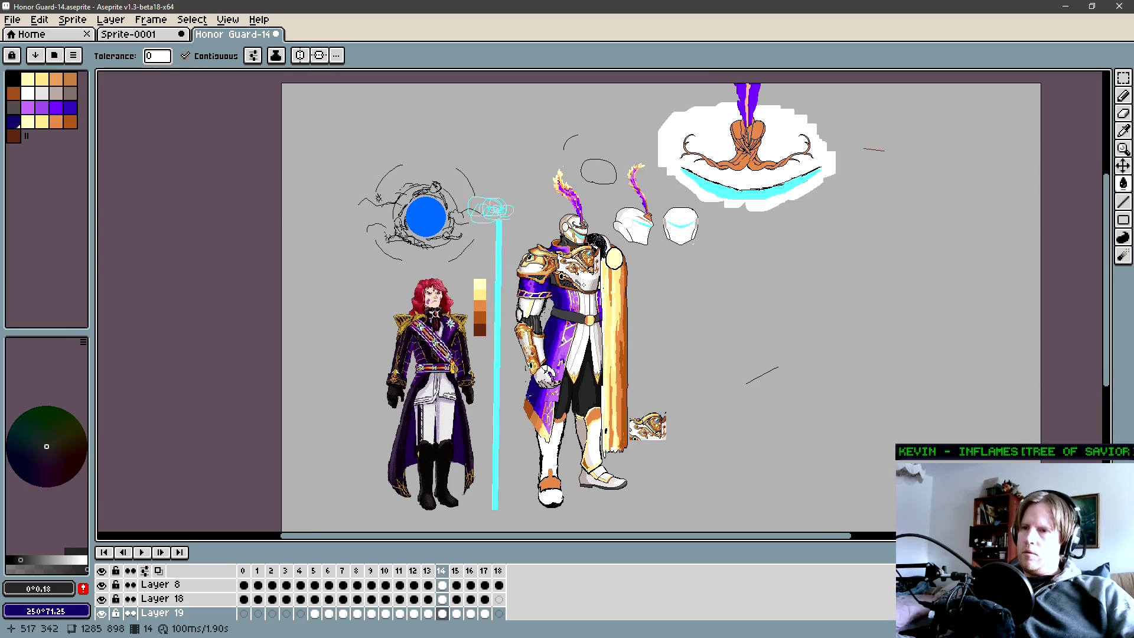
pyautogui.press('.')
pyautogui.scroll(1, 577, 293)
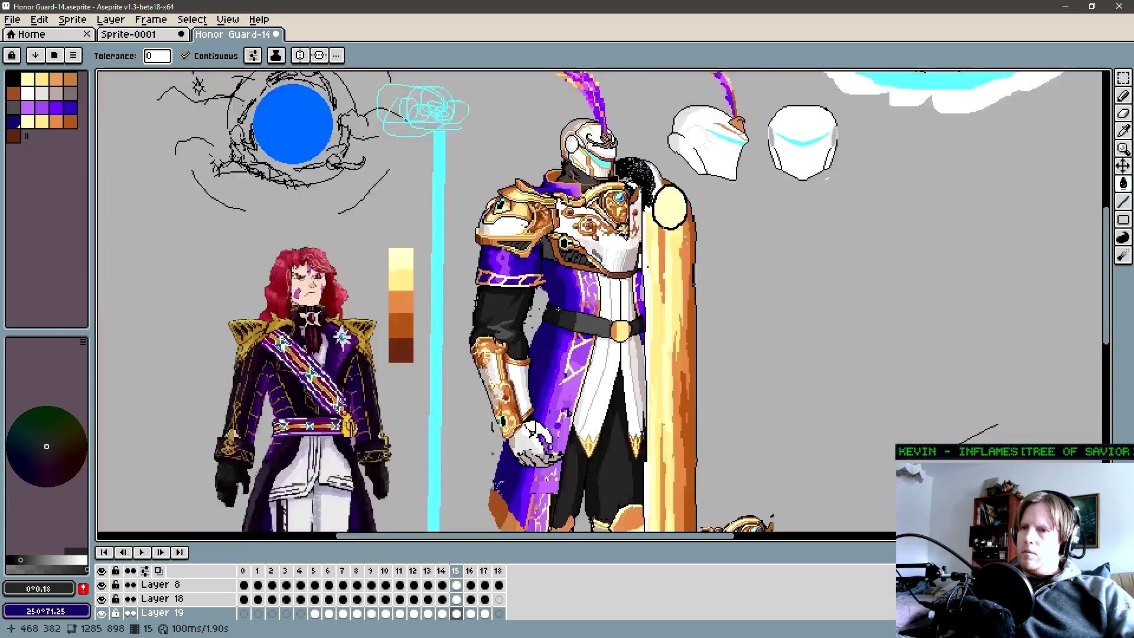
pyautogui.scroll(1, 571, 301)
pyautogui.press('b')
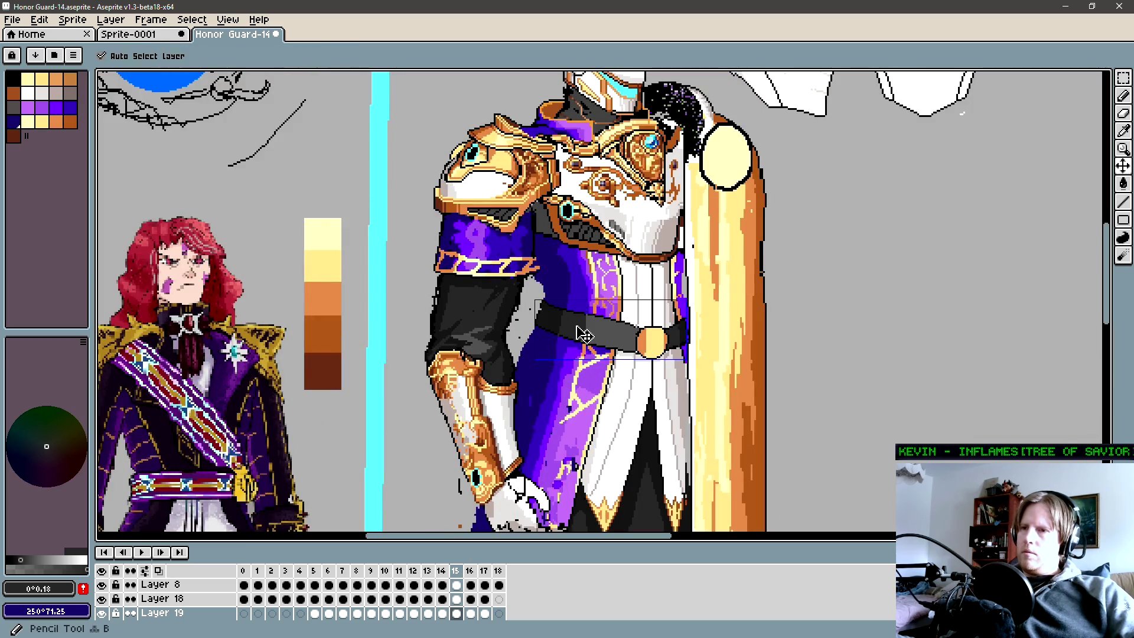
pyautogui.press('m')
pyautogui.moveTo(554, 311); pyautogui.dragTo(612, 347)
pyautogui.hotkey('ctrl', 'd')
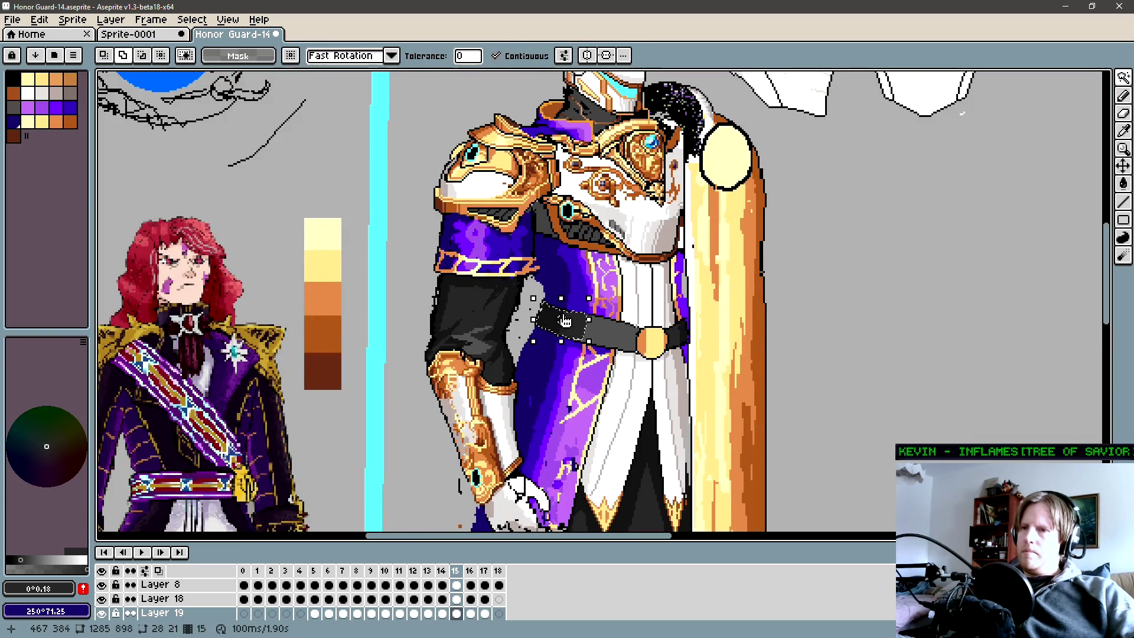
pyautogui.scroll(-1, 774, 356)
# Raise the belt's Lightness slightly in Hue/Saturation and apply it.
pyautogui.hotkey('ctrl', 'u')
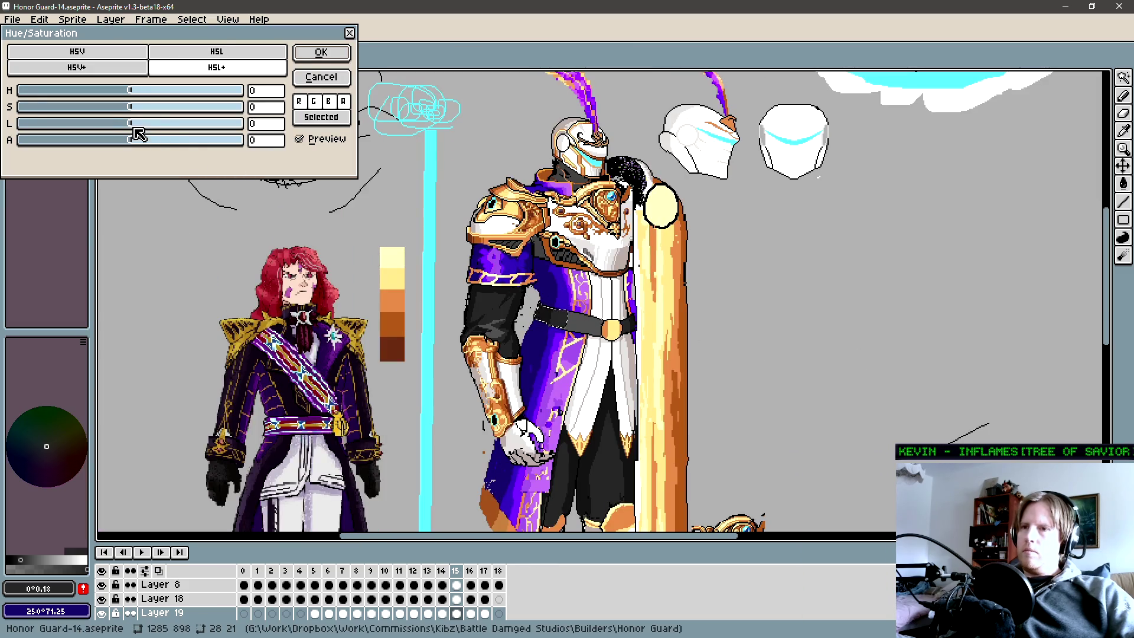
pyautogui.moveTo(135, 129); pyautogui.dragTo(155, 129)
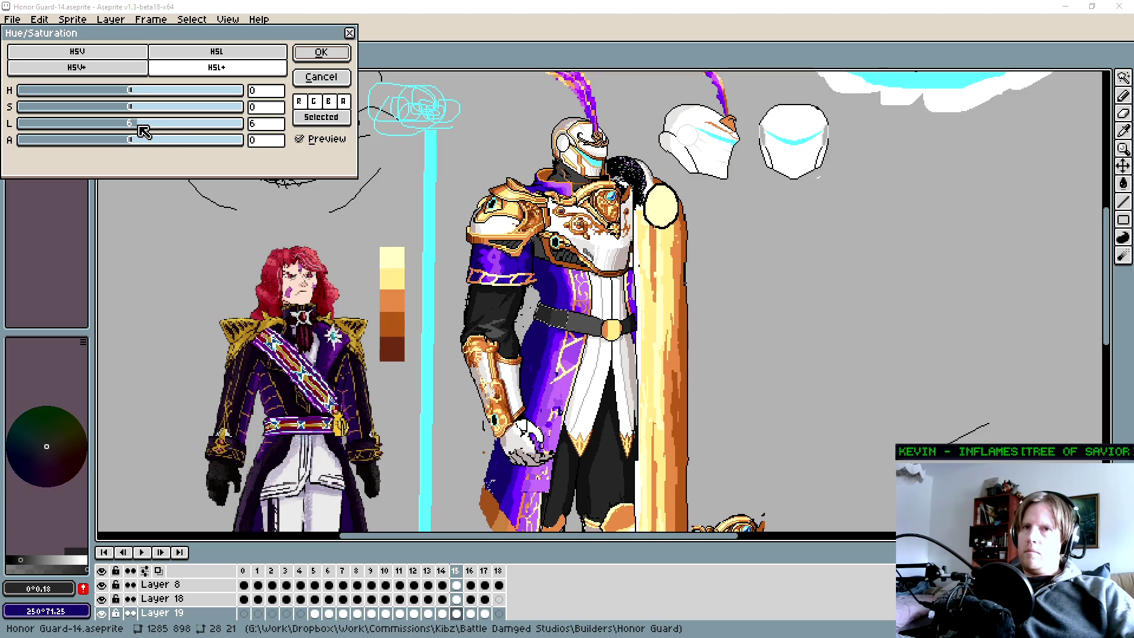
pyautogui.press('Return')
pyautogui.scroll(5, 568, 310)
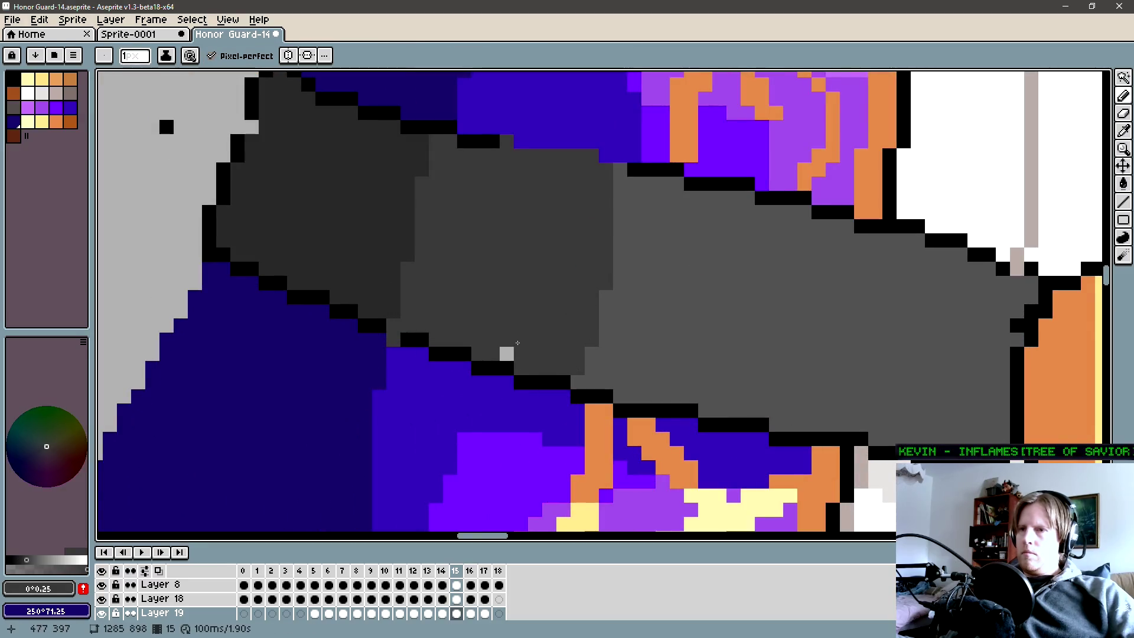
pyautogui.scroll(-4, 524, 366)
pyautogui.scroll(5, 513, 340)
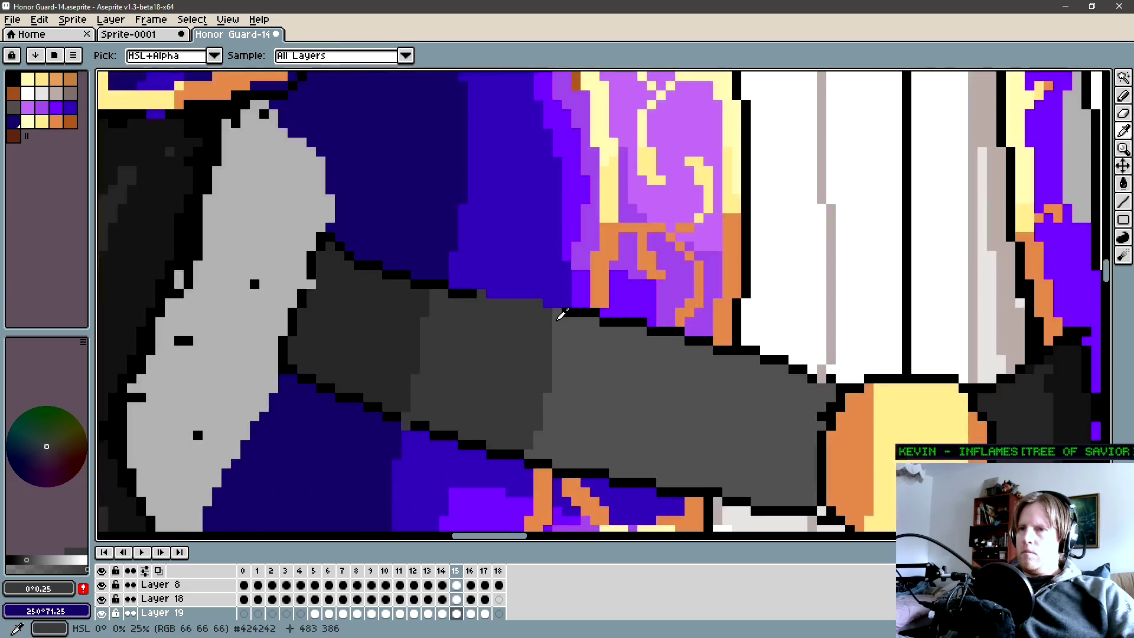
# Test-fill the undersleeve with a lighter grey and undo it.
pyautogui.keyDown('alt'); pyautogui.click(556, 315); pyautogui.keyUp('alt')
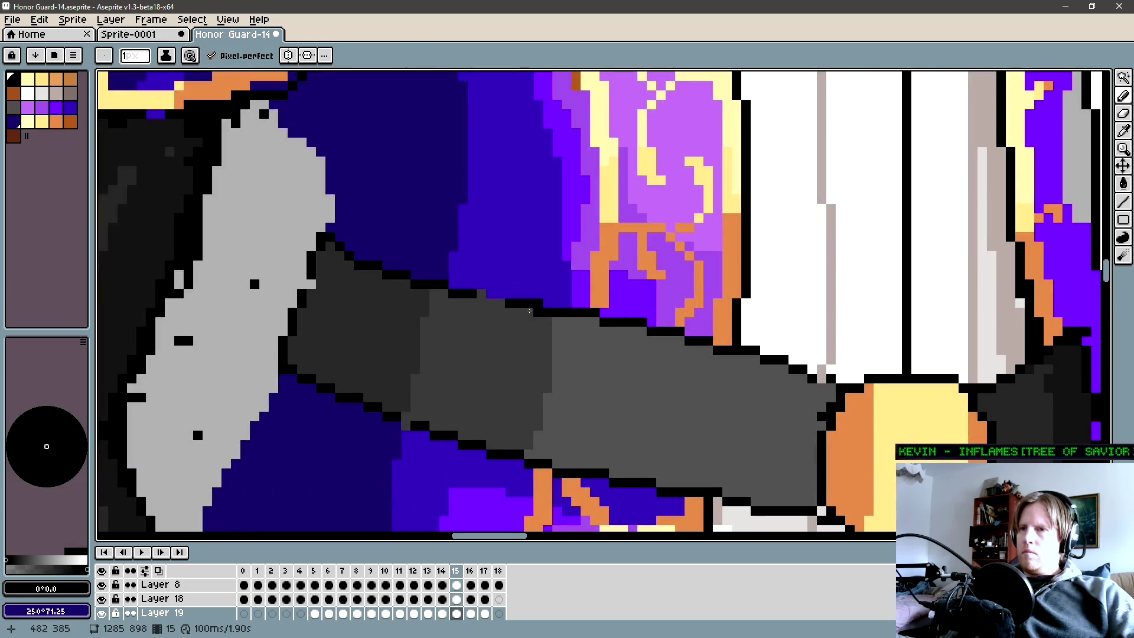
pyautogui.scroll(-3, 499, 298)
pyautogui.hotkey('ctrl', 'z')
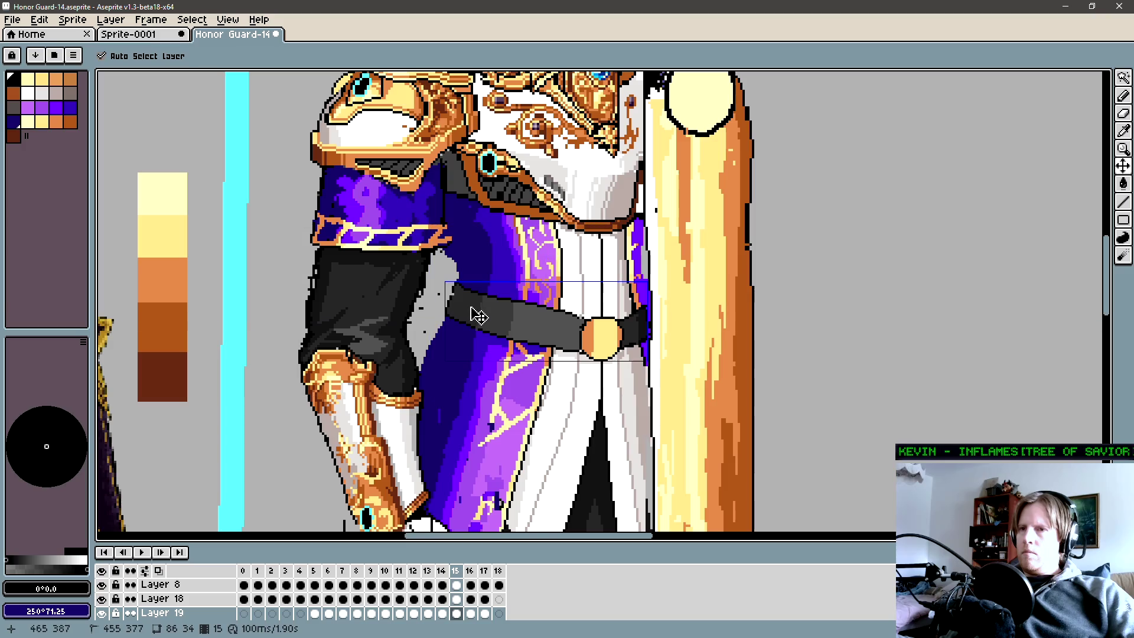
pyautogui.hotkey('shift', 'n')
pyautogui.moveTo(388, 299); pyautogui.dragTo(551, 321)
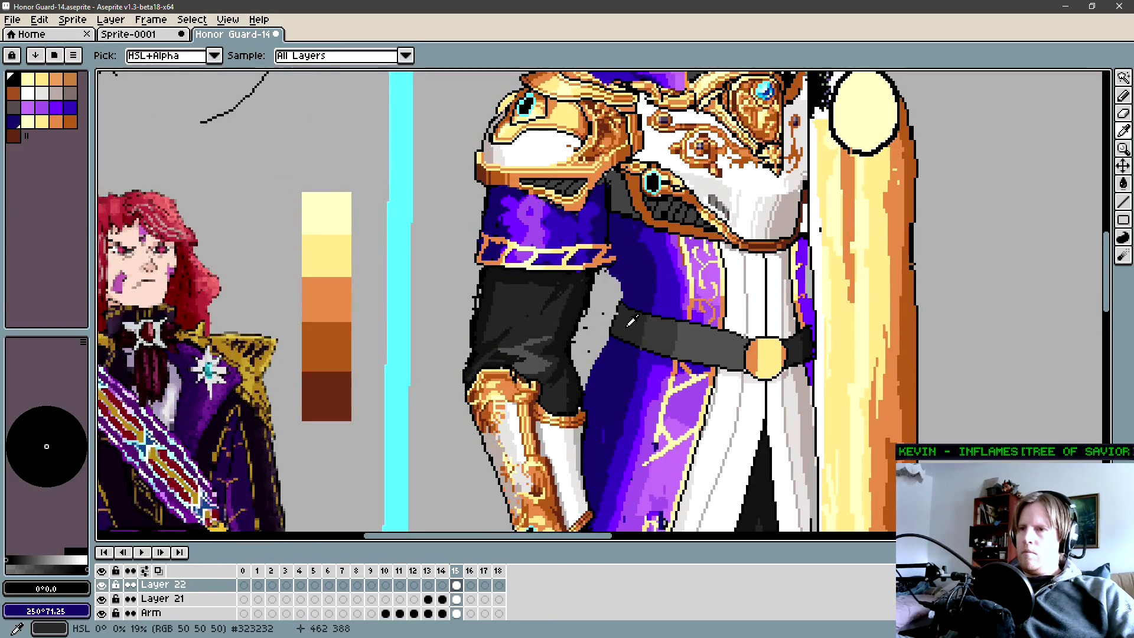
pyautogui.press('g')
pyautogui.click(581, 299)
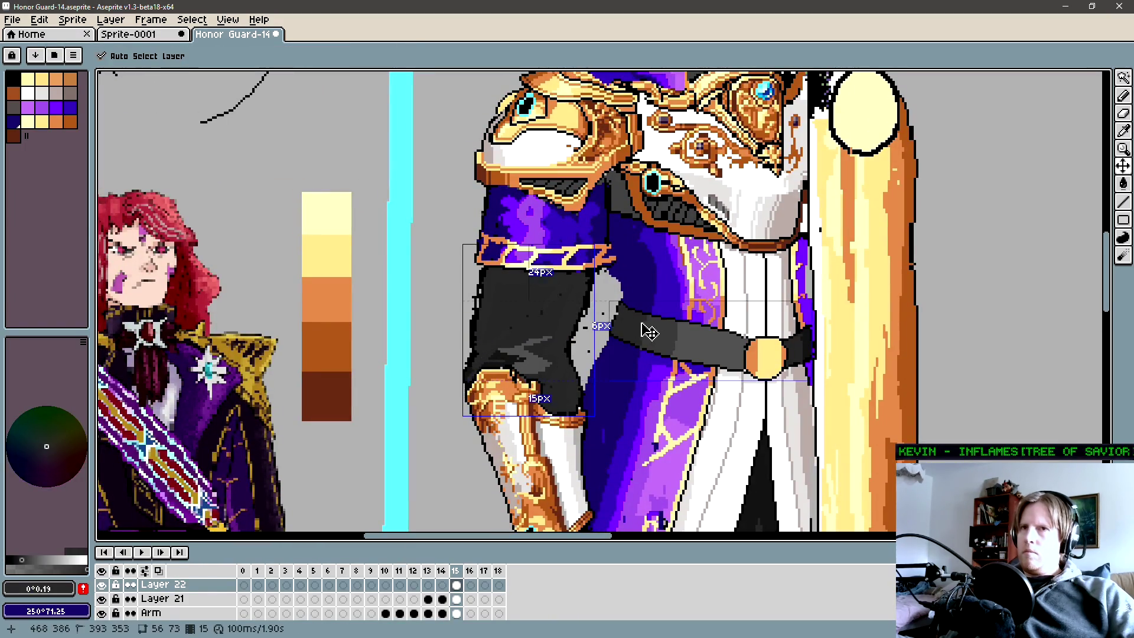
pyautogui.hotkey('ctrl', 'z')
# Sample a darker grey, fill all matching undersleeve pixels non-contiguously, then sample outline black.
pyautogui.keyDown('alt'); pyautogui.click(639, 324); pyautogui.keyUp('alt')
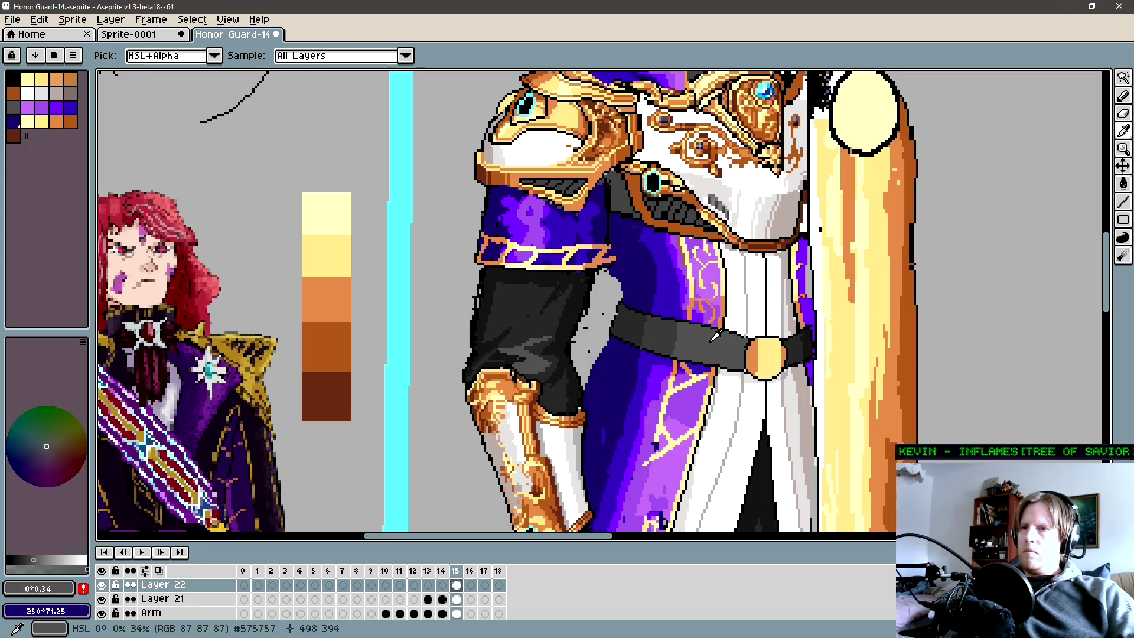
pyautogui.keyDown('alt'); pyautogui.click(532, 338); pyautogui.keyUp('alt')
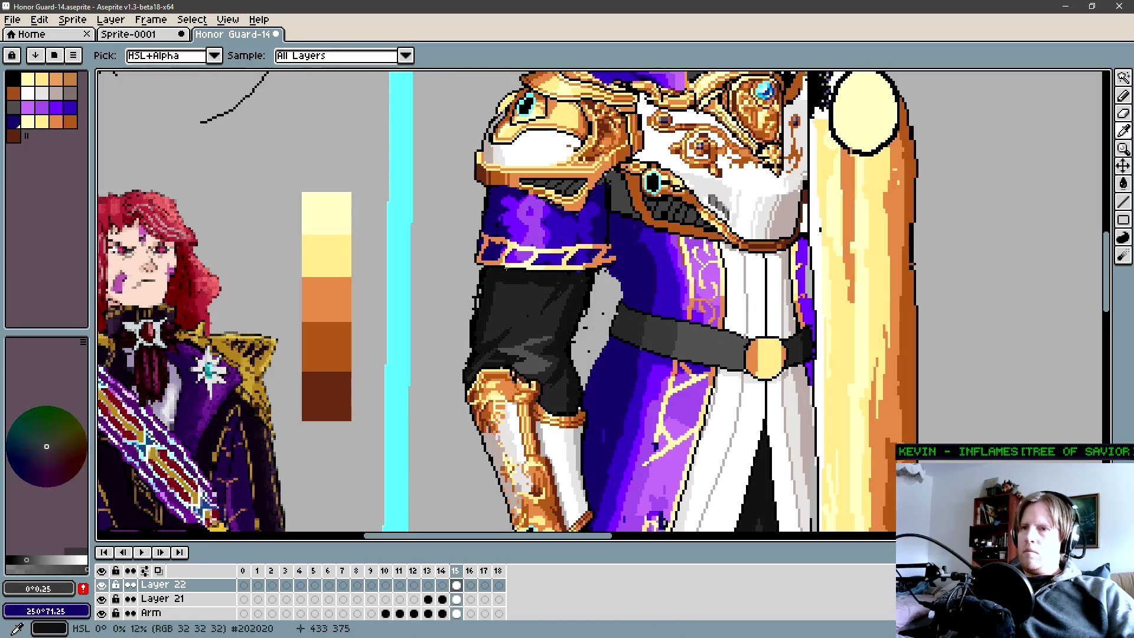
pyautogui.click(186, 56)
pyautogui.click(506, 312)
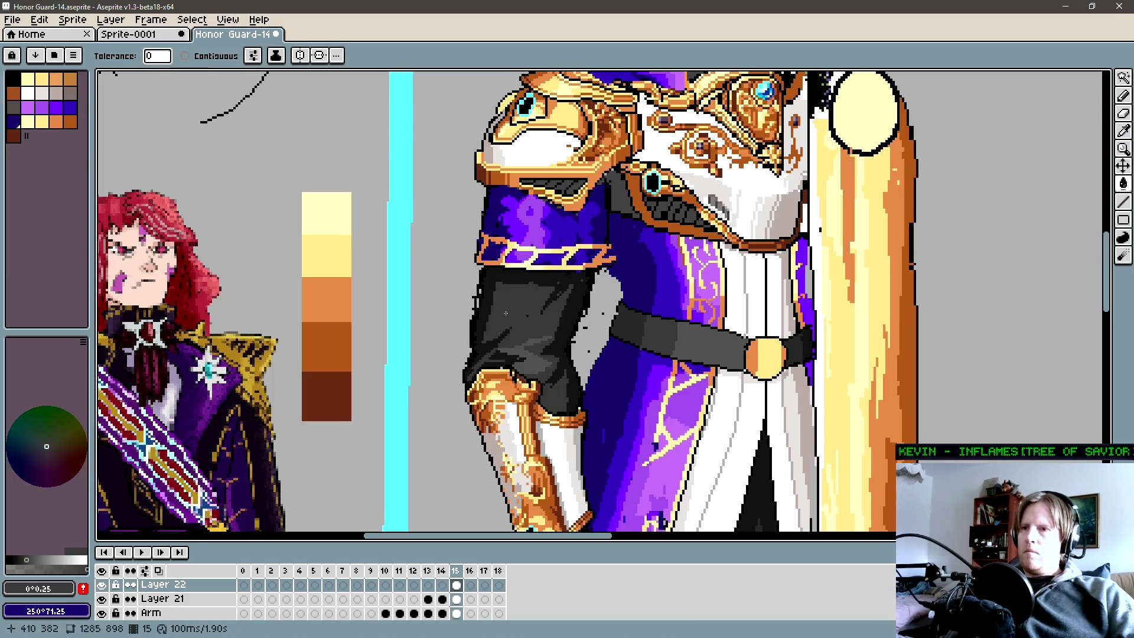
pyautogui.scroll(-3, 626, 310)
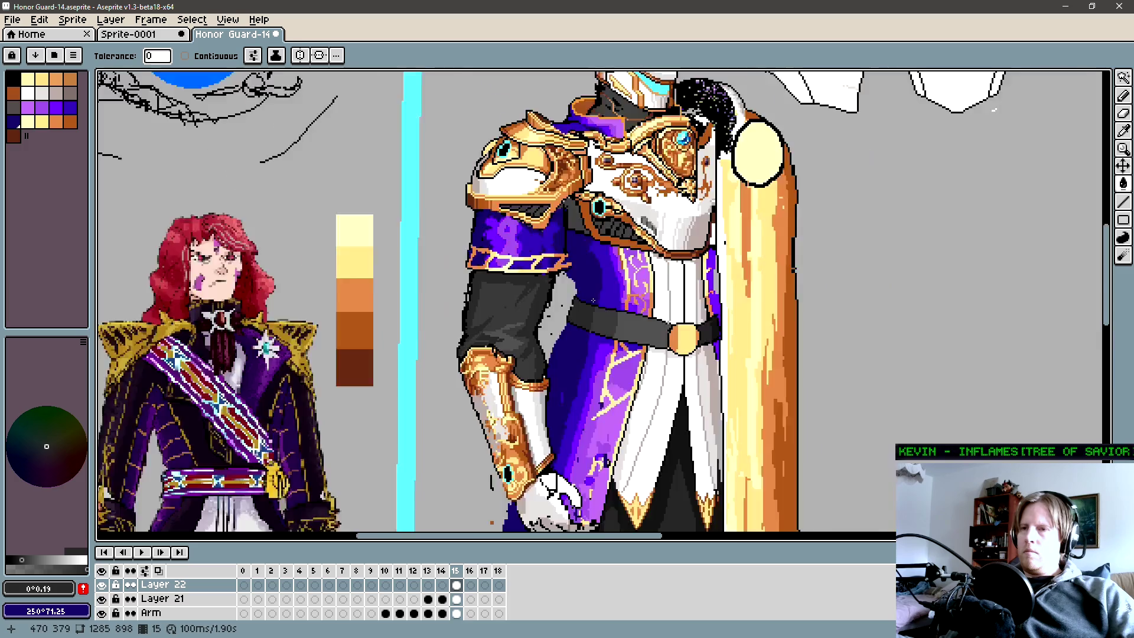
pyautogui.scroll(3, 565, 297)
pyautogui.scroll(-3, 581, 328)
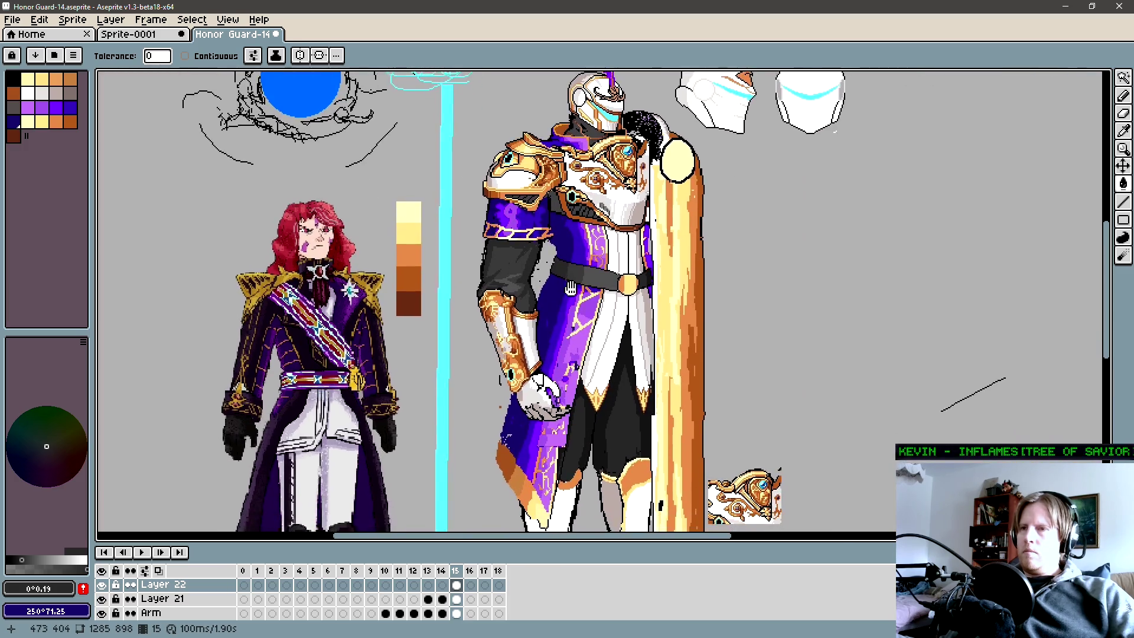
pyautogui.keyDown('ctrl'); pyautogui.click(631, 362); pyautogui.keyUp('ctrl')
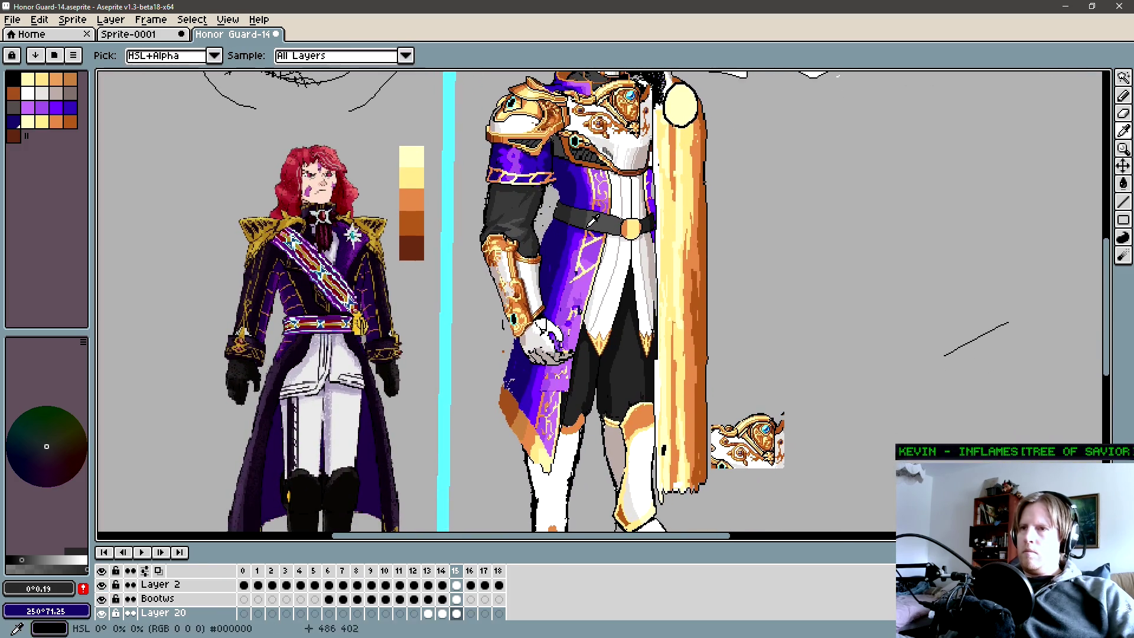
pyautogui.keyDown('alt'); pyautogui.click(631, 361); pyautogui.keyUp('alt')
pyautogui.press('g')
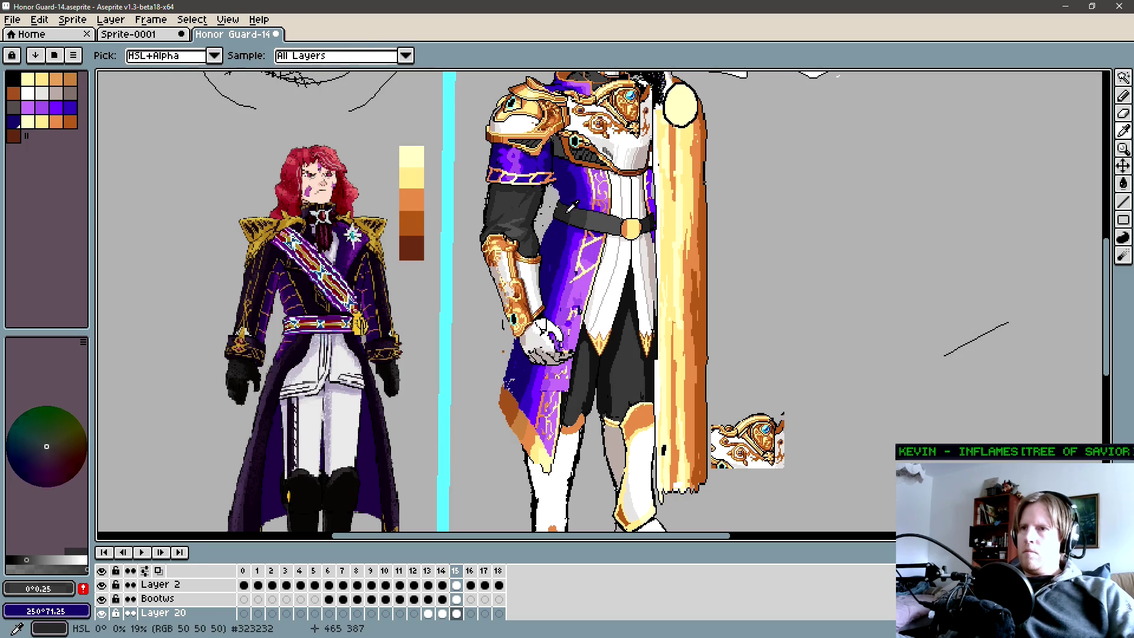
pyautogui.scroll(-4, 599, 339)
pyautogui.scroll(1, 581, 349)
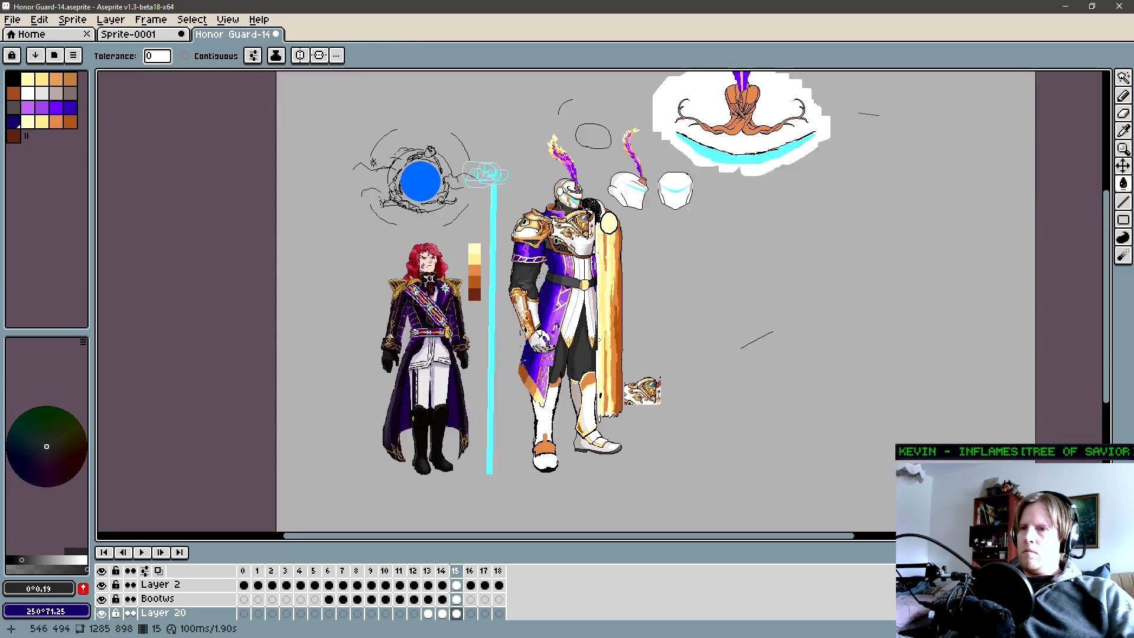
pyautogui.scroll(1, 576, 372)
pyautogui.scroll(1, 568, 390)
# Replace the dark grey with a slightly darker grey via Replace Colour.
pyautogui.press('alt')
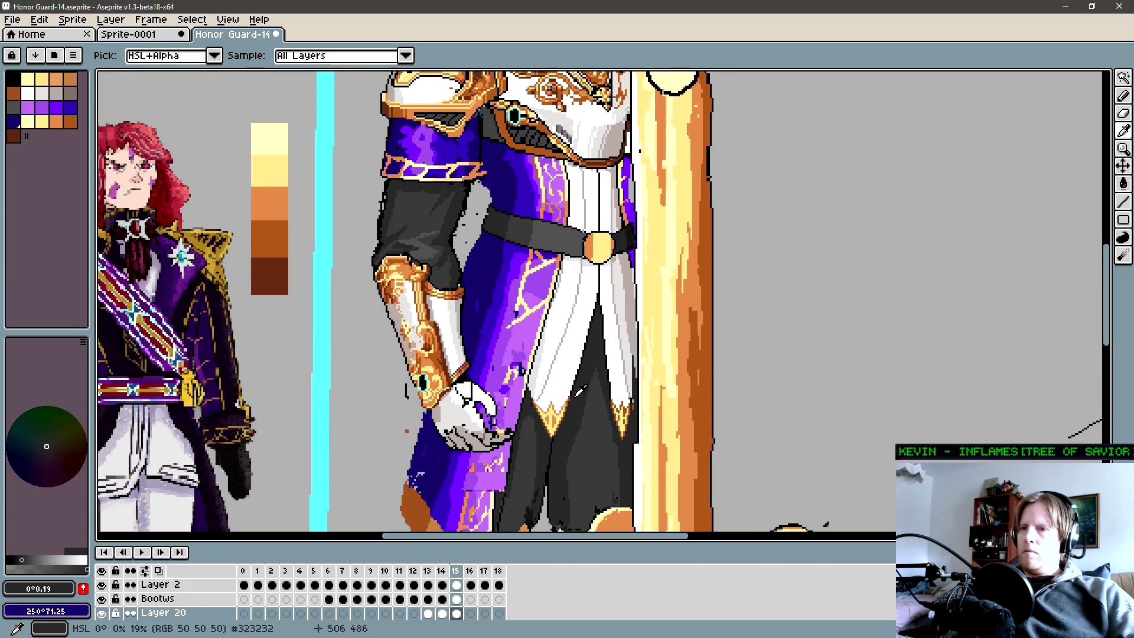
pyautogui.hotkey('shift', 'r')
pyautogui.click(1028, 175)
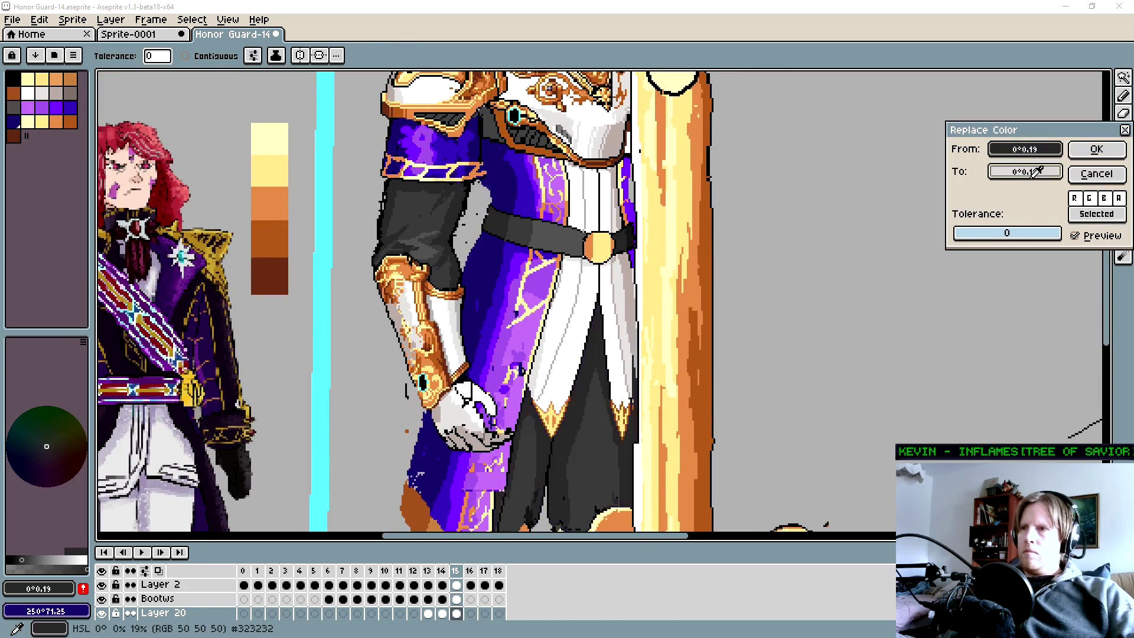
pyautogui.moveTo(856, 269); pyautogui.dragTo(855, 268)
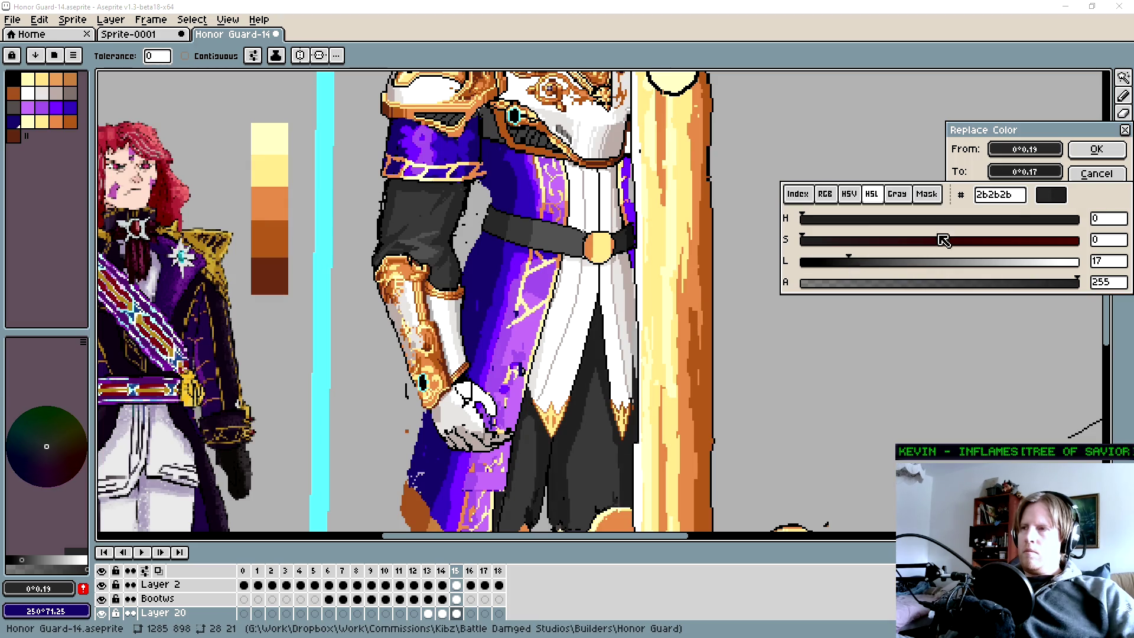
pyautogui.click(1096, 149)
# Zoom out to show the whole honor guard sheet on frame 14.
pyautogui.press('b')
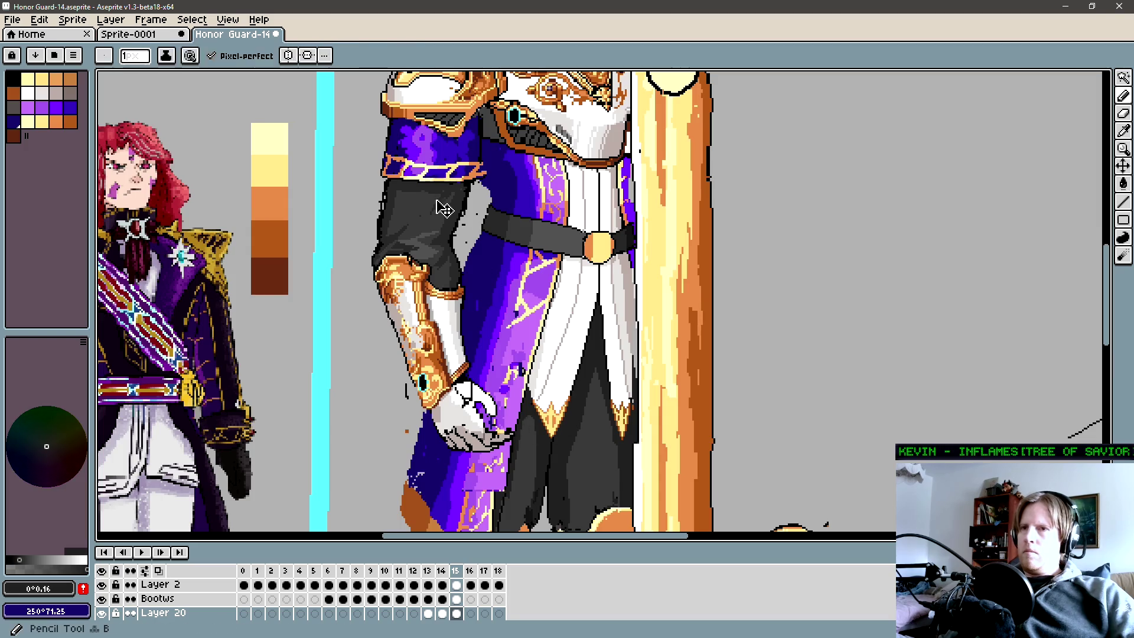
pyautogui.hotkey('alt', 'Down')
pyautogui.press('g')
pyautogui.hotkey('alt', 'Down')
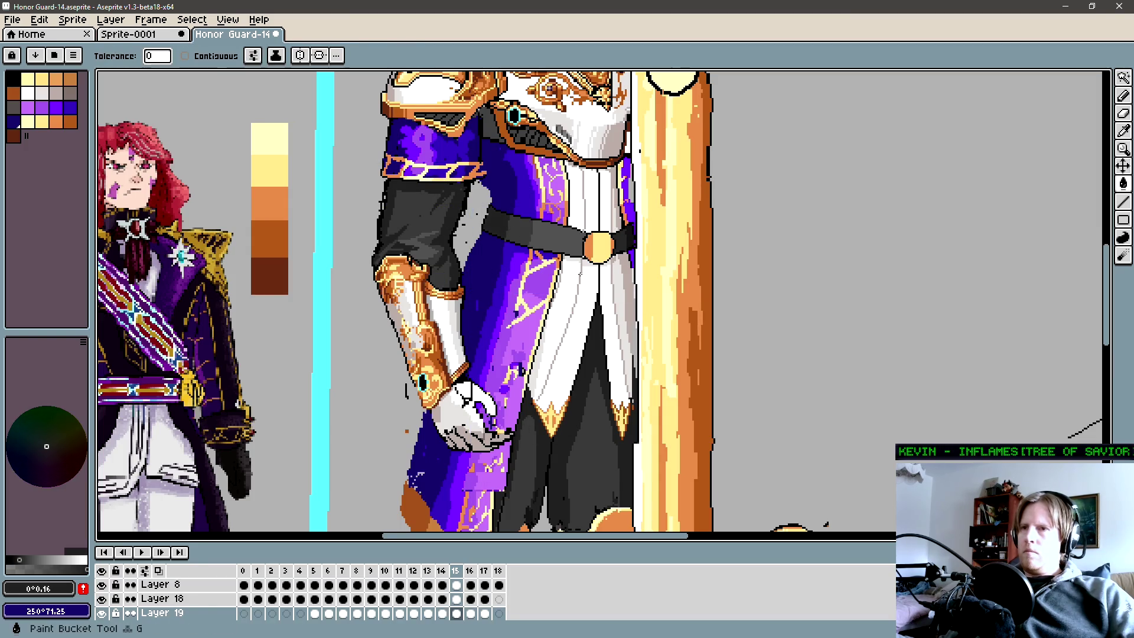
pyautogui.scroll(-1, 569, 266)
pyautogui.scroll(-2, 569, 265)
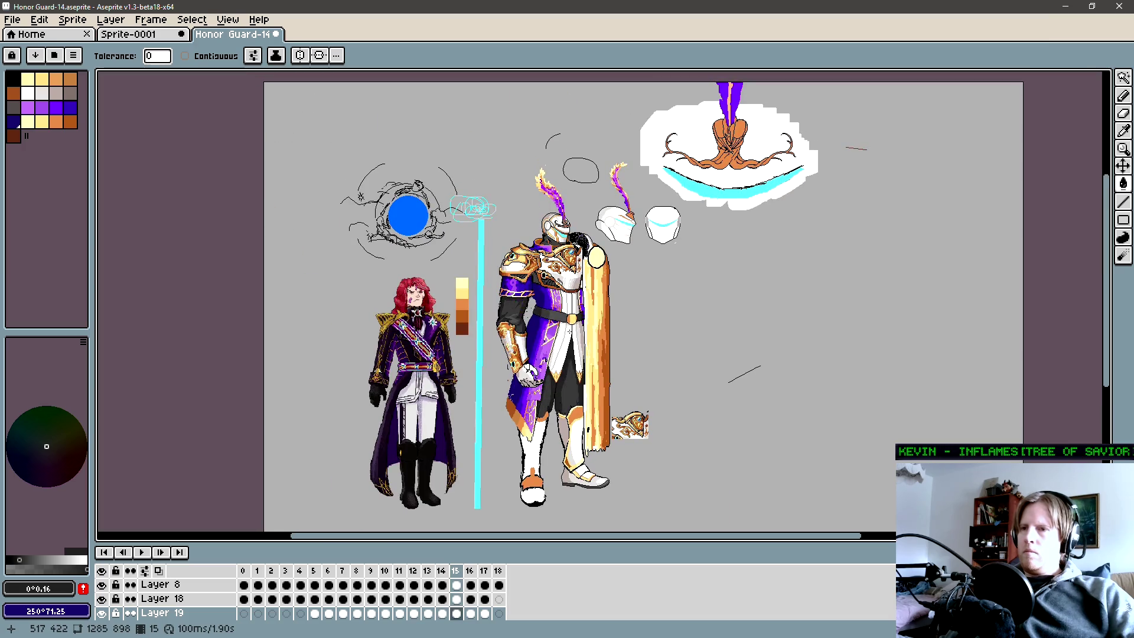
pyautogui.scroll(-2, 569, 332)
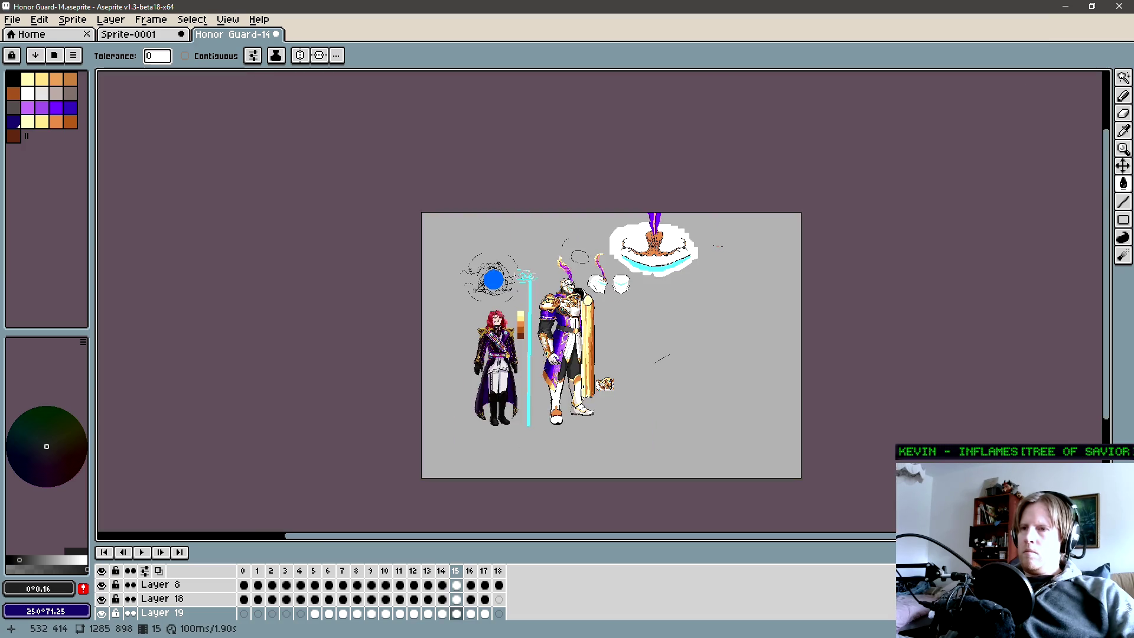
pyautogui.scroll(2, 570, 335)
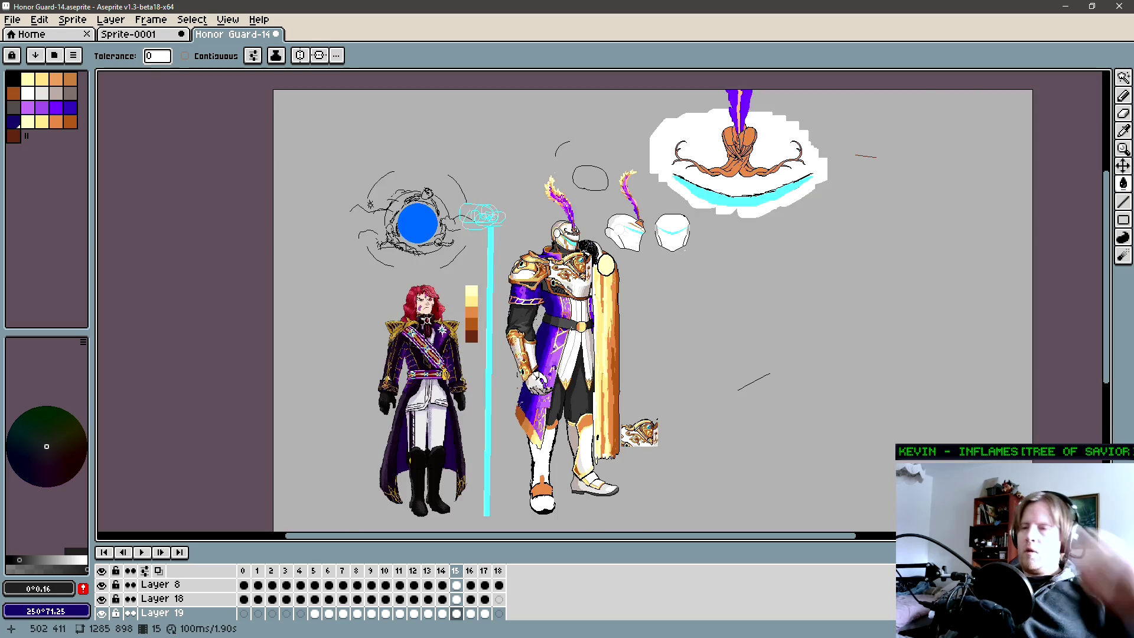
pyautogui.scroll(2, 573, 301)
pyautogui.scroll(-2, 585, 348)
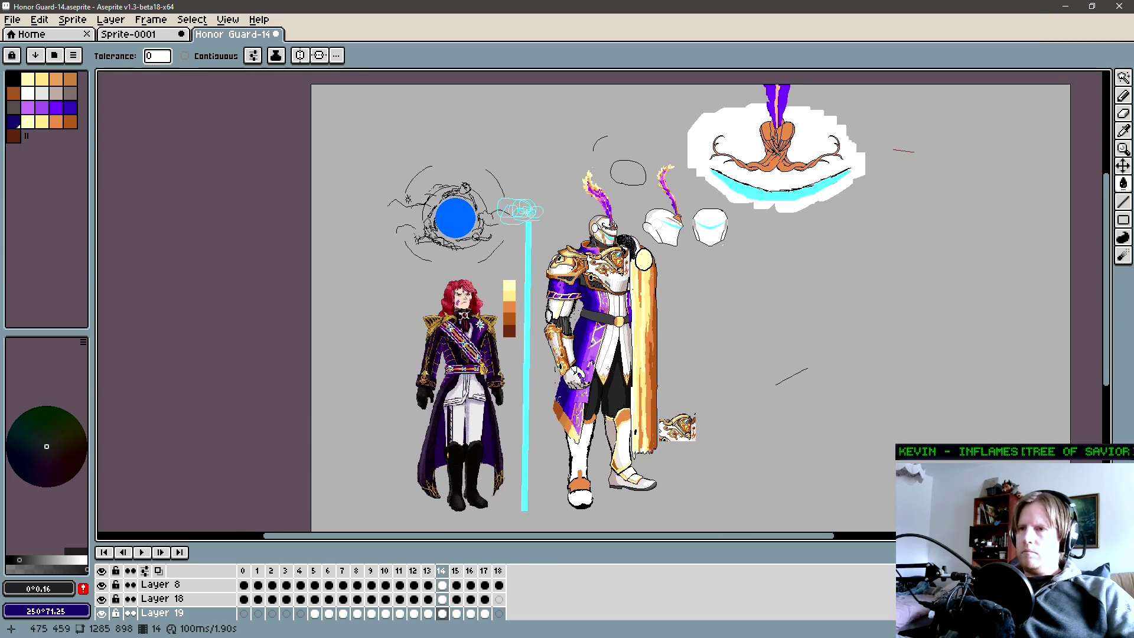
pyautogui.moveTo(587, 345); pyautogui.dragTo(583, 337)
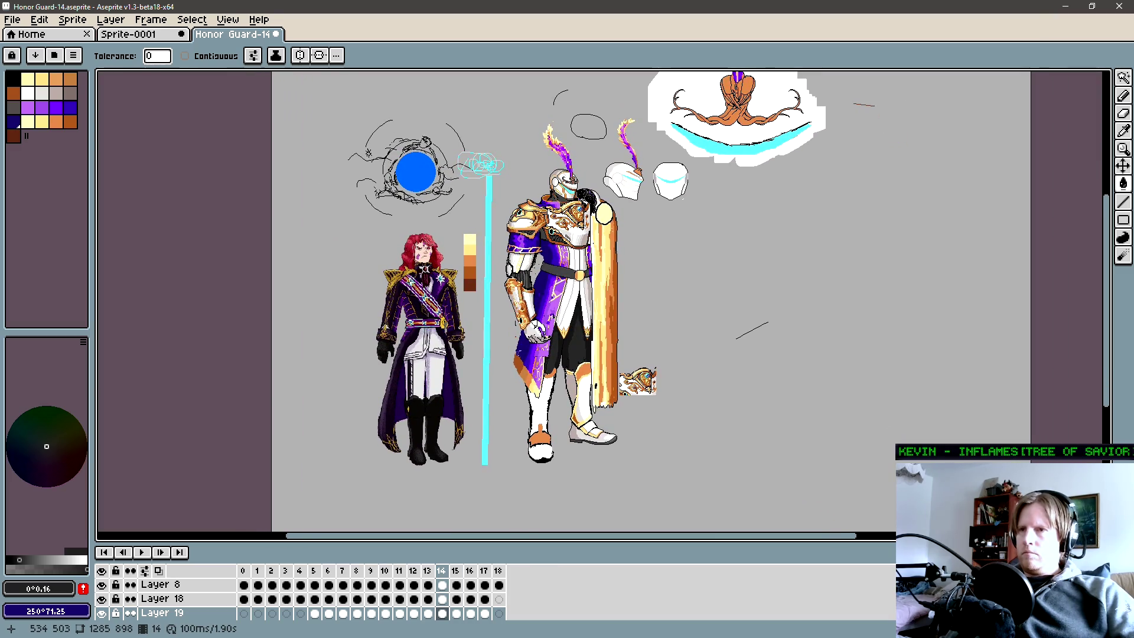
pyautogui.scroll(3, 525, 246)
# On Layer 17, select the shoulder area and nudge it down and left.
pyautogui.keyDown('ctrl'); pyautogui.click(522, 250); pyautogui.keyUp('ctrl')
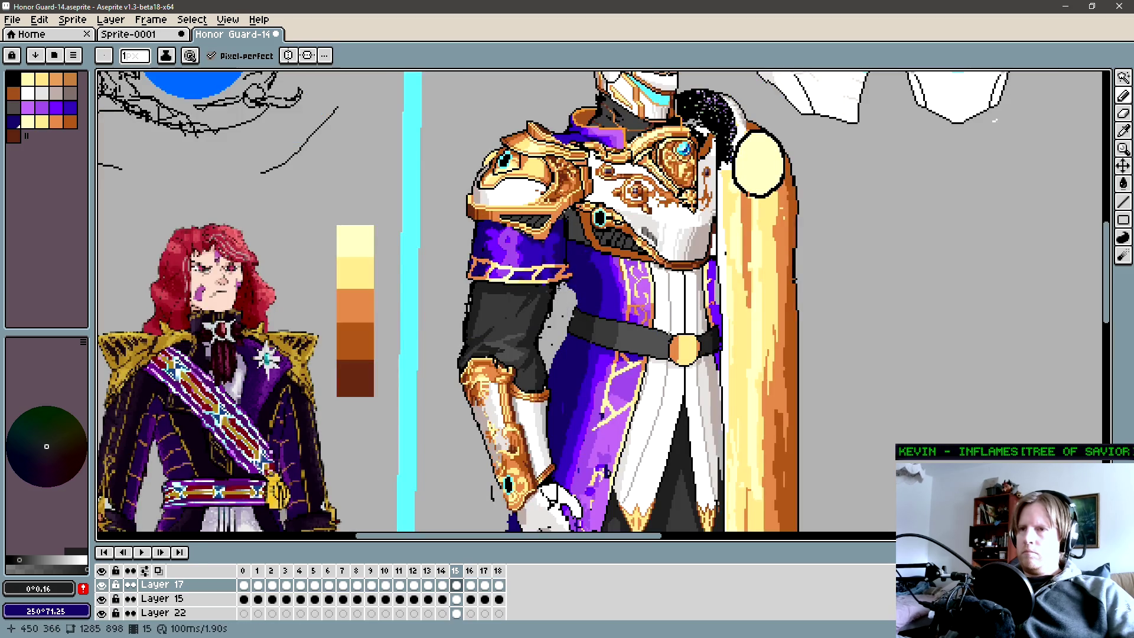
pyautogui.press('m')
pyautogui.moveTo(590, 299); pyautogui.dragTo(442, 193)
pyautogui.moveTo(538, 289); pyautogui.dragTo(530, 307)
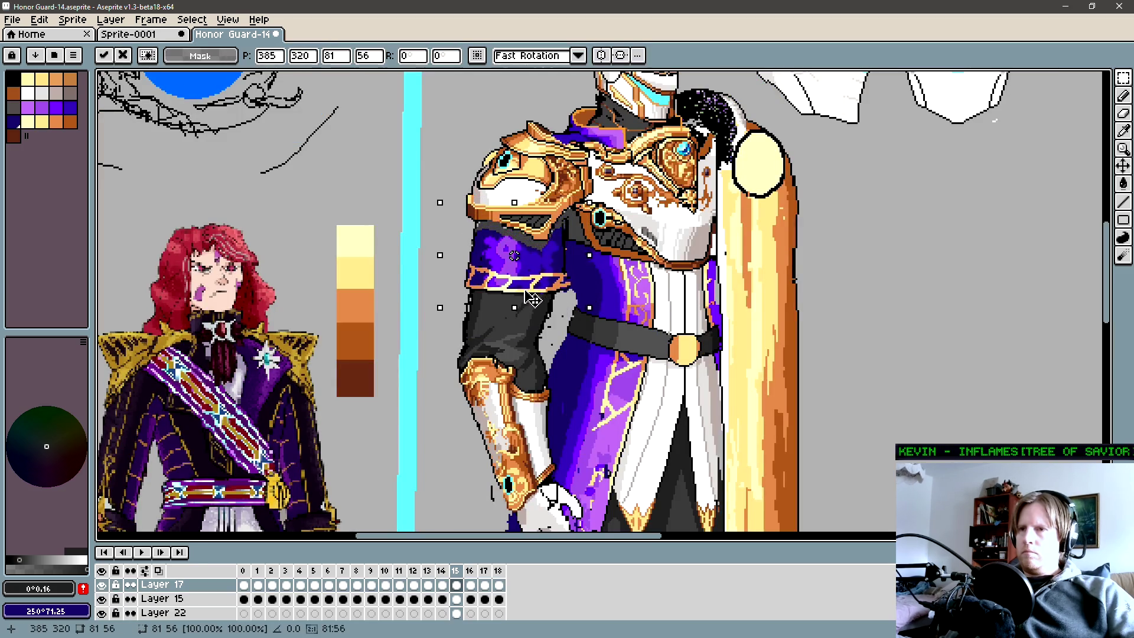
pyautogui.scroll(2, 531, 307)
# Add dark outline pixels and a vertical dark line along the shoulder edge.
pyautogui.press('b')
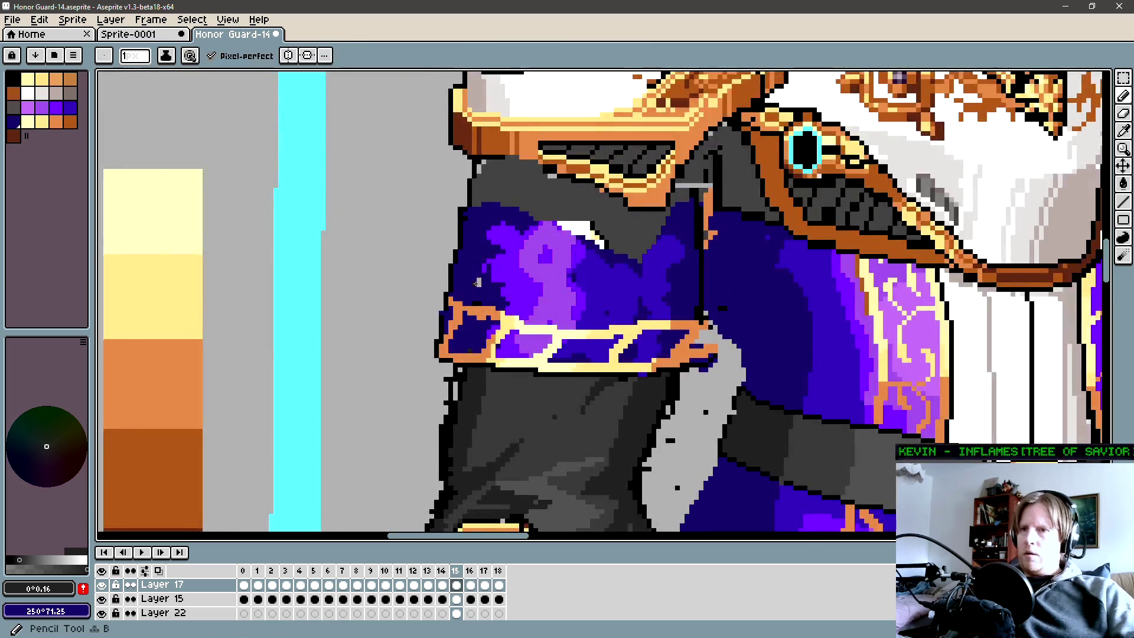
pyautogui.moveTo(477, 281); pyautogui.dragTo(464, 367)
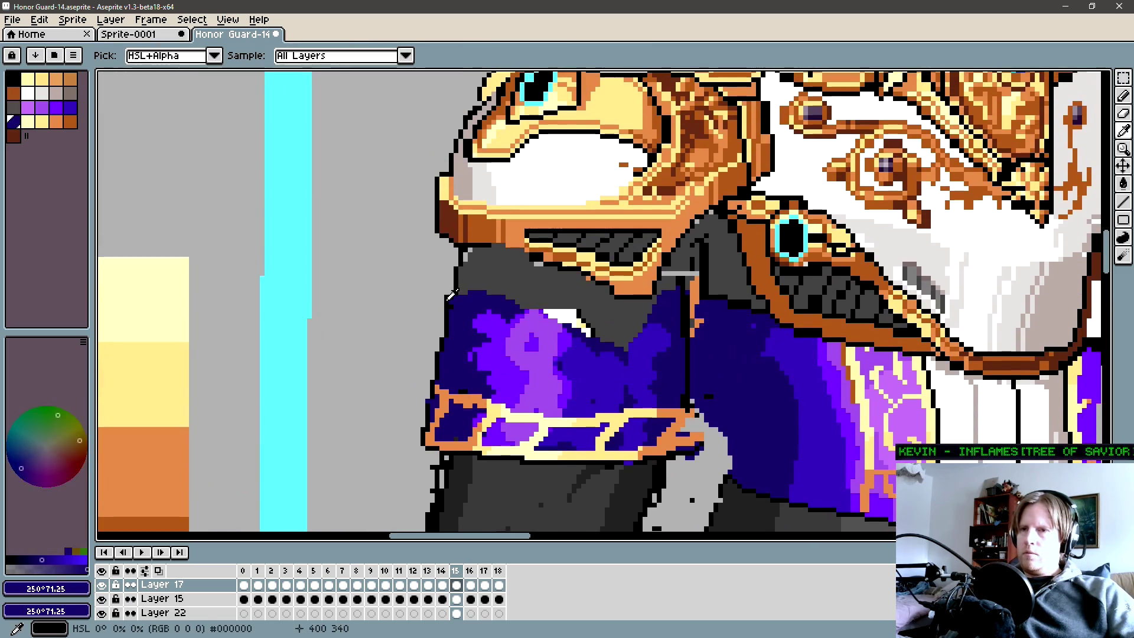
pyautogui.keyDown('alt'); pyautogui.click(448, 288); pyautogui.keyUp('alt')
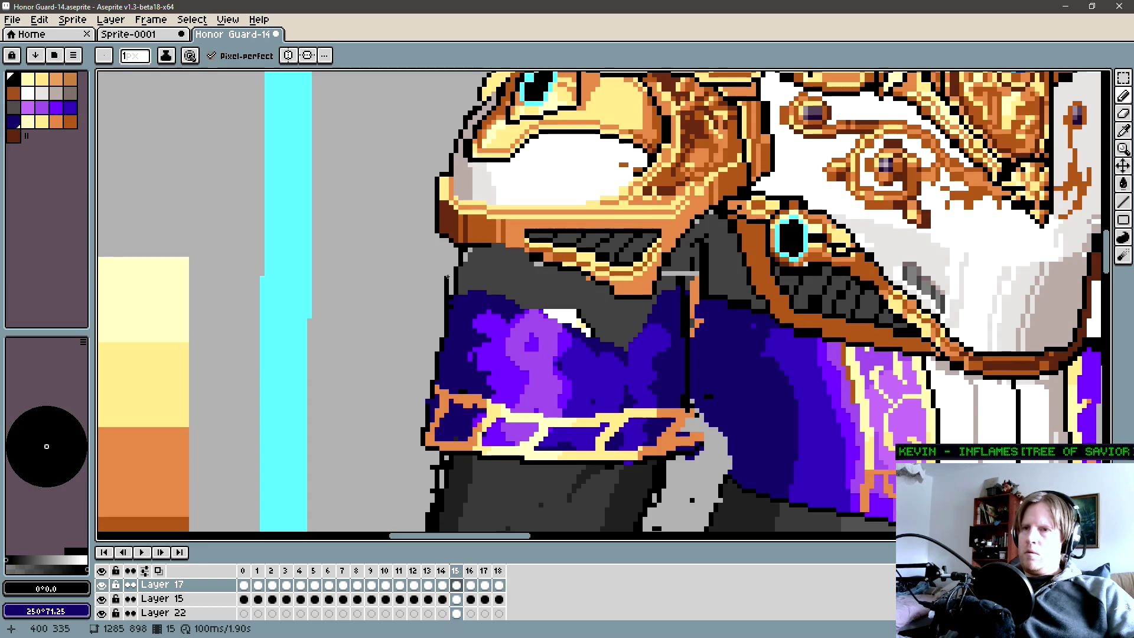
pyautogui.click(447, 274)
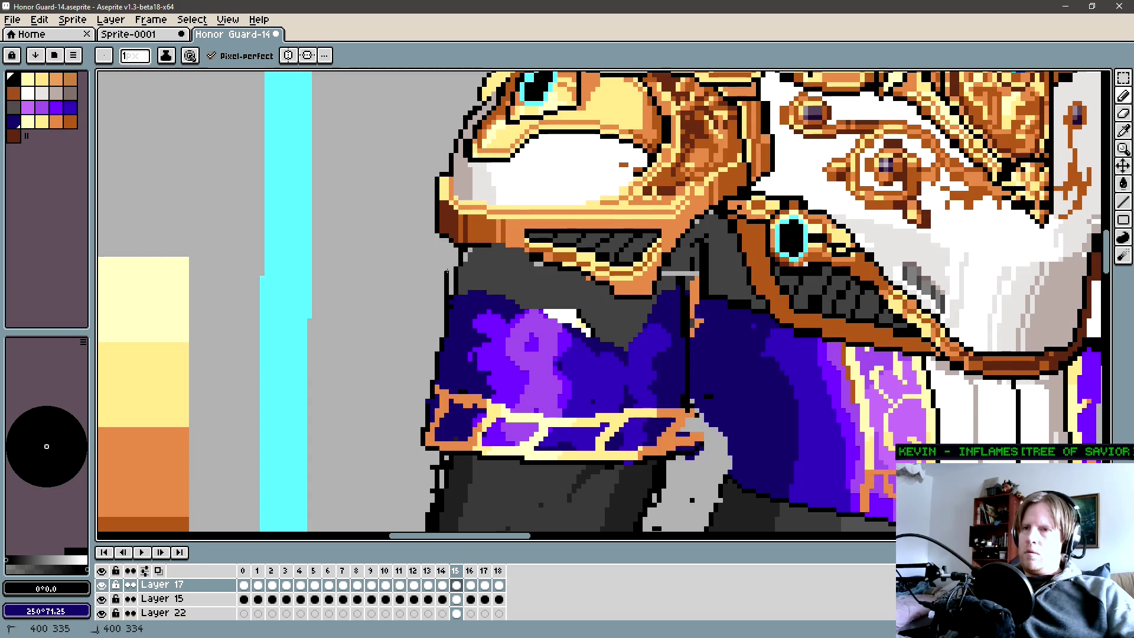
pyautogui.keyDown('alt'); pyautogui.click(453, 336); pyautogui.keyUp('alt')
pyautogui.press('shift')
pyautogui.press('shift')
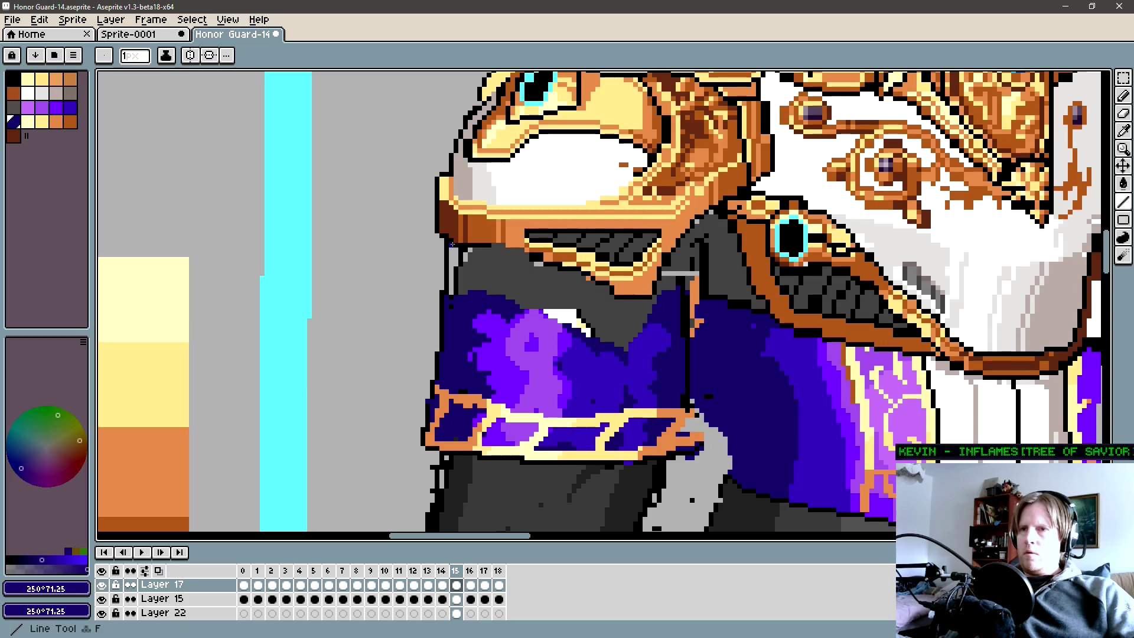
pyautogui.moveTo(548, 290); pyautogui.dragTo(507, 289)
pyautogui.keyDown('alt'); pyautogui.click(648, 305); pyautogui.keyUp('alt')
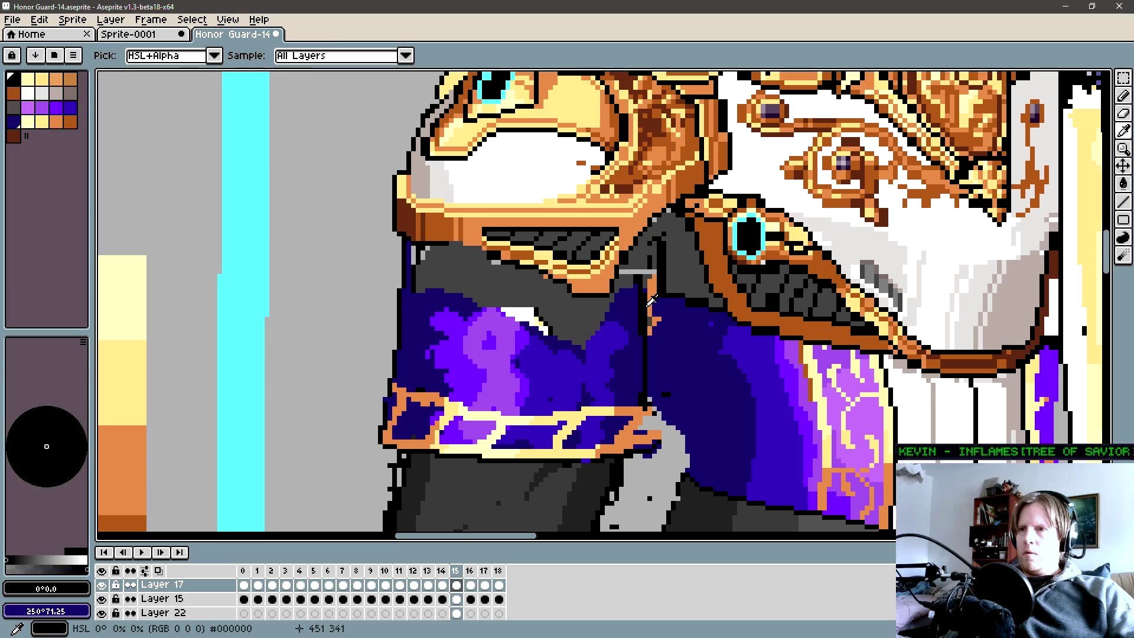
pyautogui.keyDown('shift'); pyautogui.click(648, 257); pyautogui.keyUp('shift')
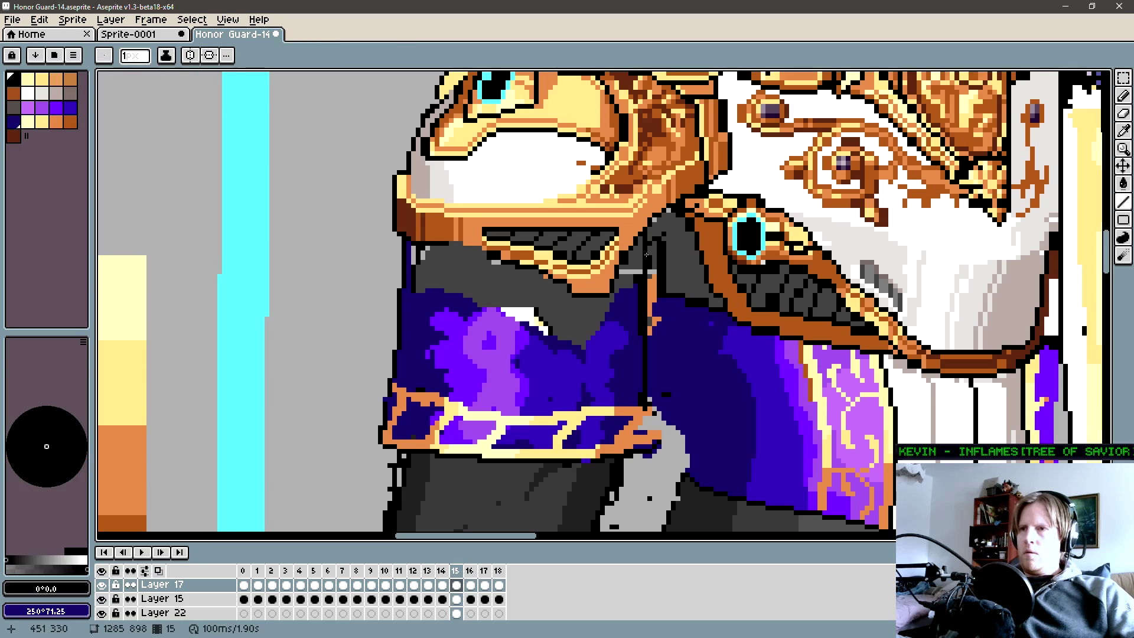
pyautogui.scroll(1, 631, 281)
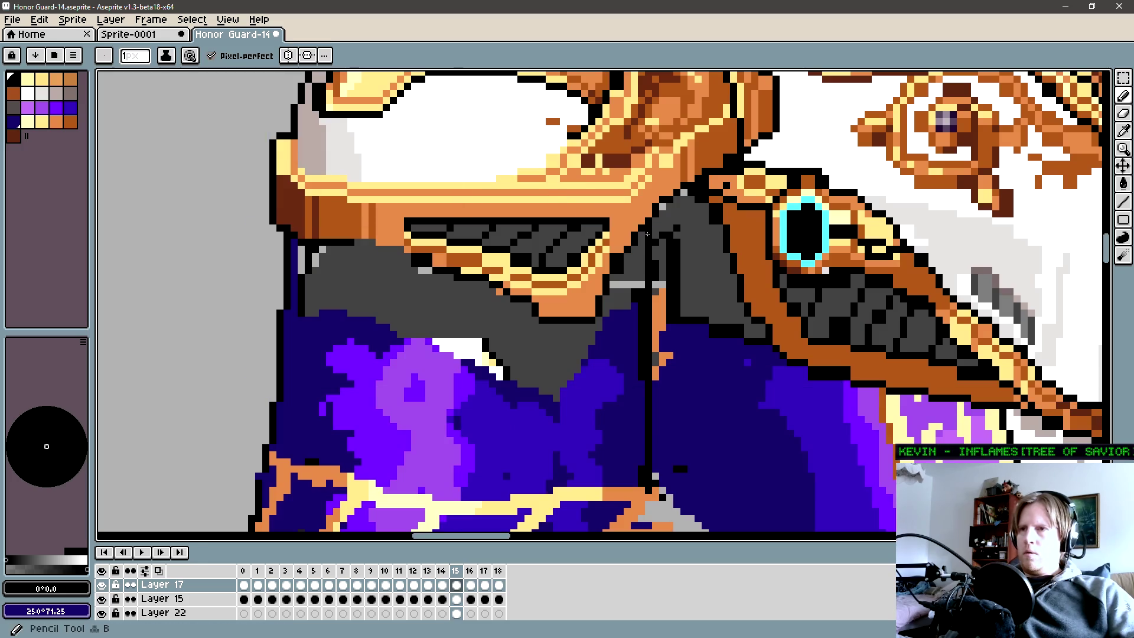
pyautogui.scroll(-2, 650, 233)
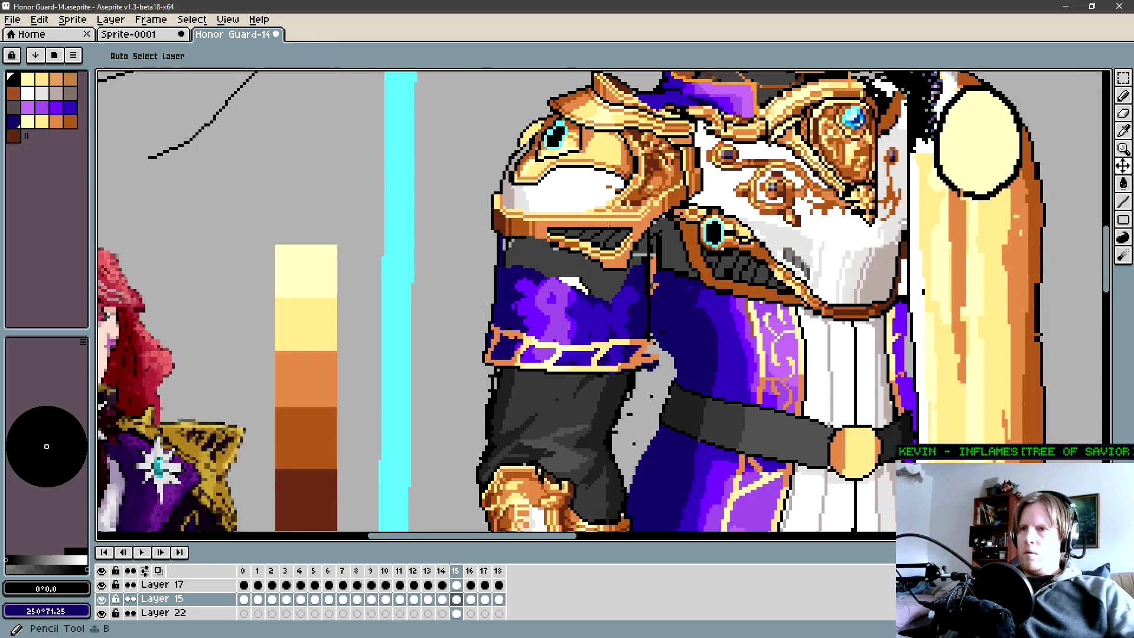
# Try shifting the purple cloth up, undo it, and toggle Layer 17 to compare the sleeve.
pyautogui.press('v')
pyautogui.moveTo(587, 350); pyautogui.dragTo(607, 257)
pyautogui.hotkey('ctrl', 'z')
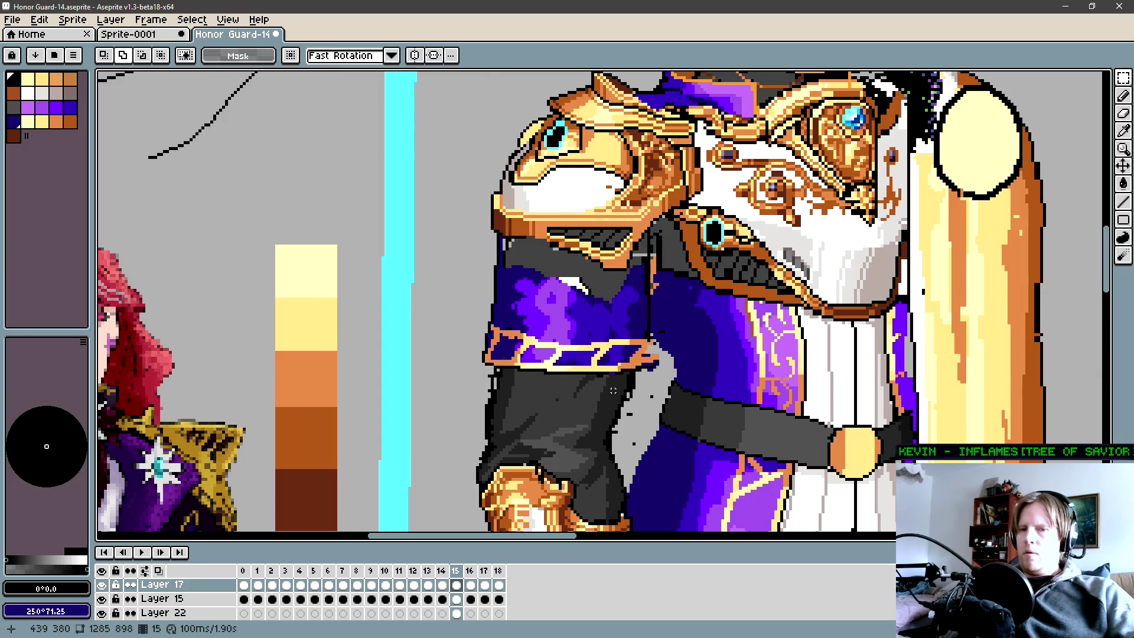
pyautogui.click(603, 400)
pyautogui.hotkey('ctrl', 'z')
pyautogui.scroll(-1, 604, 400)
pyautogui.moveTo(604, 400); pyautogui.dragTo(454, 413)
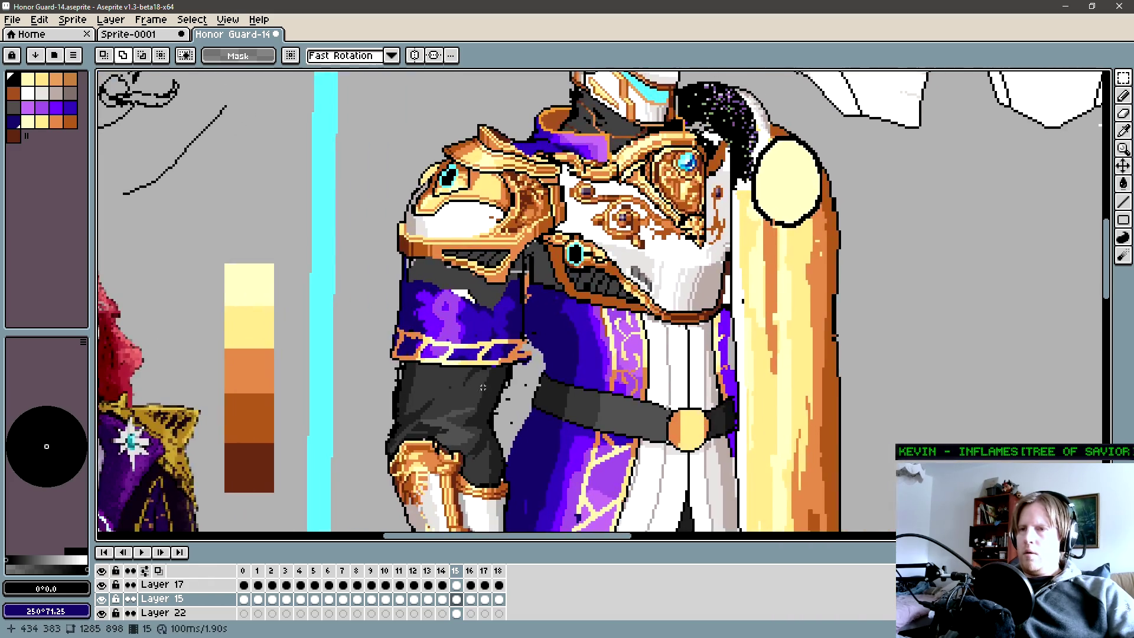
pyautogui.keyDown('ctrl'); pyautogui.click(454, 413); pyautogui.keyUp('ctrl')
pyautogui.click(101, 585)
# Move Layer 17 beneath Layer 15 in the timeline.
pyautogui.click(202, 587)
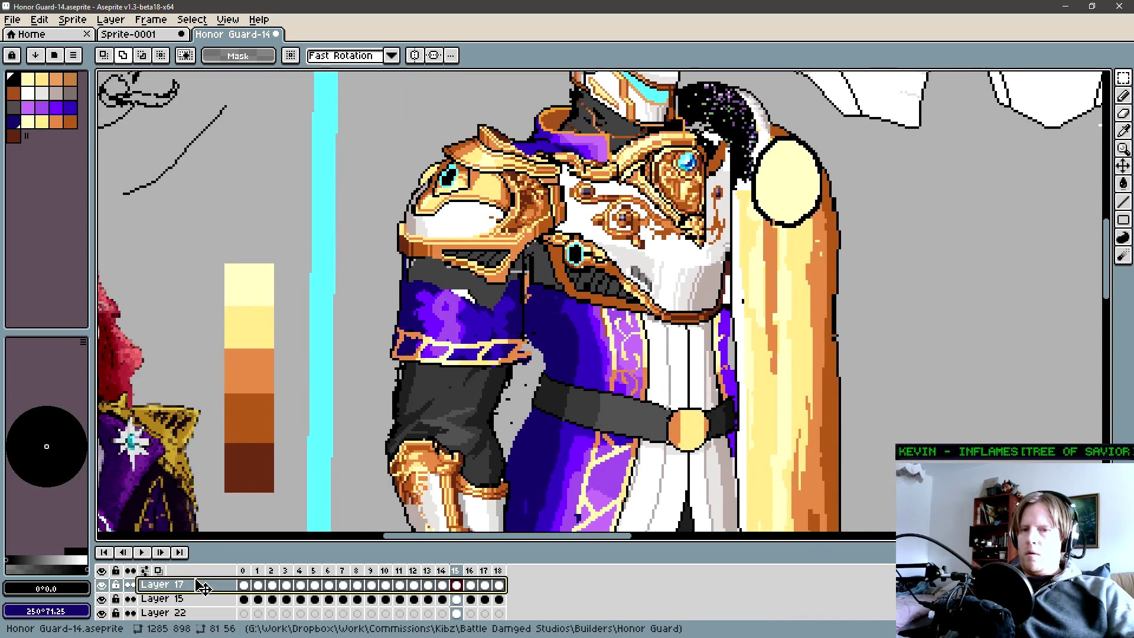
pyautogui.moveTo(203, 588); pyautogui.dragTo(203, 607)
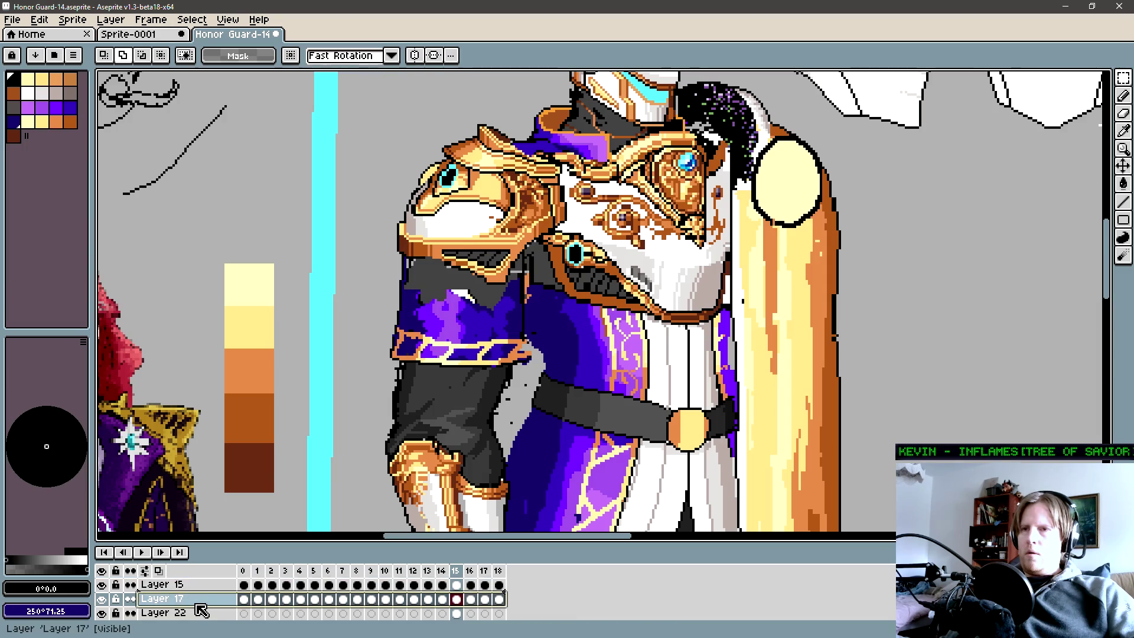
pyautogui.press('b')
pyautogui.press('w')
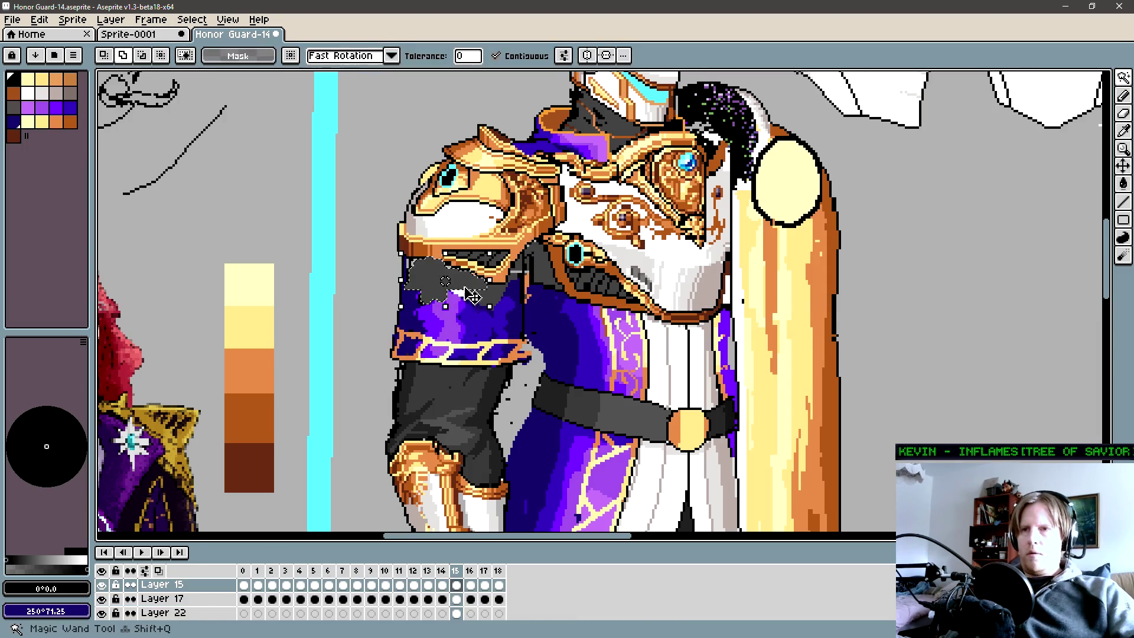
pyautogui.moveTo(437, 279); pyautogui.dragTo(481, 285)
# Scrub back and forth through the animation frames to check the shoulder.
pyautogui.press('Left')
pyautogui.press('b')
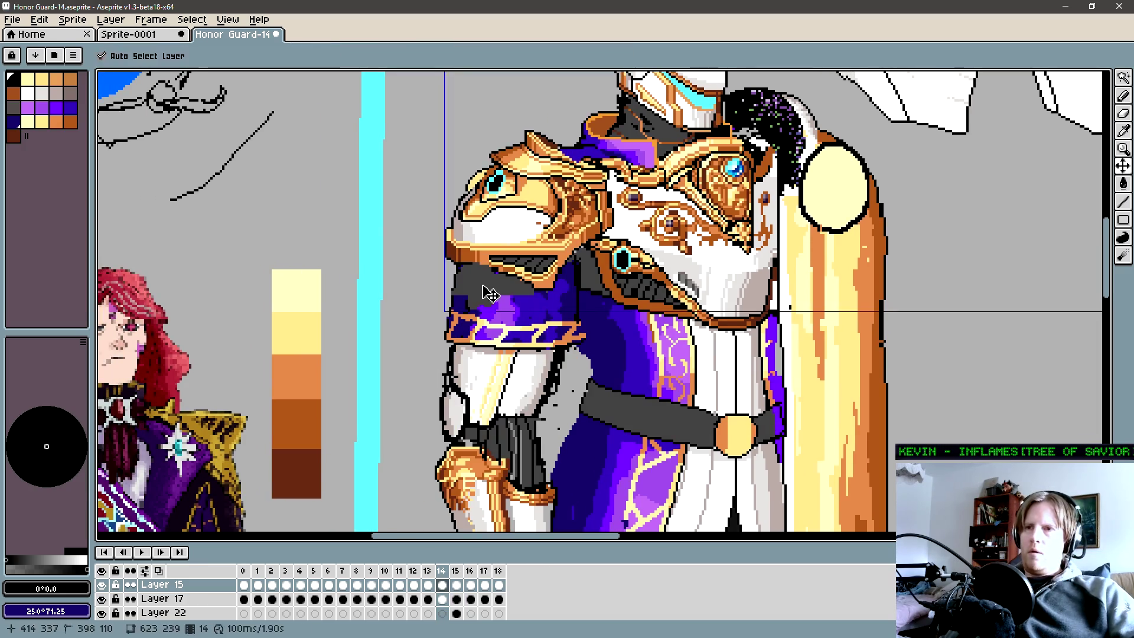
pyautogui.press('w')
pyautogui.click(530, 305)
pyautogui.press('Left')
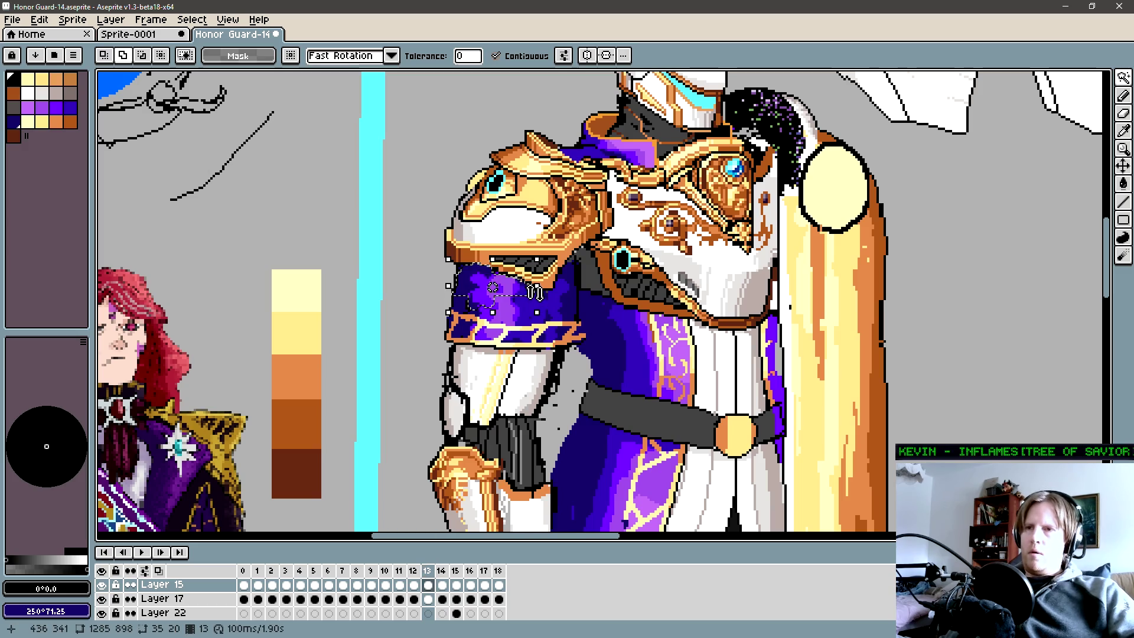
pyautogui.press('Left')
pyautogui.press('Left')
pyautogui.press('Left')
pyautogui.press('Left')
pyautogui.press('Left')
pyautogui.press('Left')
pyautogui.press('Left')
pyautogui.press('Left')
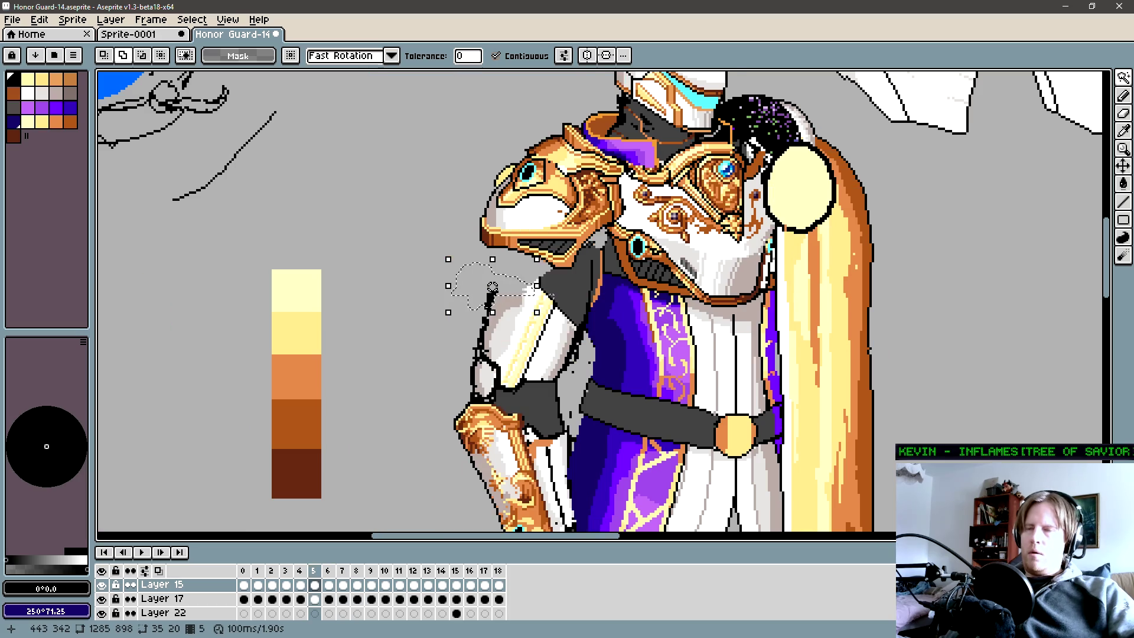
pyautogui.press('Left')
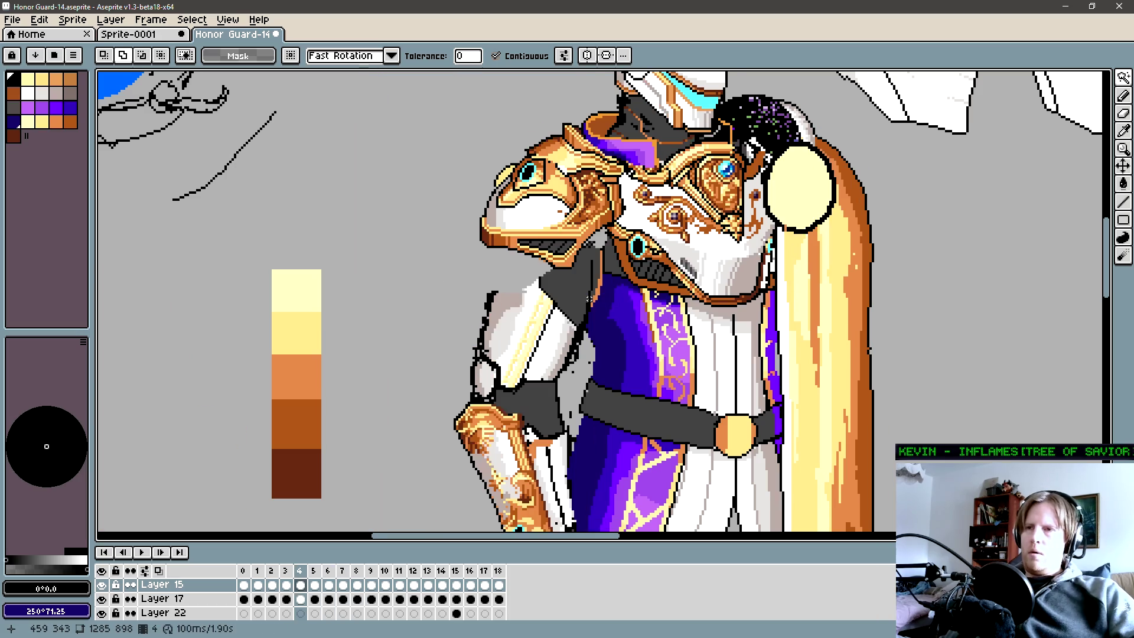
pyautogui.press('Left')
pyautogui.press('Left')
pyautogui.press('Left')
pyautogui.press('Left')
pyautogui.press('Left')
pyautogui.press('Left')
pyautogui.press('Left')
pyautogui.press('Left')
pyautogui.press('Right')
pyautogui.press('Right')
pyautogui.press('Right')
pyautogui.press('Right')
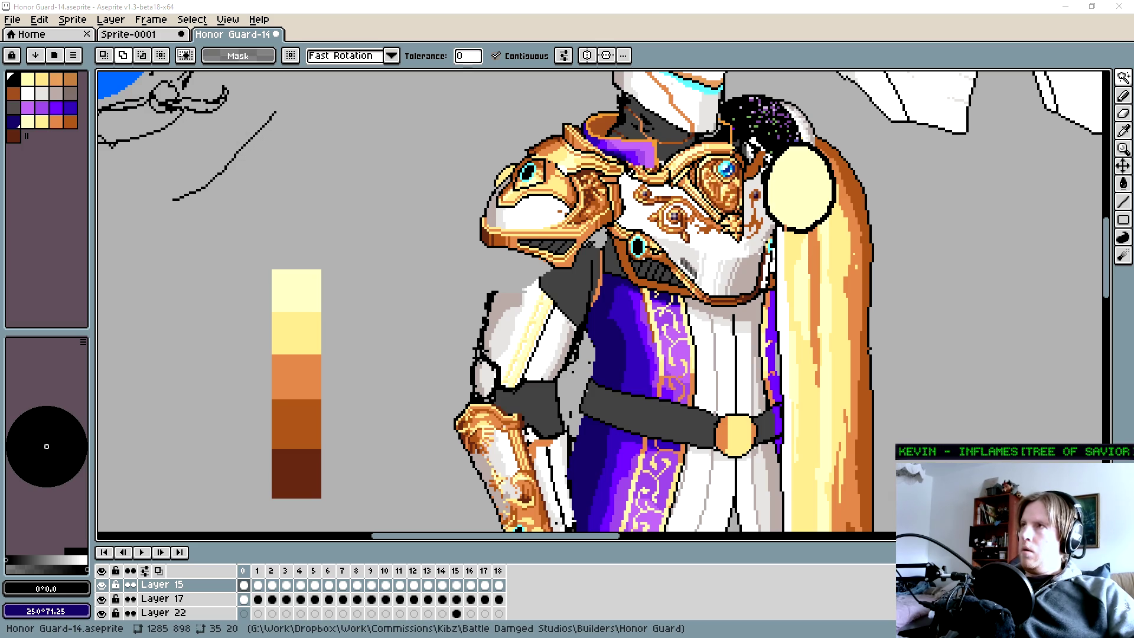
pyautogui.press('Left')
pyautogui.press('Left')
pyautogui.scroll(-2, 537, 328)
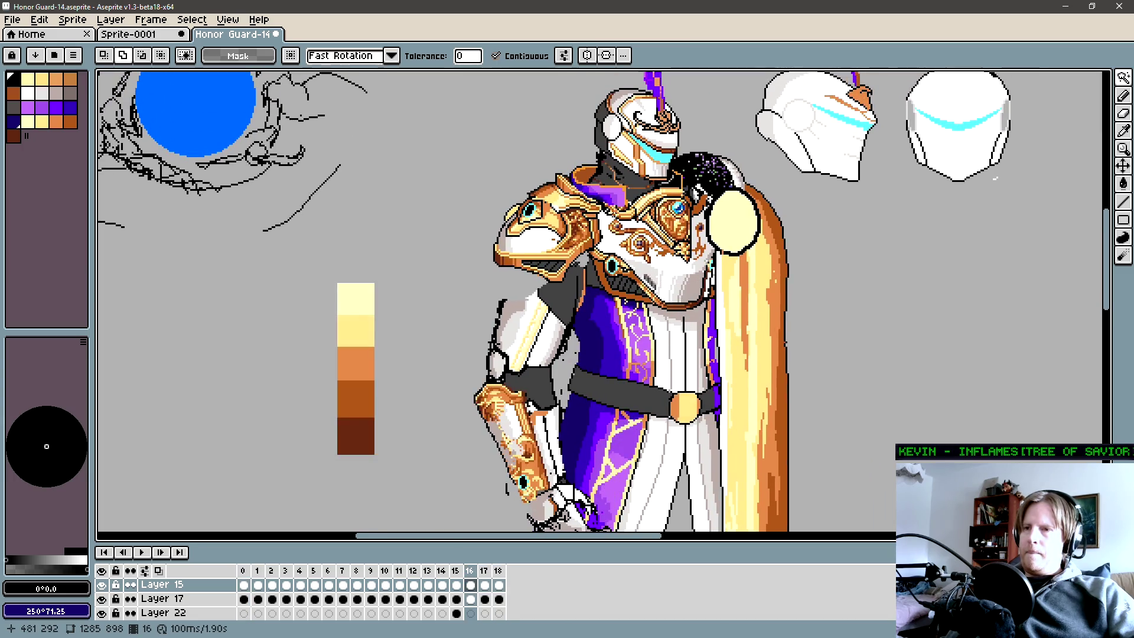
# Go to the end of the timeline and delete the extra frames, leaving 16.
pyautogui.press('Right')
pyautogui.press('Left')
pyautogui.press('Left')
pyautogui.press('Left')
pyautogui.press('Right')
pyautogui.press('Right')
pyautogui.press('Right')
pyautogui.hotkey('alt', 'BackSpace')
pyautogui.hotkey('alt', 'BackSpace')
pyautogui.hotkey('alt', 'BackSpace')
pyautogui.press('Left')
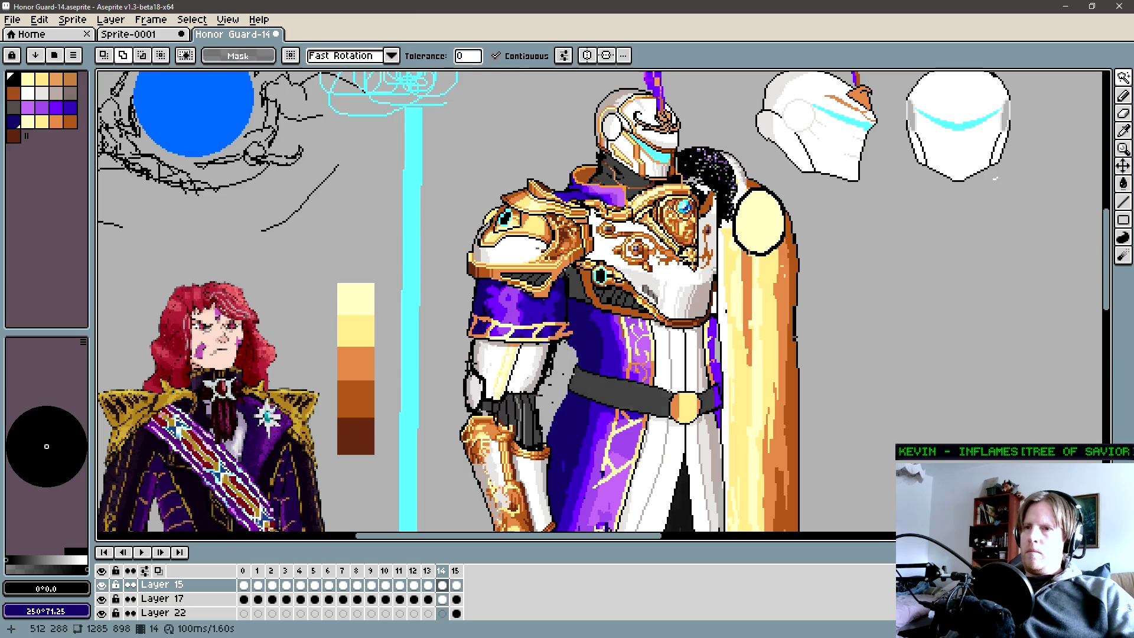
# Step to frame 15 and flip against the adjacent frame to review the undersleeve.
pyautogui.press('Right')
pyautogui.press('Left')
pyautogui.press('Right')
pyautogui.press('Left')
pyautogui.press('Right')
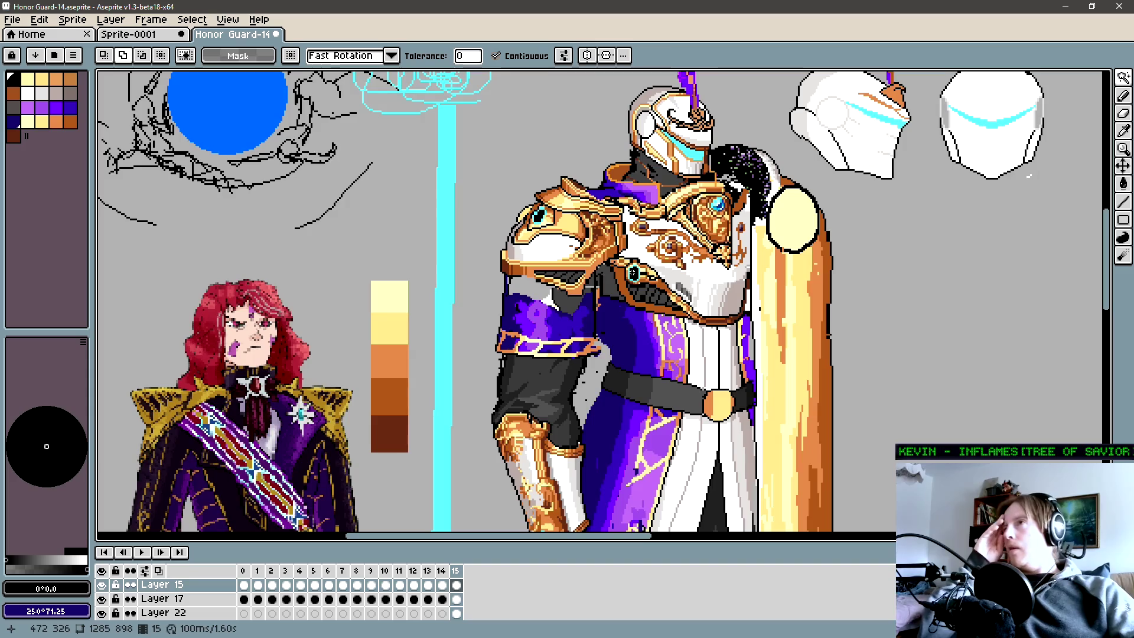
pyautogui.press('Left')
pyautogui.press('Right')
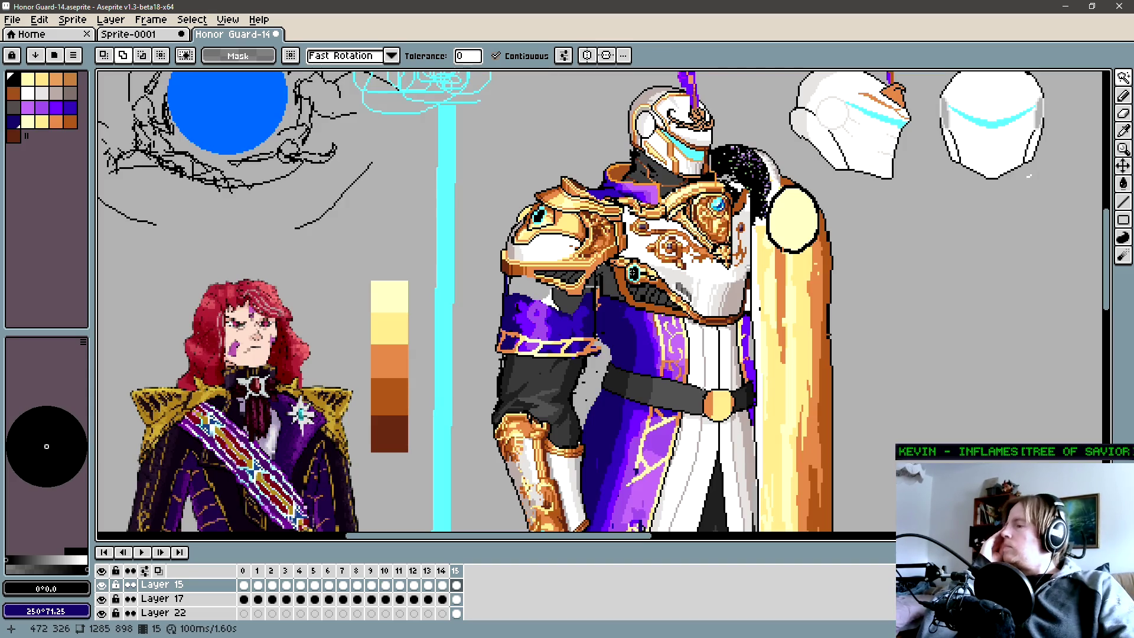
pyautogui.press('Left')
pyautogui.press('Right')
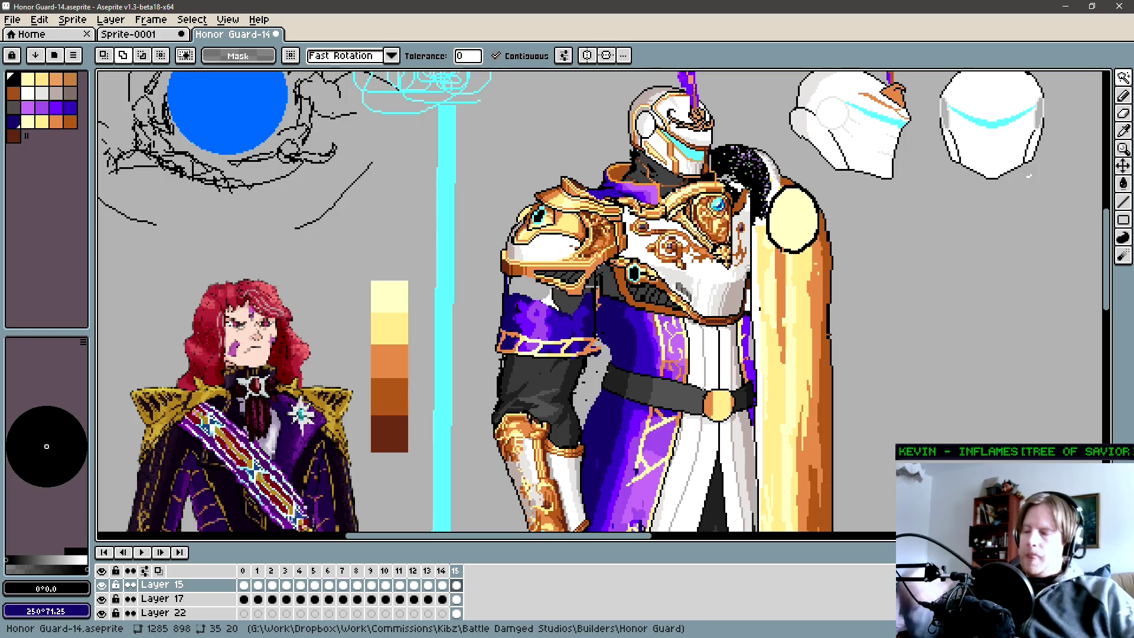
pyautogui.scroll(1, 517, 303)
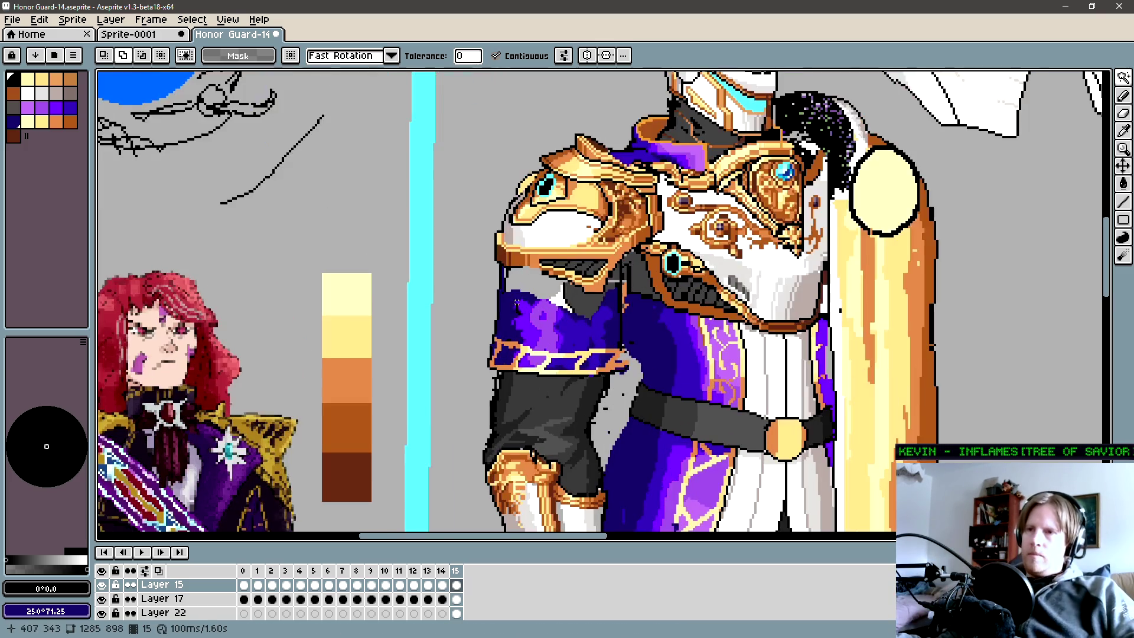
# Erase stray dark pixels on the shoulder outline and undo/redo repeatedly to compare.
pyautogui.press('e')
pyautogui.scroll(1, 496, 284)
pyautogui.scroll(1, 476, 257)
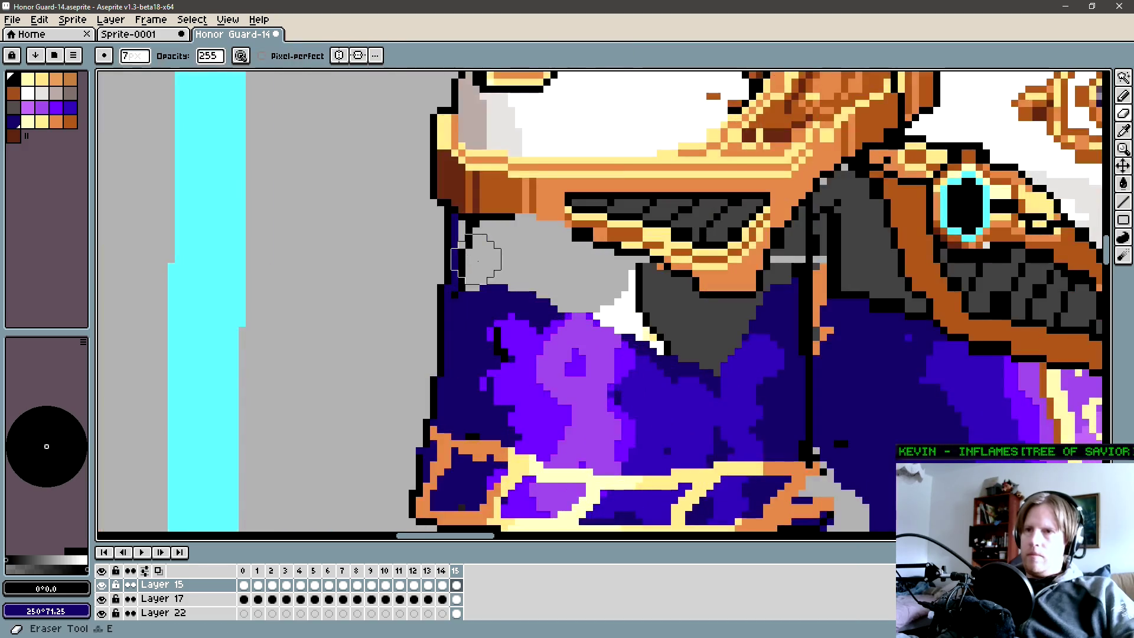
pyautogui.click(472, 253)
pyautogui.hotkey('ctrl', 'z')
pyautogui.hotkey('ctrl', 'y')
pyautogui.hotkey('ctrl', 'z')
pyautogui.hotkey('ctrl', 'y')
pyautogui.hotkey('ctrl', 'z')
pyautogui.hotkey('ctrl', 'y')
pyautogui.hotkey('ctrl', 'z')
pyautogui.hotkey('ctrl', 'y')
pyautogui.hotkey('ctrl', 'z')
pyautogui.hotkey('ctrl', 'y')
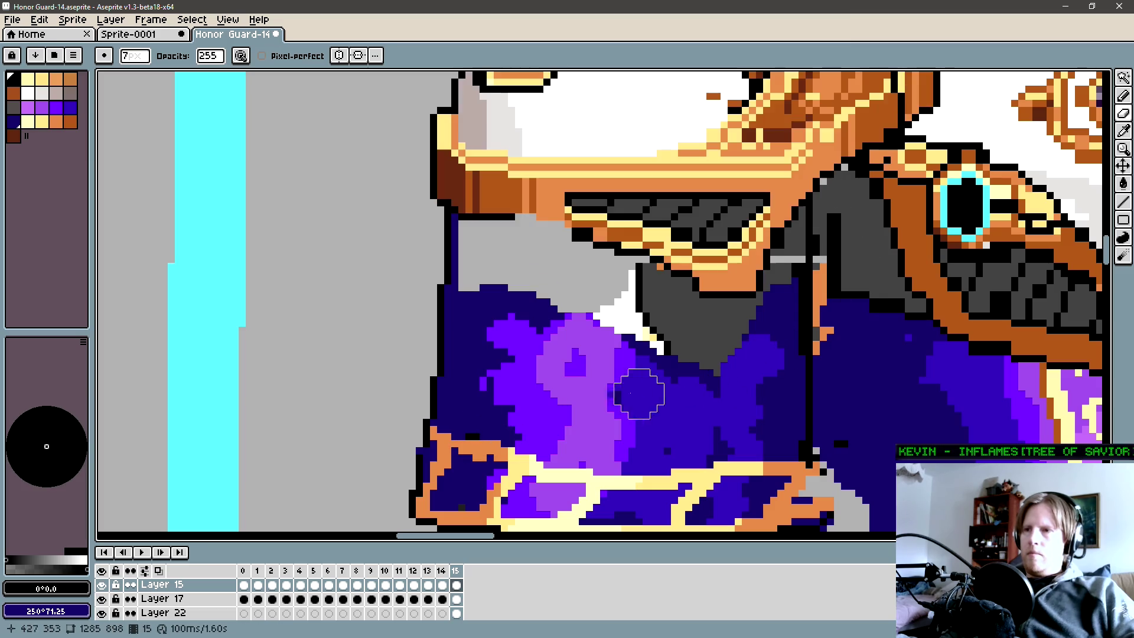
# Make Layer 17 the active painting layer.
pyautogui.keyDown('ctrl'); pyautogui.click(526, 370); pyautogui.keyUp('ctrl')
pyautogui.moveTo(763, 332); pyautogui.dragTo(646, 337)
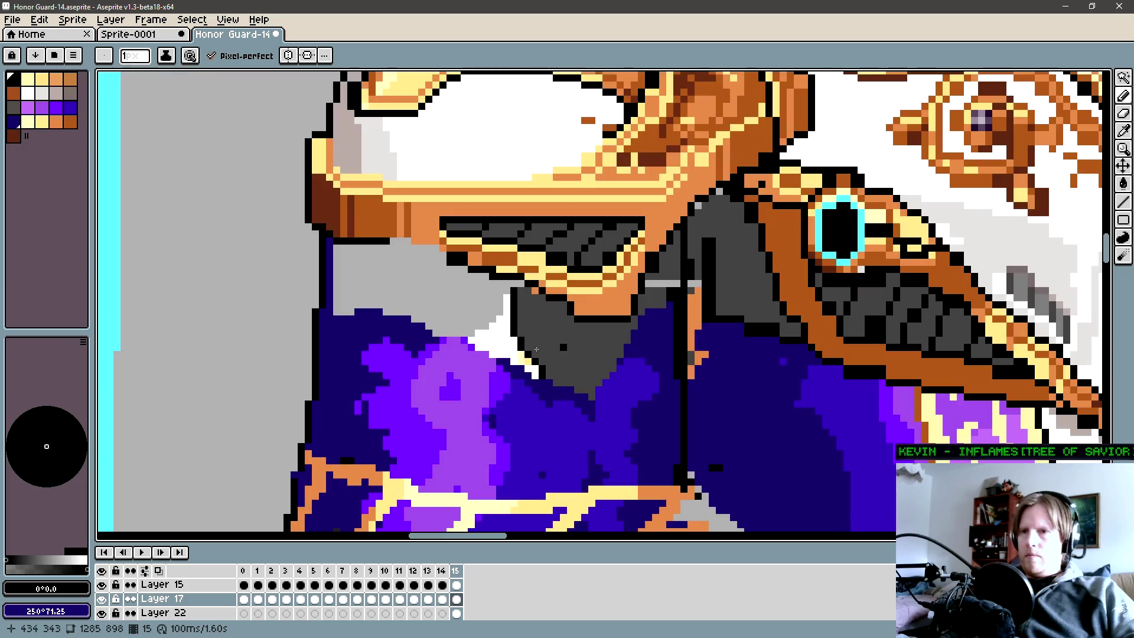
# Bucket-fill the grey, white and dark-grey undersleeve areas navy and paint the black outline navy.
pyautogui.press('g')
pyautogui.keyDown('alt'); pyautogui.click(507, 349); pyautogui.keyUp('alt')
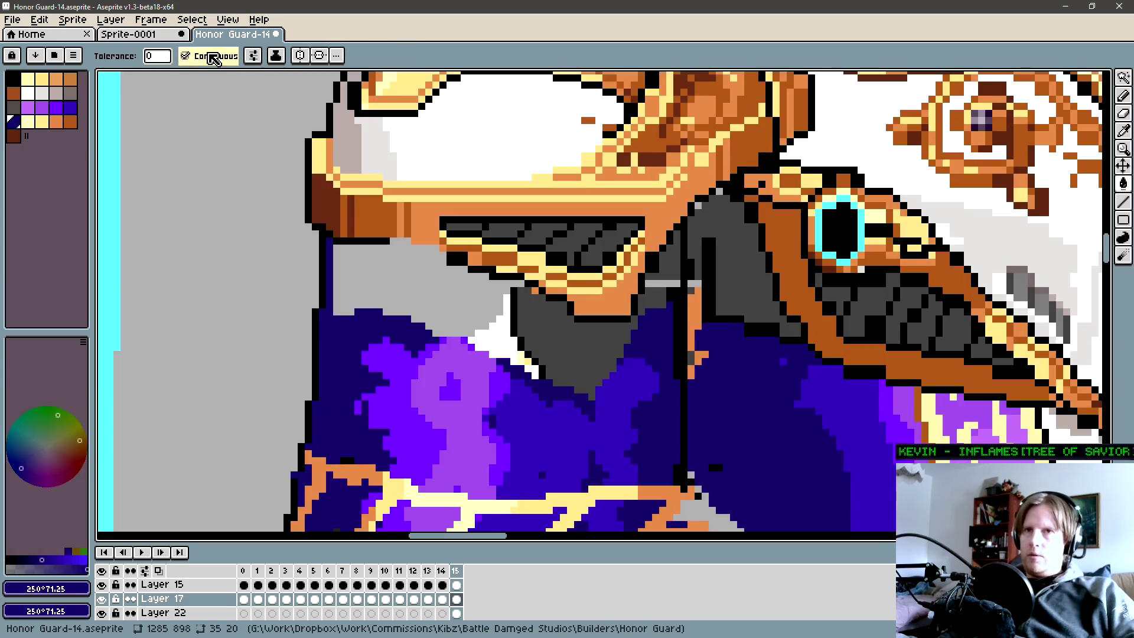
pyautogui.click(253, 55)
pyautogui.click(336, 159)
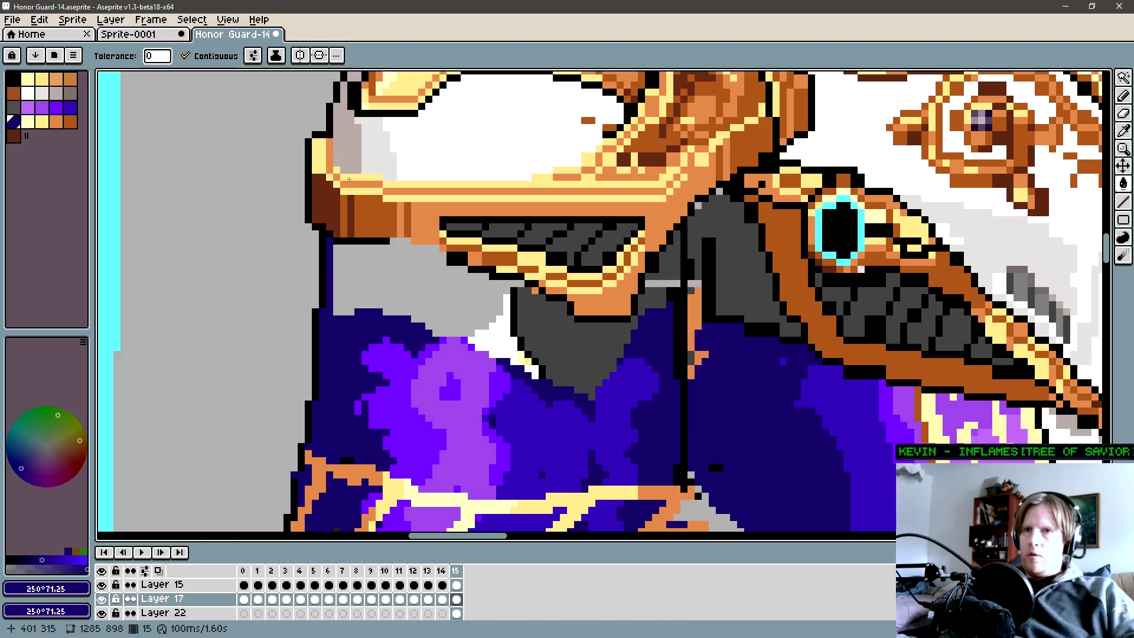
pyautogui.click(407, 270)
pyautogui.click(496, 341)
pyautogui.click(547, 372)
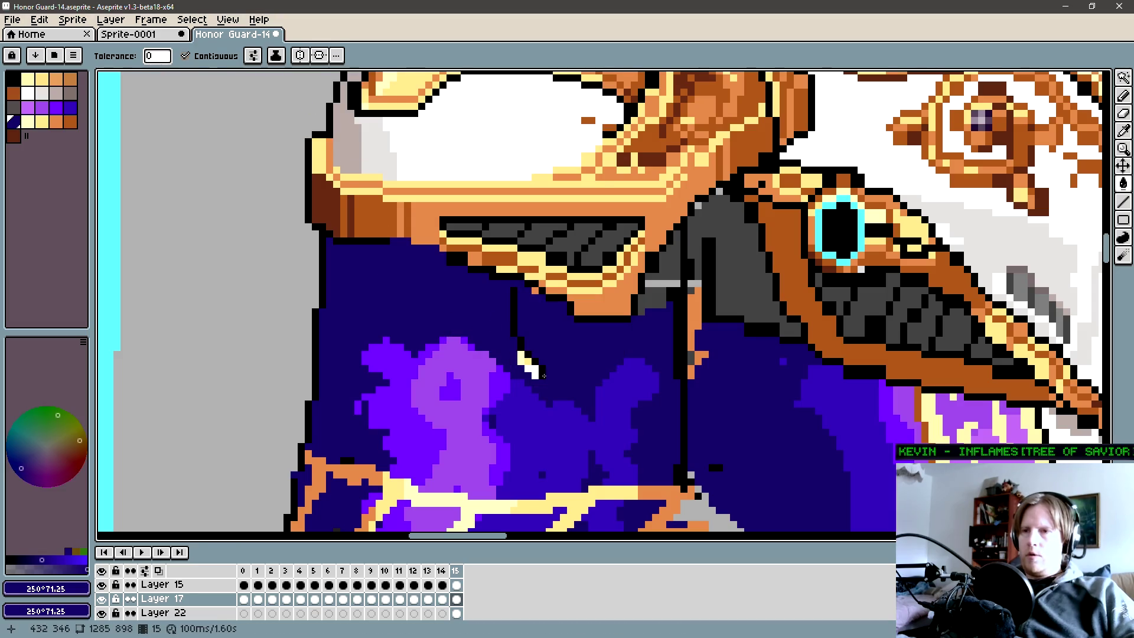
pyautogui.press('b')
pyautogui.moveTo(515, 296); pyautogui.dragTo(519, 337)
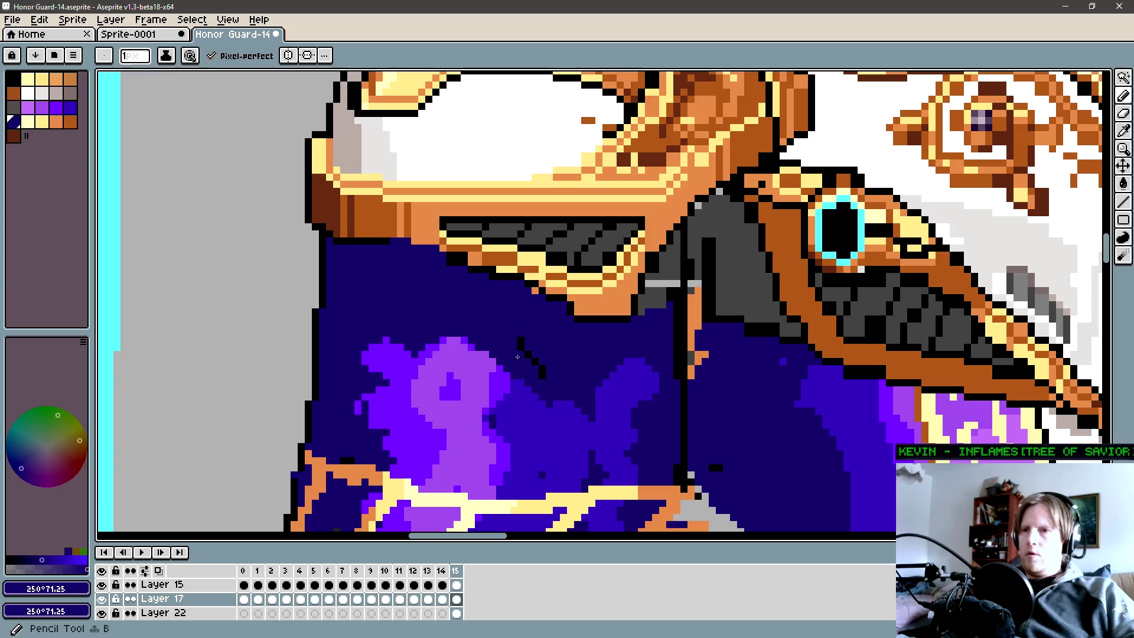
# Sample bright purple, draw straight highlight lines on the sleeve and fill the highlight.
pyautogui.press('i')
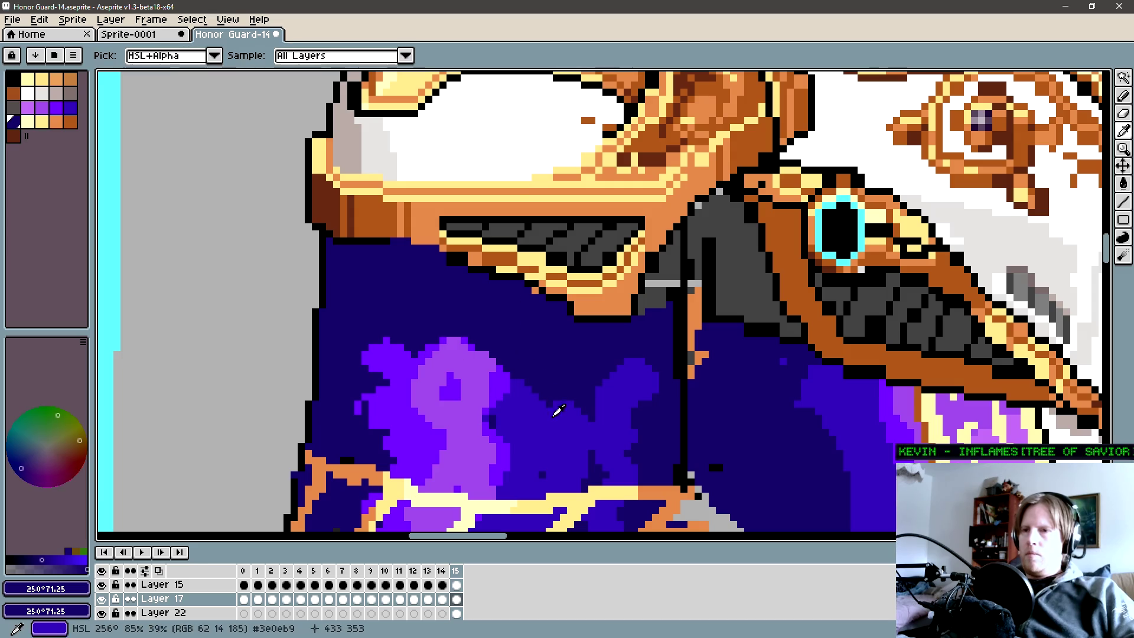
pyautogui.click(553, 417)
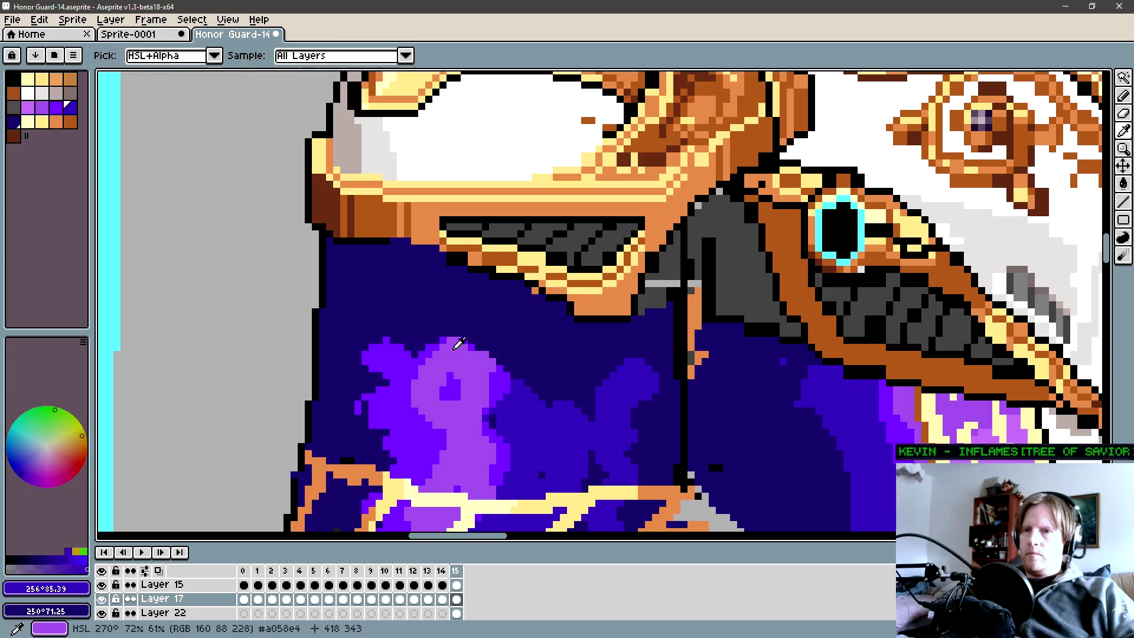
pyautogui.click(417, 352)
pyautogui.press('b')
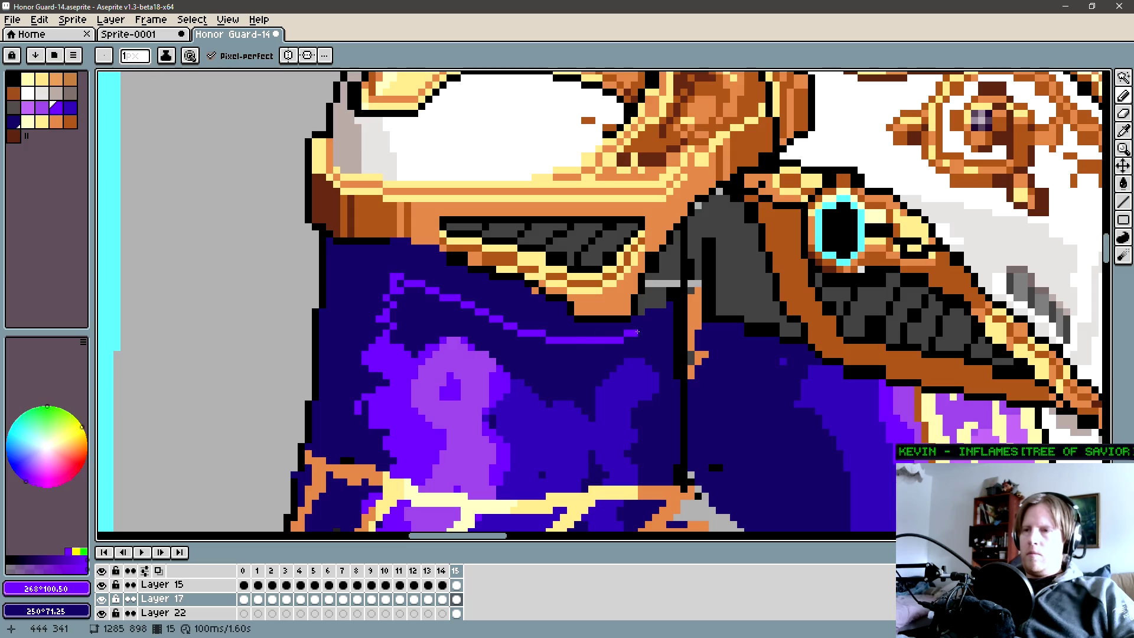
pyautogui.press('shift')
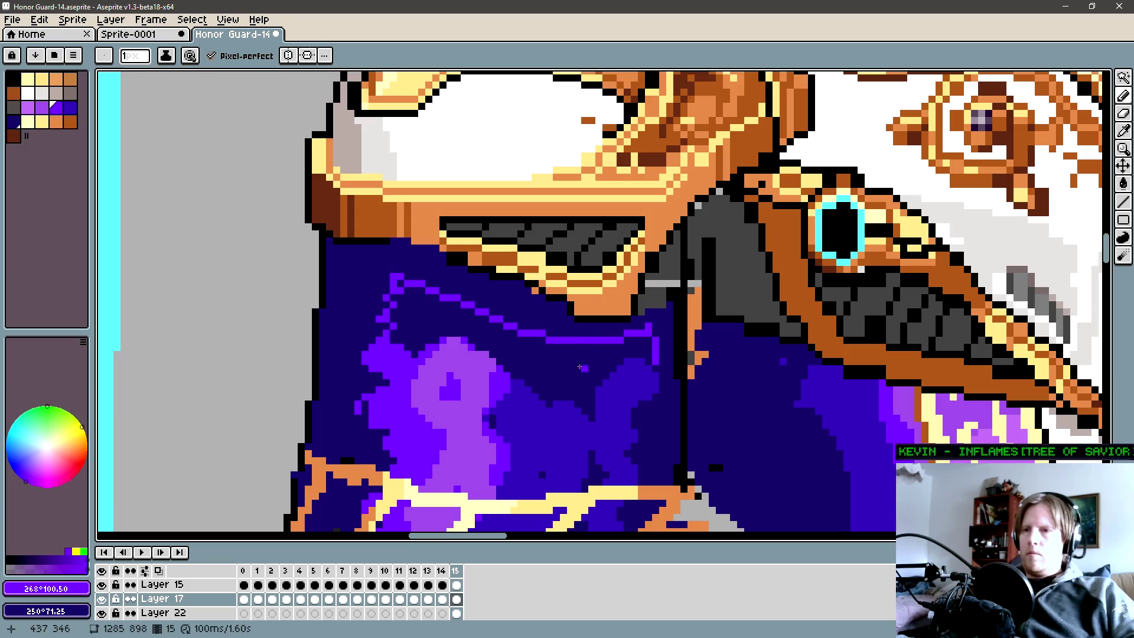
pyautogui.press('g')
pyautogui.click(624, 359)
# Sample the next shade and fill a bright purple patch dark blue for shading.
pyautogui.keyDown('alt'); pyautogui.click(608, 385); pyautogui.keyUp('alt')
pyautogui.press('b')
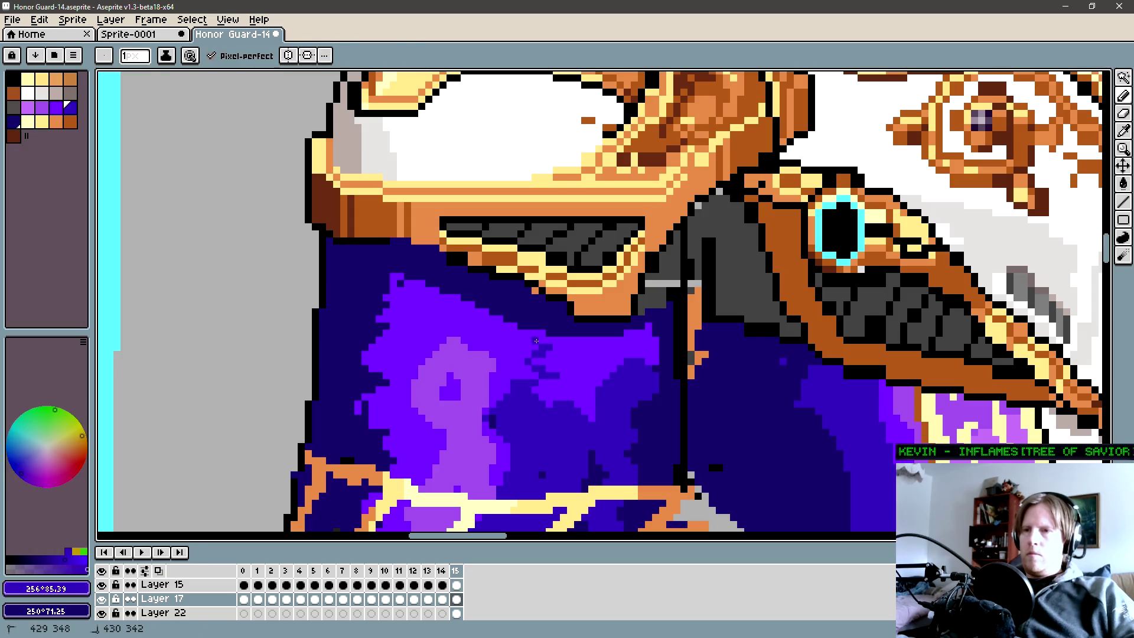
pyautogui.press('g')
pyautogui.click(533, 330)
pyautogui.scroll(-1, 463, 337)
pyautogui.scroll(-1, 425, 328)
pyautogui.press('b')
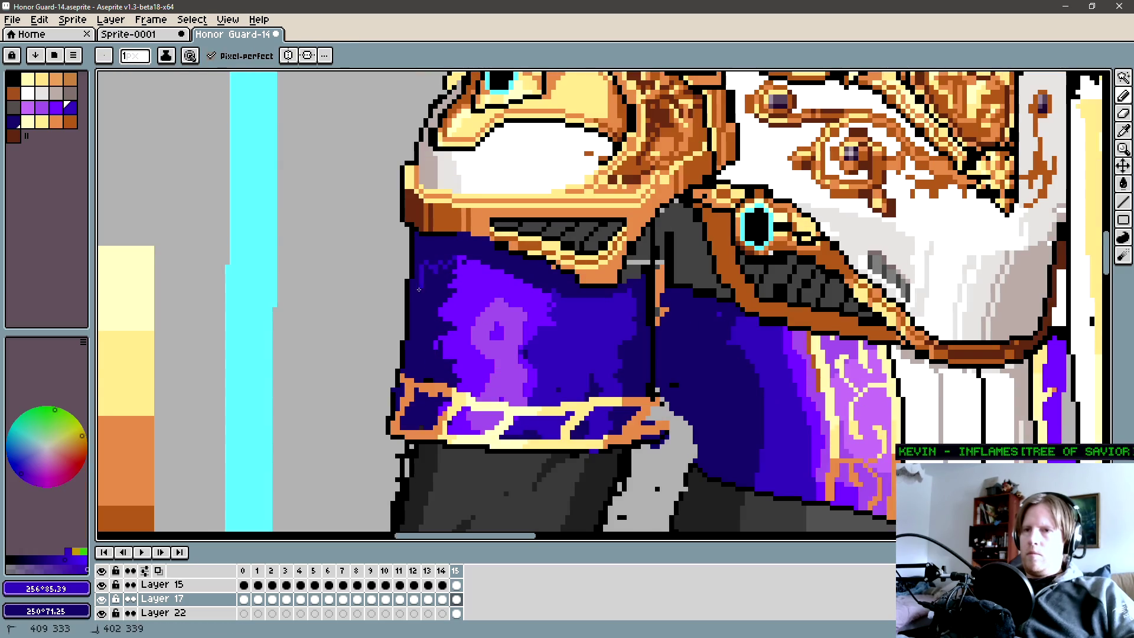
pyautogui.press('g')
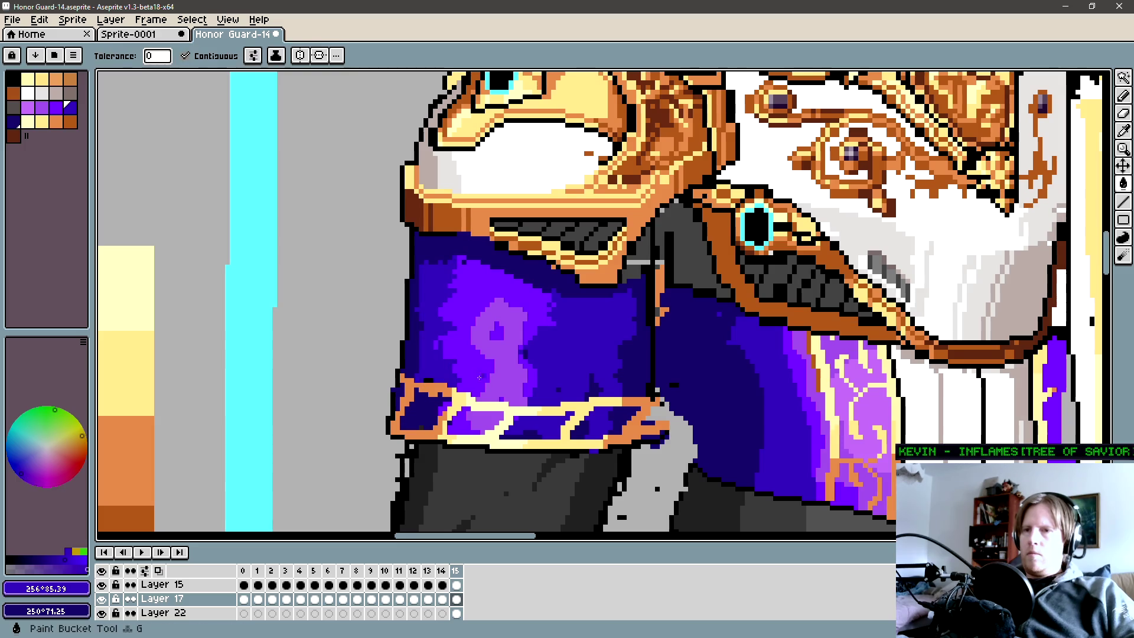
pyautogui.scroll(-1, 603, 416)
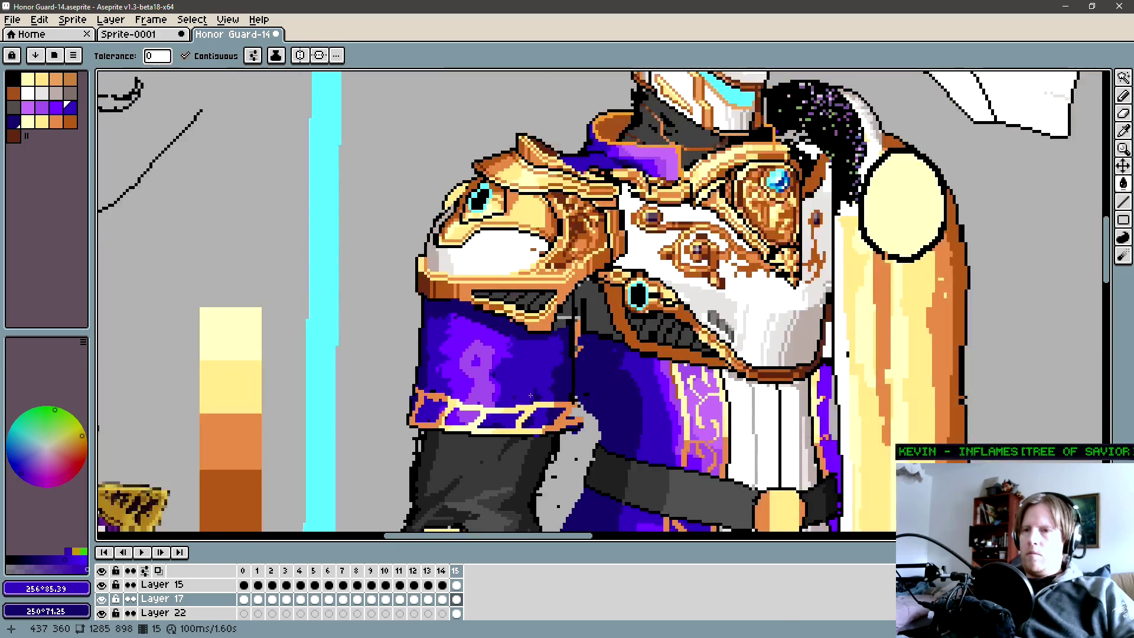
pyautogui.scroll(2, 532, 426)
pyautogui.scroll(1, 422, 452)
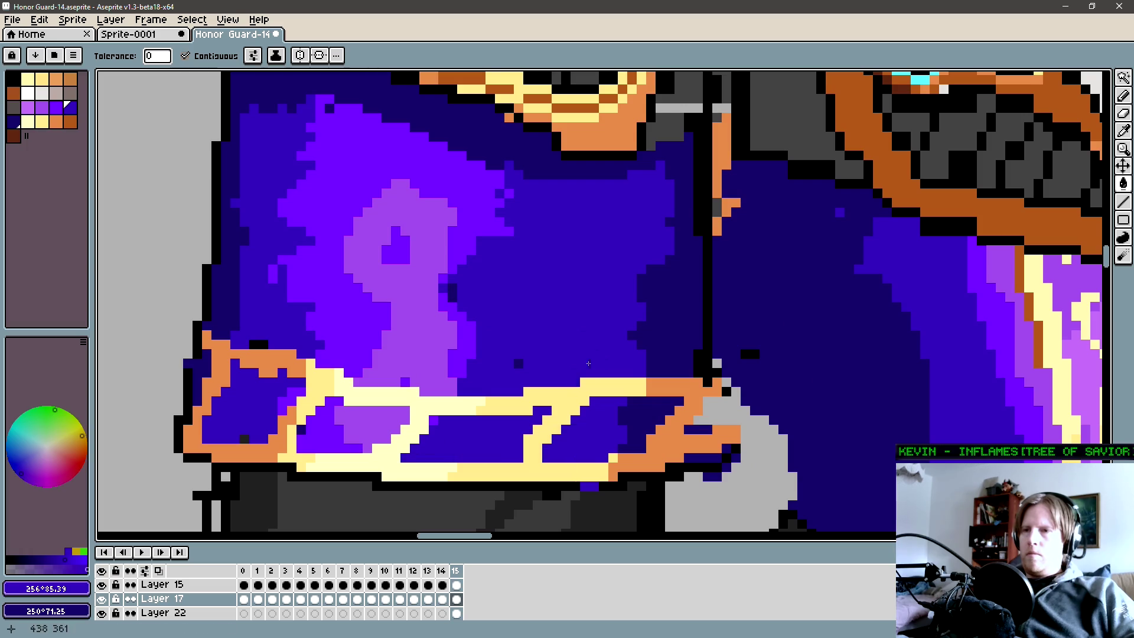
pyautogui.scroll(-2, 567, 355)
# Sample the sleeve purple, pencil shading strokes and fill a small area in the band.
pyautogui.press('i')
pyautogui.scroll(1, 519, 326)
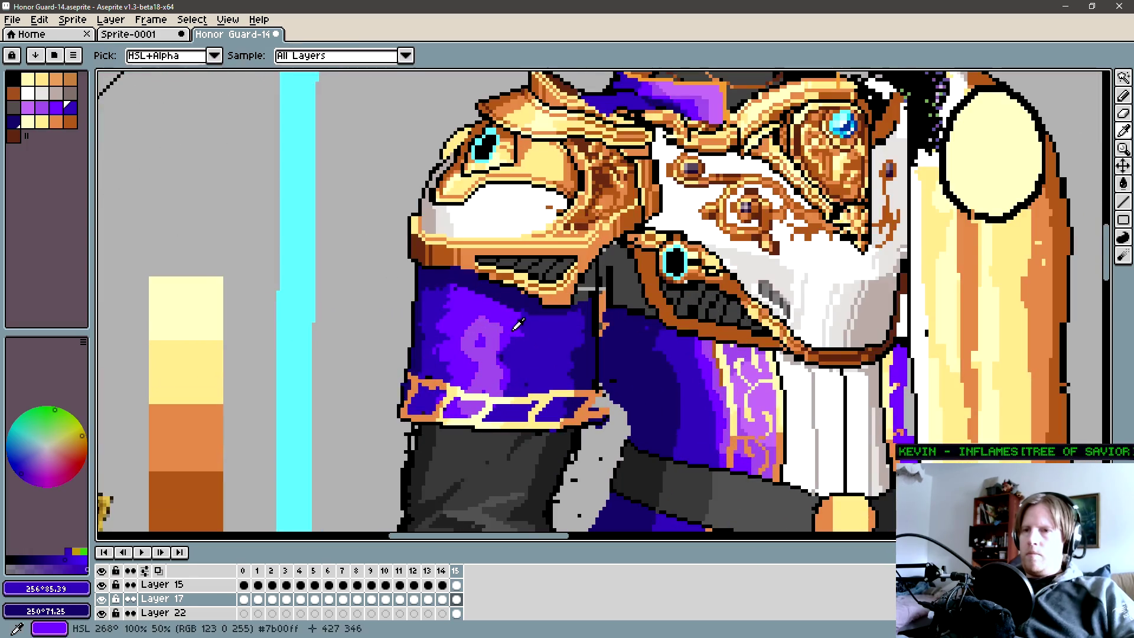
pyautogui.click(519, 327)
pyautogui.press('b')
pyautogui.scroll(2, 531, 326)
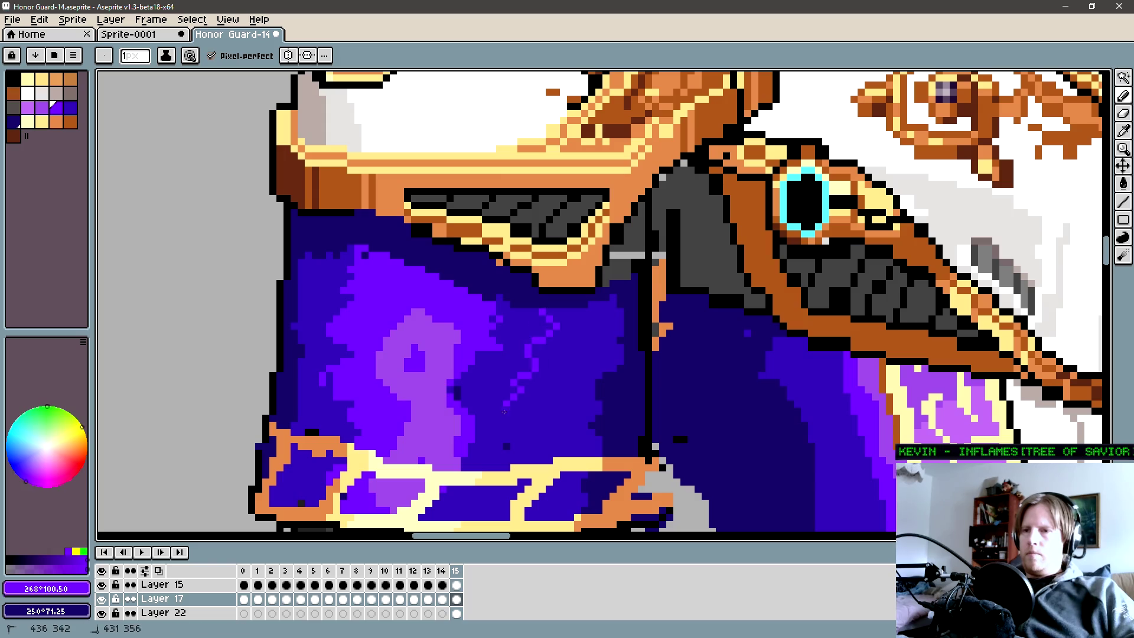
pyautogui.moveTo(453, 491); pyautogui.dragTo(479, 385)
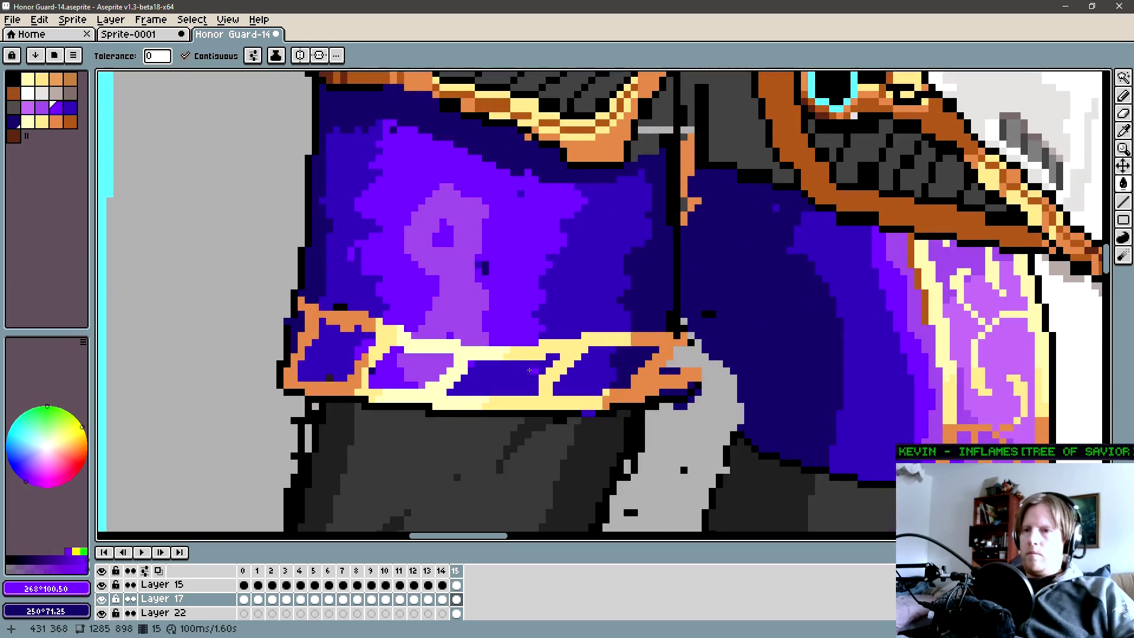
pyautogui.press('g')
pyautogui.click(479, 385)
pyautogui.scroll(-2, 480, 384)
pyautogui.press('b')
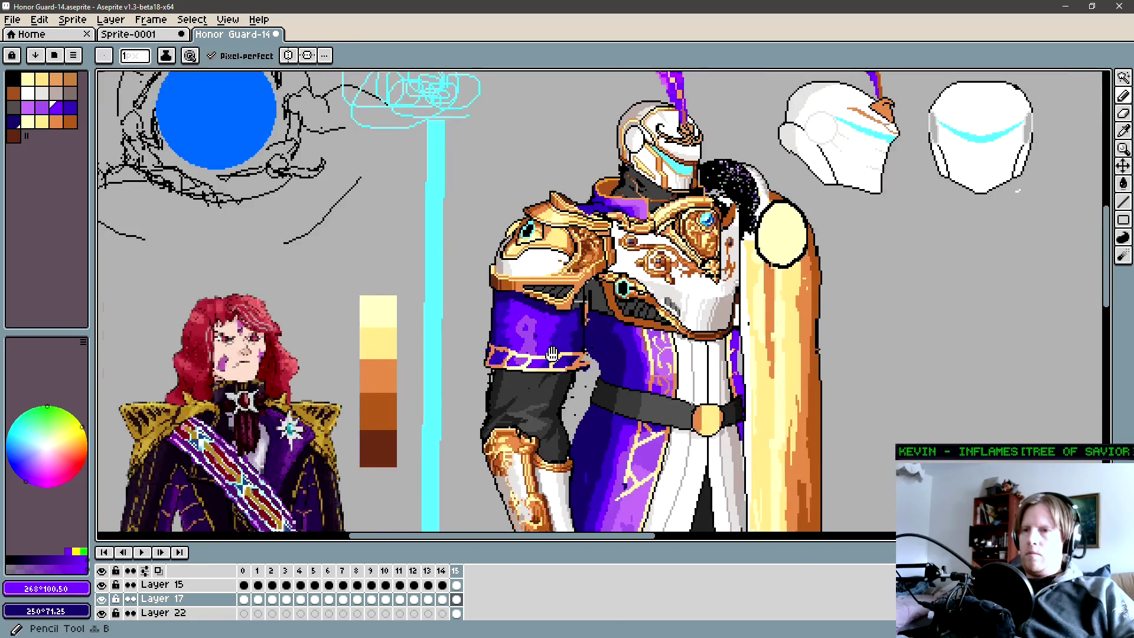
pyautogui.scroll(2, 514, 323)
# Sample navy from the sleeve and continue pencil and fill shading above the band.
pyautogui.press('g')
pyautogui.scroll(-2, 515, 324)
pyautogui.press('b')
pyautogui.scroll(2, 537, 289)
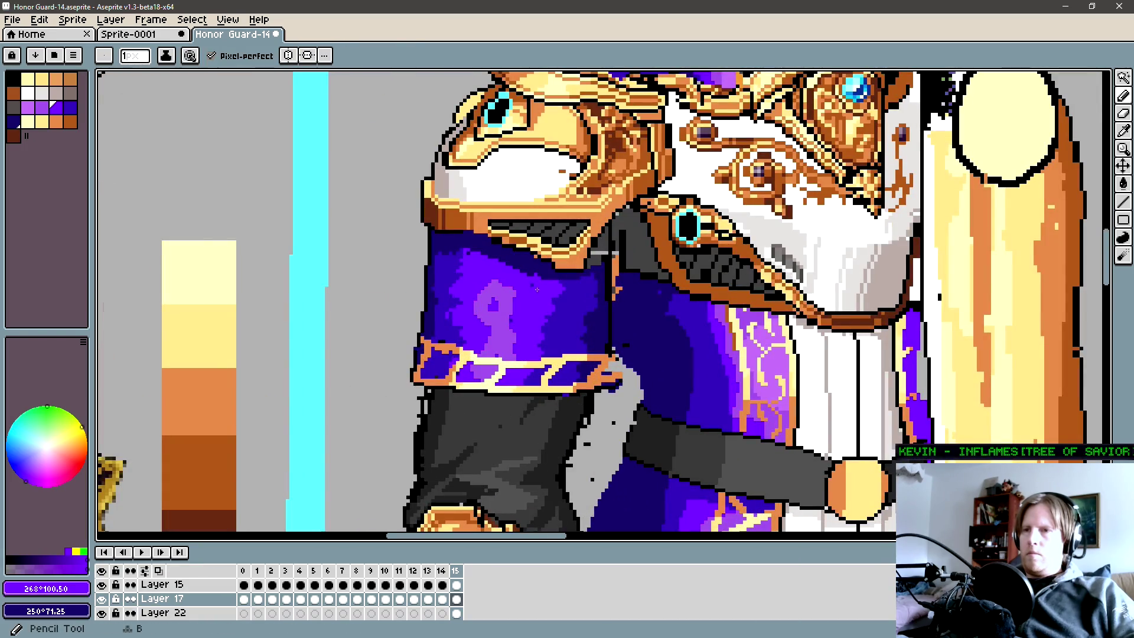
pyautogui.scroll(-2, 550, 309)
pyautogui.scroll(2, 550, 309)
pyautogui.scroll(1, 549, 293)
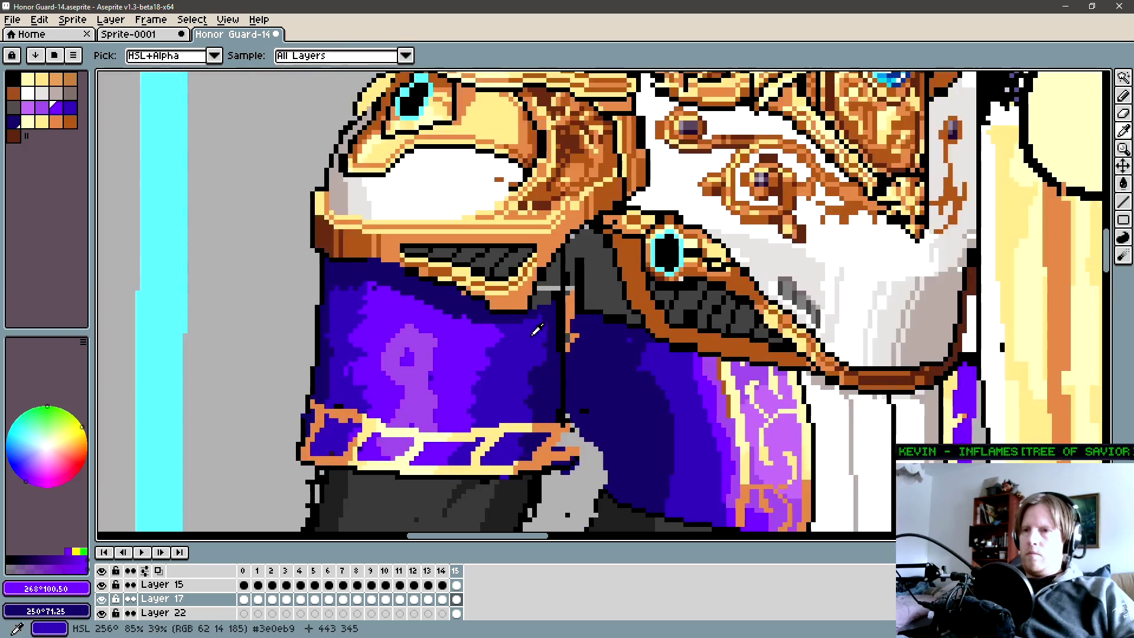
pyautogui.keyDown('alt'); pyautogui.click(548, 291); pyautogui.keyUp('alt')
pyautogui.press('g')
pyautogui.scroll(-2, 550, 290)
pyautogui.scroll(2, 550, 289)
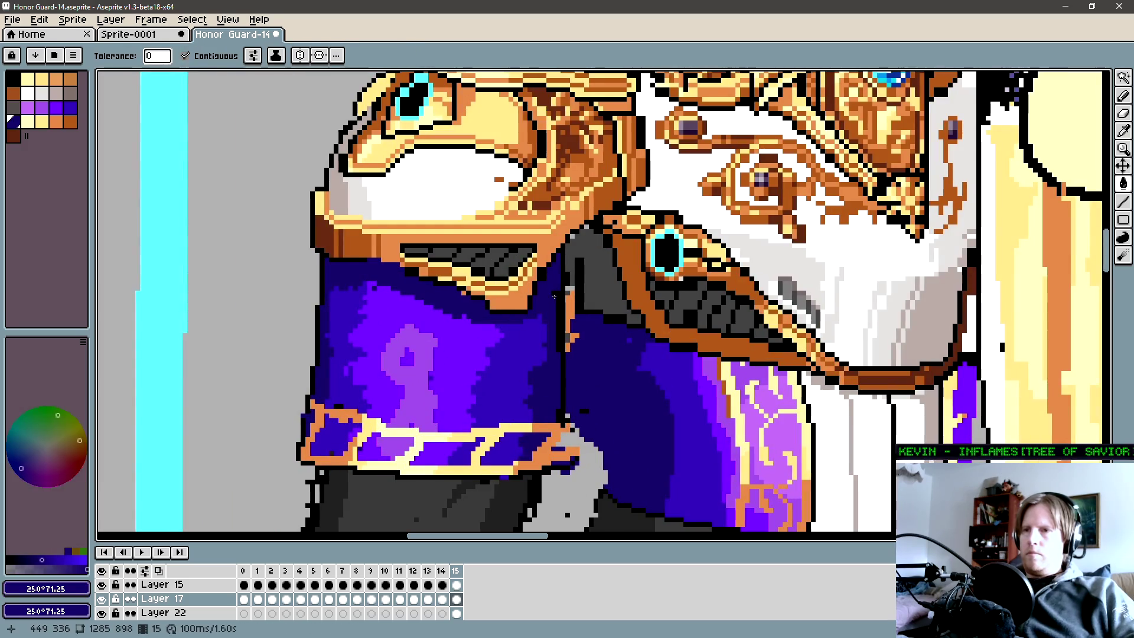
pyautogui.press('b')
pyautogui.scroll(-1, 554, 294)
pyautogui.scroll(3, 553, 295)
pyautogui.press('Up')
pyautogui.scroll(1, 539, 282)
pyautogui.scroll(1, 573, 308)
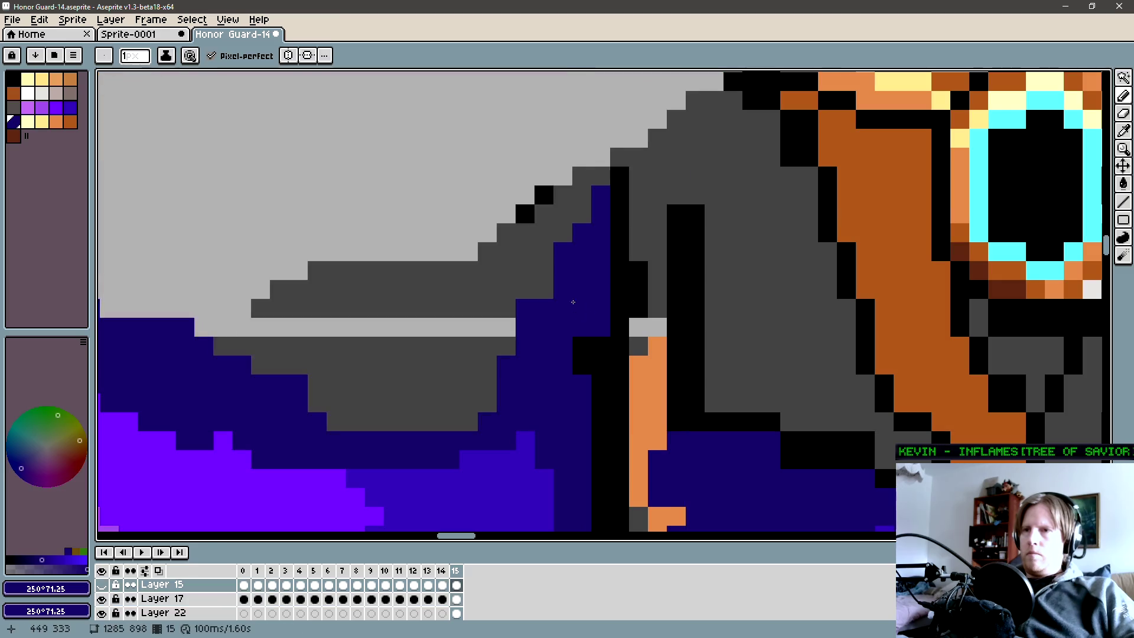
# Touch up the pixel under the shoulder guard, trying orange then settling on dark blue.
pyautogui.keyDown('alt'); pyautogui.click(530, 257); pyautogui.keyUp('alt')
pyautogui.click(544, 290)
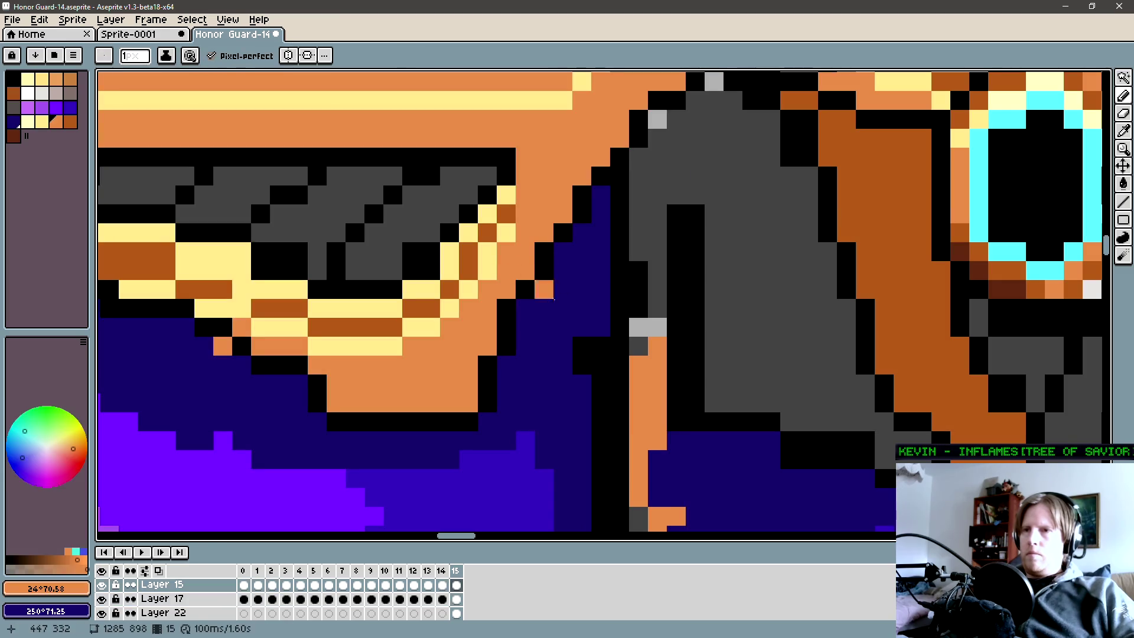
pyautogui.click(543, 289)
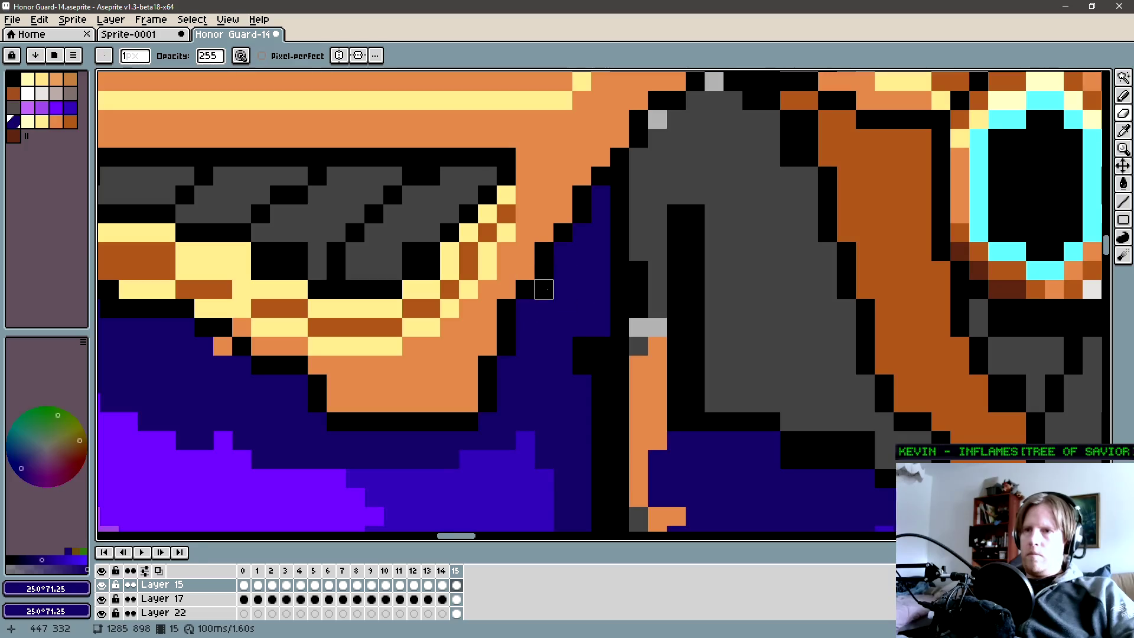
pyautogui.press('Down')
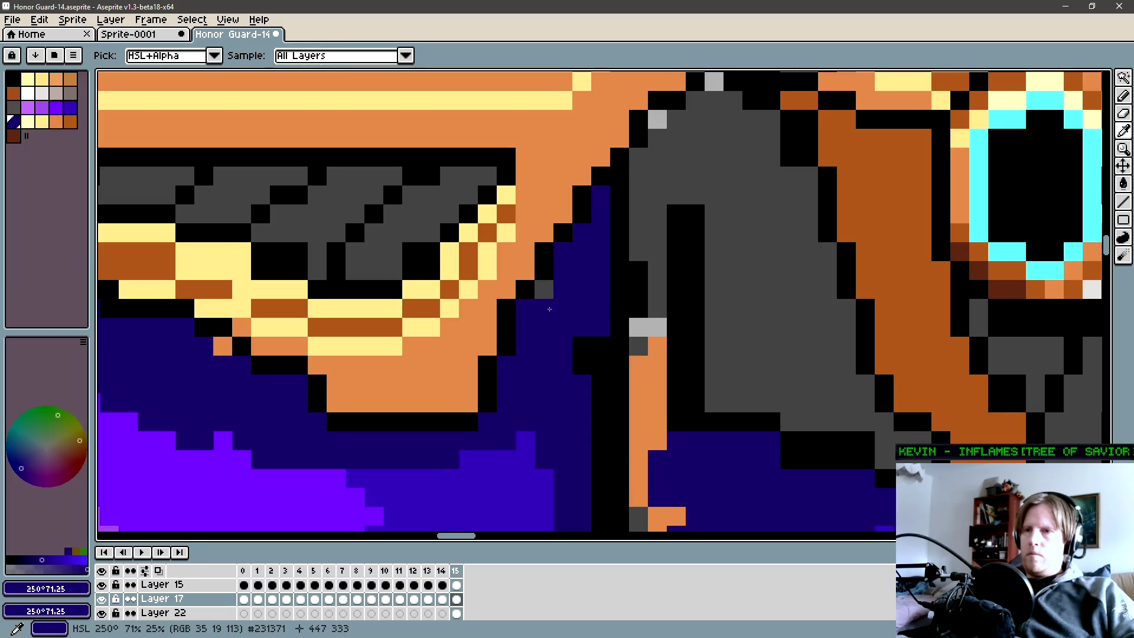
pyautogui.scroll(-3, 550, 313)
pyautogui.scroll(1, 554, 302)
# Extend the black outline down the sleeve's inner edge past the gold band with the Line tool.
pyautogui.press('l')
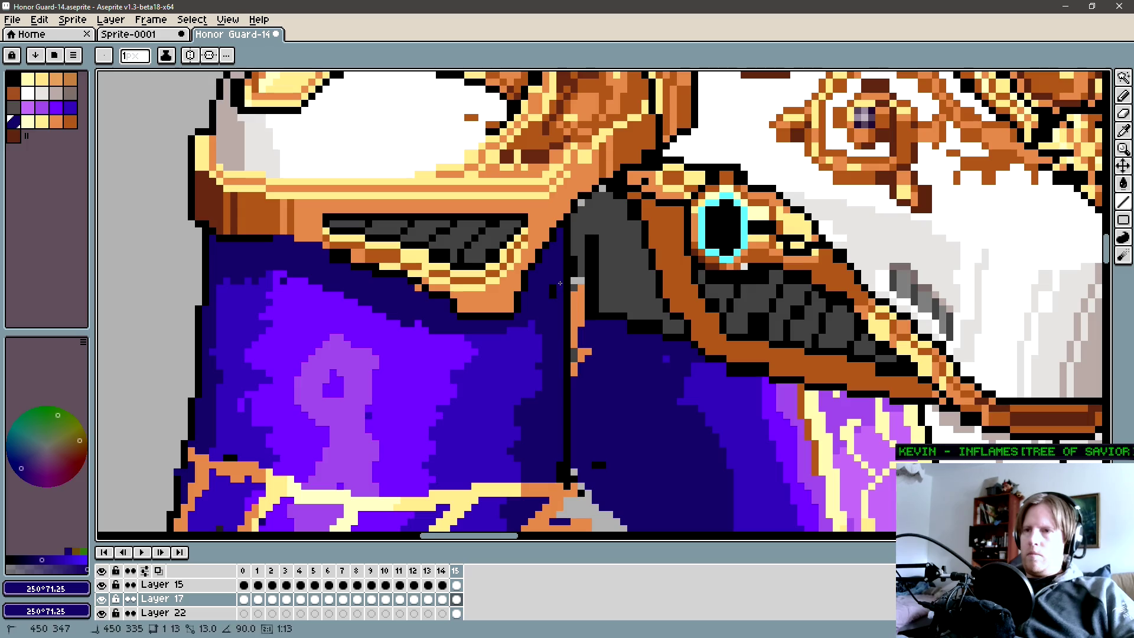
pyautogui.scroll(-3, 560, 283)
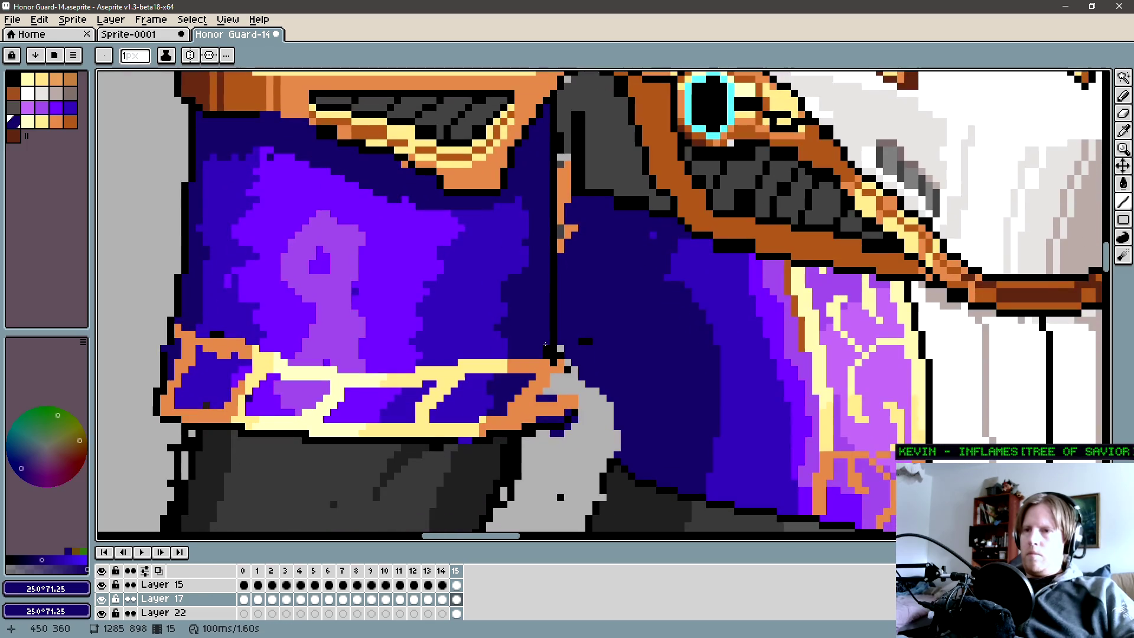
pyautogui.scroll(-2, 544, 343)
pyautogui.scroll(1, 544, 346)
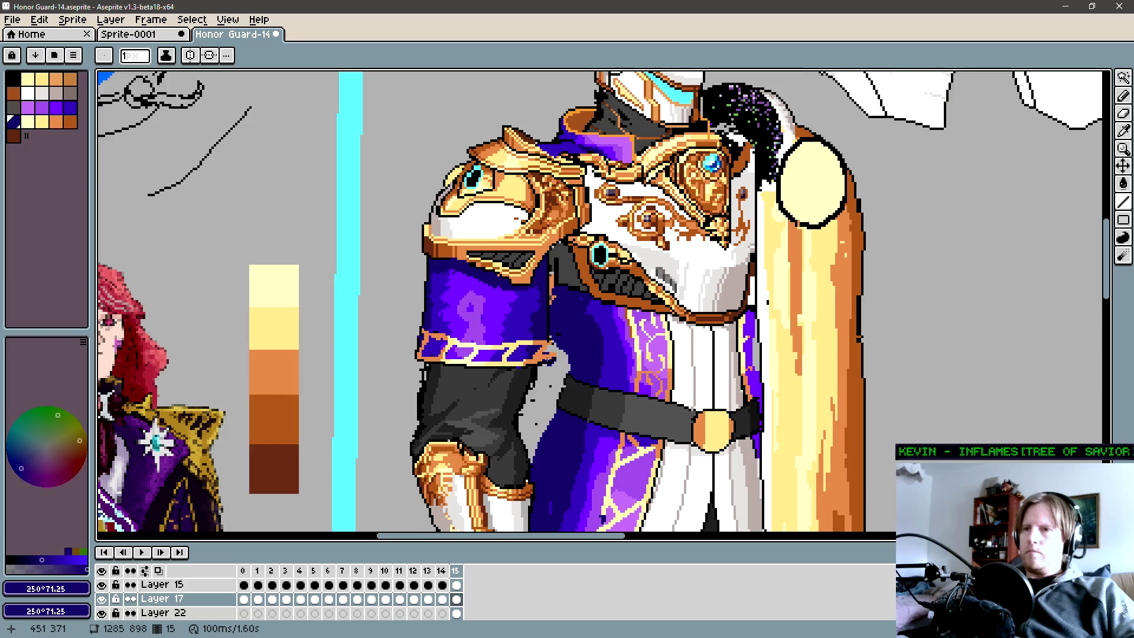
pyautogui.scroll(2, 548, 347)
pyautogui.scroll(1, 549, 328)
pyautogui.keyDown('alt'); pyautogui.click(551, 306); pyautogui.keyUp('alt')
pyautogui.scroll(1, 552, 301)
pyautogui.moveTo(557, 299)
pyautogui.mouseDown()
pyautogui.moveTo(557, 355)
pyautogui.moveTo(543, 366)
pyautogui.mouseUp()
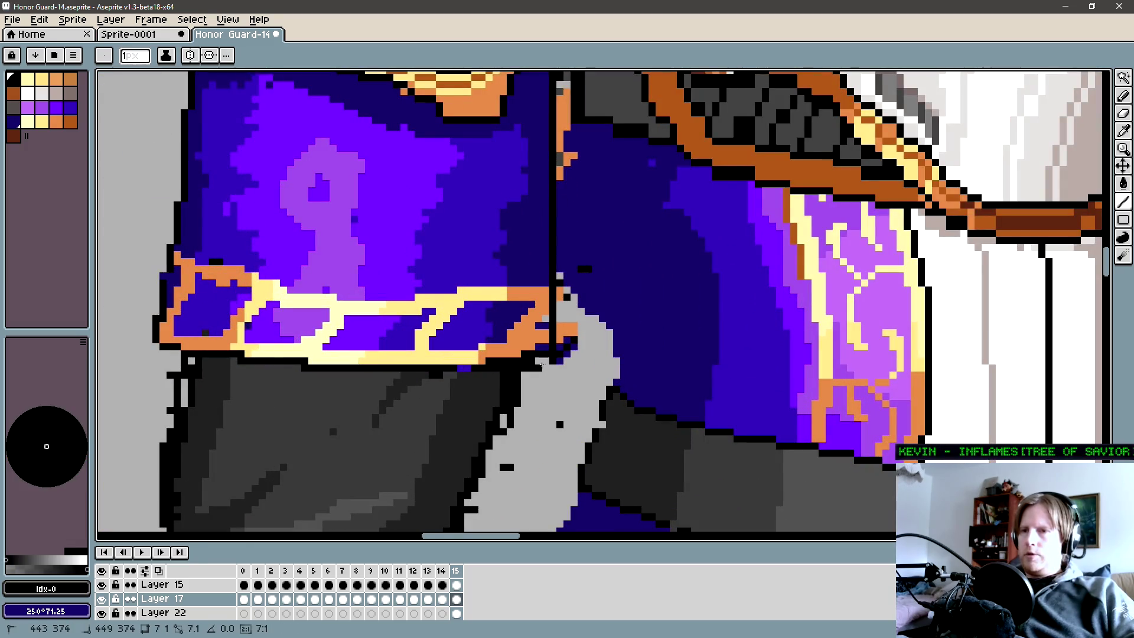
pyautogui.scroll(1, 557, 365)
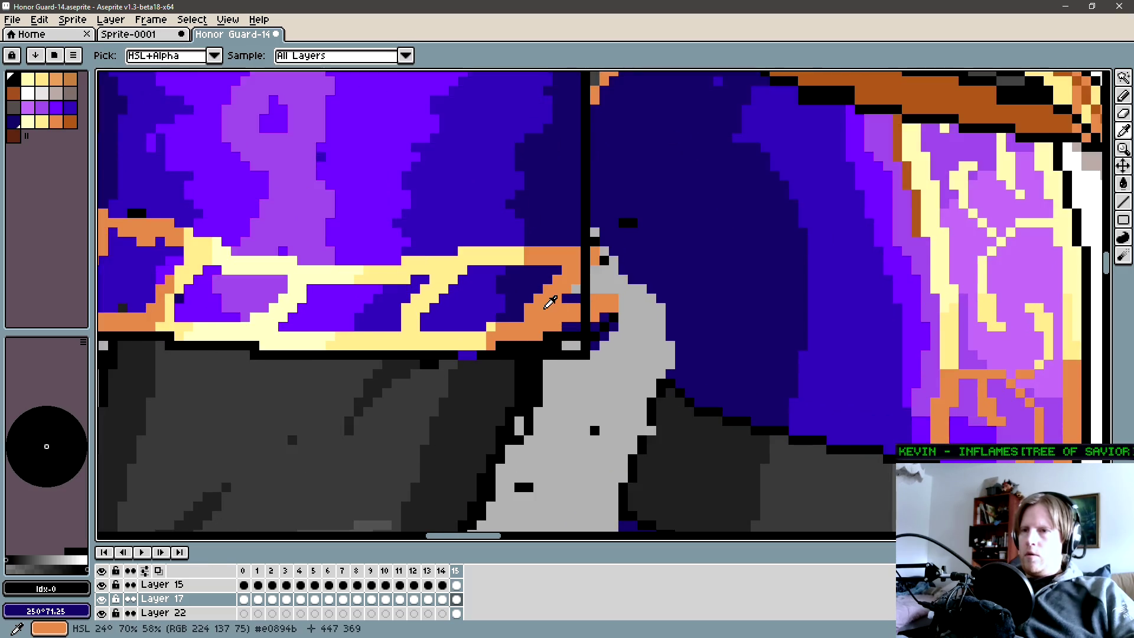
pyautogui.scroll(1, 554, 347)
pyautogui.keyDown('alt'); pyautogui.click(554, 303); pyautogui.keyUp('alt')
pyautogui.press('b')
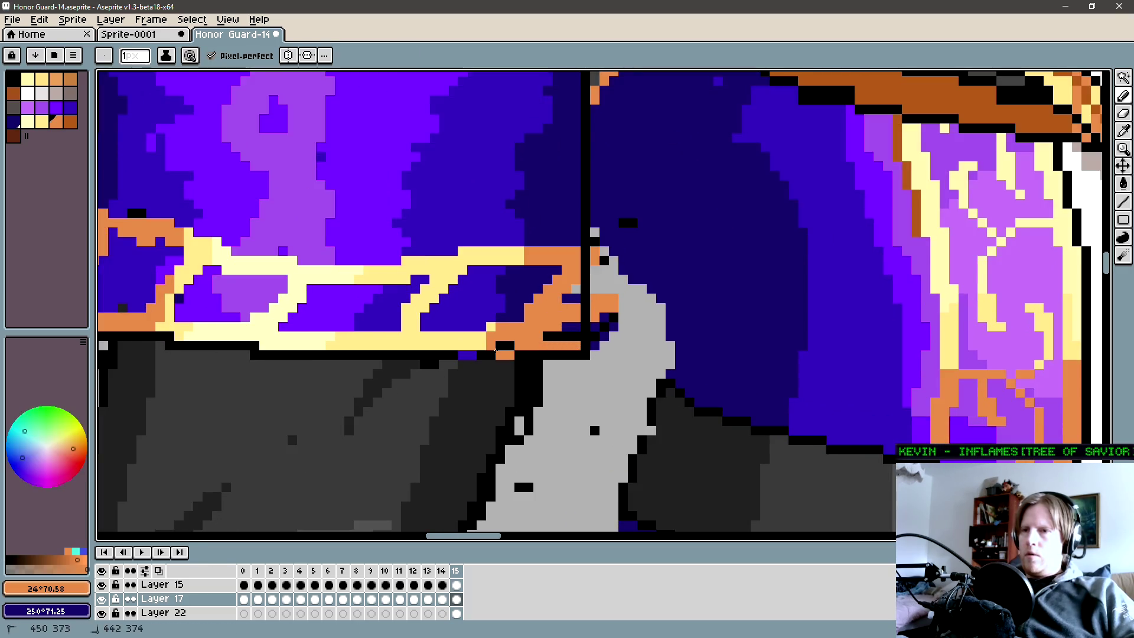
# Undo a stray stroke, recolour the orange pixels at the band's right end dark blue, and select a cuff strip to shift.
pyautogui.moveTo(501, 347); pyautogui.dragTo(567, 345)
pyautogui.hotkey('ctrl', 'z')
pyautogui.keyDown('alt'); pyautogui.click(563, 322); pyautogui.keyUp('alt')
pyautogui.keyDown('alt'); pyautogui.click(566, 317); pyautogui.keyUp('alt')
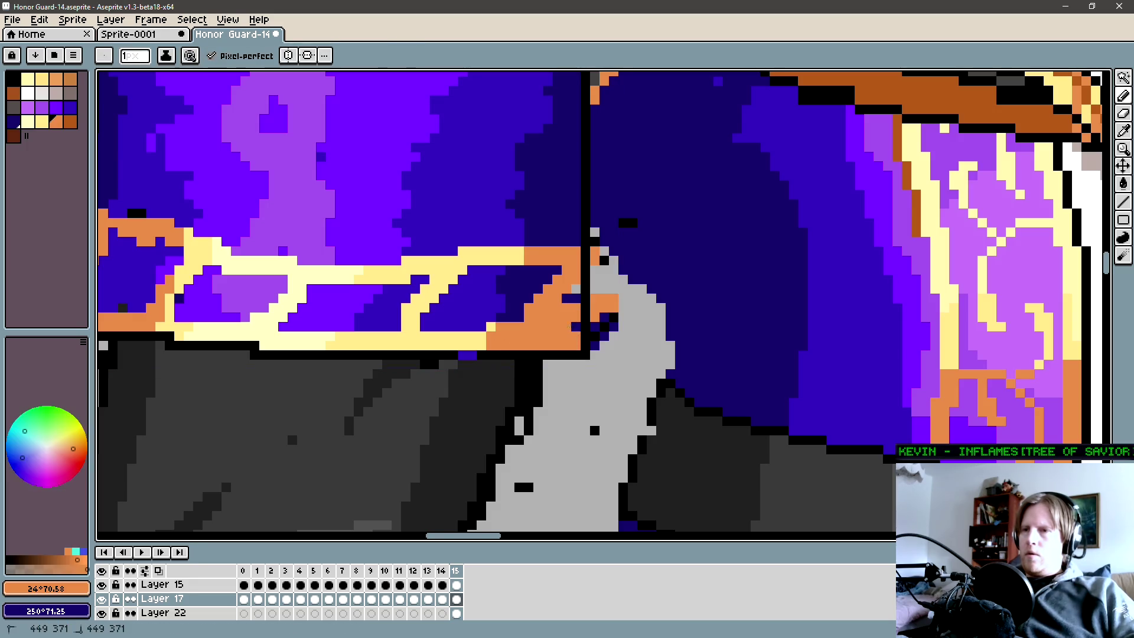
pyautogui.keyDown('alt'); pyautogui.click(542, 280); pyautogui.keyUp('alt')
pyautogui.moveTo(483, 326); pyautogui.dragTo(558, 275)
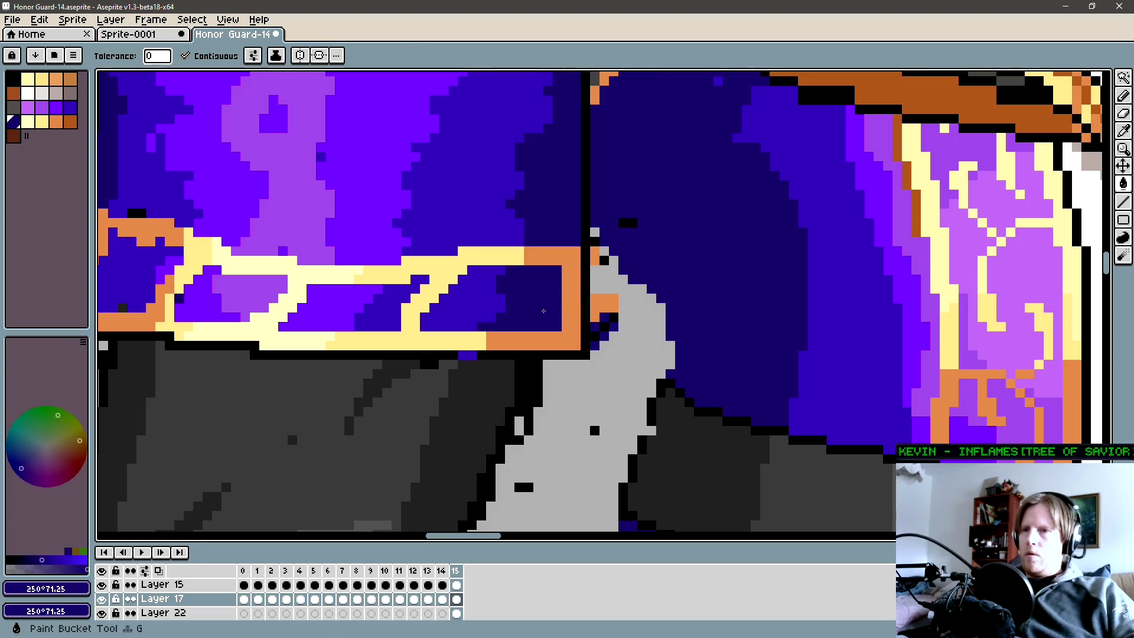
pyautogui.scroll(-2, 557, 274)
pyautogui.scroll(1, 534, 290)
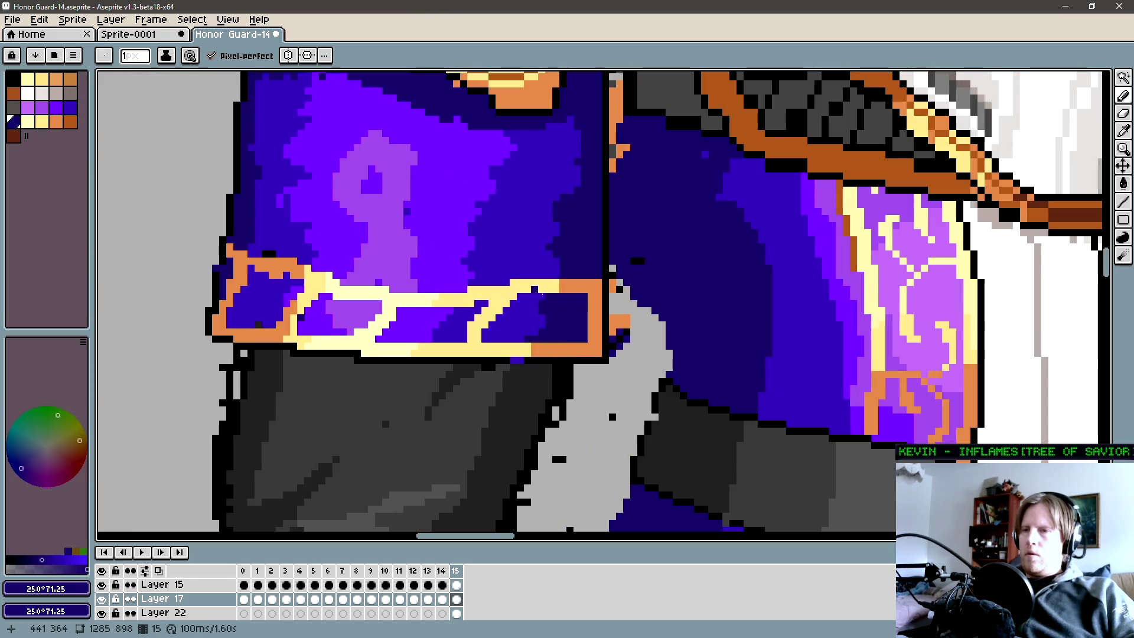
pyautogui.press('m')
pyautogui.moveTo(605, 300)
pyautogui.mouseDown()
pyautogui.moveTo(500, 269)
pyautogui.moveTo(555, 298)
pyautogui.mouseUp()
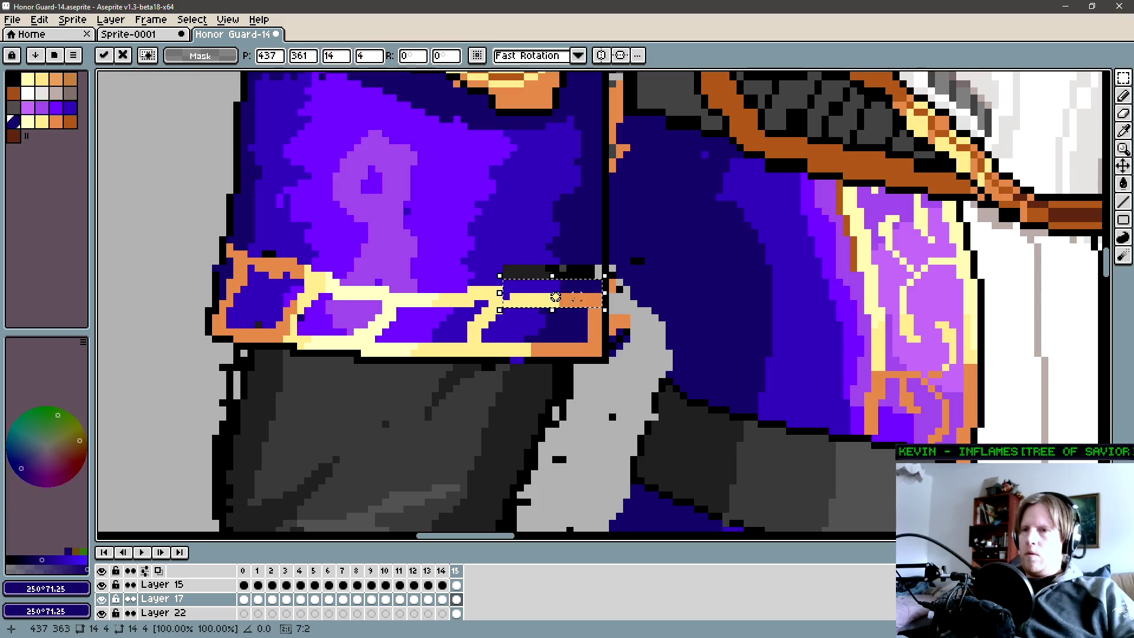
# Commit the shifted cuff strip and bucket-fill the black gap it left with dark blue.
pyautogui.hotkey('ctrl', 'd')
pyautogui.press('g')
pyautogui.click(576, 274)
pyautogui.scroll(1, 576, 273)
pyautogui.press('b')
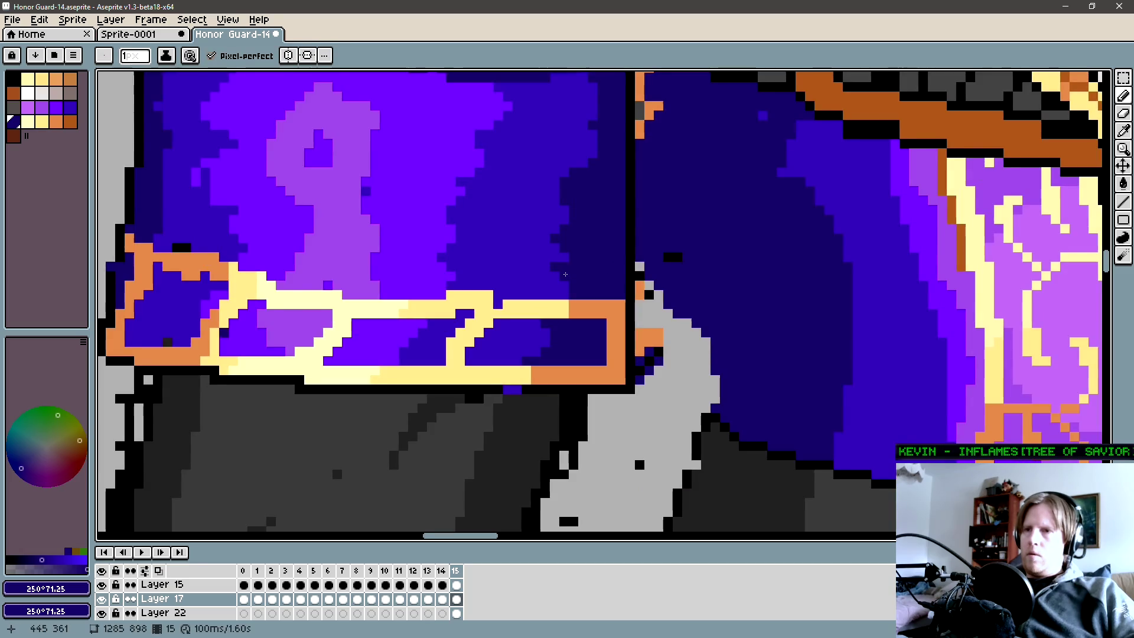
pyautogui.hscroll(-1, 570, 271)
pyautogui.keyDown('alt'); pyautogui.click(558, 301); pyautogui.keyUp('alt')
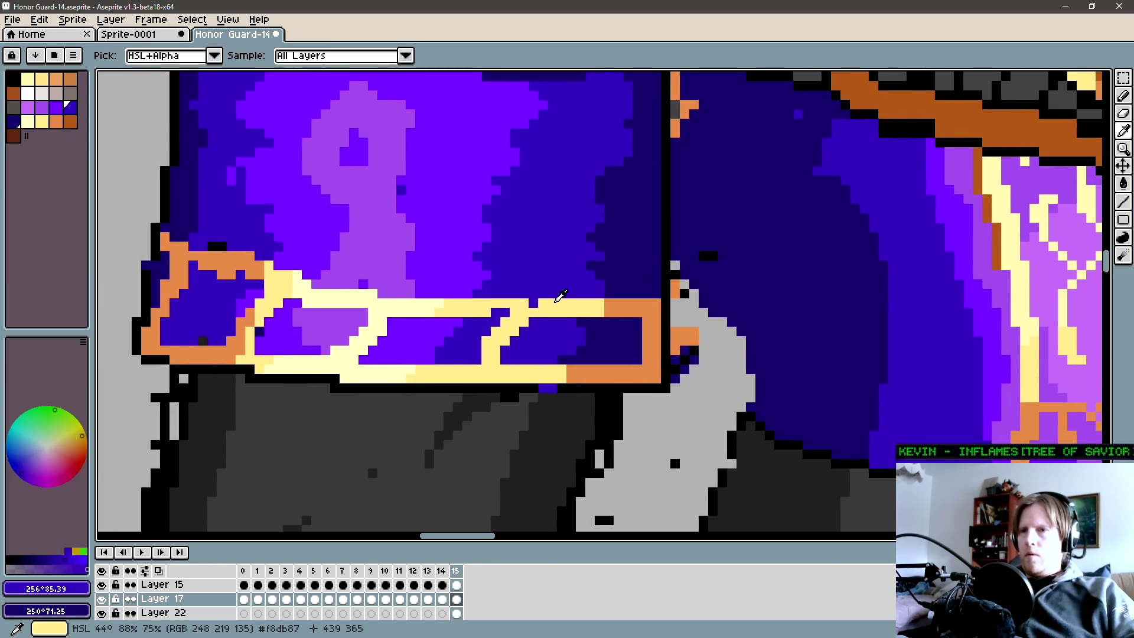
pyautogui.hscroll(-5, 600, 333)
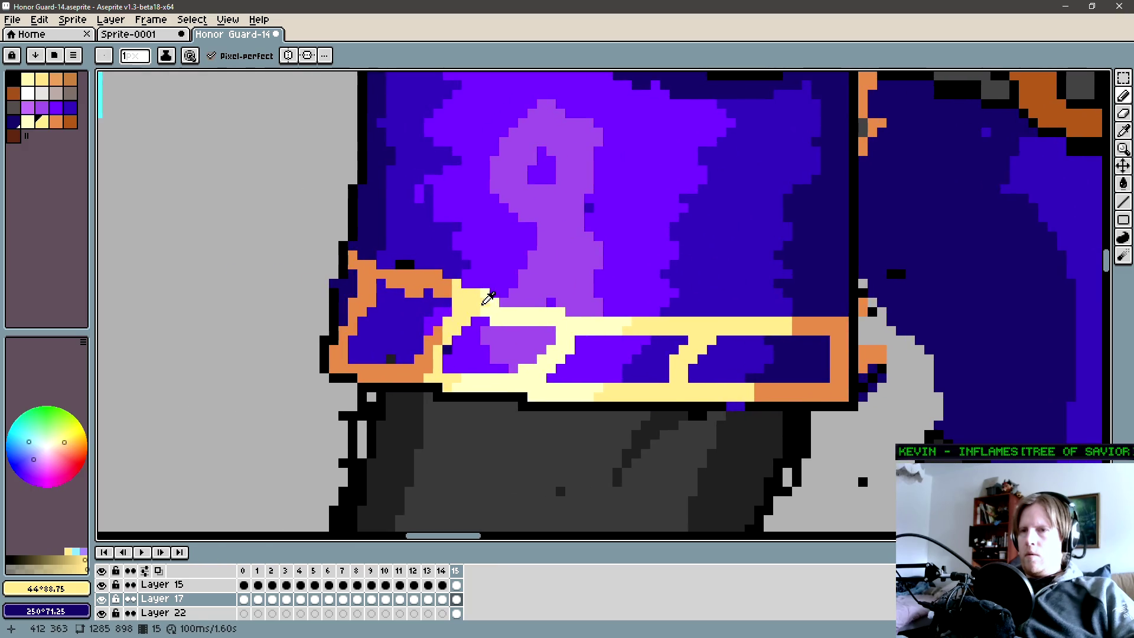
# Repaint the cuff band's gold dividers as slanted diagonals using sampled yellows, blues and orange.
pyautogui.keyDown('alt'); pyautogui.click(448, 286); pyautogui.keyUp('alt')
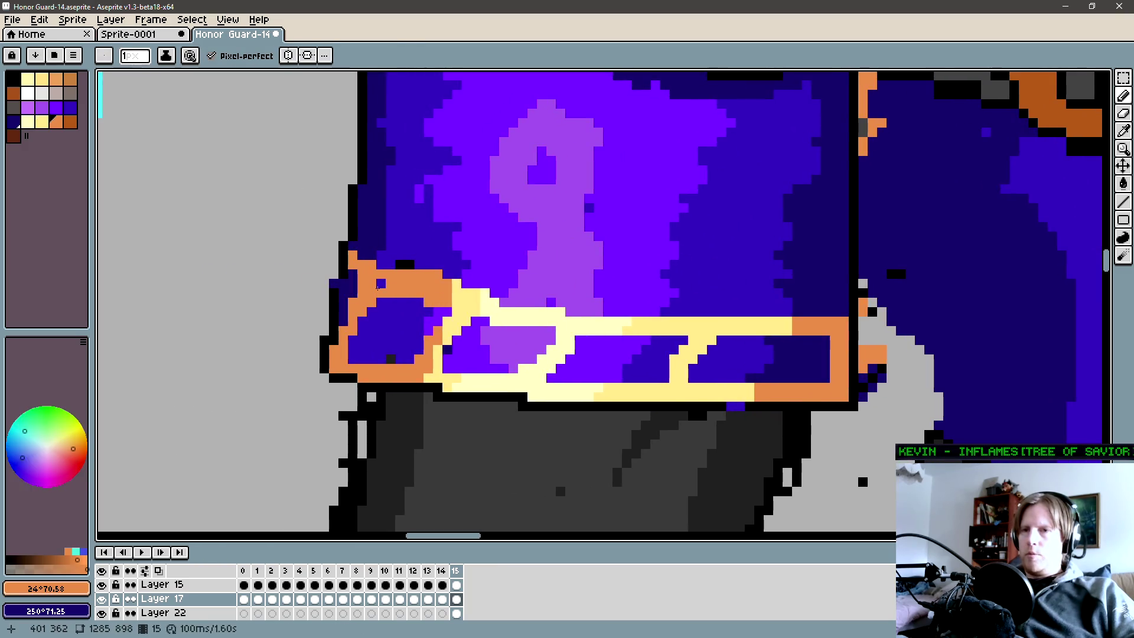
pyautogui.keyDown('alt'); pyautogui.click(346, 290); pyautogui.keyUp('alt')
pyautogui.keyDown('alt'); pyautogui.click(353, 285); pyautogui.keyUp('alt')
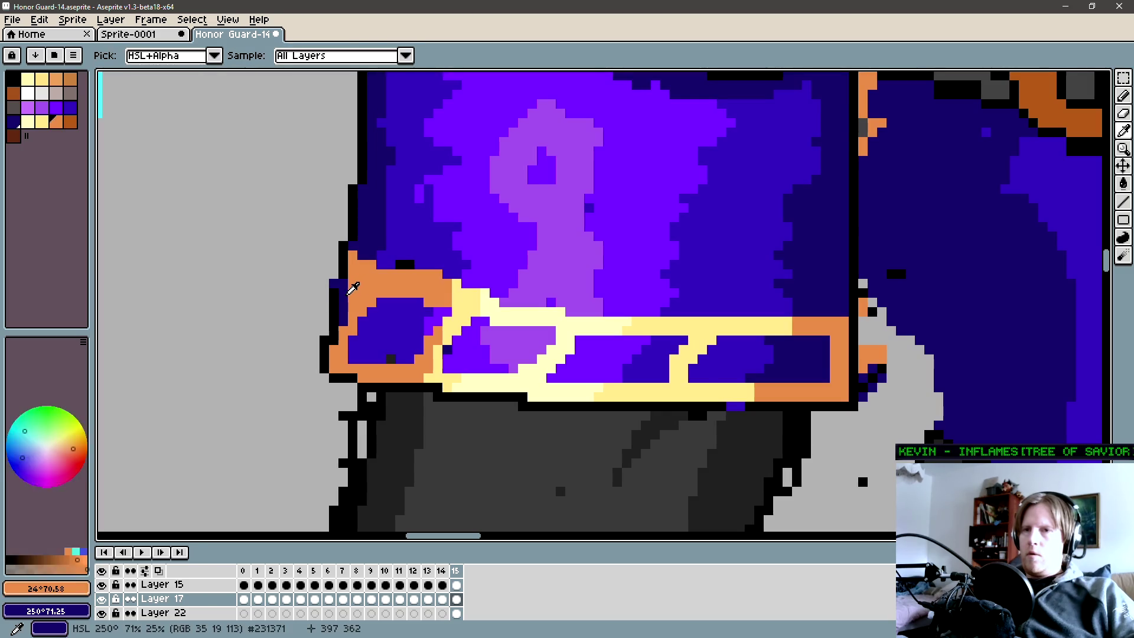
pyautogui.keyDown('alt'); pyautogui.click(347, 344); pyautogui.keyUp('alt')
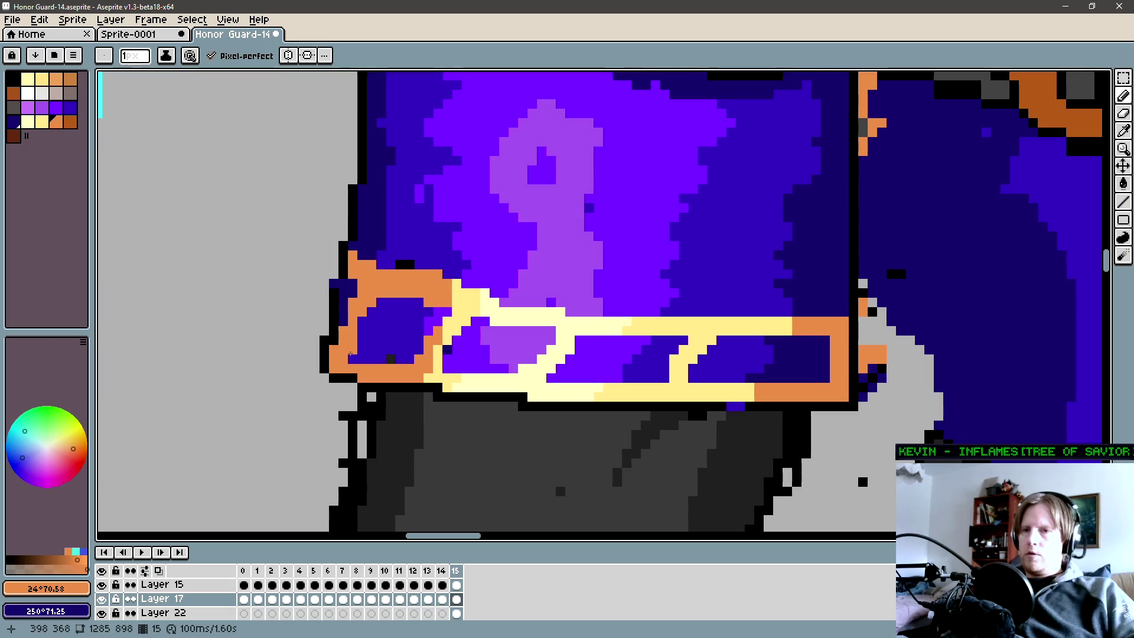
pyautogui.keyDown('alt'); pyautogui.click(457, 321); pyautogui.keyUp('alt')
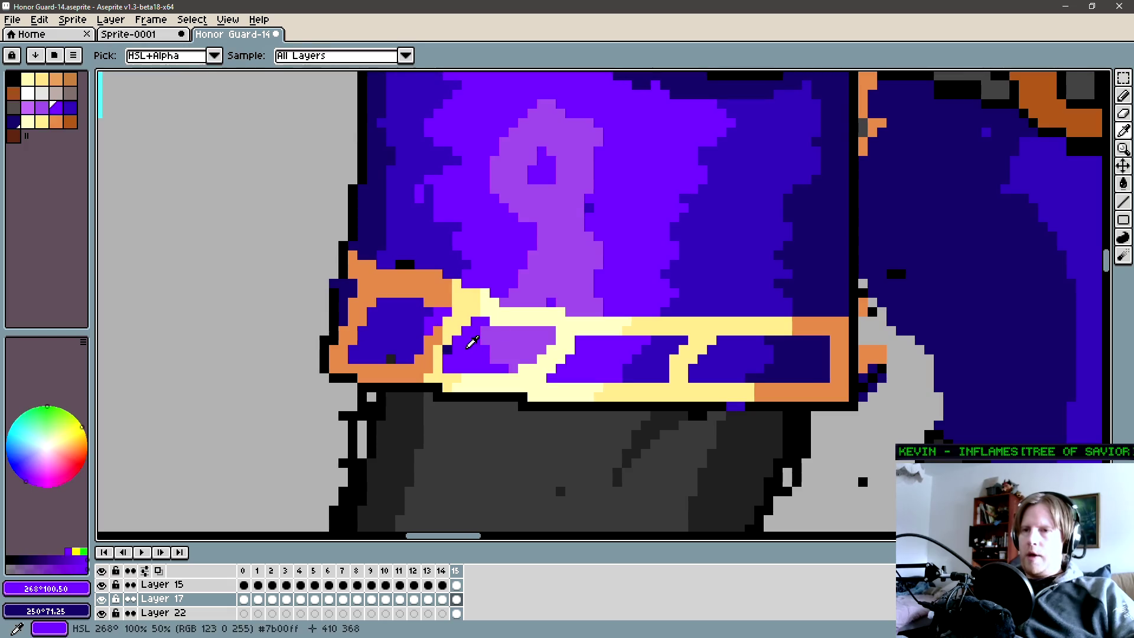
pyautogui.keyDown('alt'); pyautogui.click(446, 348); pyautogui.keyUp('alt')
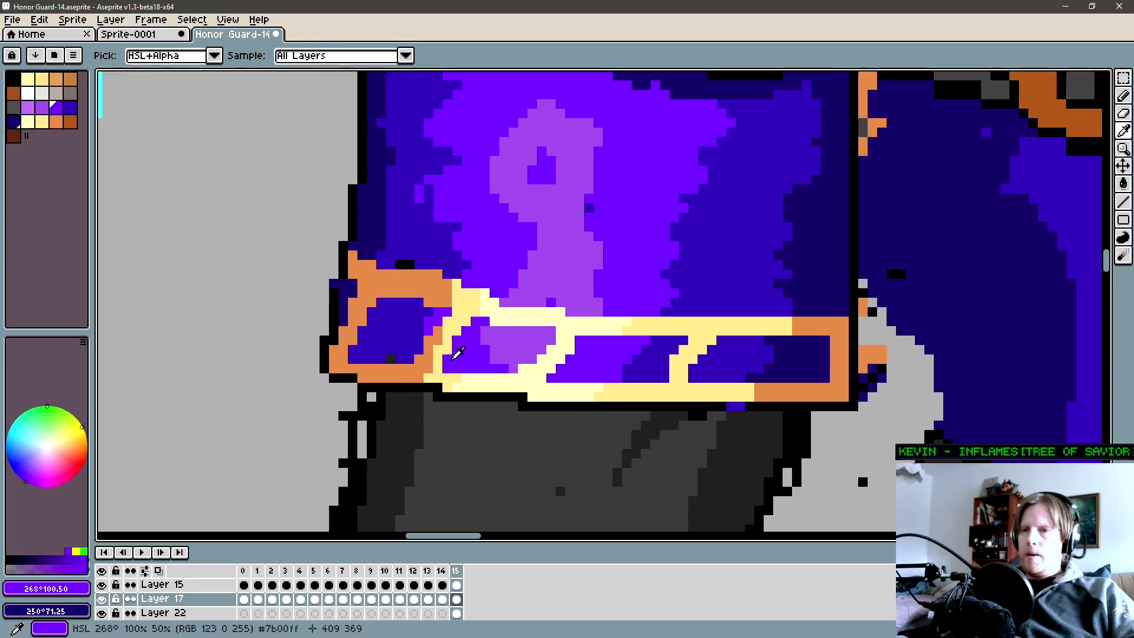
pyautogui.keyDown('alt'); pyautogui.click(427, 339); pyautogui.keyUp('alt')
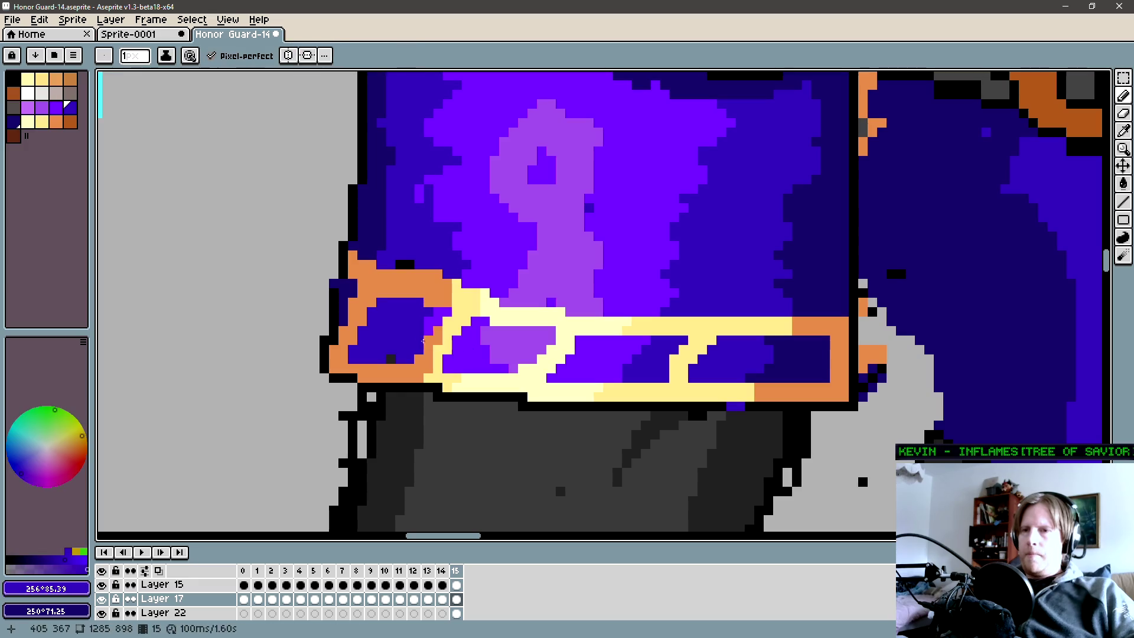
pyautogui.keyDown('alt'); pyautogui.click(457, 348); pyautogui.keyUp('alt')
pyautogui.keyDown('alt'); pyautogui.click(459, 349); pyautogui.keyUp('alt')
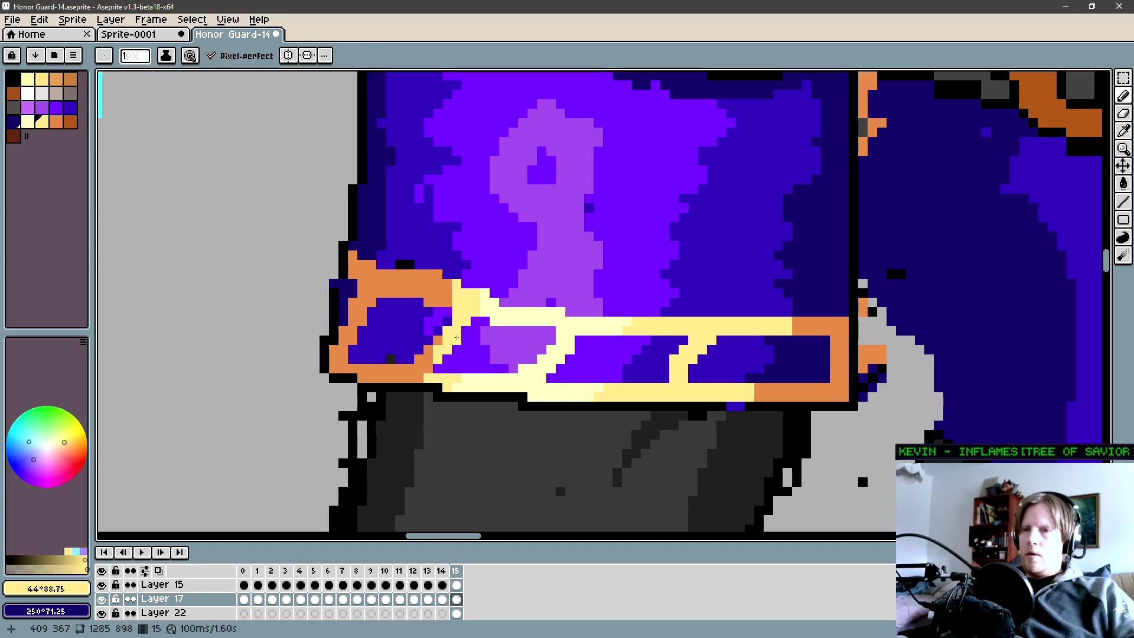
# Add an orange diagonal stripe across the navy panel at the band's right end.
pyautogui.press('alt')
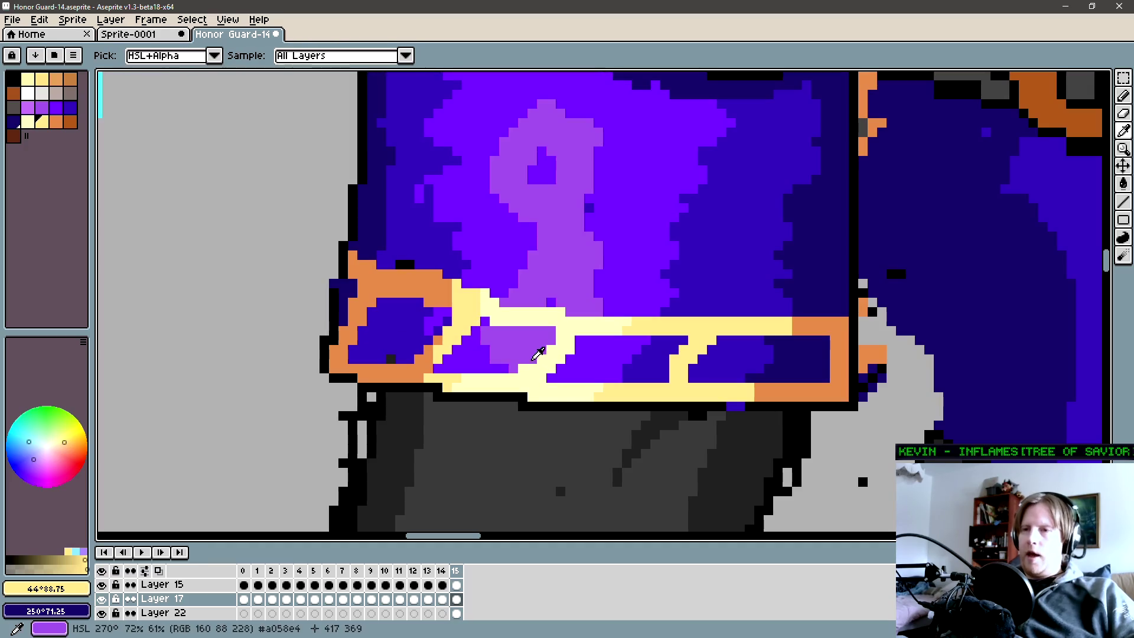
pyautogui.keyDown('alt'); pyautogui.click(567, 338); pyautogui.keyUp('alt')
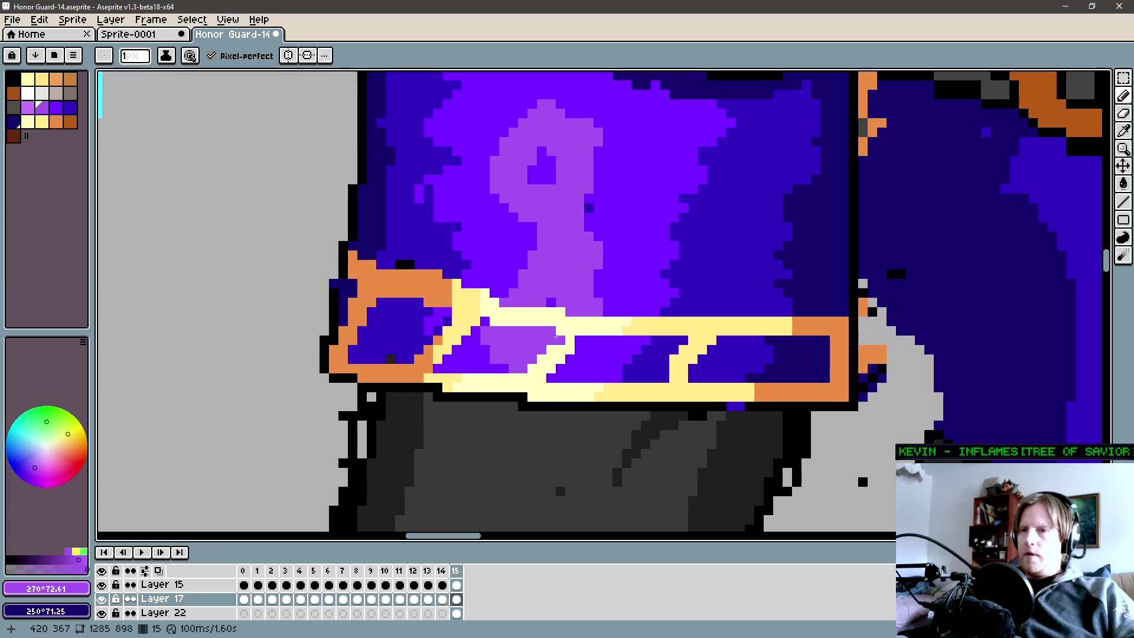
pyautogui.hscroll(2, 533, 337)
pyautogui.press('alt')
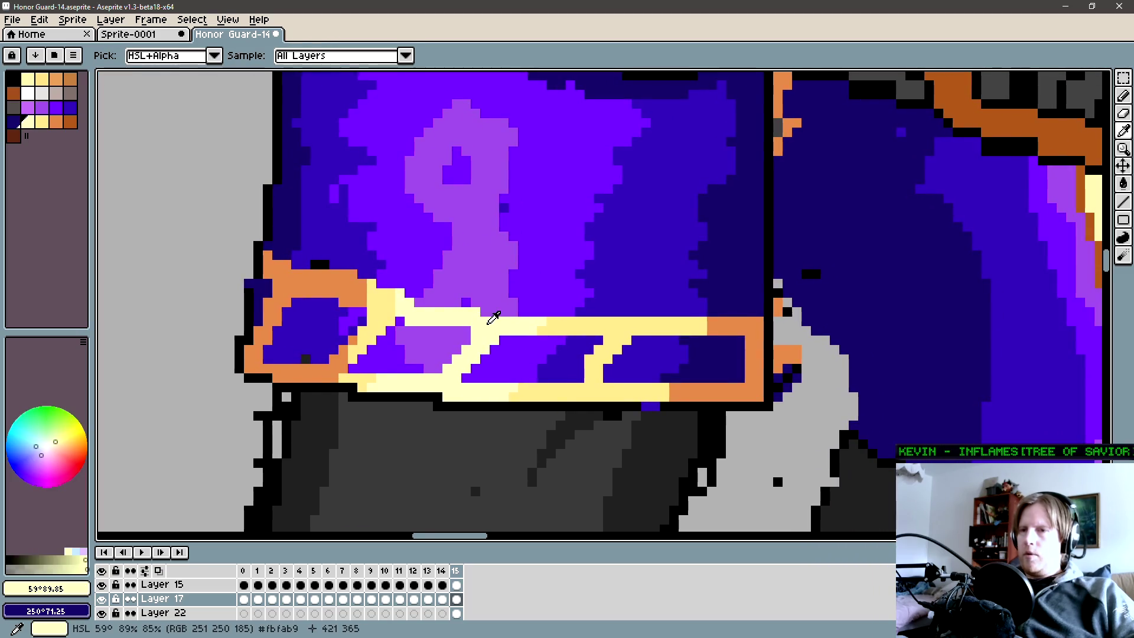
pyautogui.keyDown('alt'); pyautogui.click(582, 375); pyautogui.keyUp('alt')
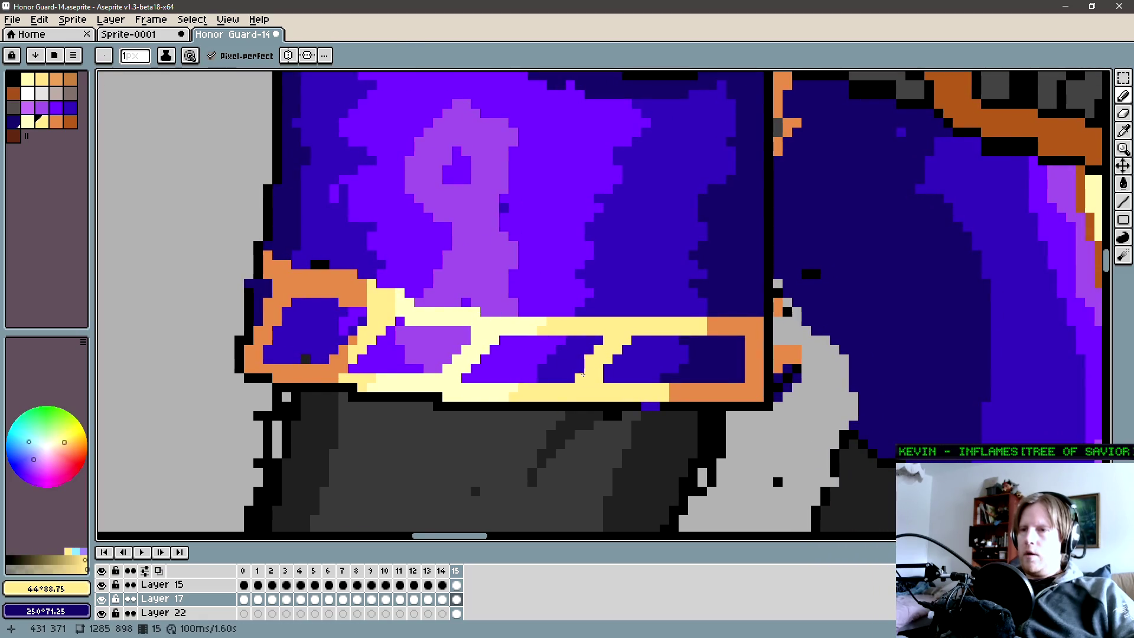
pyautogui.keyDown('alt'); pyautogui.click(574, 379); pyautogui.keyUp('alt')
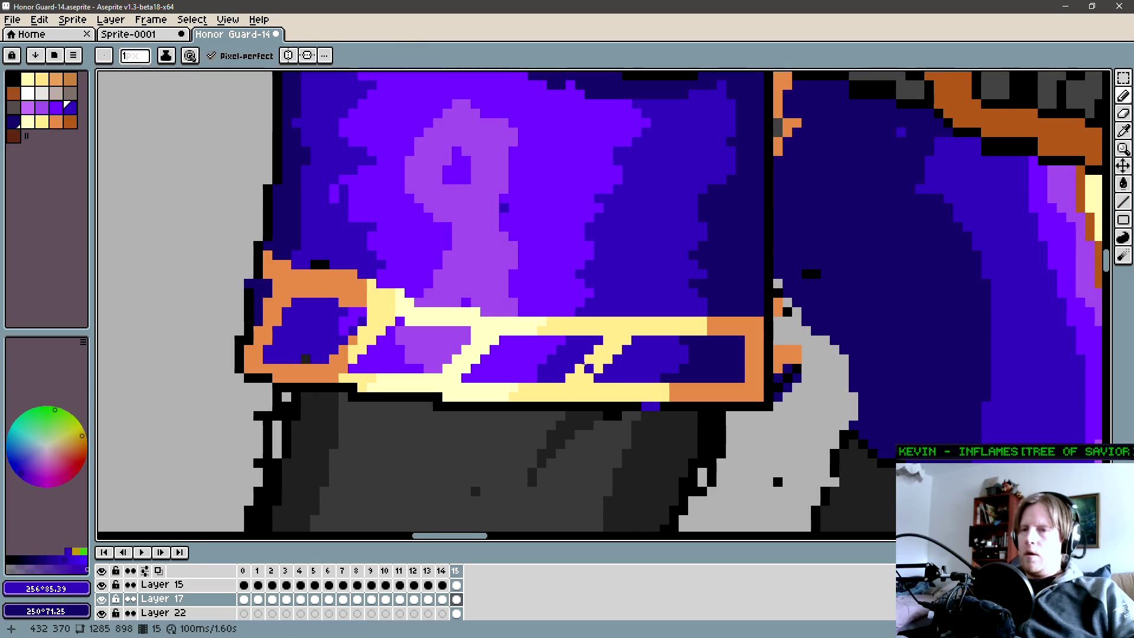
pyautogui.scroll(-2, 531, 363)
pyautogui.scroll(2, 531, 363)
pyautogui.keyDown('alt'); pyautogui.click(564, 378); pyautogui.keyUp('alt')
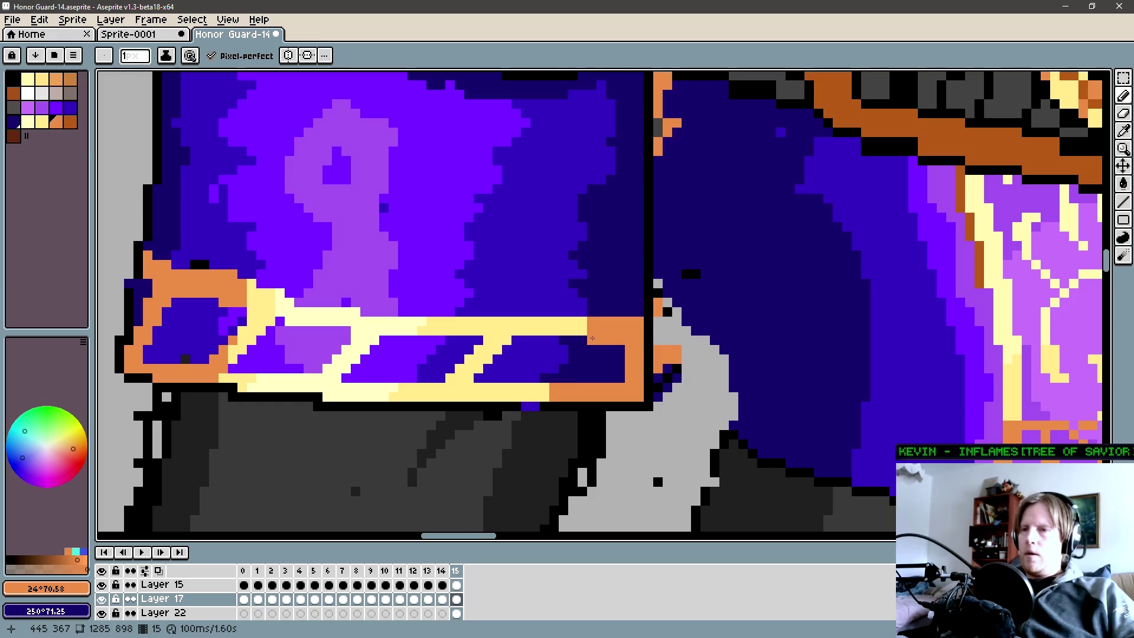
pyautogui.click(601, 358)
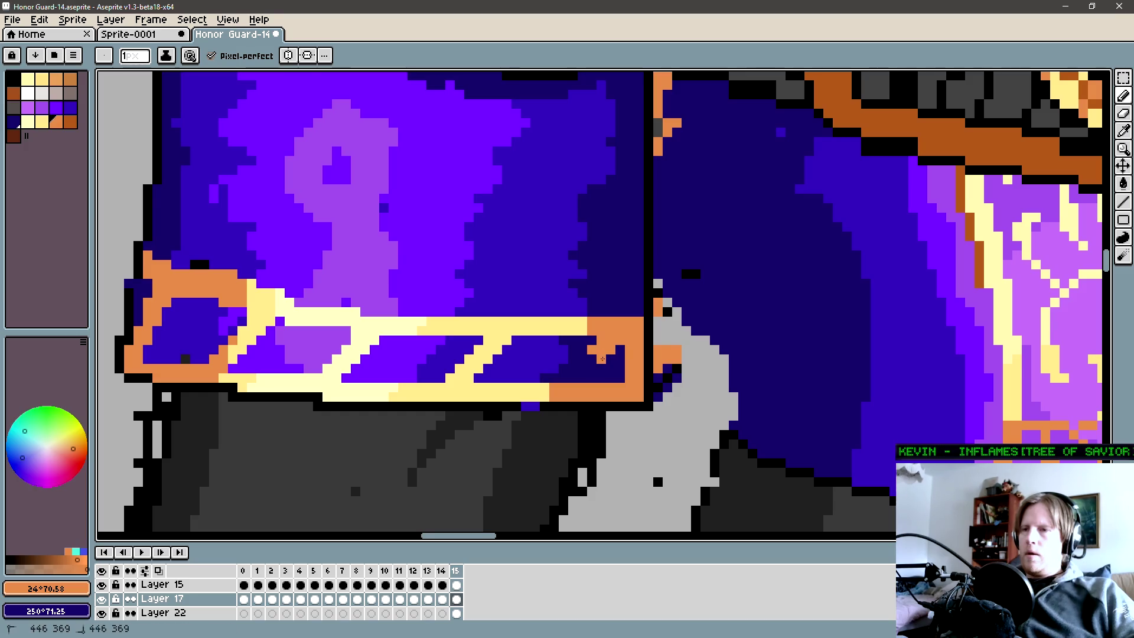
pyautogui.click(576, 374)
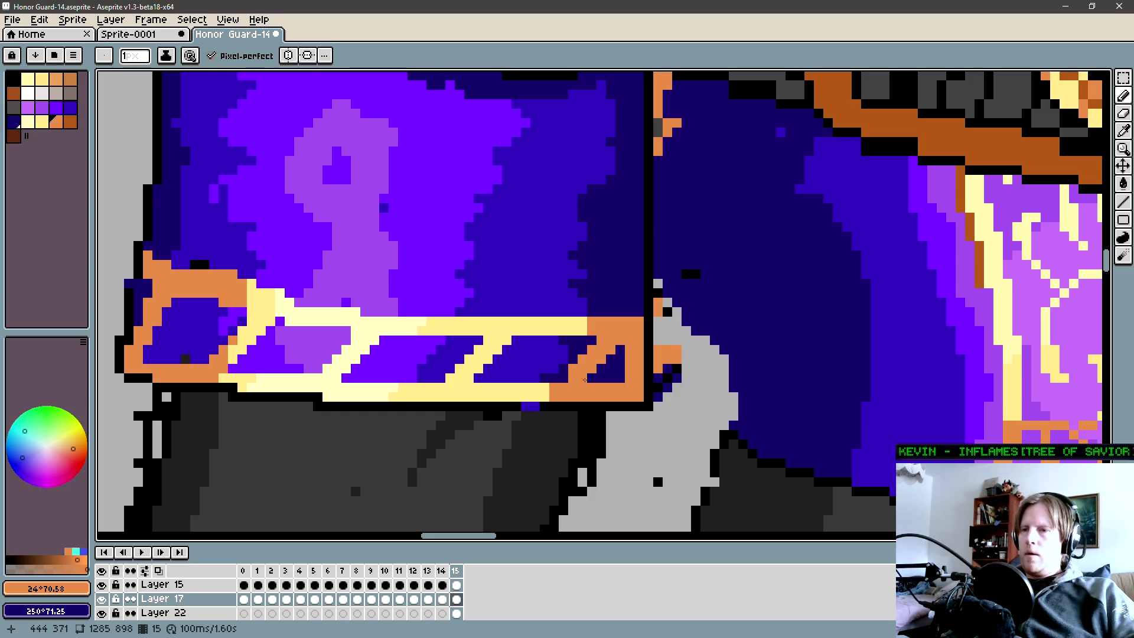
pyautogui.hscroll(-2, 580, 380)
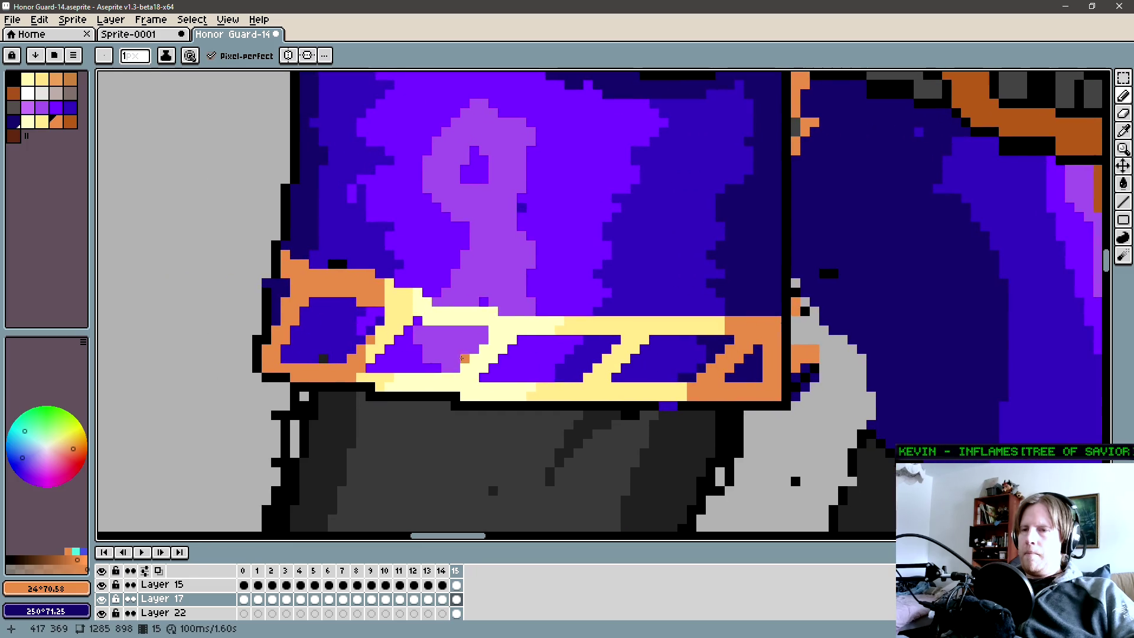
pyautogui.hscroll(-1, 350, 339)
pyautogui.scroll(-2, 380, 331)
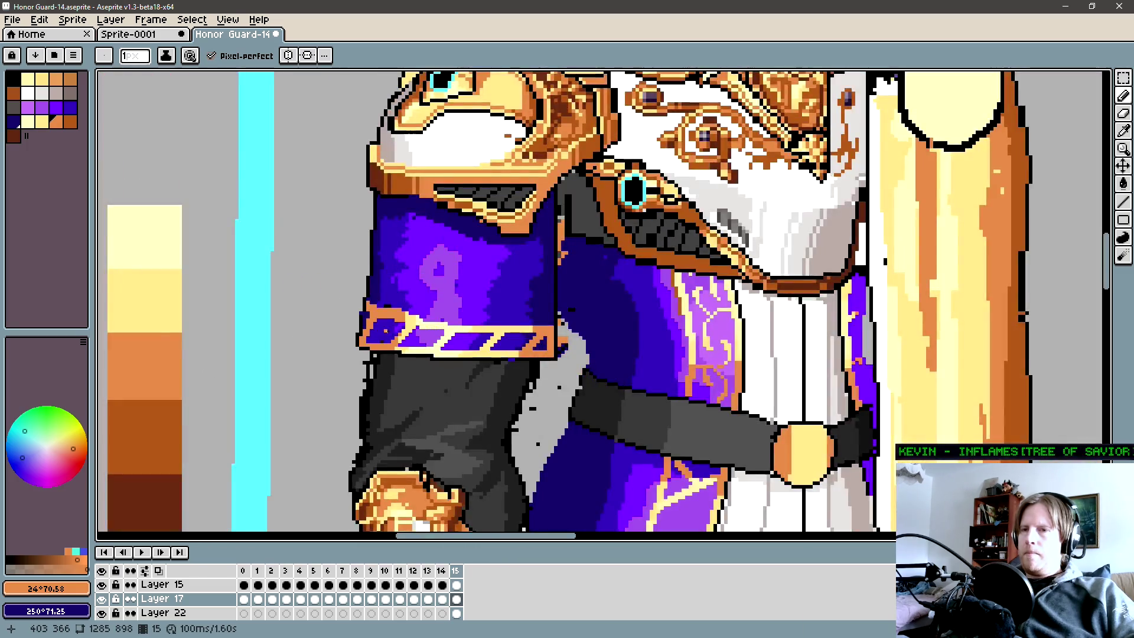
pyautogui.scroll(-1, 381, 330)
pyautogui.scroll(2, 387, 331)
pyautogui.scroll(1, 387, 329)
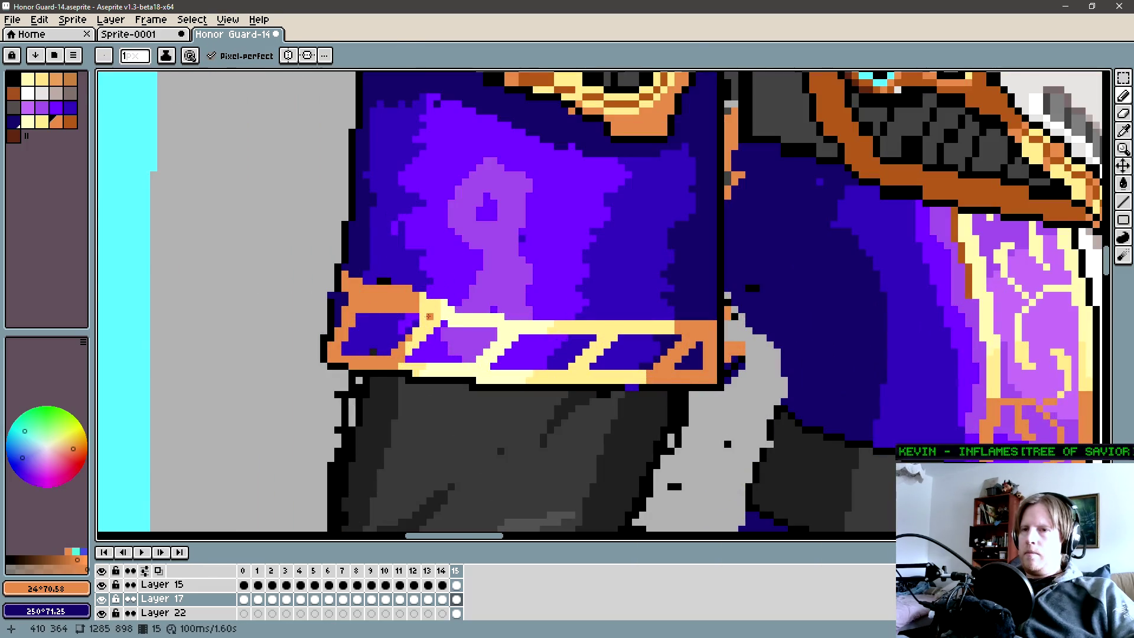
# Trim the top edge of the band's left orange corner with blue-violet sleeve pixels.
pyautogui.keyDown('alt'); pyautogui.click(418, 308); pyautogui.keyUp('alt')
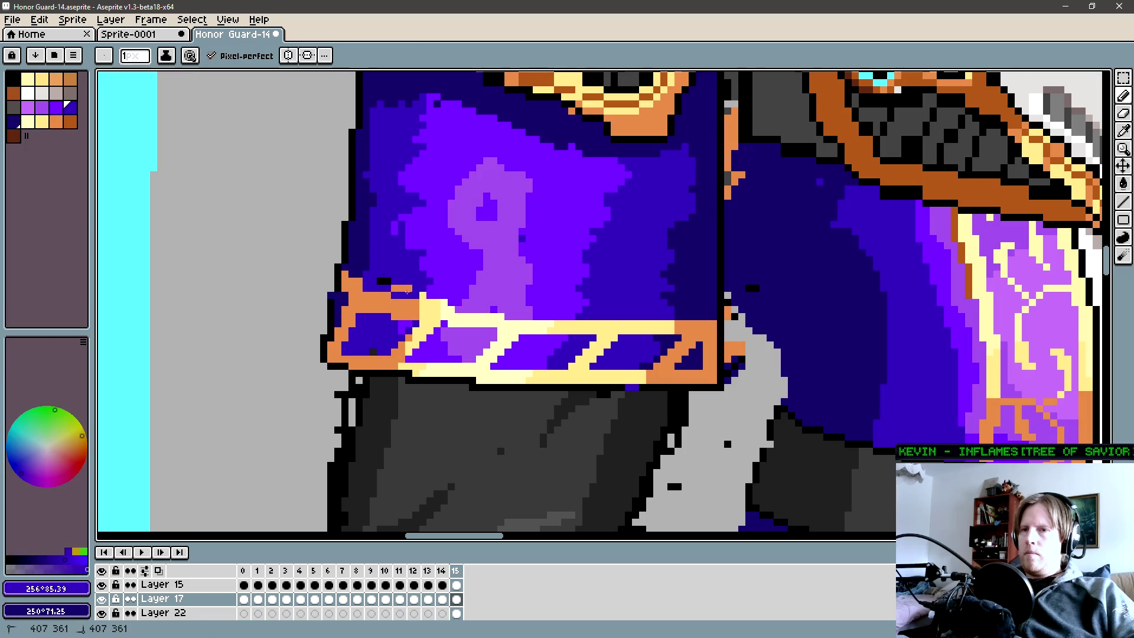
pyautogui.moveTo(426, 301); pyautogui.dragTo(435, 304)
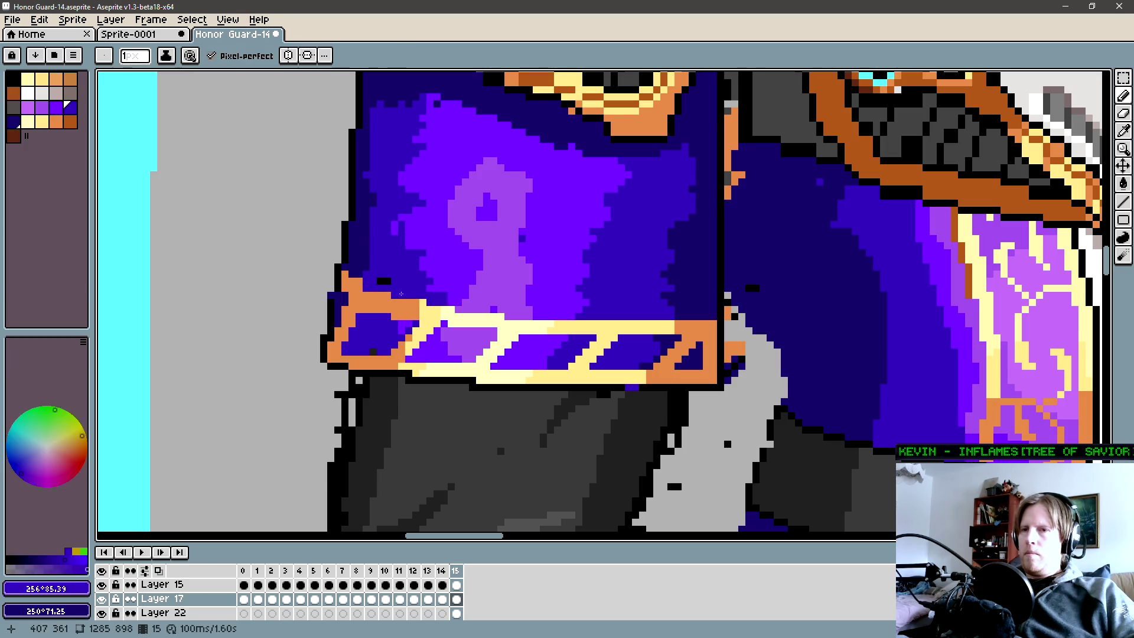
pyautogui.keyDown('alt'); pyautogui.click(347, 296); pyautogui.keyUp('alt')
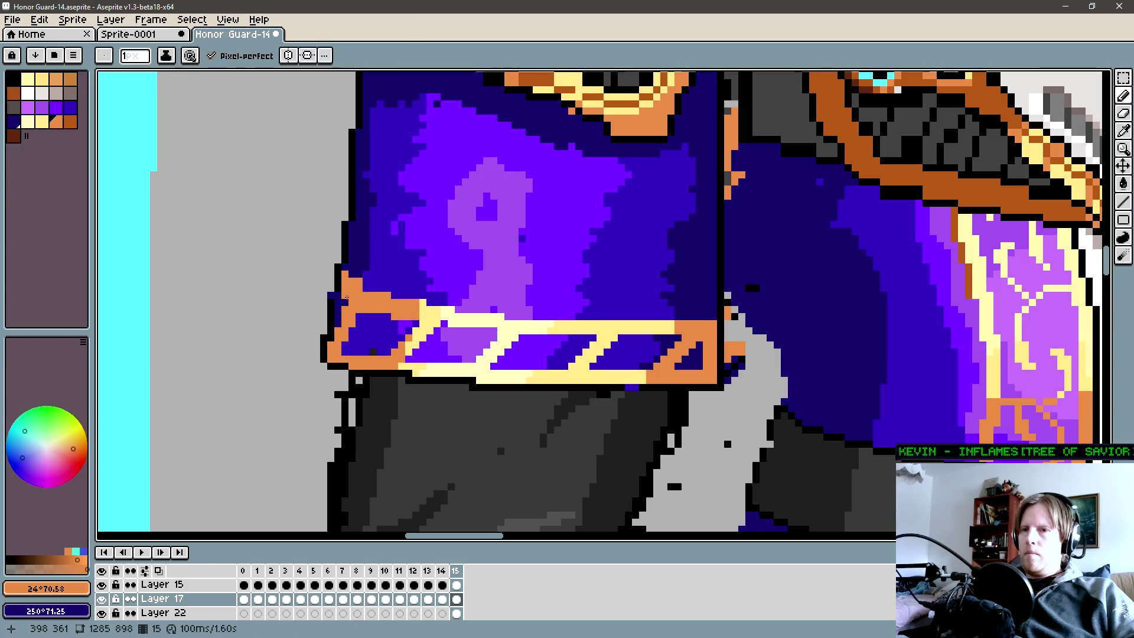
pyautogui.keyDown('alt'); pyautogui.click(351, 281); pyautogui.keyUp('alt')
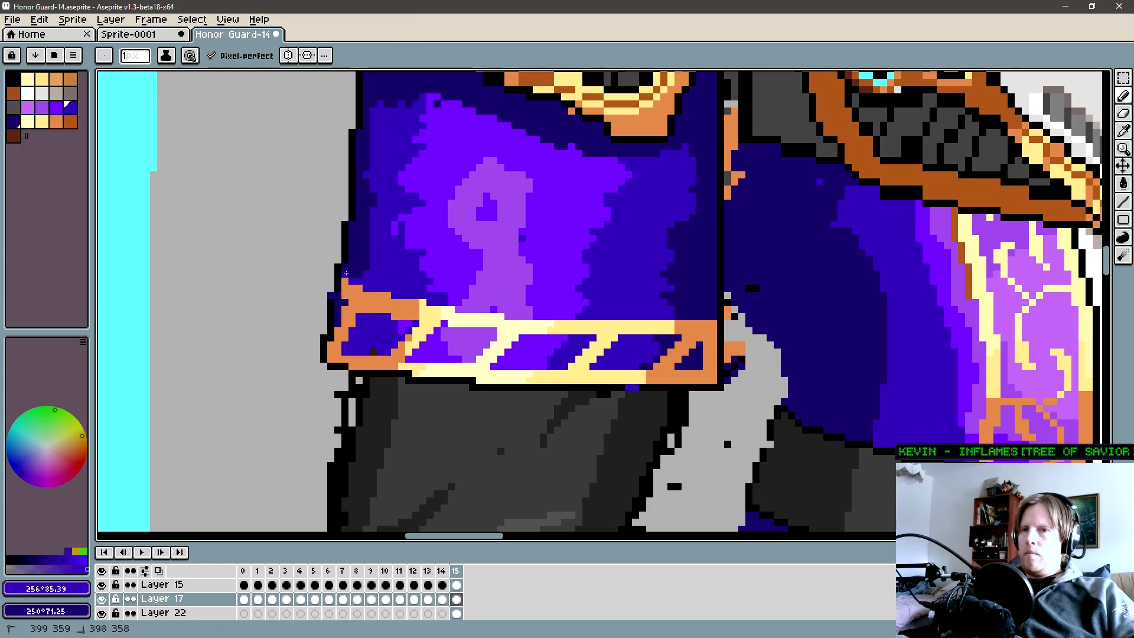
pyautogui.scroll(-3, 349, 286)
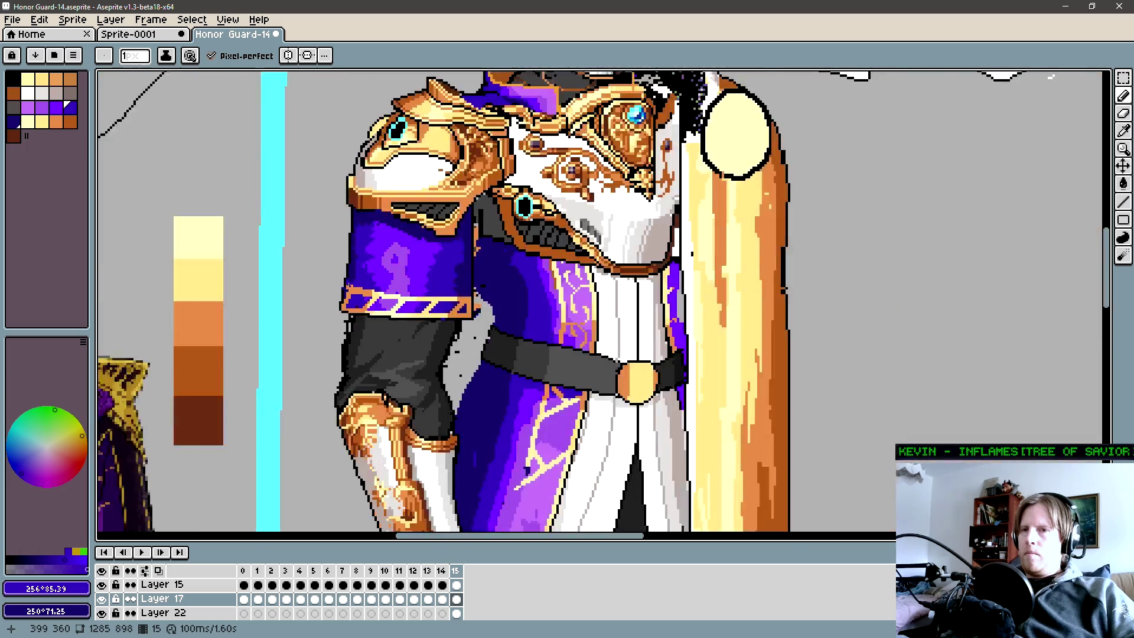
pyautogui.scroll(-1, 381, 306)
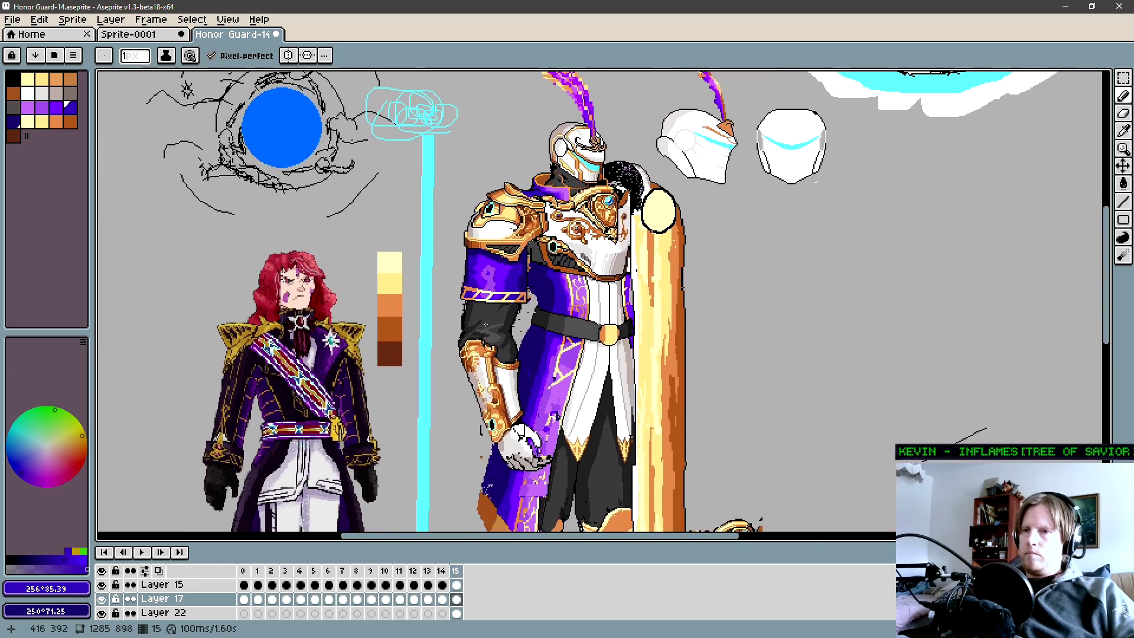
pyautogui.scroll(-1, 469, 325)
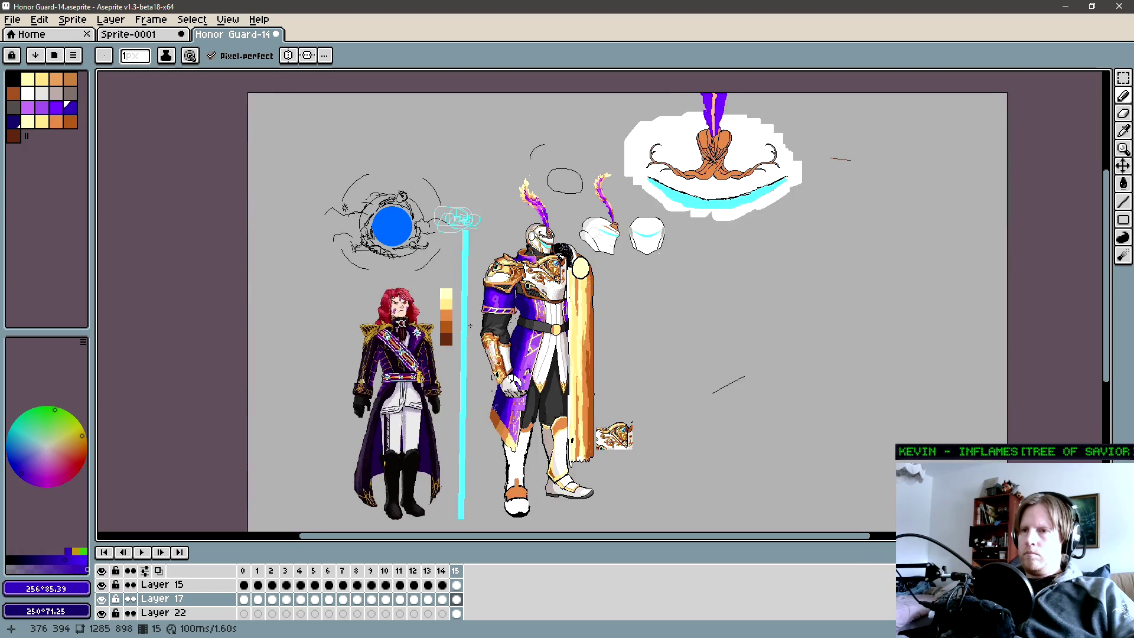
# Flip between frames 14 and 15 to compare the reworked arm.
pyautogui.moveTo(470, 326); pyautogui.dragTo(478, 325)
pyautogui.press(',')
pyautogui.press('.')
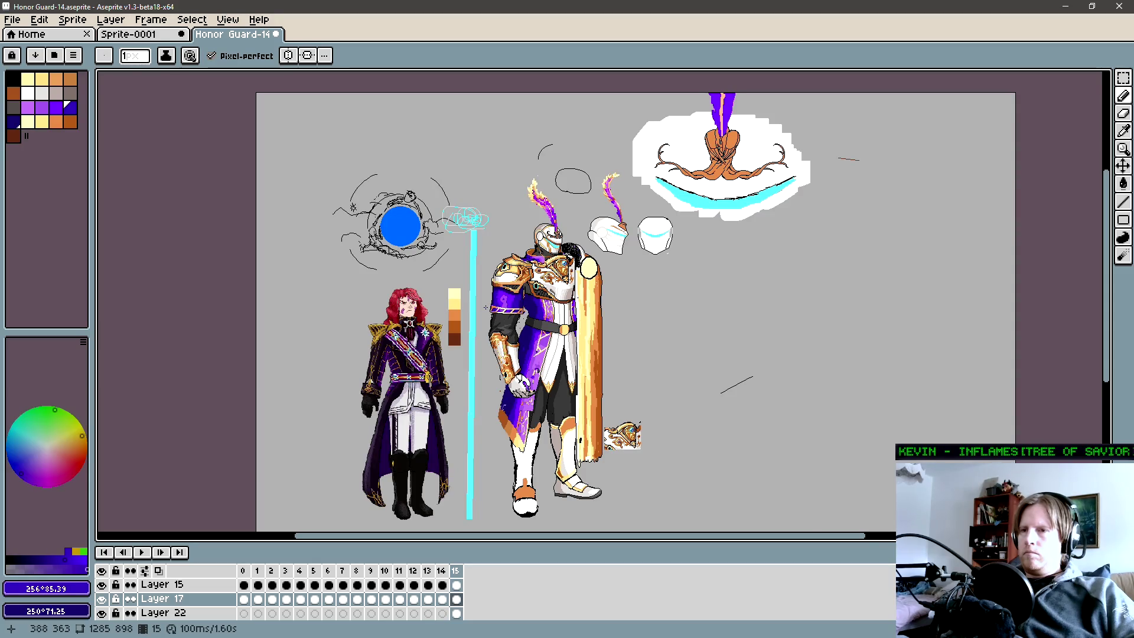
pyautogui.scroll(2, 487, 307)
pyautogui.press(',')
pyautogui.press('.')
pyautogui.scroll(-3, 535, 302)
pyautogui.scroll(3, 534, 302)
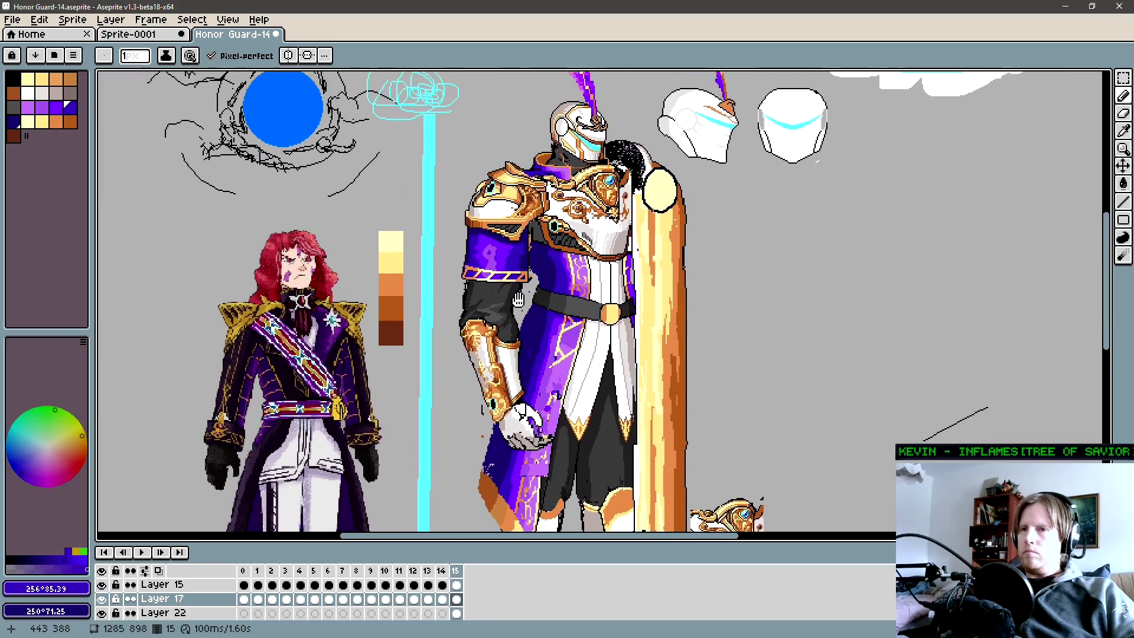
pyautogui.press(',')
pyautogui.press('.')
pyautogui.scroll(2, 514, 266)
pyautogui.scroll(3, 515, 266)
# Draw a thin orange vertical line down the inner side of the purple sleeve.
pyautogui.keyDown('alt'); pyautogui.click(551, 301); pyautogui.keyUp('alt')
pyautogui.press('l')
pyautogui.moveTo(528, 300); pyautogui.dragTo(527, 186)
pyautogui.press('b')
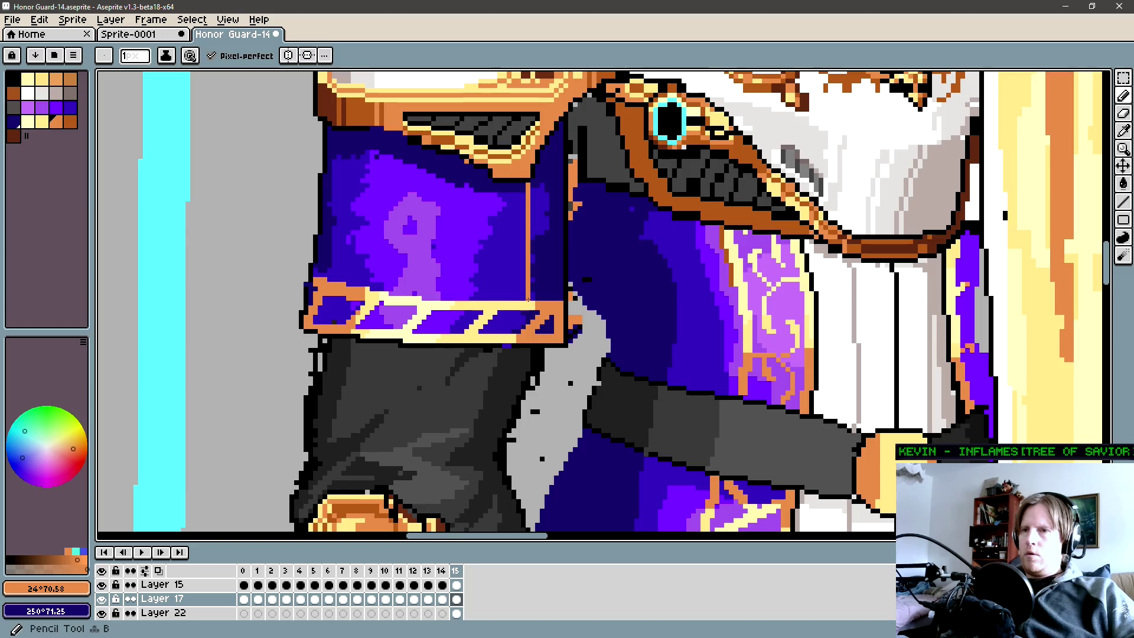
# Undo the line, add new frame 16, and redraw the orange vertical line down the sleeve through the cuff.
pyautogui.hotkey('ctrl', 'z')
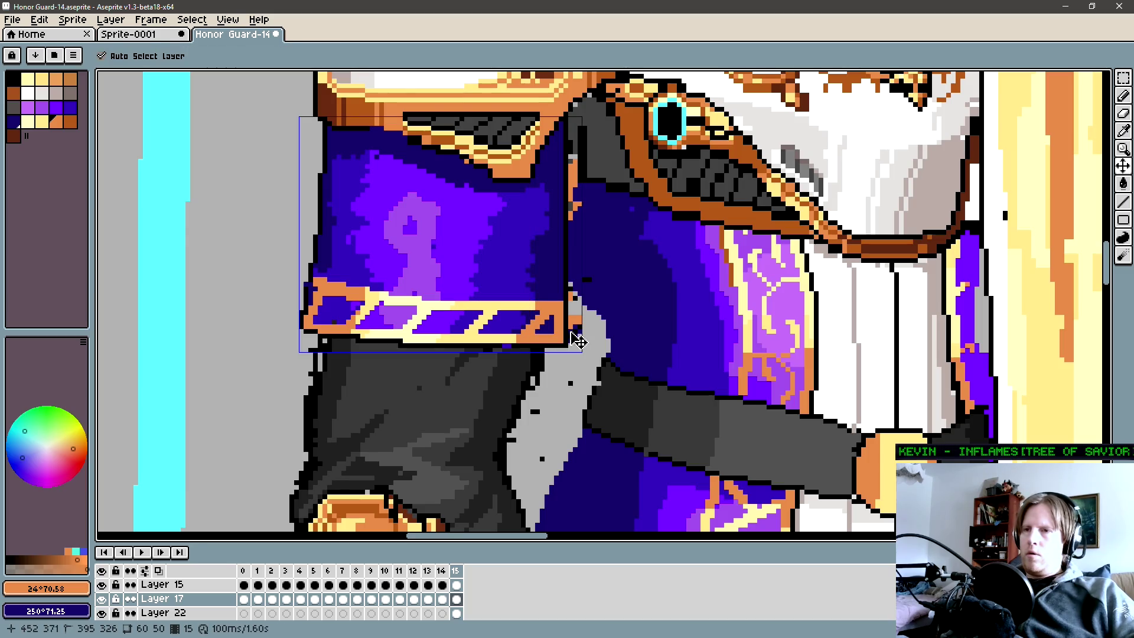
pyautogui.hotkey('alt', 'n')
pyautogui.press('l')
pyautogui.moveTo(522, 333); pyautogui.dragTo(522, 202)
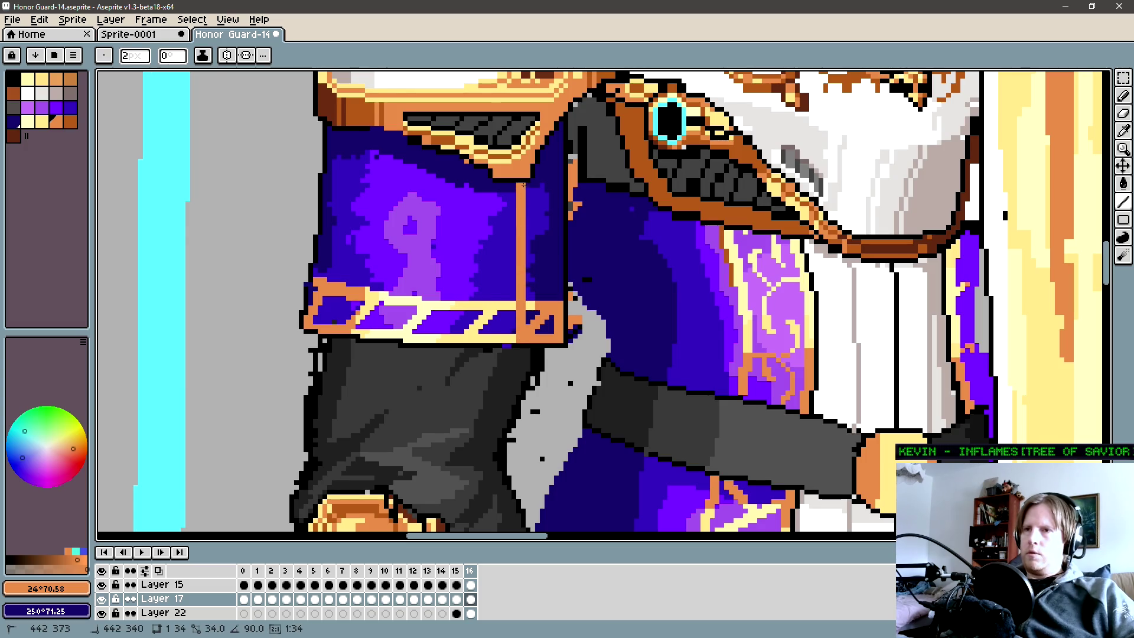
pyautogui.moveTo(522, 183); pyautogui.dragTo(522, 184)
pyautogui.press('b')
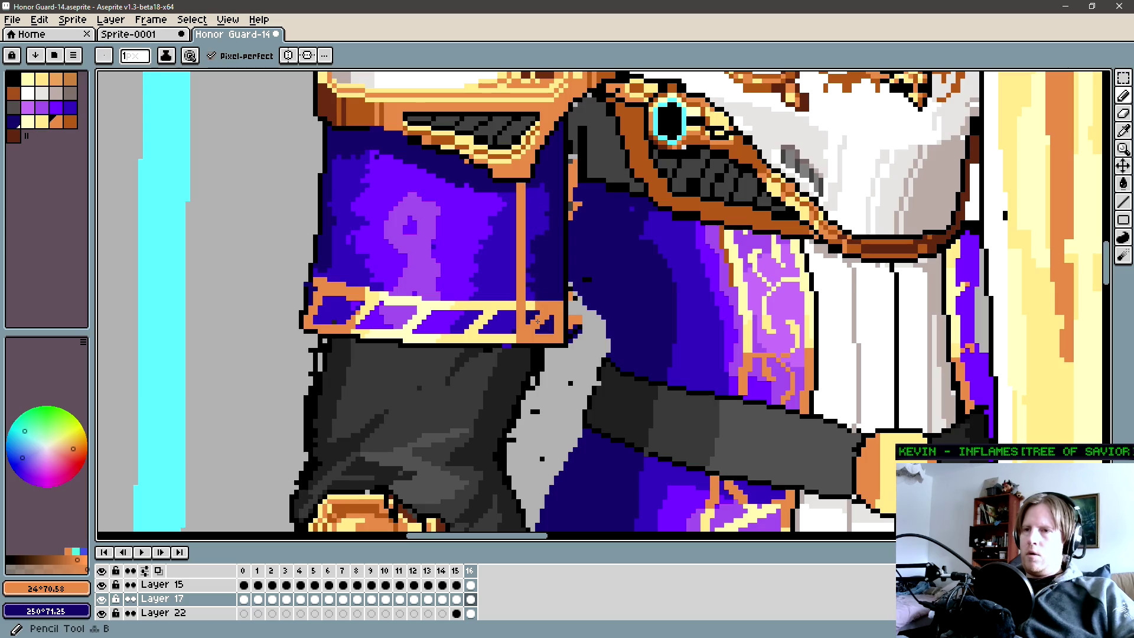
pyautogui.moveTo(495, 318); pyautogui.dragTo(577, 310)
pyautogui.press('g')
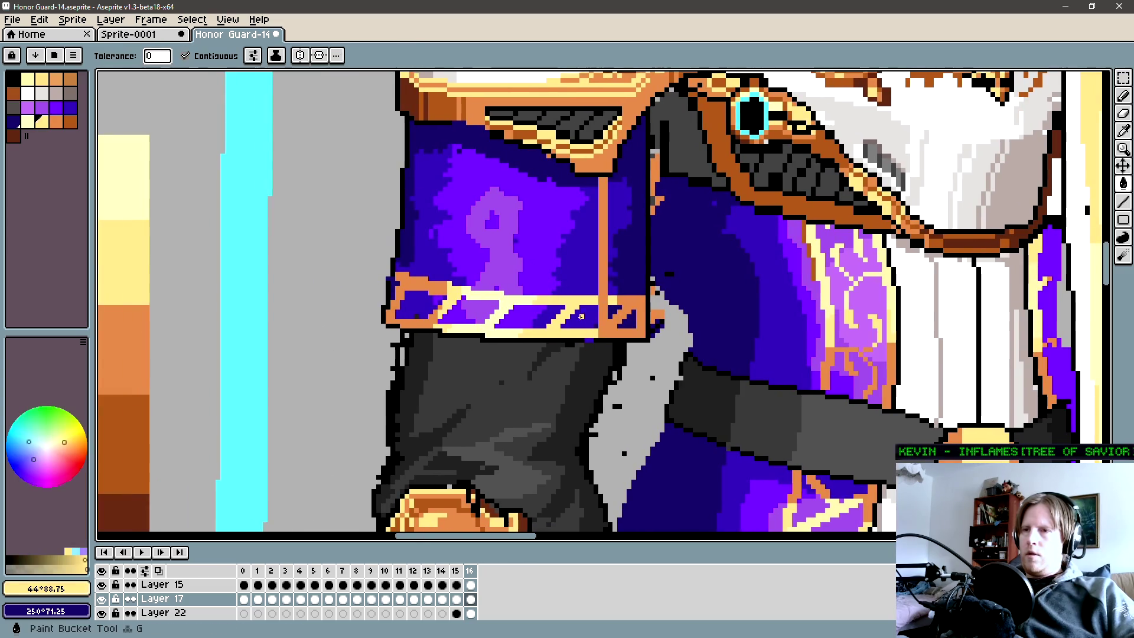
# Bucket-fill the three purple cuff stripes cream and the corner's purple pixels orange.
pyautogui.click(576, 318)
pyautogui.keyDown('alt'); pyautogui.click(532, 315); pyautogui.keyUp('alt')
pyautogui.click(483, 312)
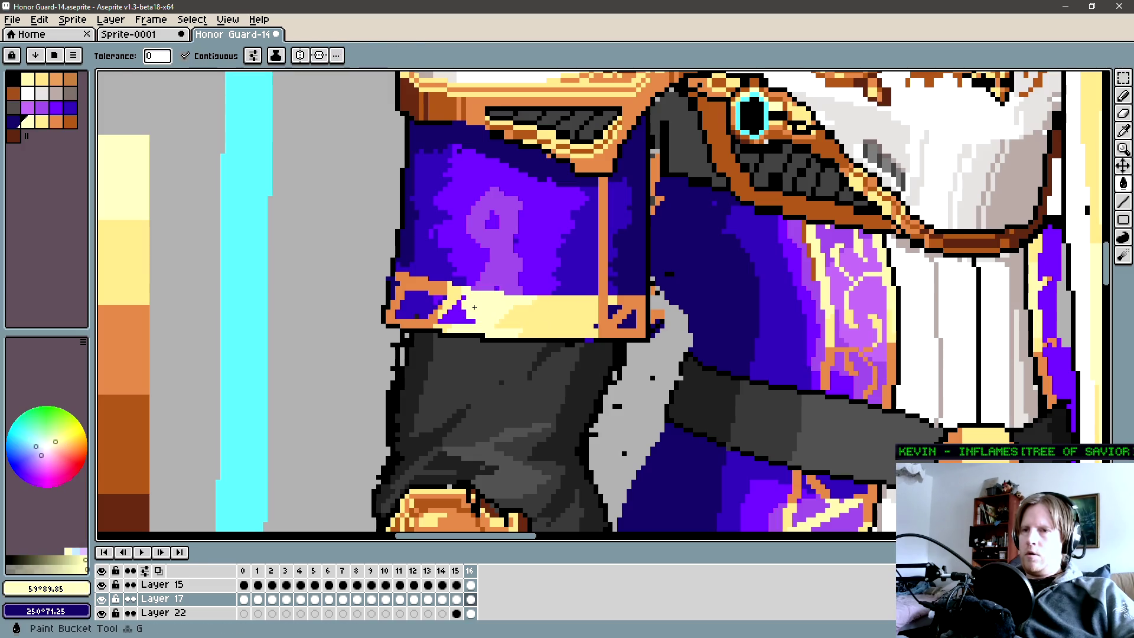
pyautogui.keyDown('alt'); pyautogui.click(462, 296); pyautogui.keyUp('alt')
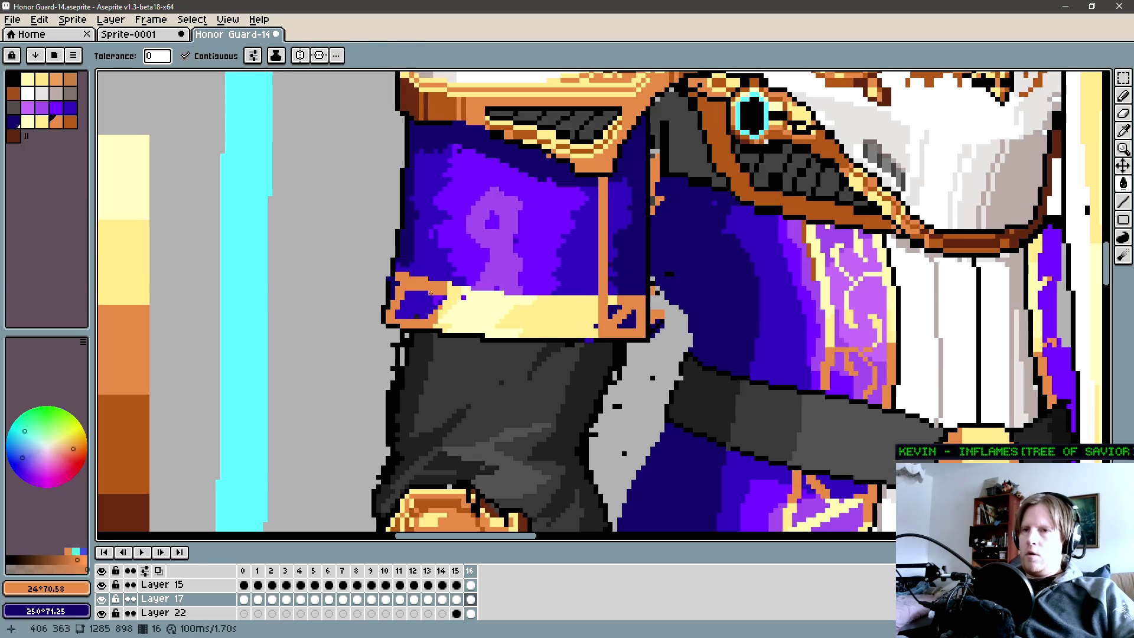
pyautogui.click(462, 300)
# Sample colours from the artwork while toggling between the Pencil and Paint Bucket.
pyautogui.press('b')
pyautogui.press('g')
pyautogui.press('b')
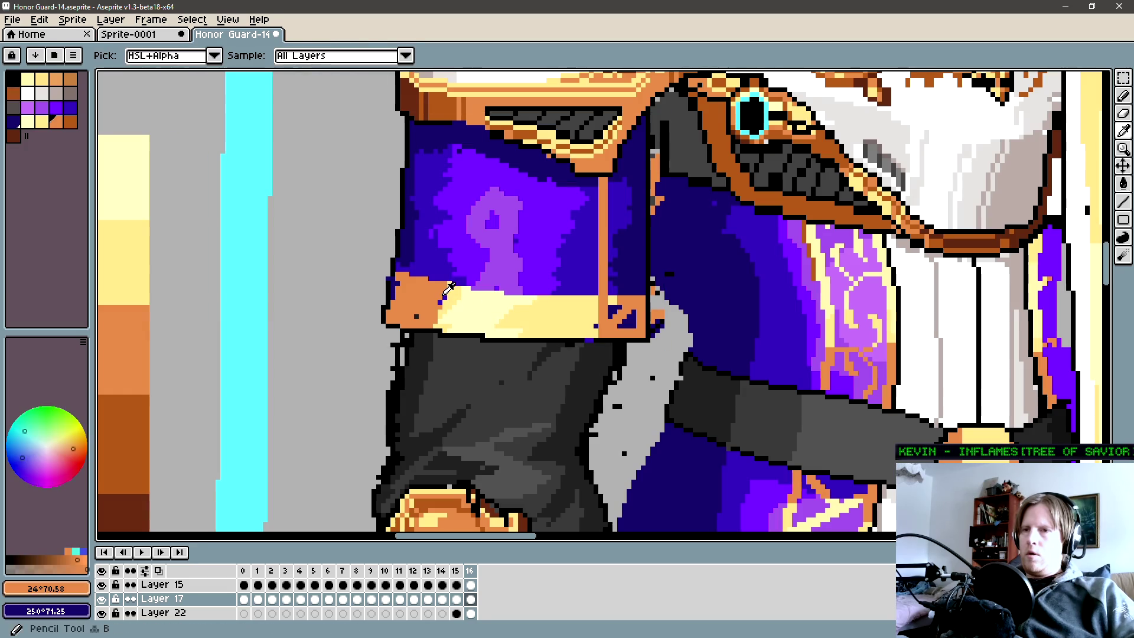
pyautogui.scroll(-1, 479, 301)
pyautogui.scroll(-2, 479, 301)
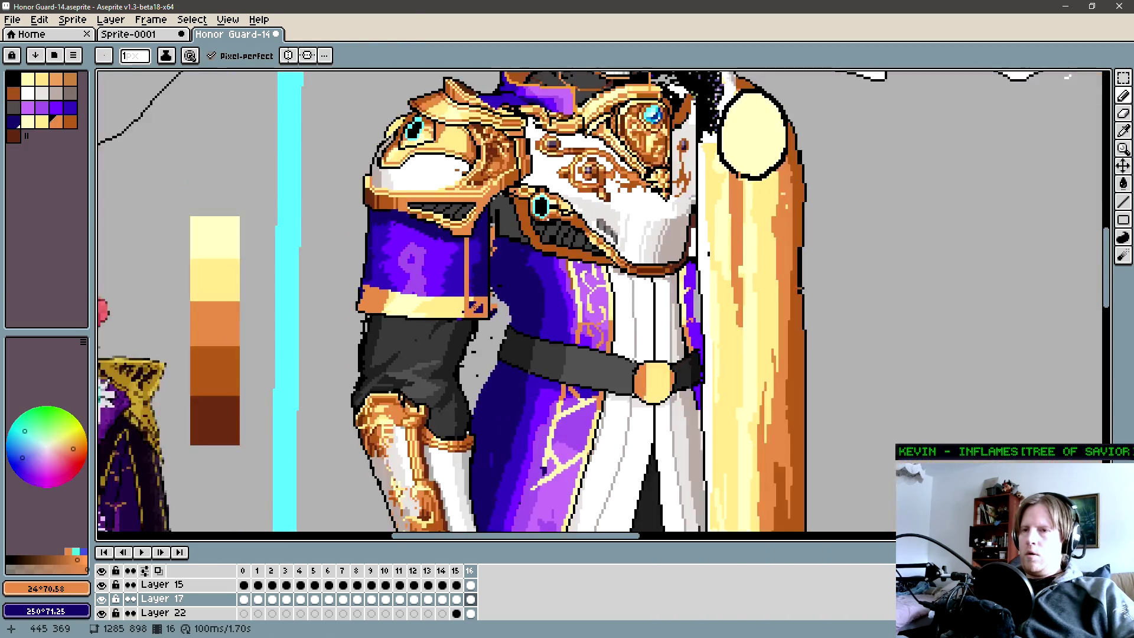
pyautogui.scroll(-2, 479, 301)
pyautogui.scroll(1, 479, 302)
pyautogui.scroll(2, 480, 302)
pyautogui.scroll(2, 497, 265)
pyautogui.press('alt')
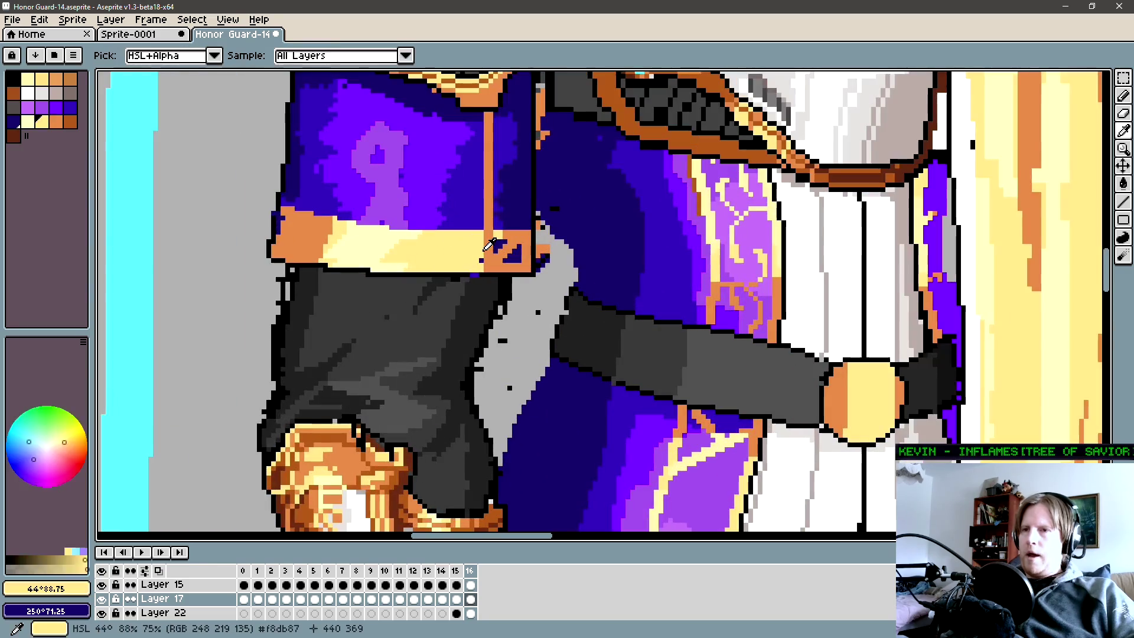
pyautogui.press('g')
pyautogui.press('b')
pyautogui.scroll(3, 504, 287)
pyautogui.press('alt')
pyautogui.scroll(1, 504, 287)
pyautogui.scroll(1, 510, 297)
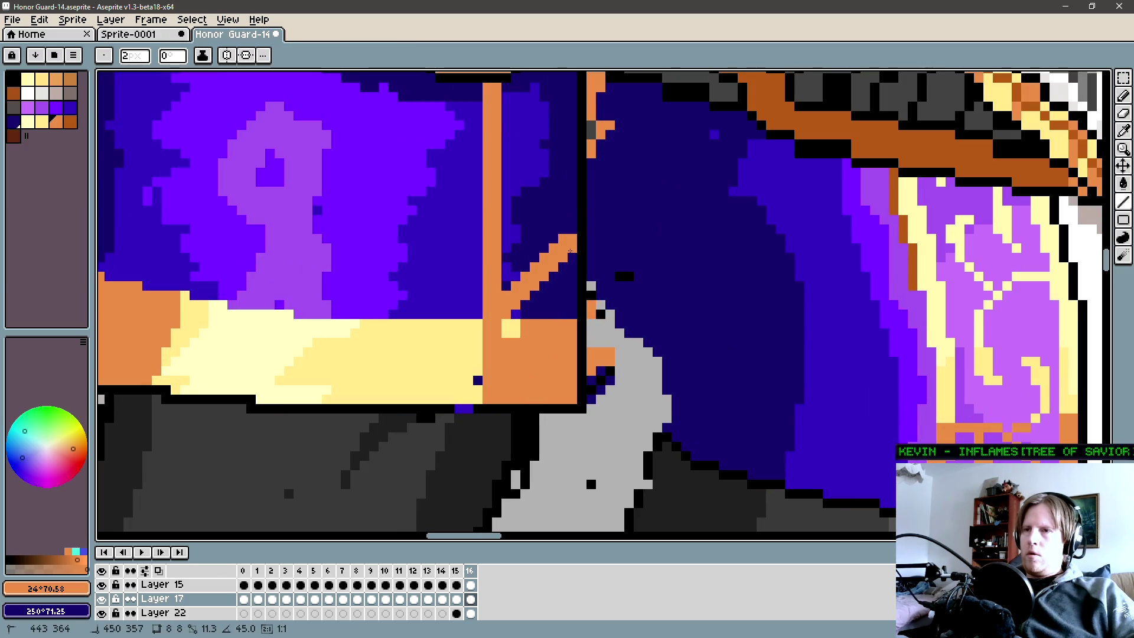
pyautogui.scroll(2, 571, 250)
pyautogui.scroll(2, 509, 265)
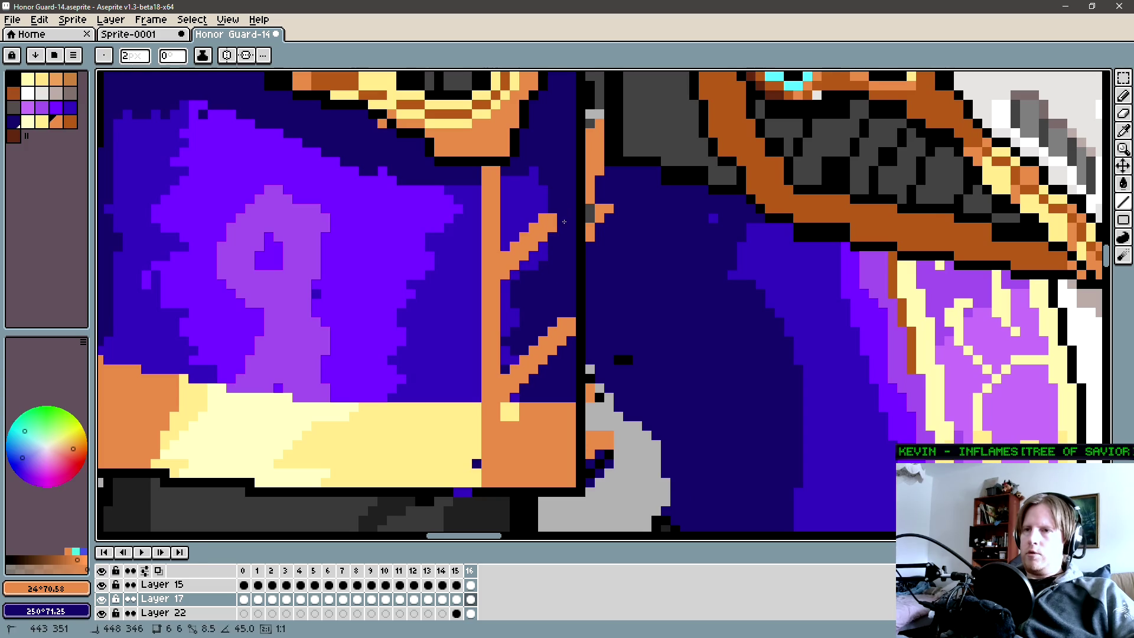
pyautogui.scroll(3, 513, 277)
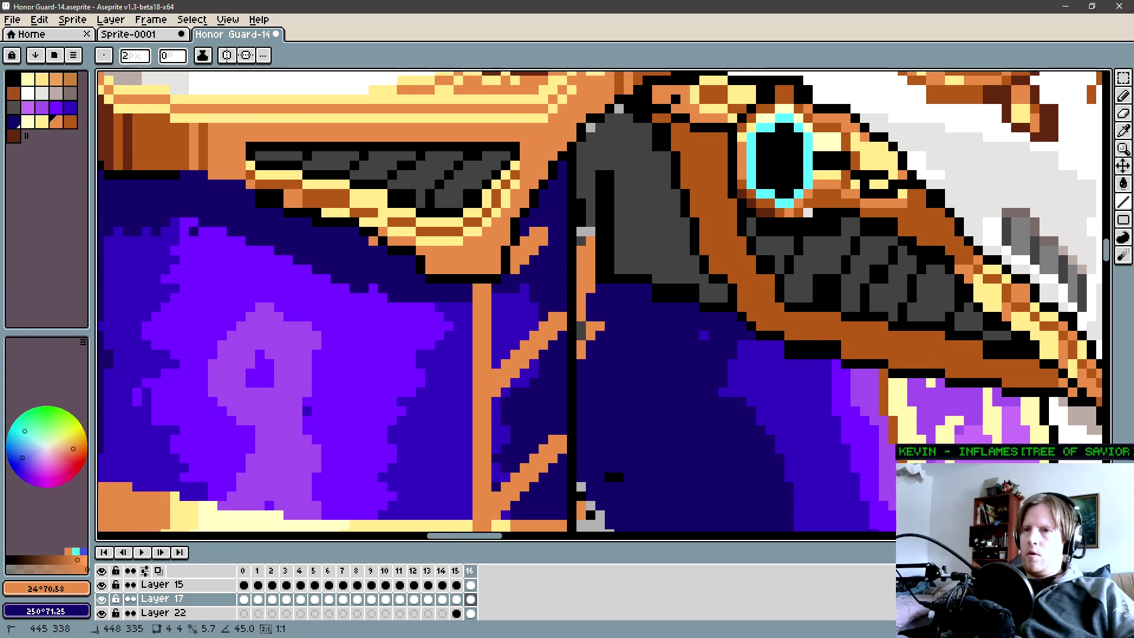
pyautogui.scroll(-5, 532, 277)
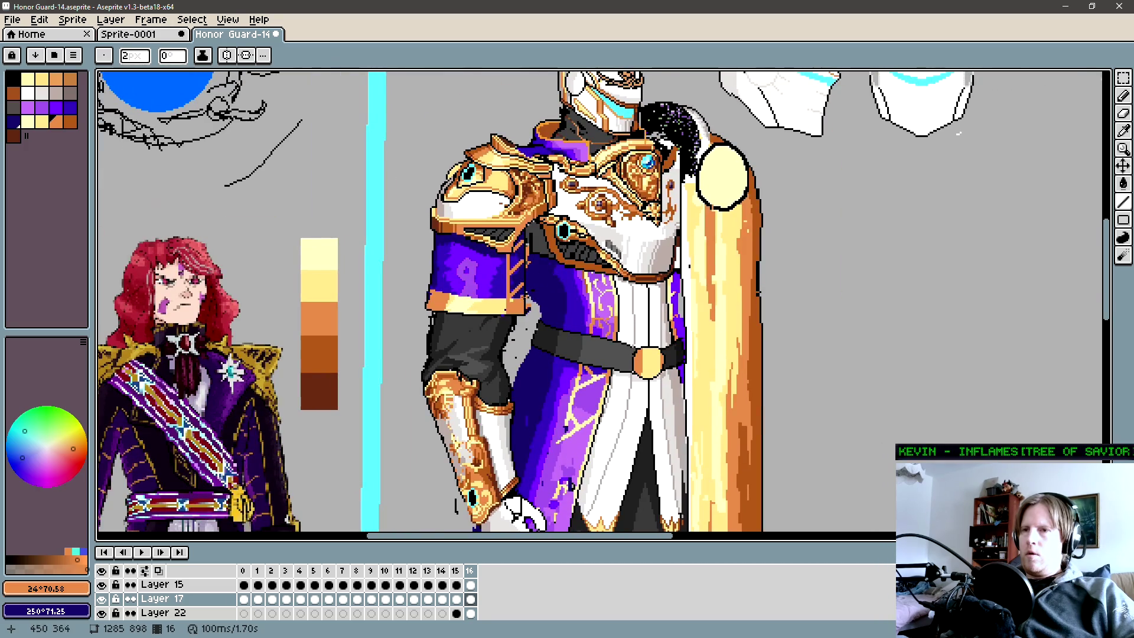
pyautogui.scroll(3, 526, 296)
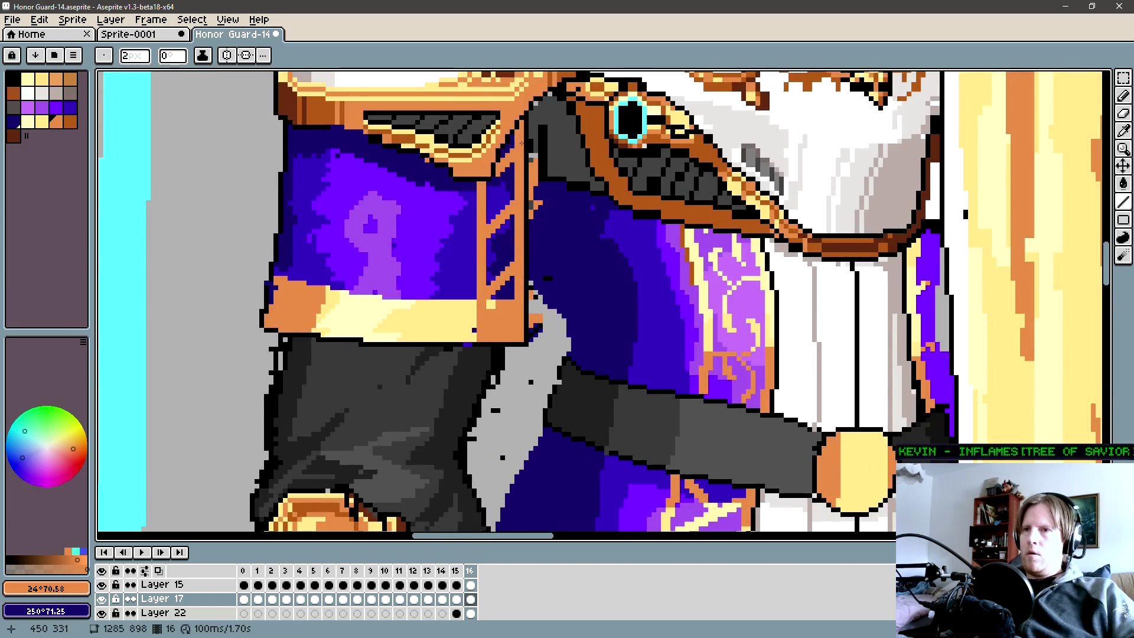
pyautogui.scroll(-2, 526, 296)
pyautogui.scroll(-1, 526, 295)
pyautogui.scroll(-1, 526, 296)
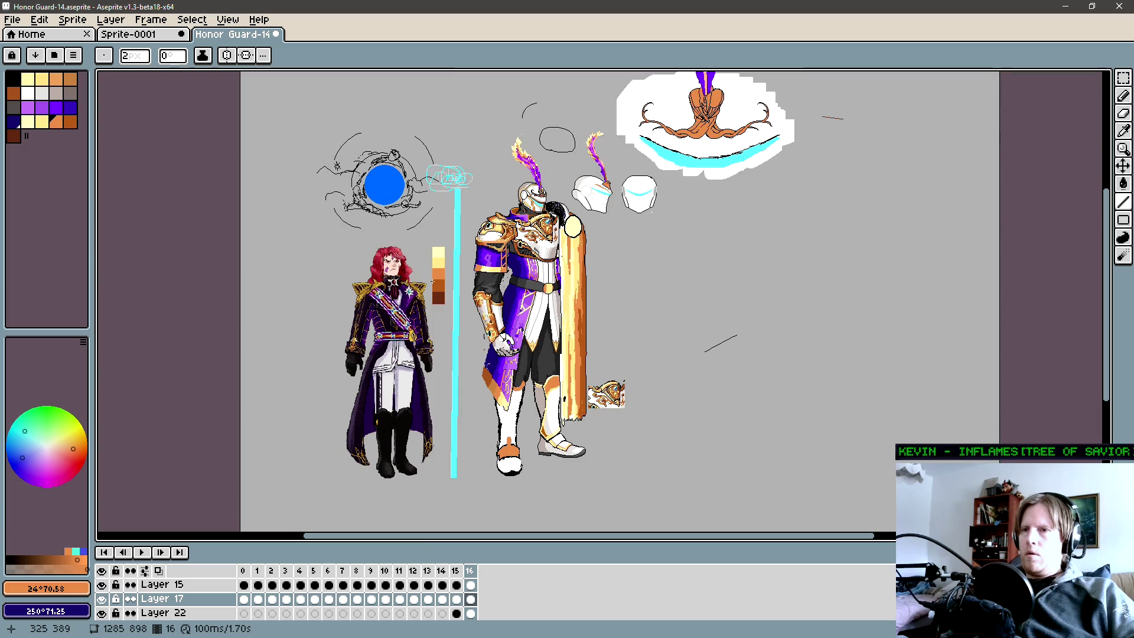
pyautogui.scroll(2, 482, 285)
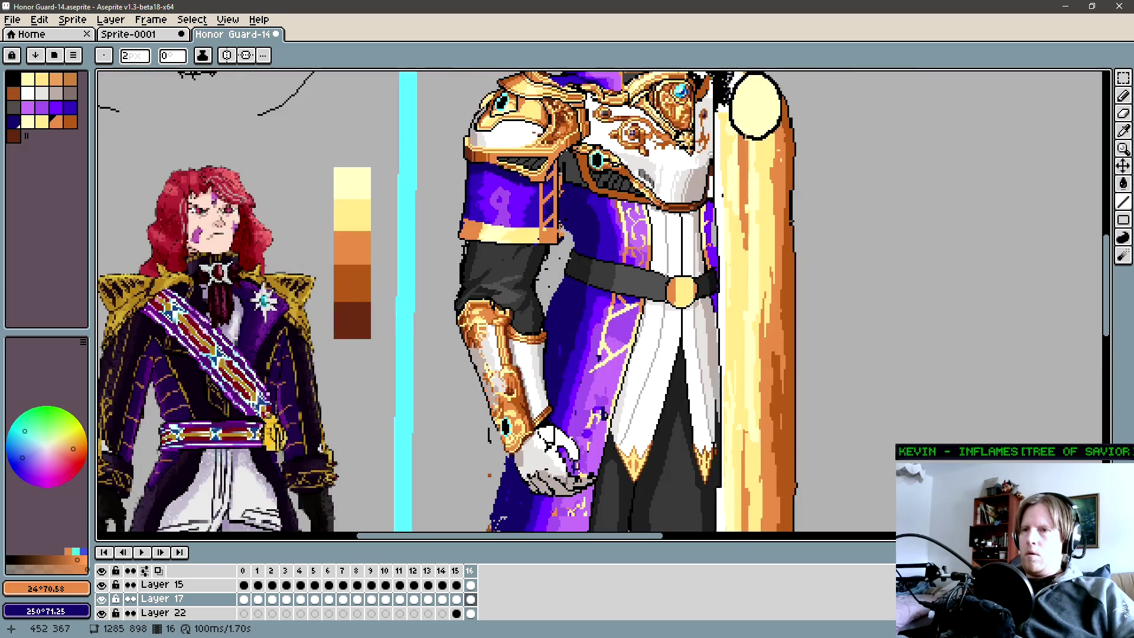
pyautogui.scroll(1, 546, 193)
pyautogui.scroll(2, 546, 193)
pyautogui.scroll(1, 545, 193)
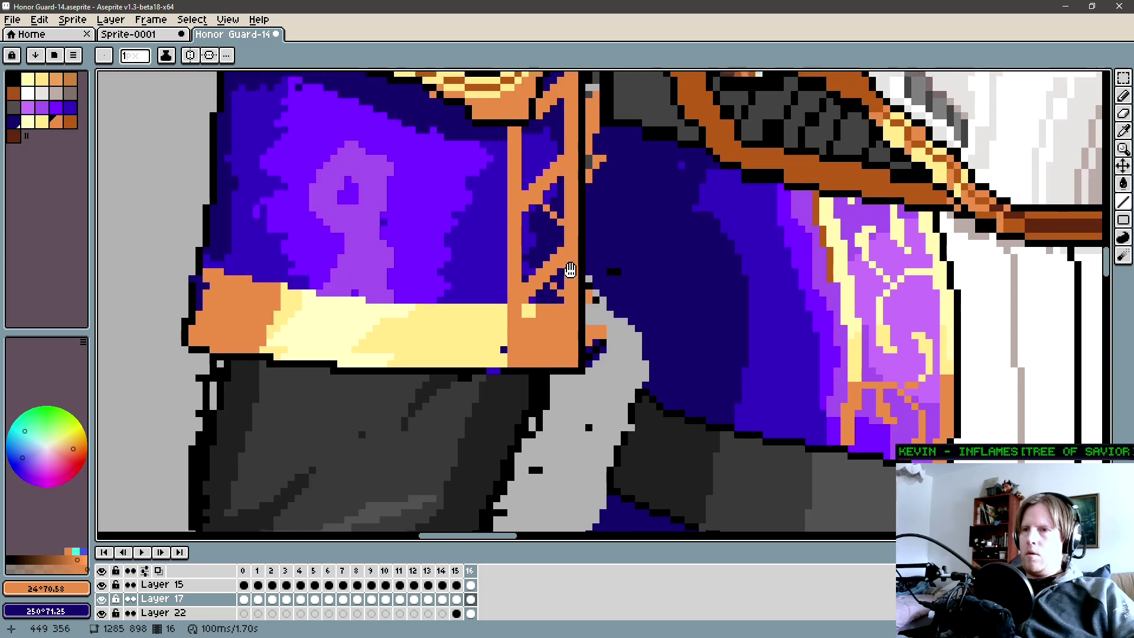
pyautogui.scroll(3, 549, 276)
pyautogui.scroll(-3, 577, 232)
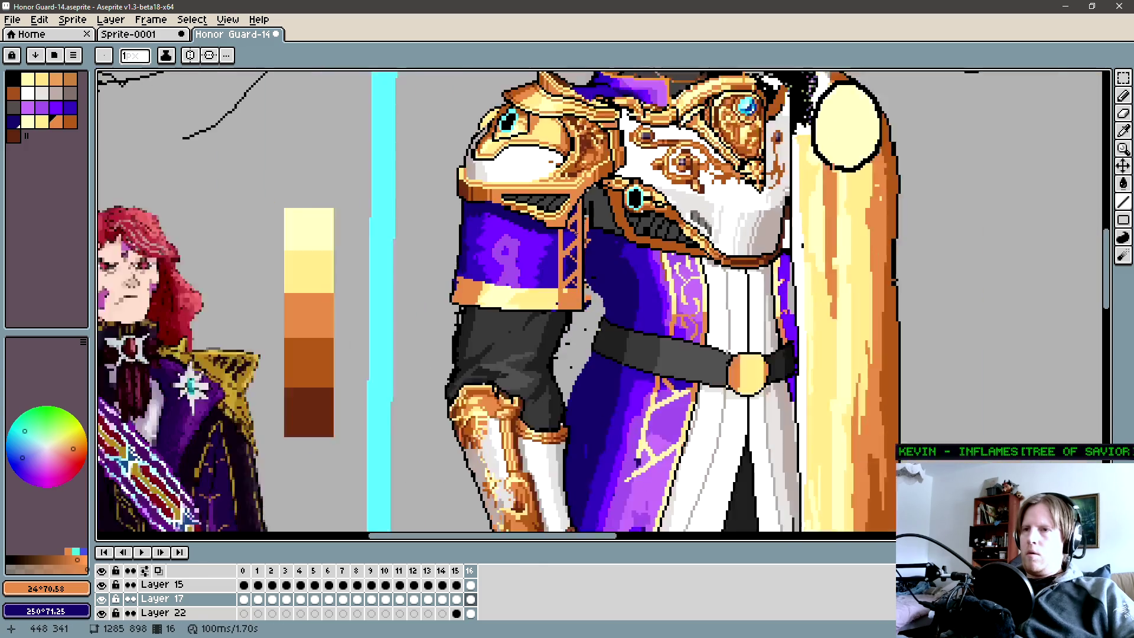
pyautogui.scroll(-2, 577, 232)
pyautogui.scroll(-2, 607, 315)
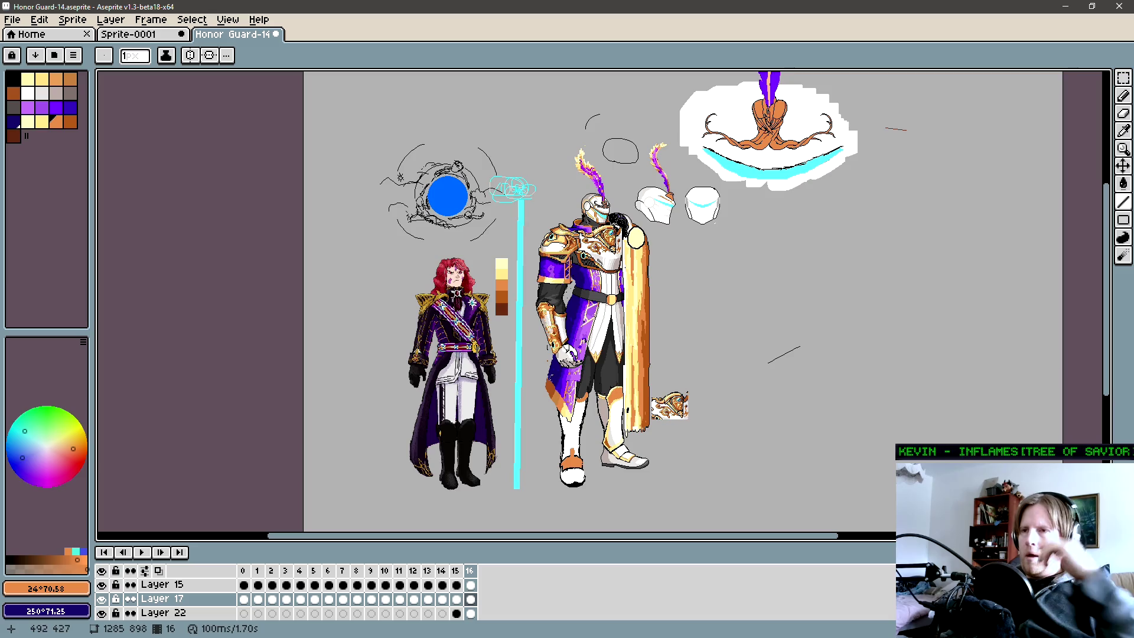
pyautogui.scroll(3, 536, 329)
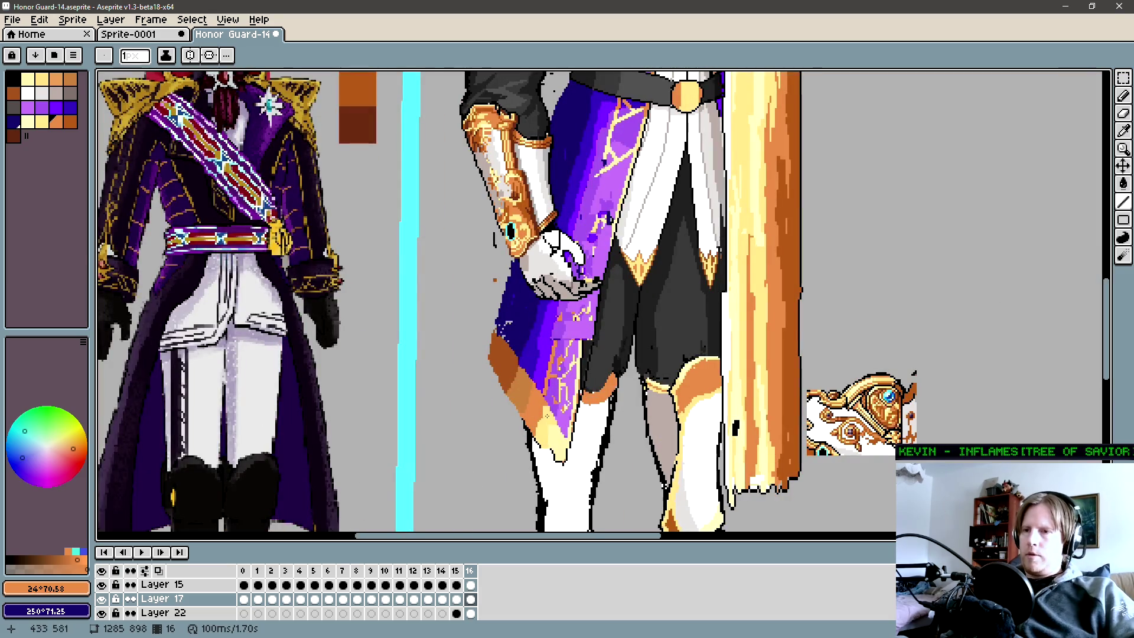
pyautogui.scroll(5, 535, 415)
pyautogui.scroll(1, 532, 293)
pyautogui.scroll(1, 532, 288)
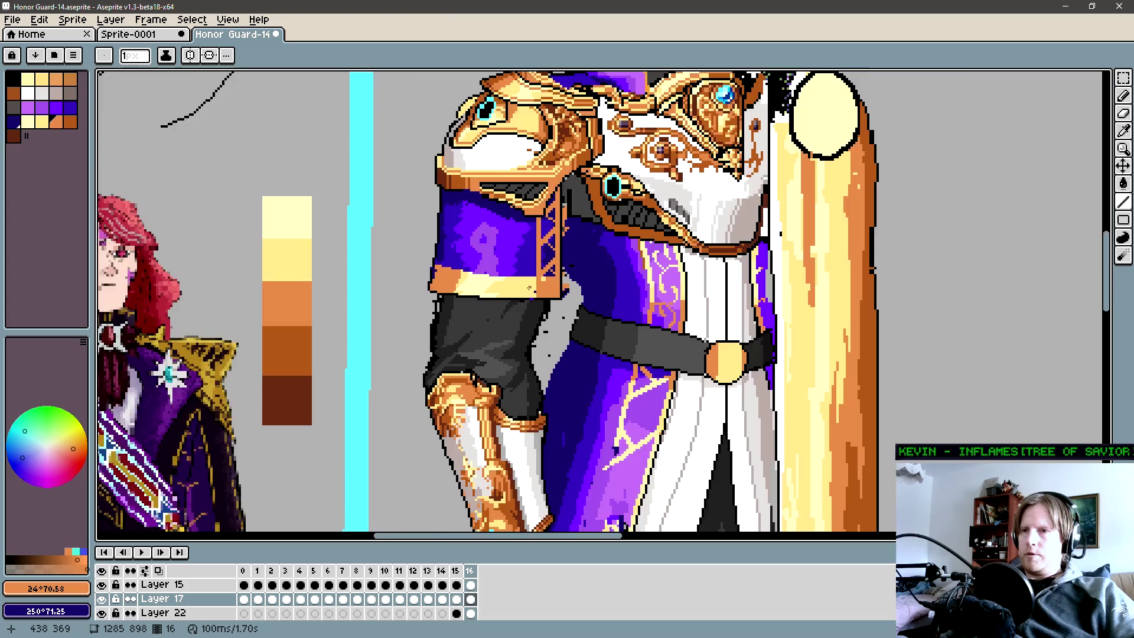
pyautogui.scroll(1, 532, 289)
pyautogui.scroll(-3, 519, 289)
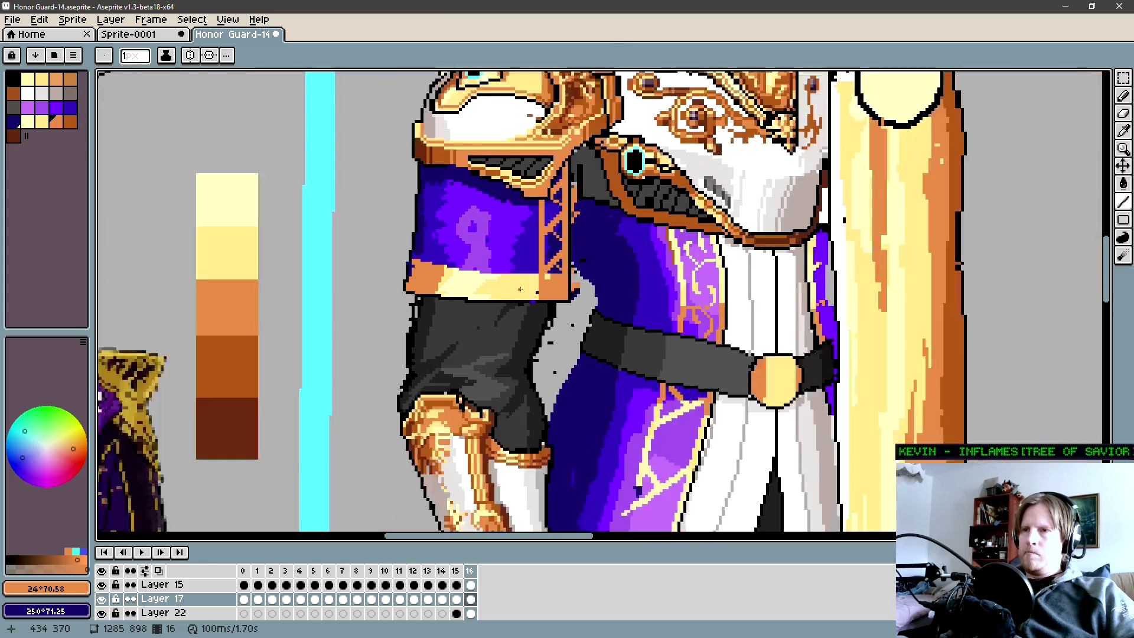
pyautogui.scroll(1, 514, 288)
pyautogui.scroll(1, 509, 287)
pyautogui.scroll(1, 496, 284)
# Pick up the pale yellow from the cuff band.
pyautogui.keyDown('alt'); pyautogui.click(496, 283); pyautogui.keyUp('alt')
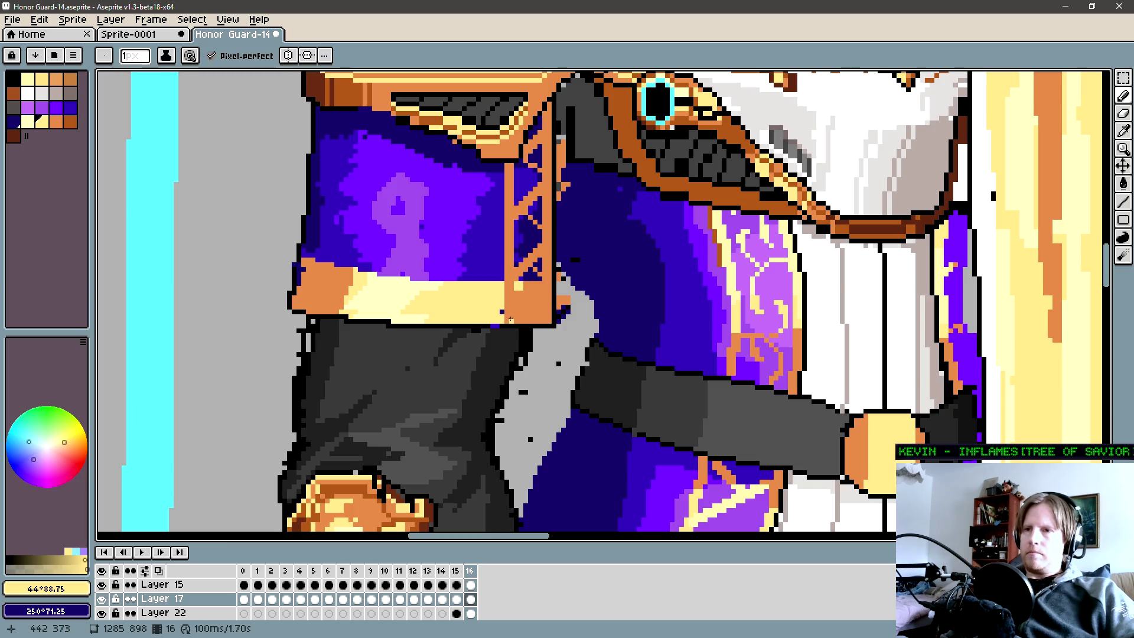
# Paint a pale yellow line along the ladder trim, fill inside the wand-selected strip, and set a 2 px brush.
pyautogui.press('b')
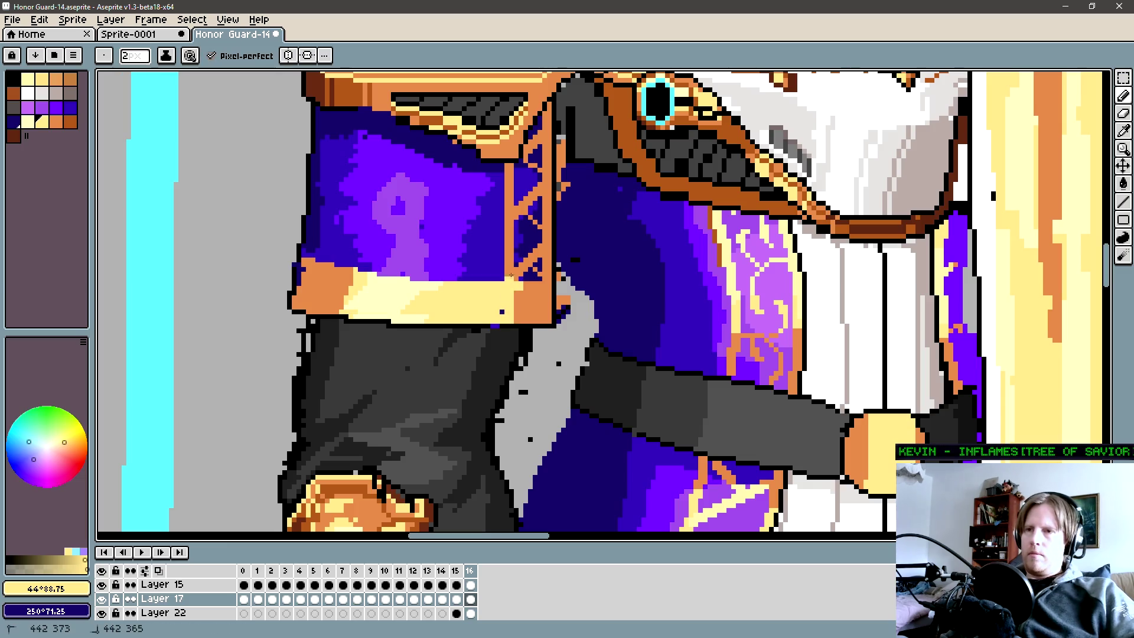
pyautogui.moveTo(509, 280); pyautogui.dragTo(510, 172)
pyautogui.press('w')
pyautogui.click(523, 266)
pyautogui.press('b')
pyautogui.moveTo(524, 317); pyautogui.dragTo(519, 313)
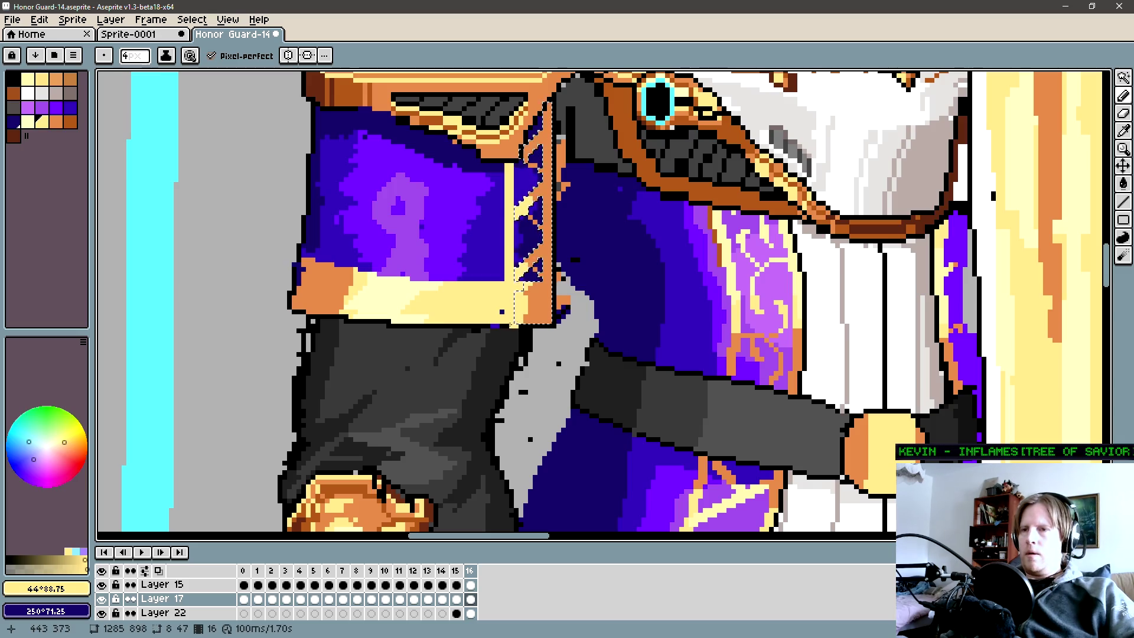
pyautogui.moveTo(549, 324); pyautogui.dragTo(577, 333)
pyautogui.press('-')
pyautogui.press('-')
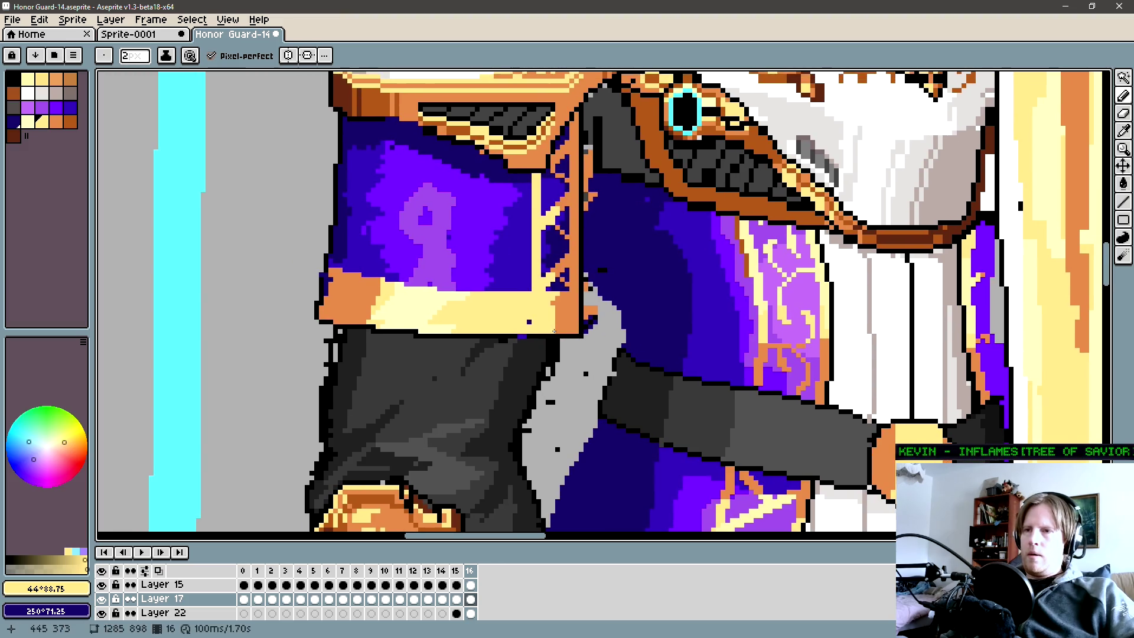
pyautogui.press('shift')
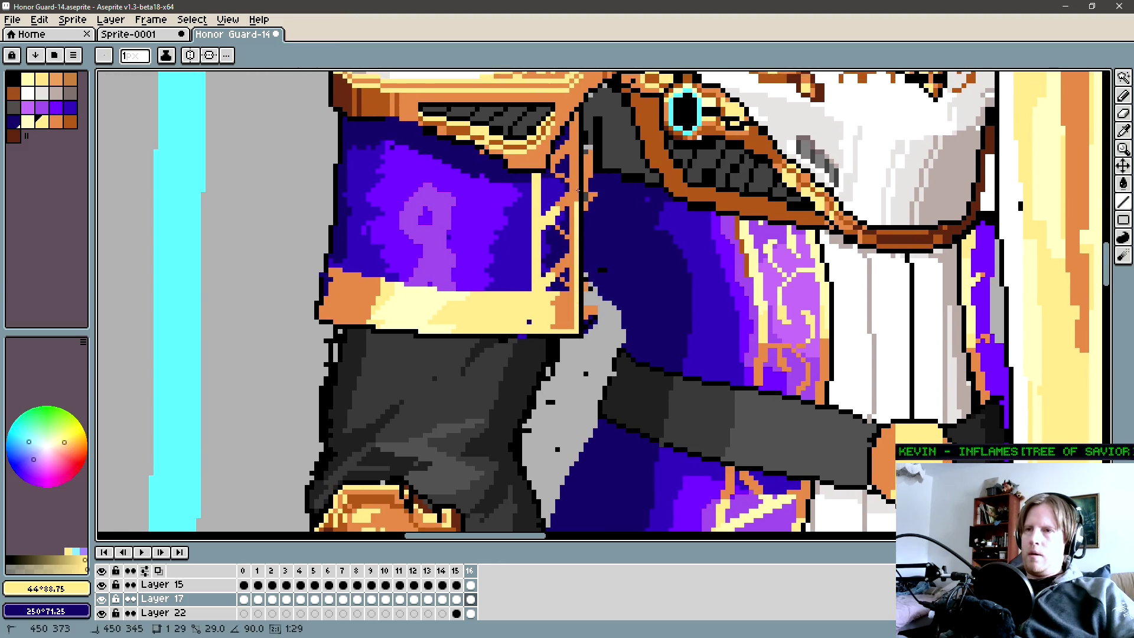
pyautogui.scroll(-1, 585, 284)
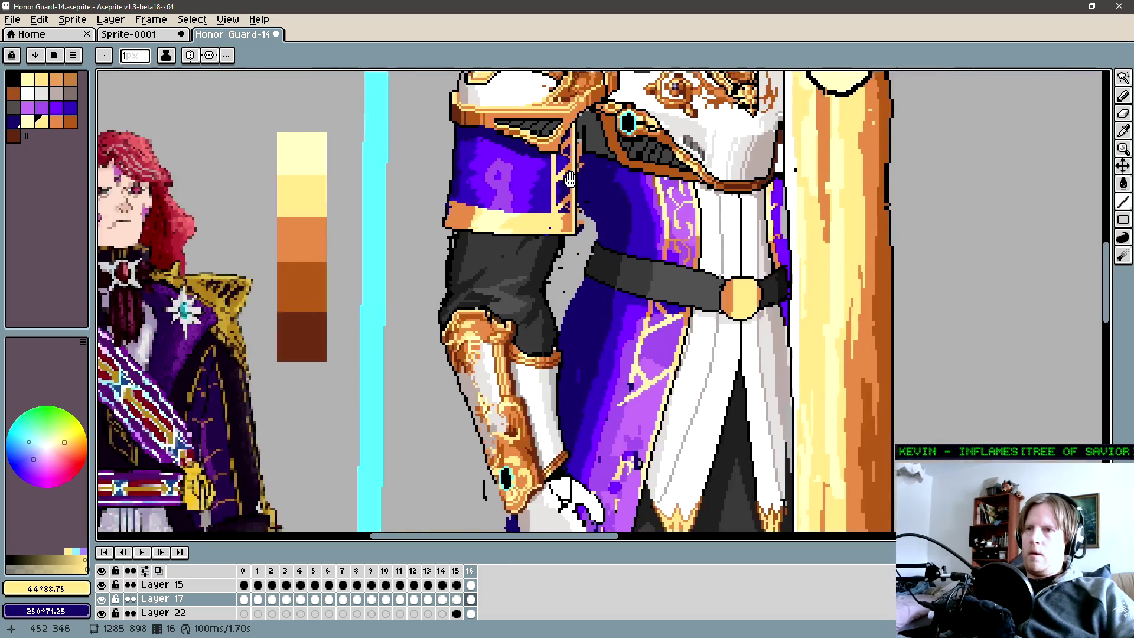
pyautogui.scroll(-1, 532, 285)
pyautogui.scroll(-1, 475, 288)
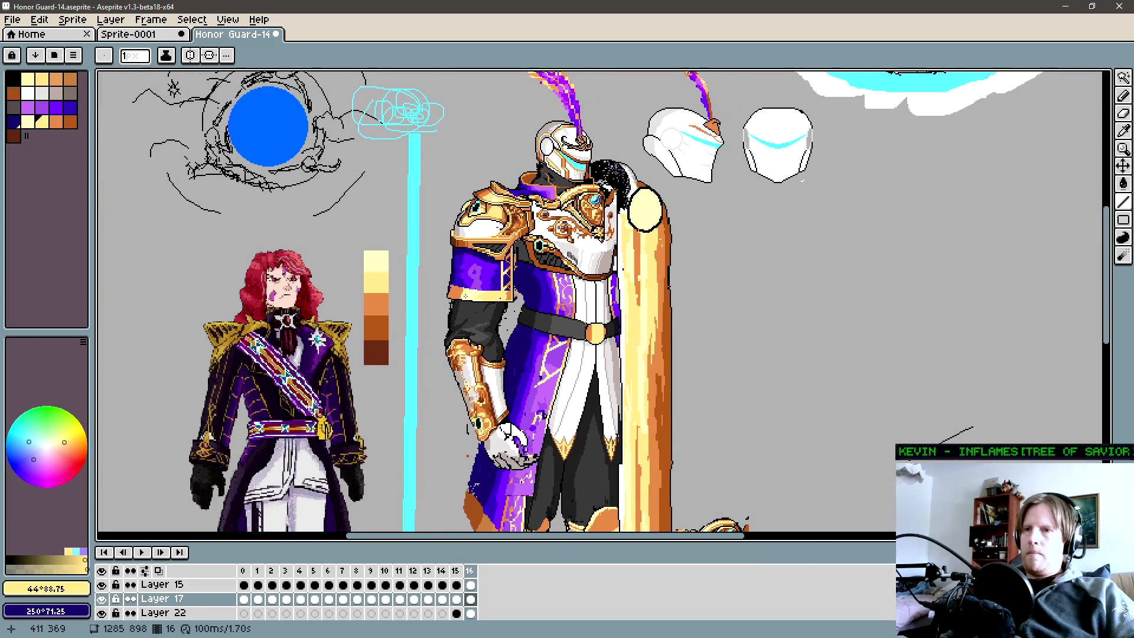
pyautogui.scroll(-1, 474, 289)
pyautogui.scroll(-1, 443, 293)
pyautogui.scroll(1, 396, 291)
pyautogui.scroll(1, 395, 291)
pyautogui.scroll(1, 395, 291)
pyautogui.scroll(1, 395, 291)
pyautogui.scroll(4, 537, 271)
pyautogui.press('b')
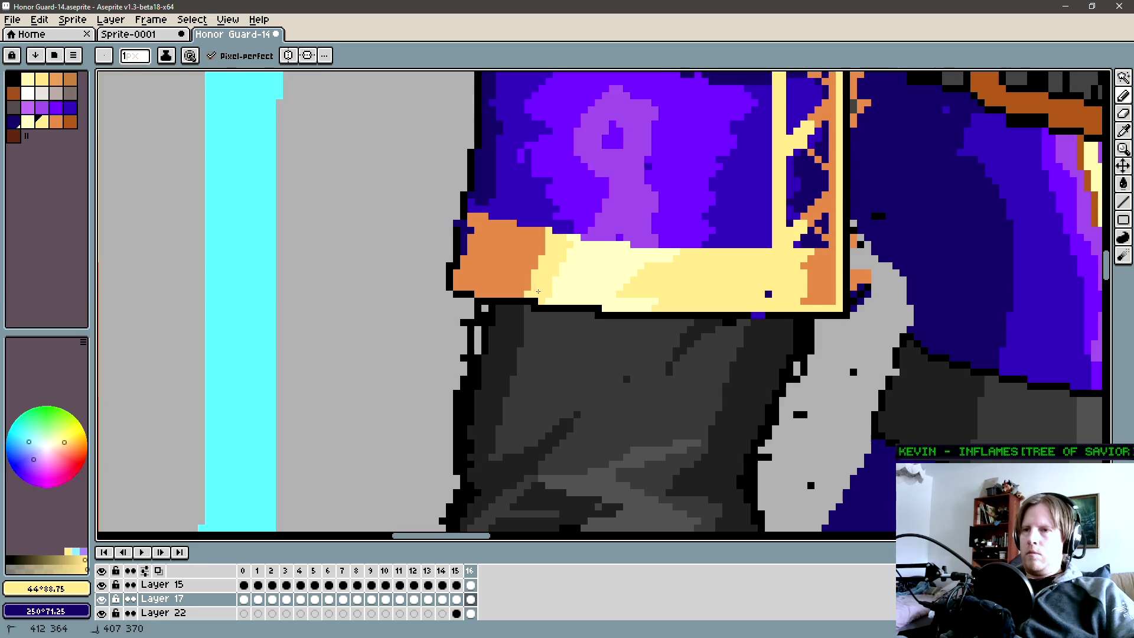
# Paint two vertical orange streaks down the pale gold band, undoing stray and overshooting pixels.
pyautogui.moveTo(629, 287); pyautogui.dragTo(567, 306)
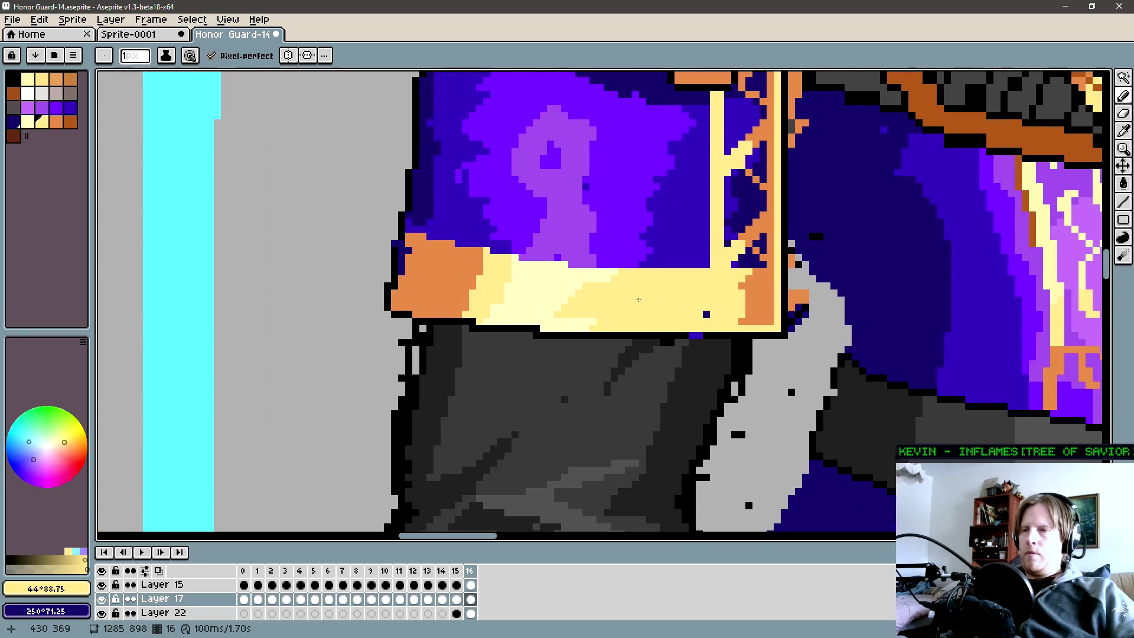
pyautogui.keyDown('alt'); pyautogui.click(664, 273); pyautogui.keyUp('alt')
pyautogui.click(668, 272)
pyautogui.hotkey('ctrl', 'z')
pyautogui.moveTo(651, 272); pyautogui.dragTo(642, 308)
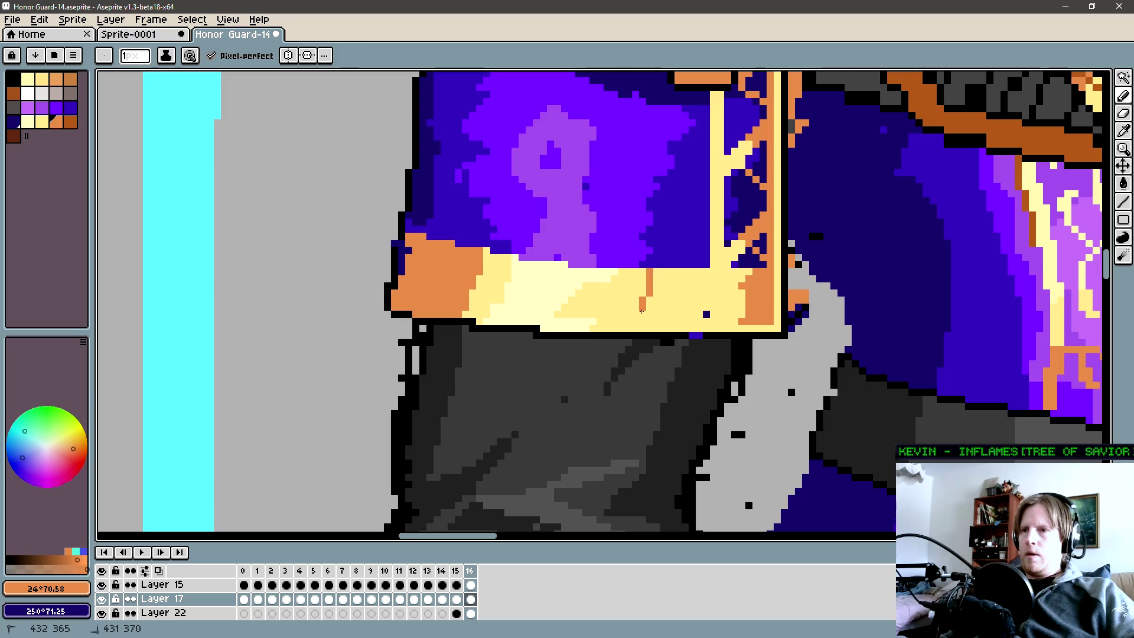
pyautogui.hotkey('ctrl', 'z')
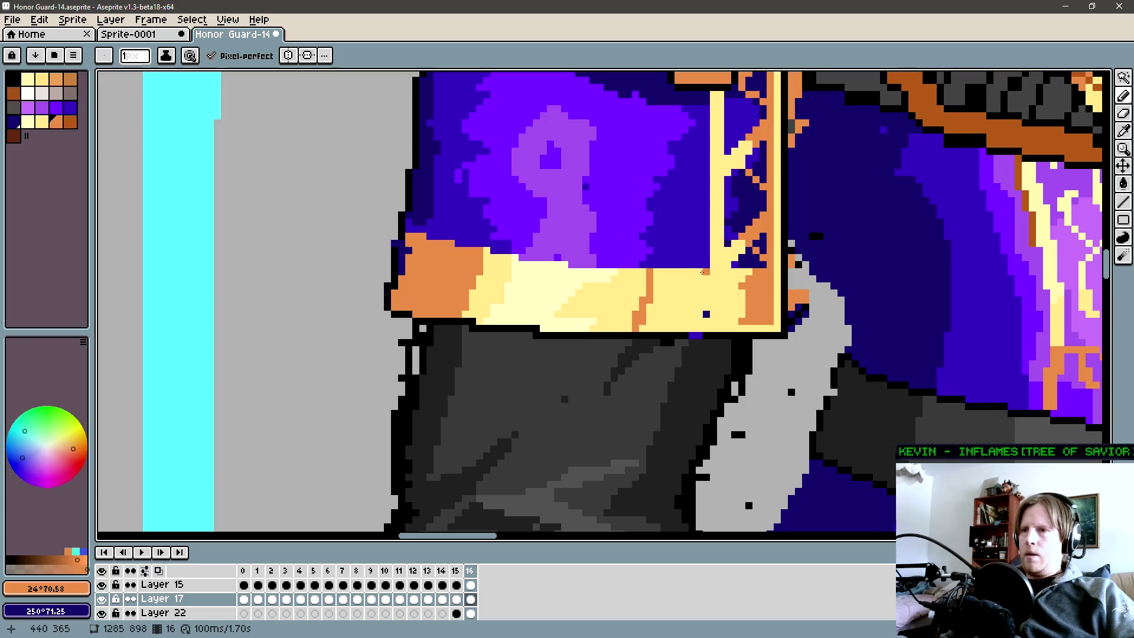
pyautogui.moveTo(706, 273)
pyautogui.mouseDown()
pyautogui.moveTo(706, 310)
pyautogui.moveTo(680, 324)
pyautogui.moveTo(719, 343)
pyautogui.moveTo(683, 321)
pyautogui.moveTo(669, 330)
pyautogui.mouseUp()
pyautogui.press('g')
pyautogui.click(674, 308)
pyautogui.press('b')
pyautogui.hscroll(-2, 669, 321)
# Add a pale yellow streak down the band and a pixel on its edge.
pyautogui.keyDown('alt'); pyautogui.click(620, 321); pyautogui.keyUp('alt')
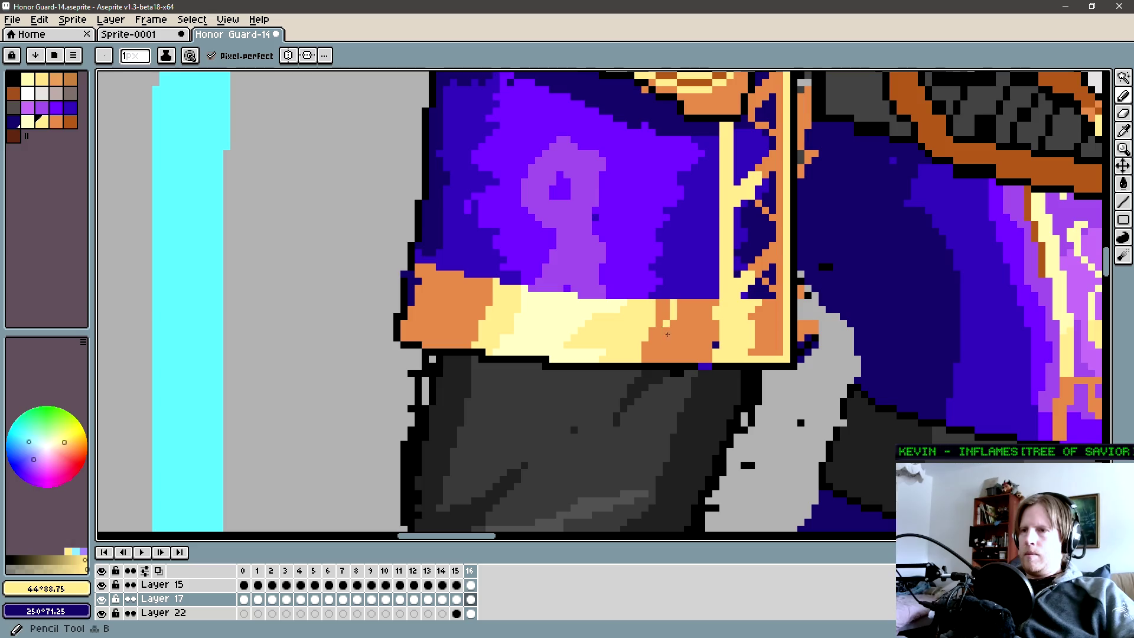
pyautogui.moveTo(475, 286); pyautogui.dragTo(462, 343)
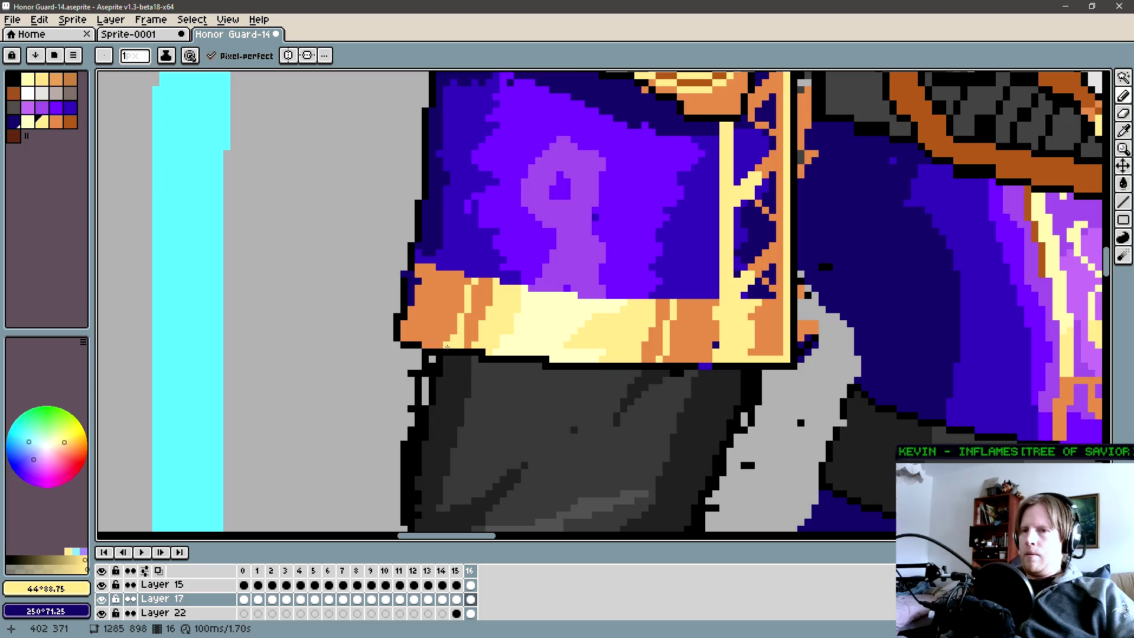
pyautogui.scroll(-3, 503, 345)
pyautogui.scroll(2, 493, 326)
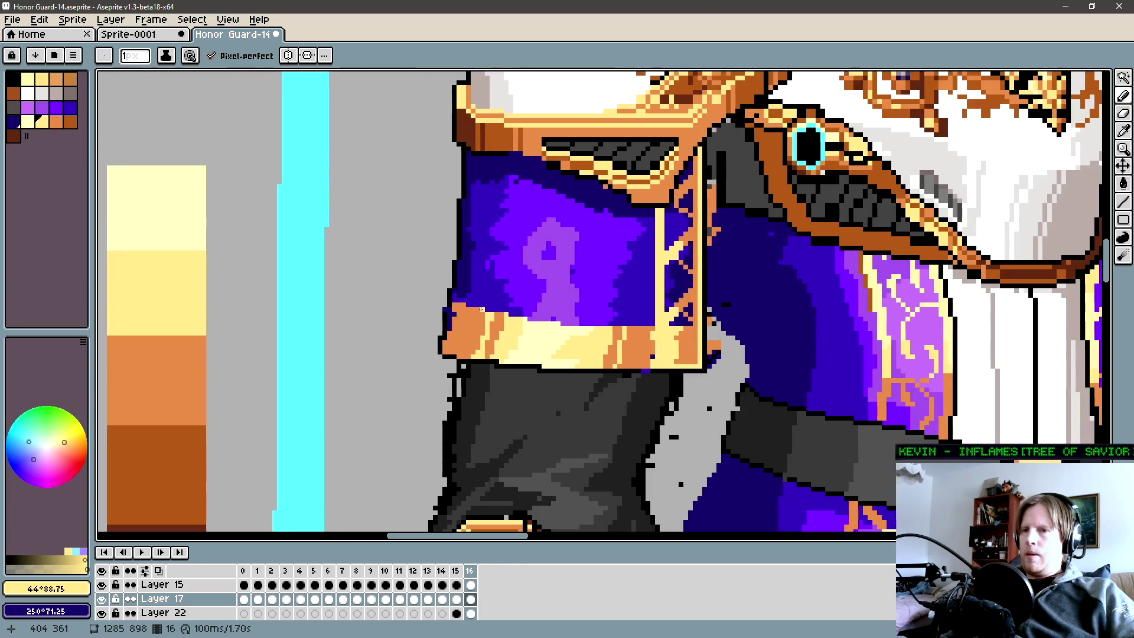
pyautogui.scroll(1, 481, 310)
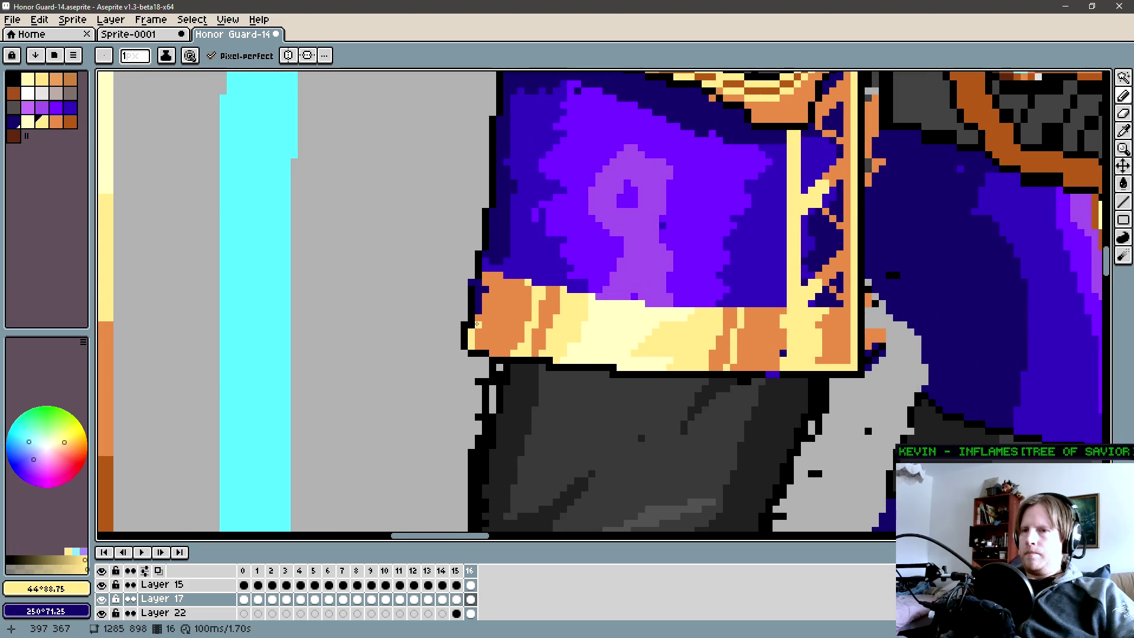
pyautogui.click(476, 322)
# Sample dark blue, light yellow and black in turn for the band's outer edge.
pyautogui.keyDown('alt'); pyautogui.click(484, 274); pyautogui.keyUp('alt')
pyautogui.press('alt')
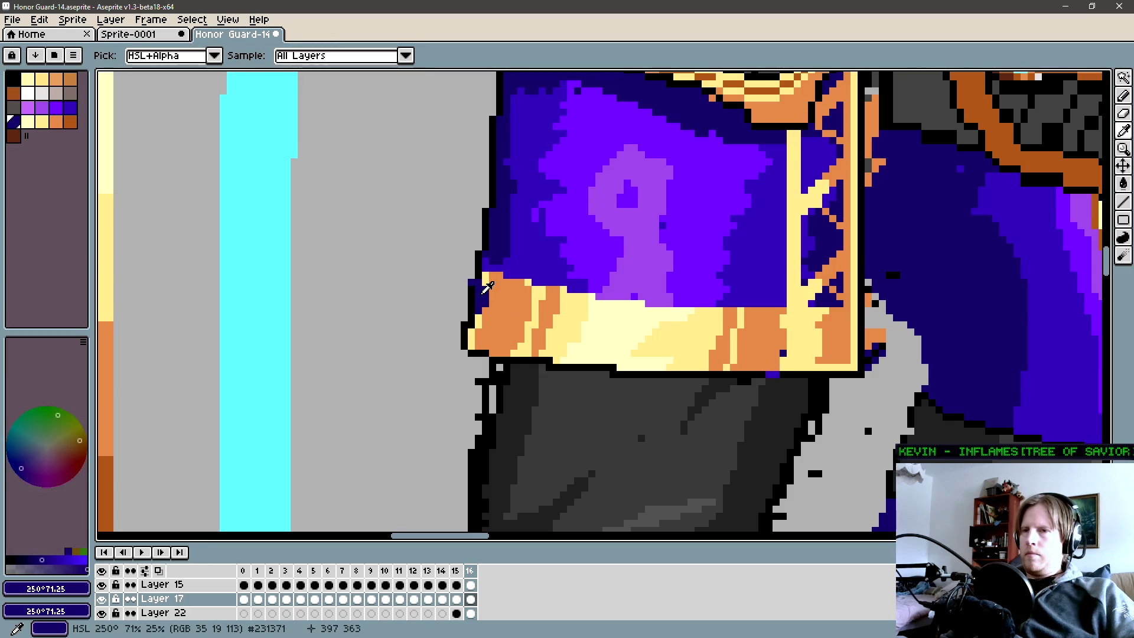
pyautogui.keyDown('alt'); pyautogui.click(488, 272); pyautogui.keyUp('alt')
pyautogui.scroll(2, 480, 282)
pyautogui.keyDown('alt'); pyautogui.click(468, 284); pyautogui.keyUp('alt')
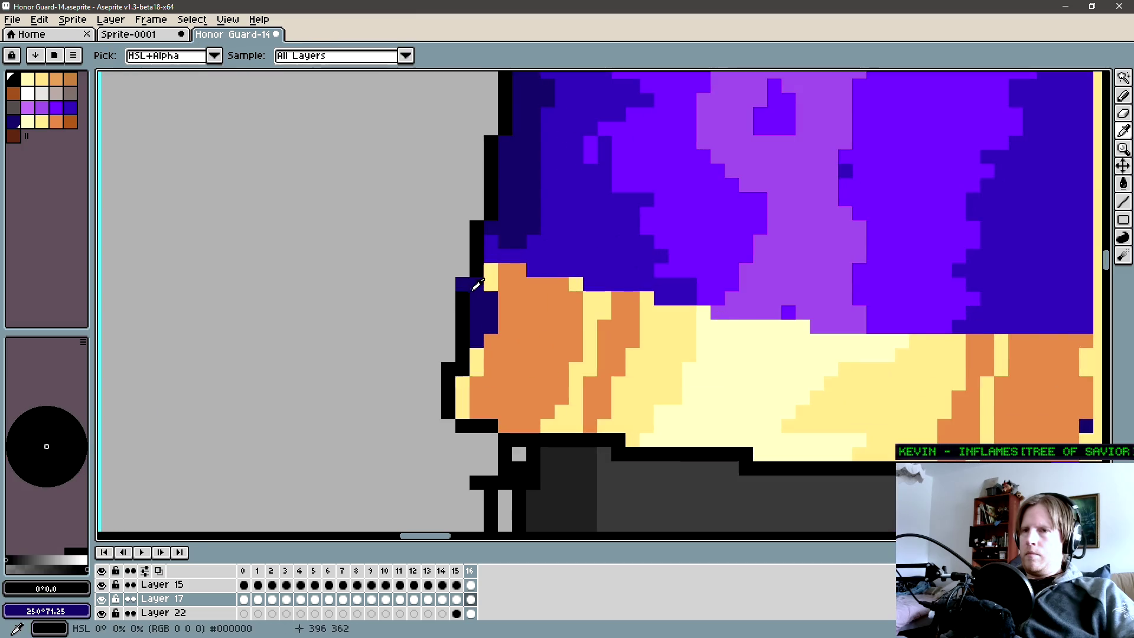
pyautogui.press('alt')
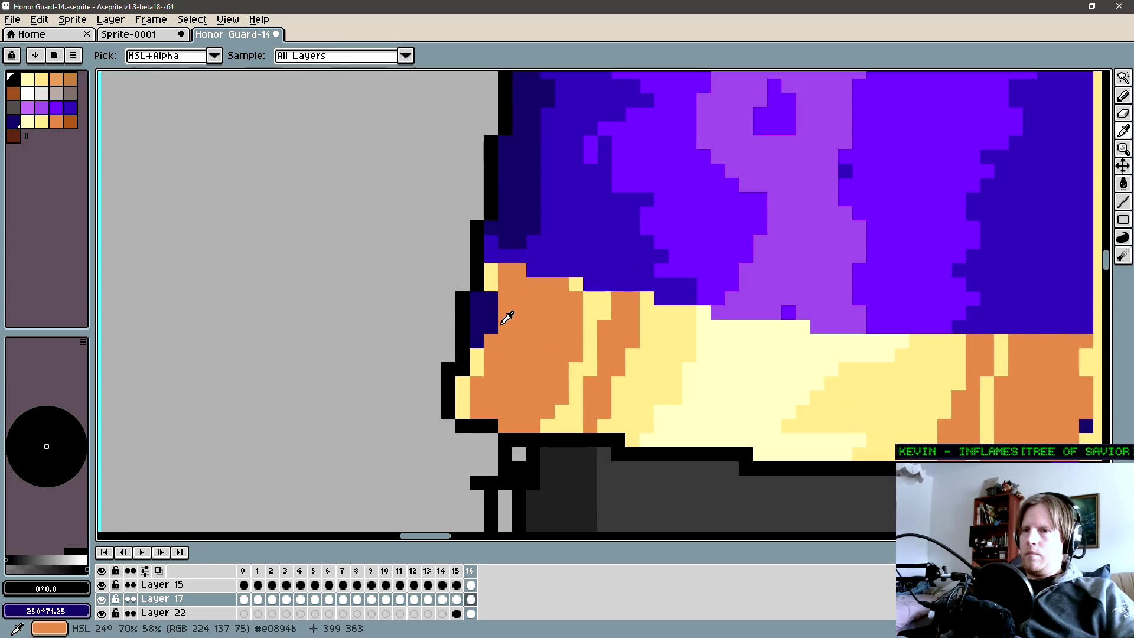
pyautogui.scroll(-2, 491, 354)
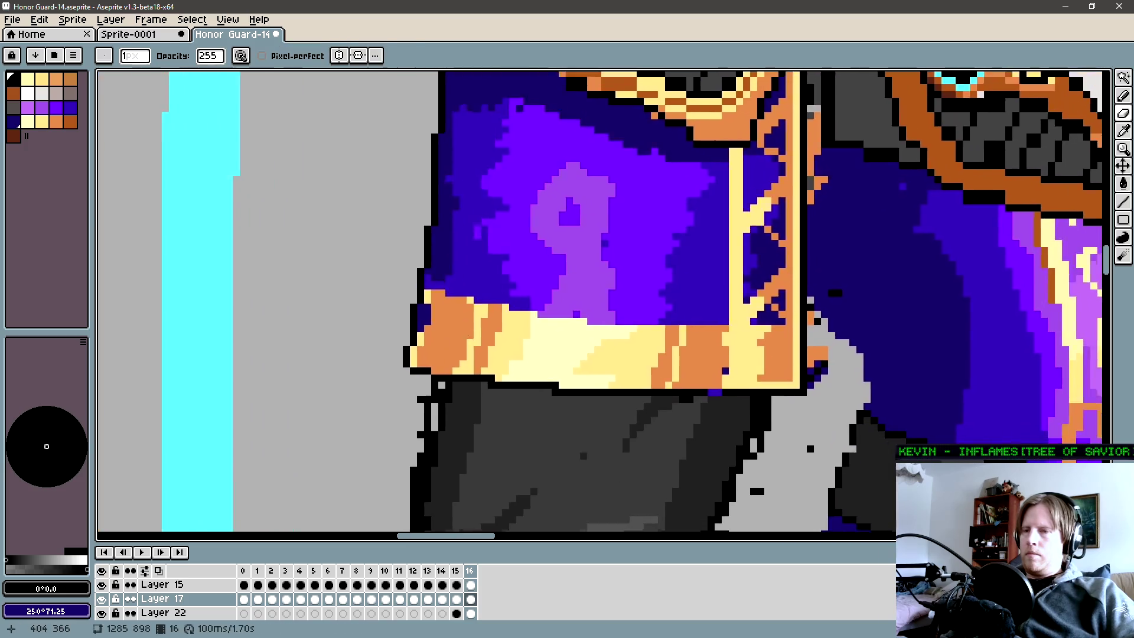
pyautogui.scroll(-1, 491, 355)
pyautogui.scroll(-1, 518, 353)
pyautogui.scroll(1, 518, 354)
pyautogui.scroll(1, 479, 341)
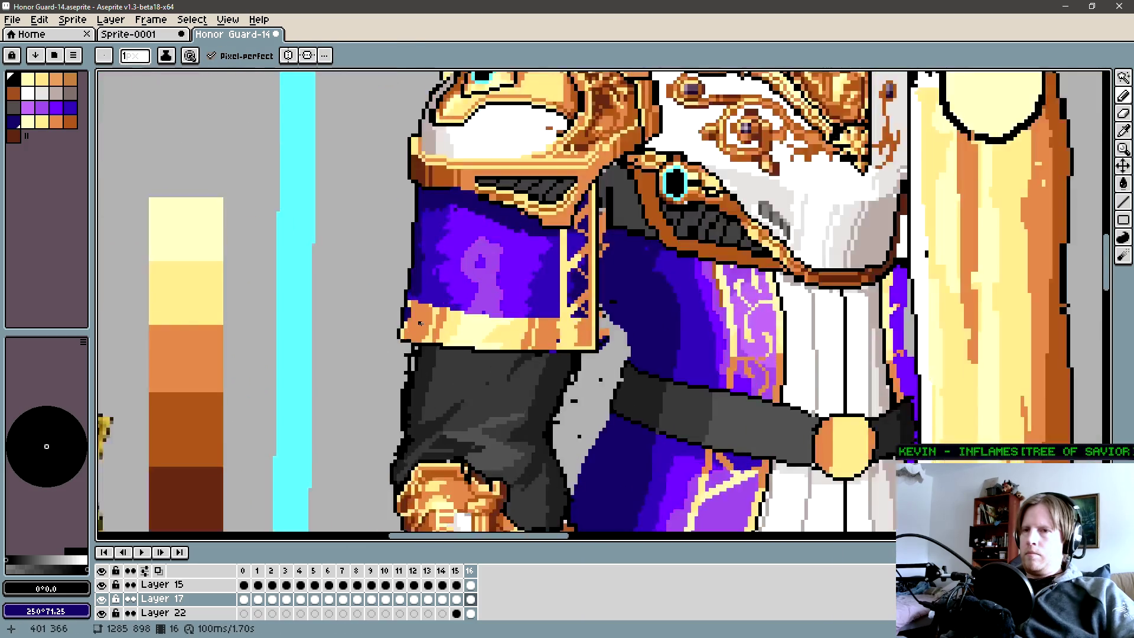
pyautogui.scroll(1, 418, 327)
pyautogui.keyDown('alt'); pyautogui.click(387, 319); pyautogui.keyUp('alt')
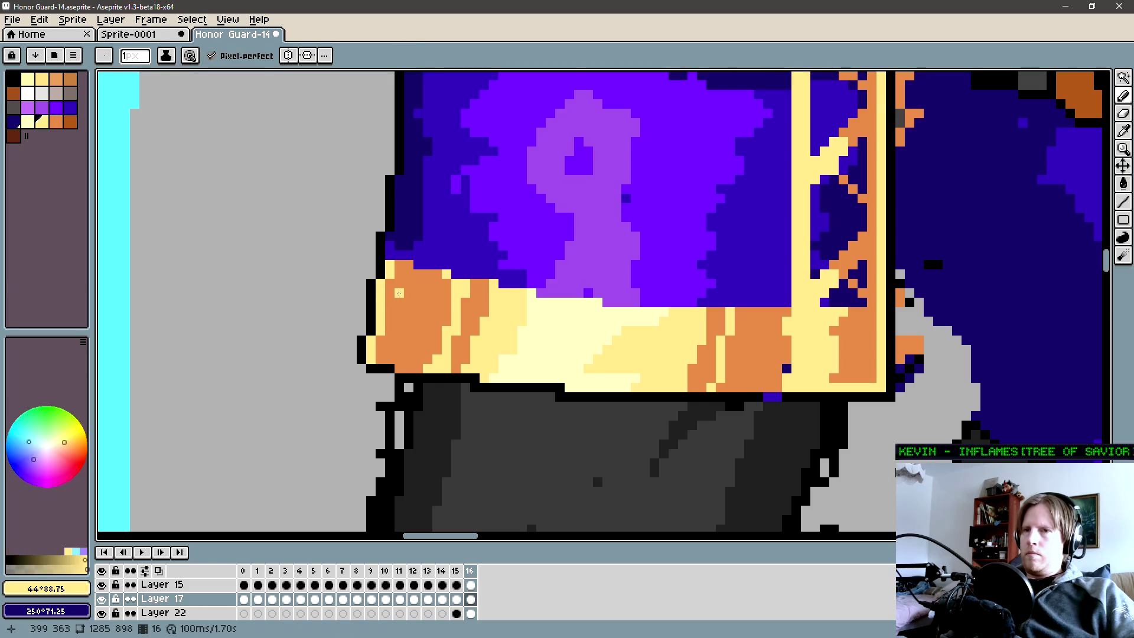
pyautogui.scroll(-2, 388, 319)
pyautogui.scroll(-1, 468, 329)
pyautogui.scroll(-3, 468, 330)
pyautogui.scroll(1, 399, 333)
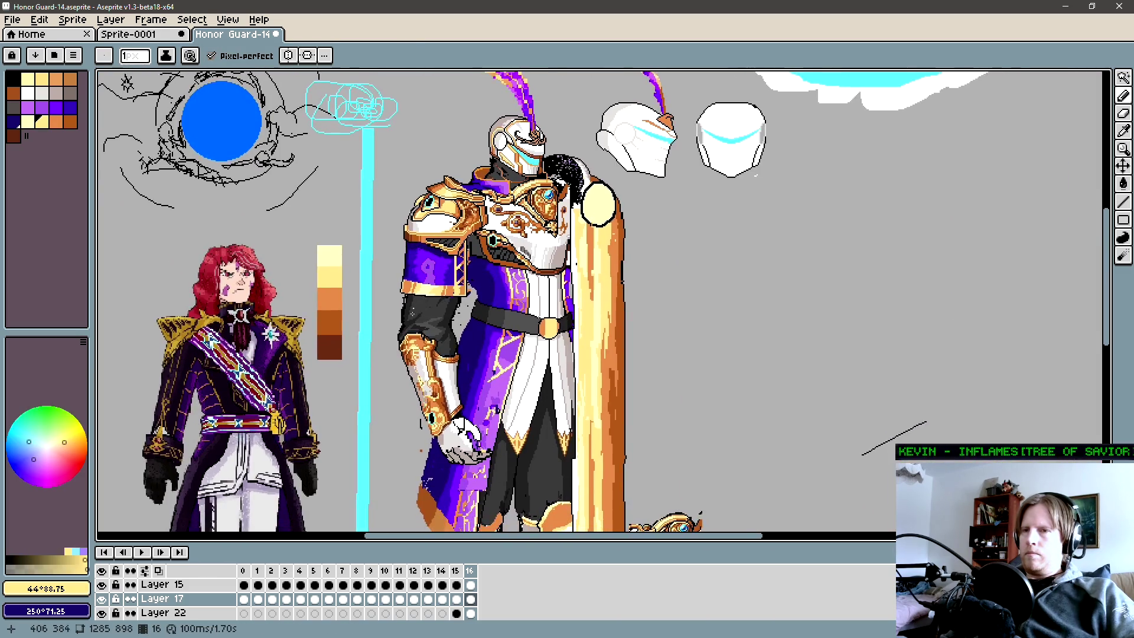
pyautogui.scroll(1, 384, 336)
pyautogui.scroll(-1, 482, 313)
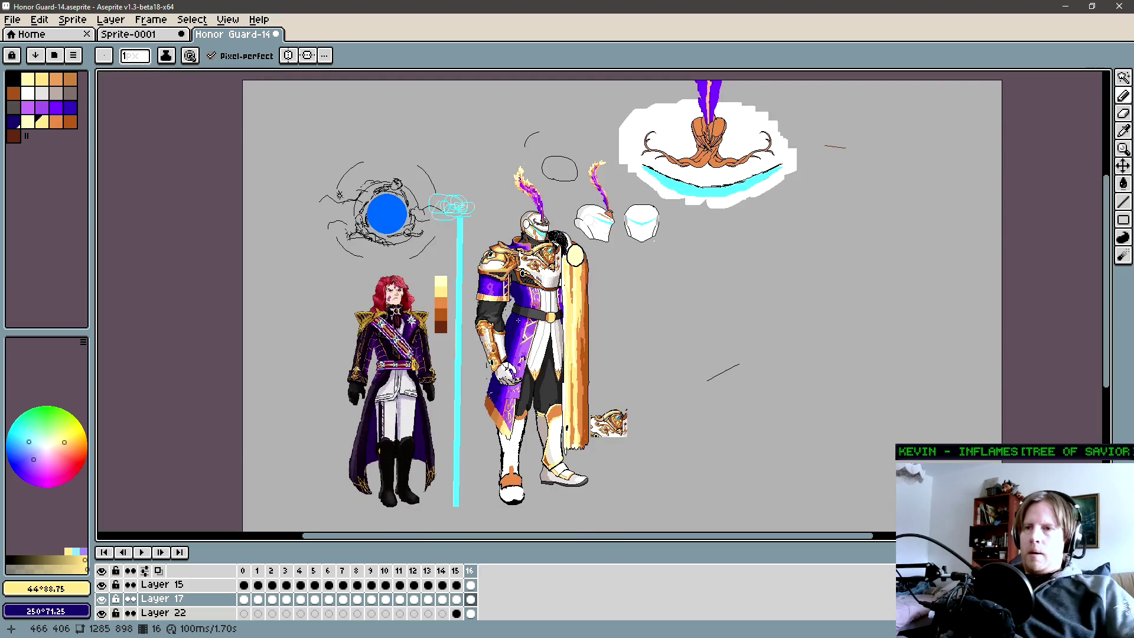
pyautogui.press(',')
pyautogui.press('.')
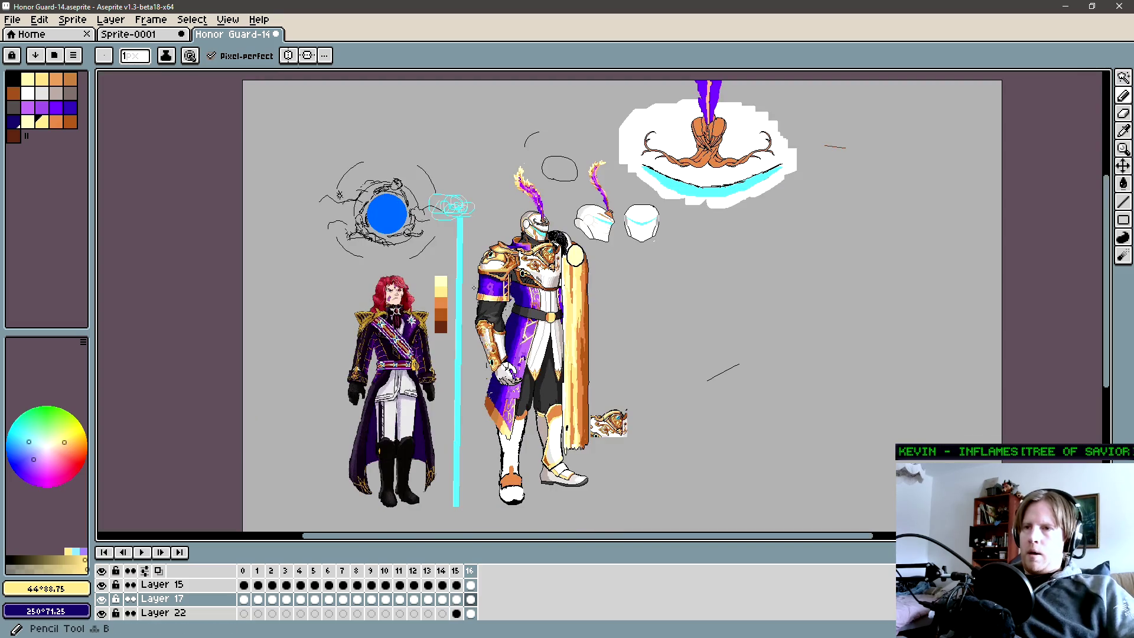
pyautogui.scroll(5, 517, 320)
pyautogui.scroll(1, 427, 306)
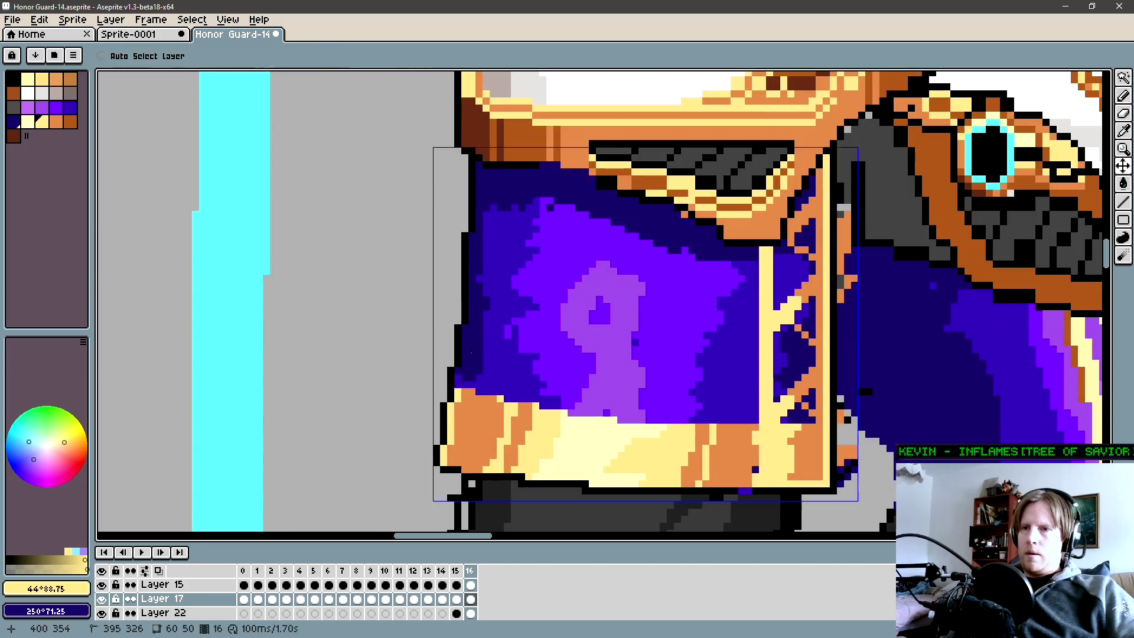
# Draw dark-blue vertical strokes down the purple shoulder panel's left edge with the Line tool.
pyautogui.keyDown('alt'); pyautogui.click(470, 382); pyautogui.keyUp('alt')
pyautogui.moveTo(488, 315); pyautogui.dragTo(486, 237)
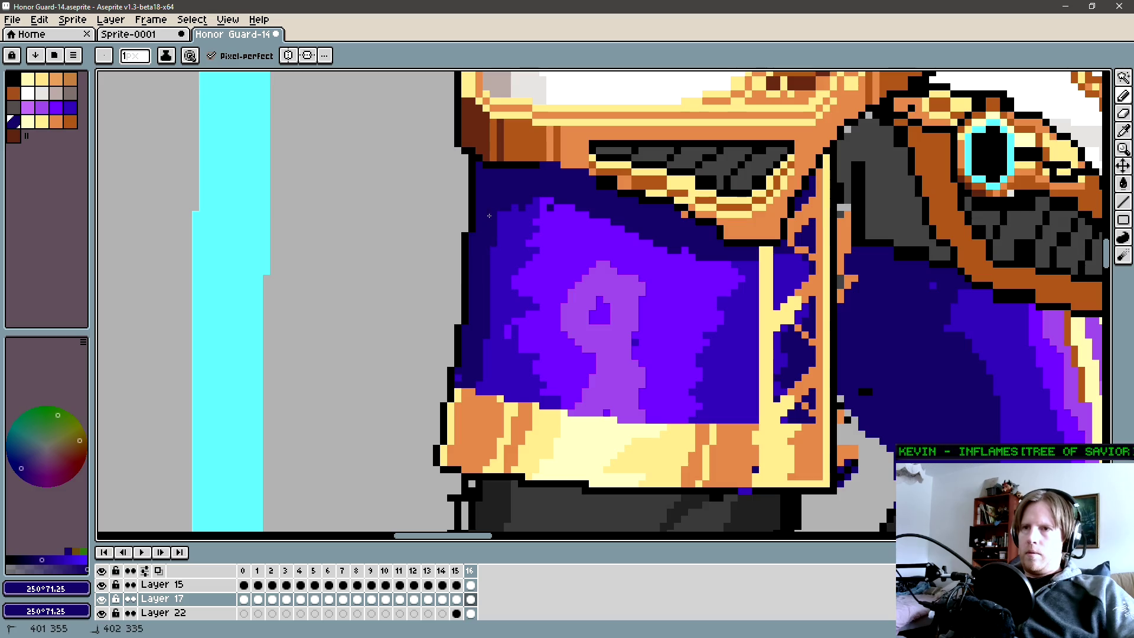
pyautogui.keyDown('alt'); pyautogui.click(457, 373); pyautogui.keyUp('alt')
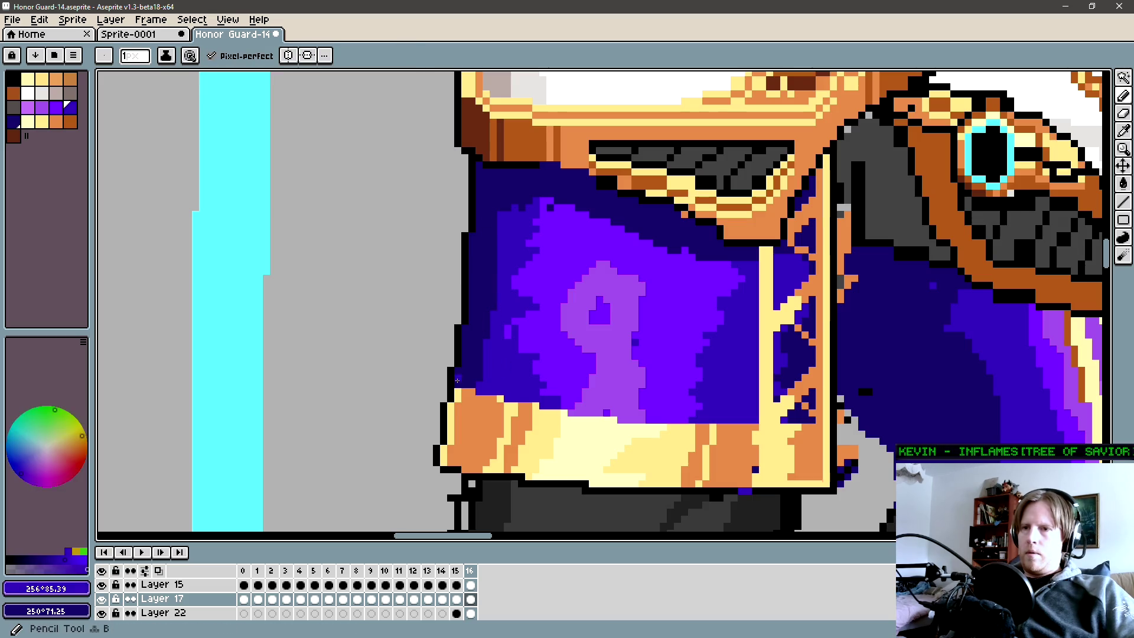
pyautogui.press('l')
pyautogui.moveTo(471, 364); pyautogui.dragTo(479, 224)
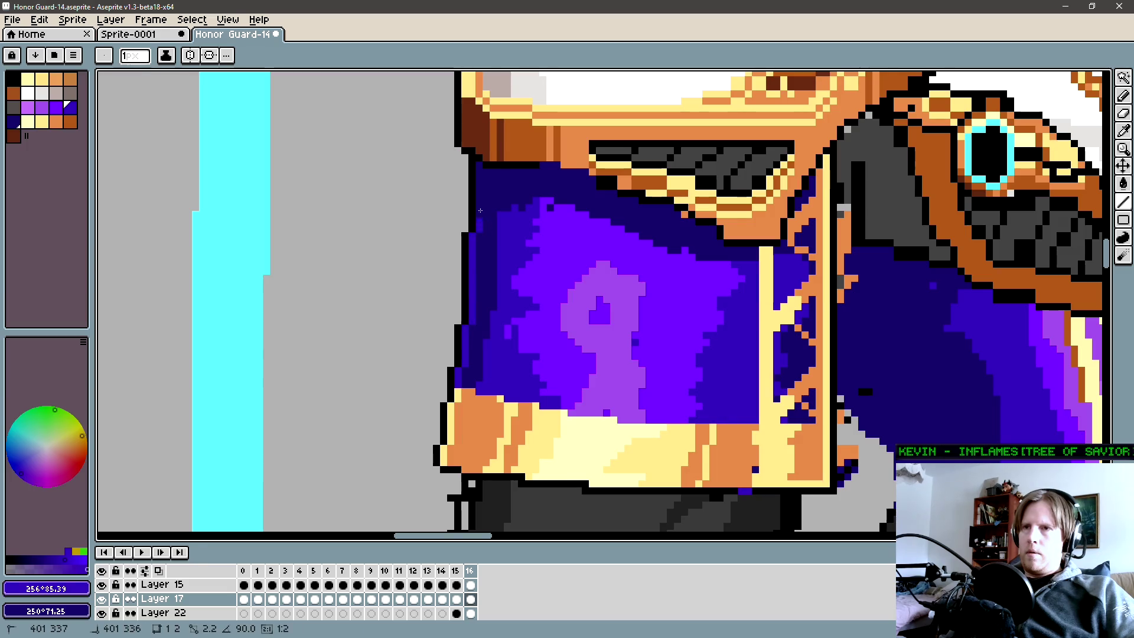
pyautogui.moveTo(476, 166); pyautogui.dragTo(477, 166)
pyautogui.scroll(-2, 476, 166)
pyautogui.scroll(-2, 443, 240)
pyautogui.scroll(-1, 406, 313)
pyautogui.scroll(2, 406, 313)
pyautogui.scroll(3, 406, 312)
# Draw a dark grey shading line across the undersleeve and extend it left and right.
pyautogui.keyDown('alt'); pyautogui.click(450, 346); pyautogui.keyUp('alt')
pyautogui.press('b')
pyautogui.scroll(-1, 436, 369)
pyautogui.moveTo(484, 272); pyautogui.dragTo(476, 293)
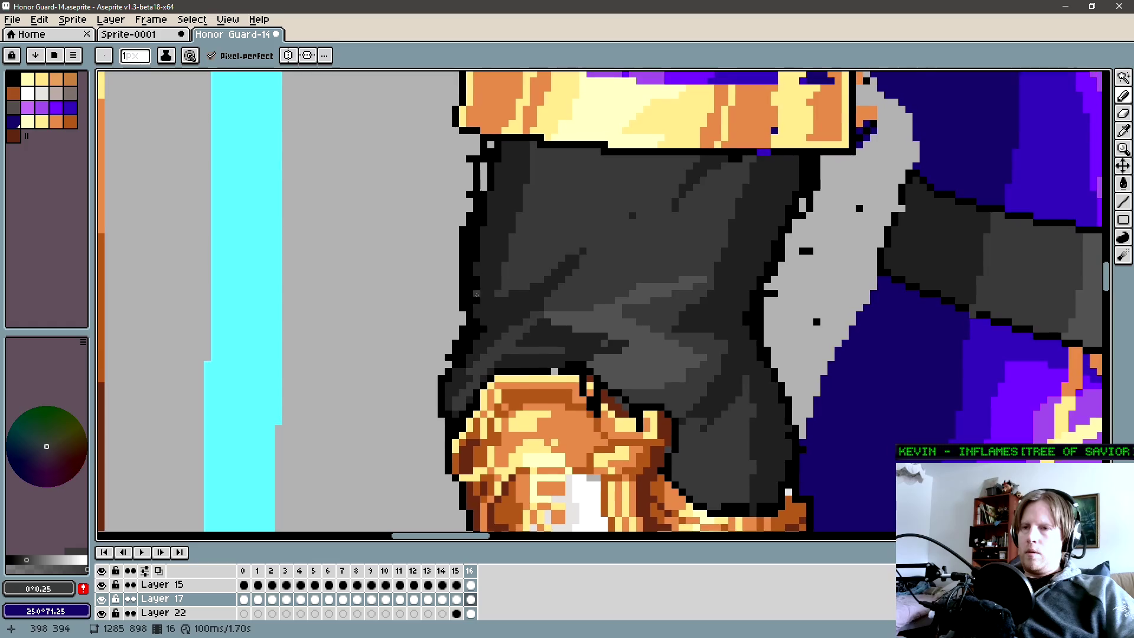
pyautogui.press('b')
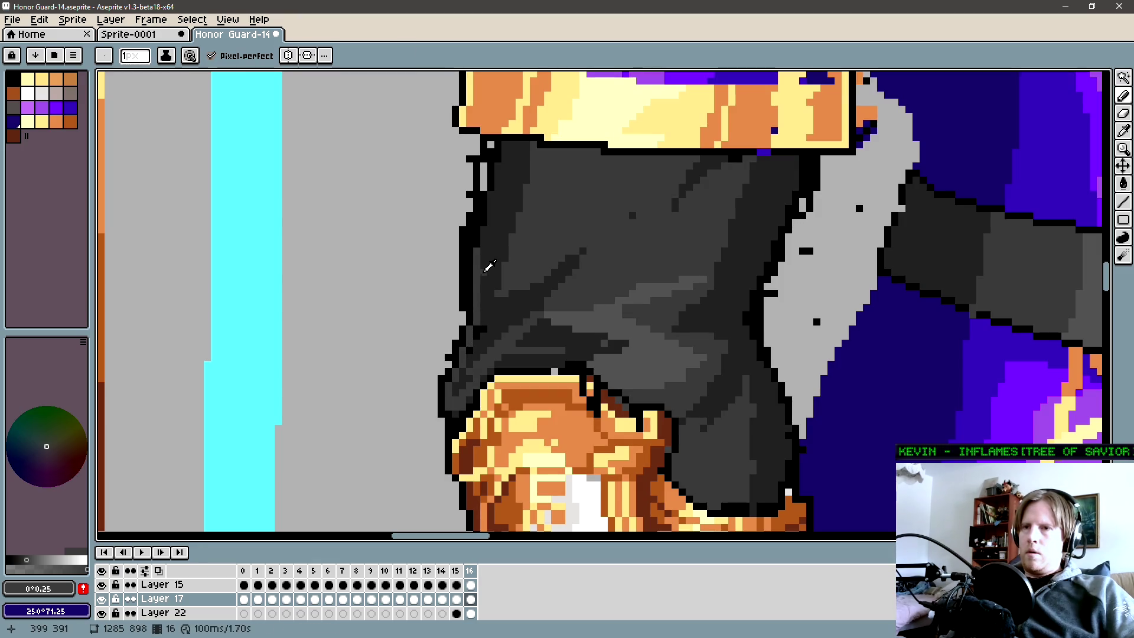
pyautogui.keyDown('alt'); pyautogui.click(490, 267); pyautogui.keyUp('alt')
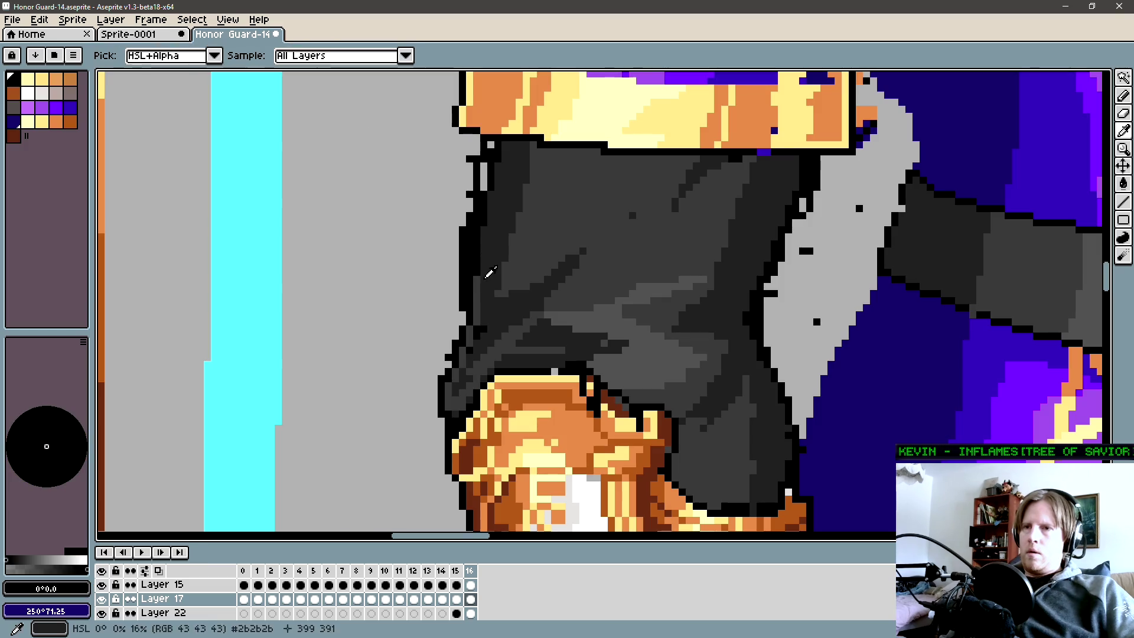
pyautogui.scroll(2, 482, 231)
pyautogui.press('l')
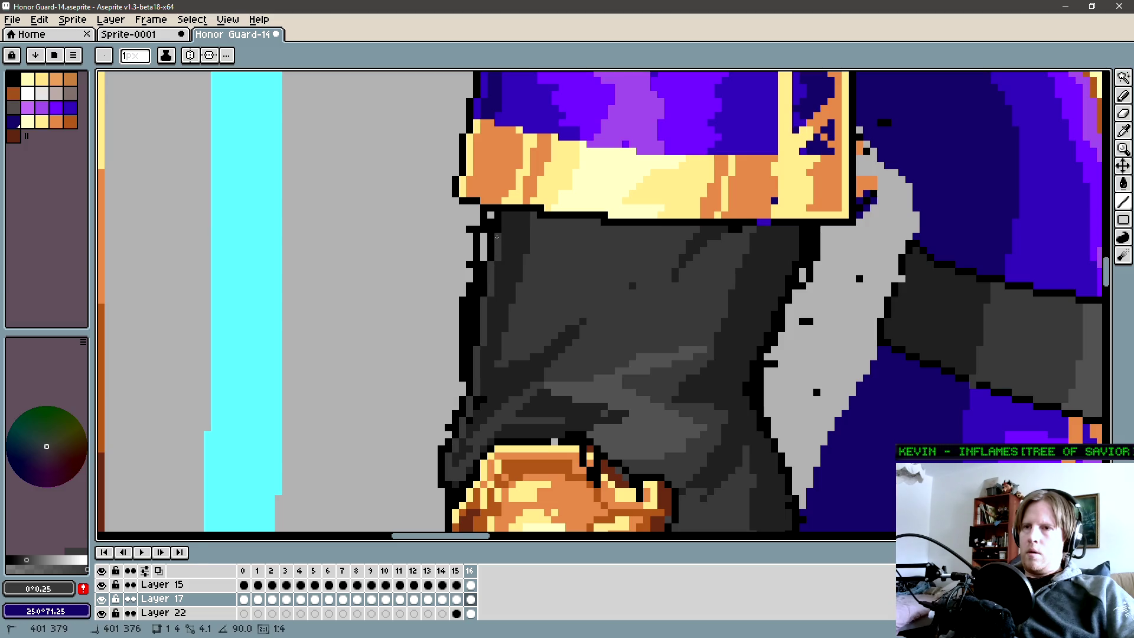
pyautogui.keyDown('alt'); pyautogui.click(512, 249); pyautogui.keyUp('alt')
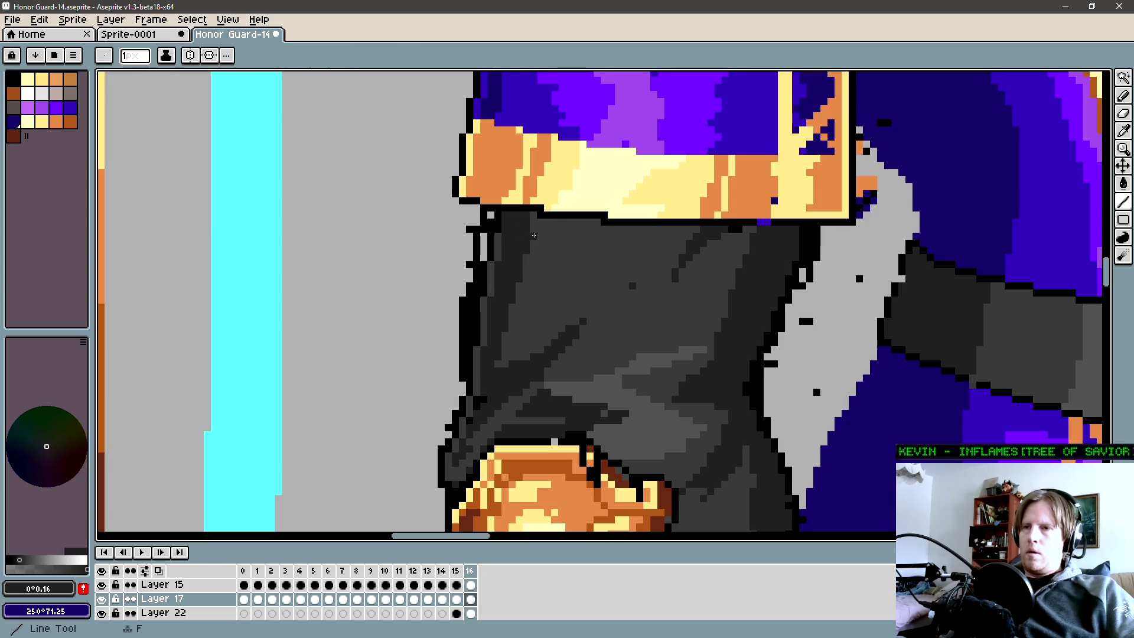
pyautogui.moveTo(533, 235); pyautogui.dragTo(684, 237)
pyautogui.moveTo(609, 242); pyautogui.dragTo(758, 242)
pyautogui.moveTo(669, 233)
pyautogui.mouseDown()
pyautogui.moveTo(544, 228)
pyautogui.moveTo(607, 218)
pyautogui.mouseUp()
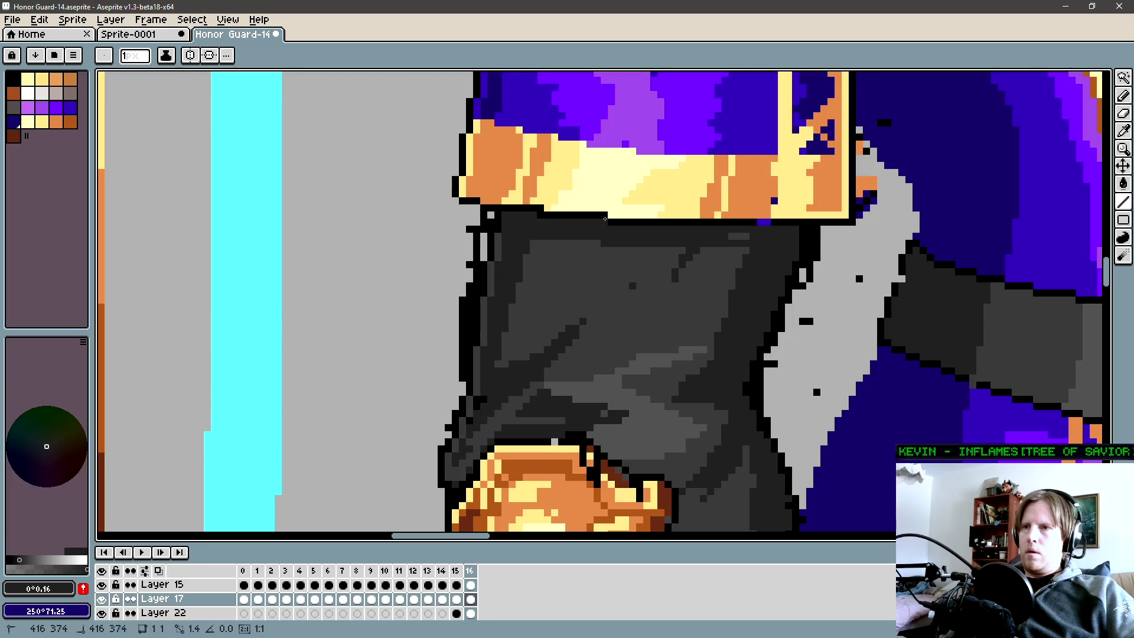
# Magic-wand the dark strip along the sleeve's top and add the sleeve's left side with a rectangle marquee.
pyautogui.moveTo(707, 242); pyautogui.dragTo(580, 257)
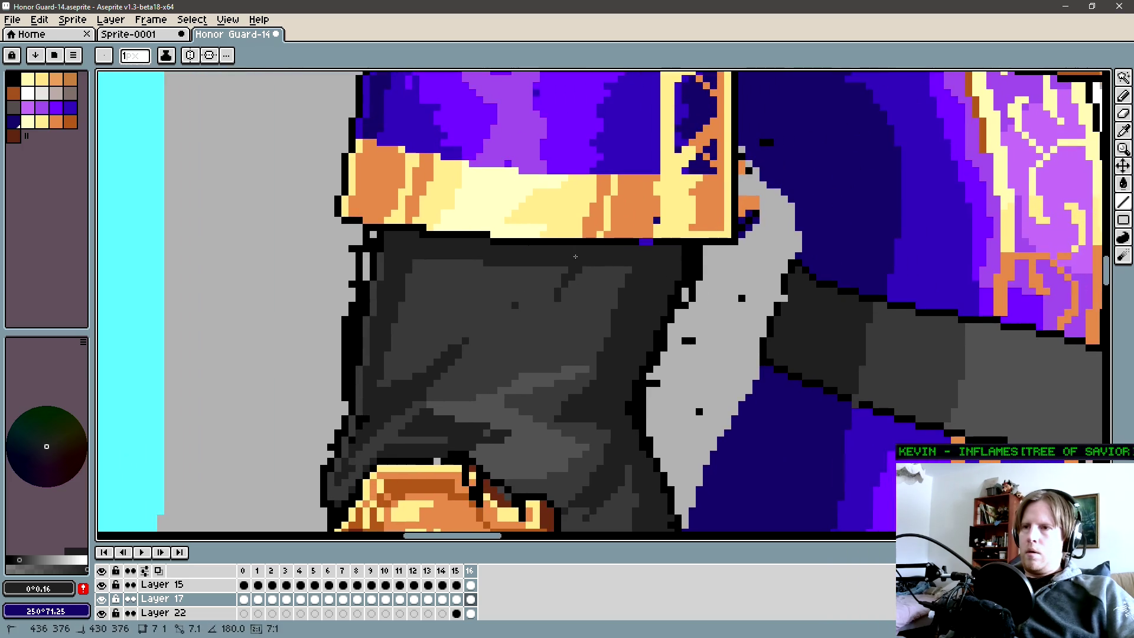
pyautogui.press('w')
pyautogui.click(585, 265)
pyautogui.scroll(-1, 441, 284)
pyautogui.press('m')
pyautogui.keyDown('shift'); pyautogui.moveTo(340, 267); pyautogui.dragTo(451, 443); pyautogui.keyUp('shift')
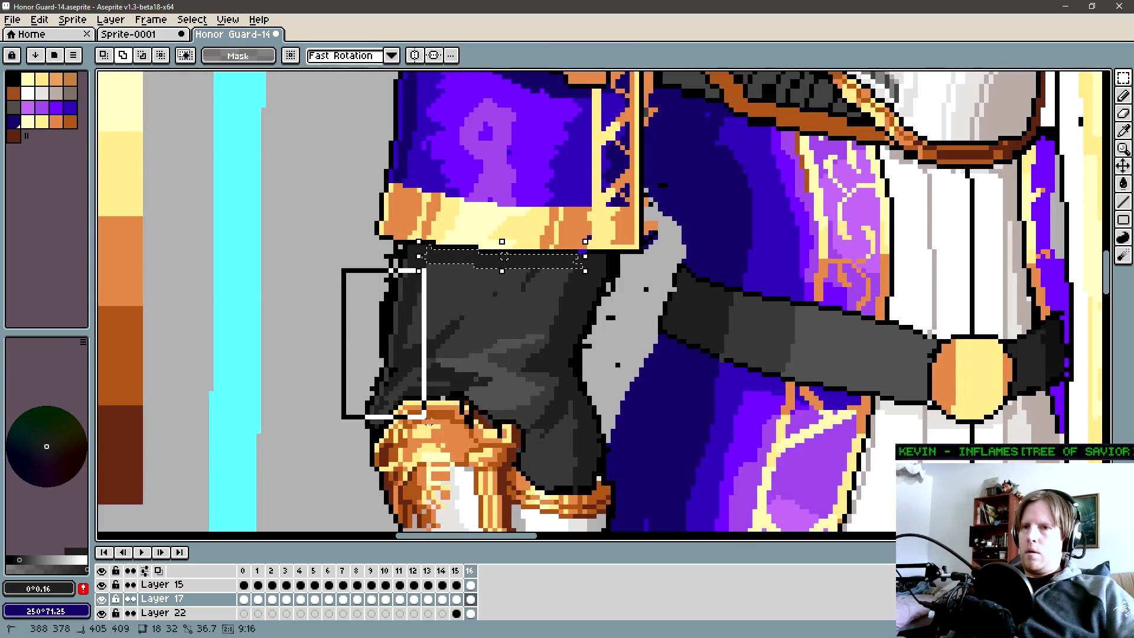
# Deselect the undersleeve, undo and redo a delete to leave it unchanged, and return to the pencil.
pyautogui.hotkey('ctrl', 'd')
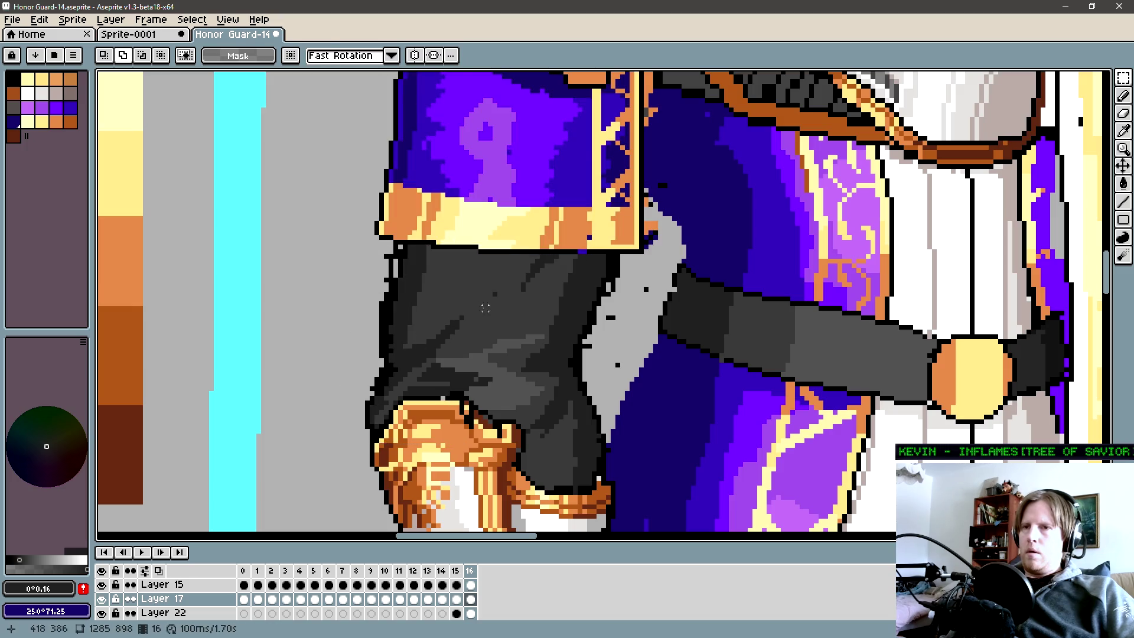
pyautogui.press('v')
pyautogui.hotkey('ctrl', 'z')
pyautogui.scroll(-1, 497, 292)
pyautogui.press('Delete')
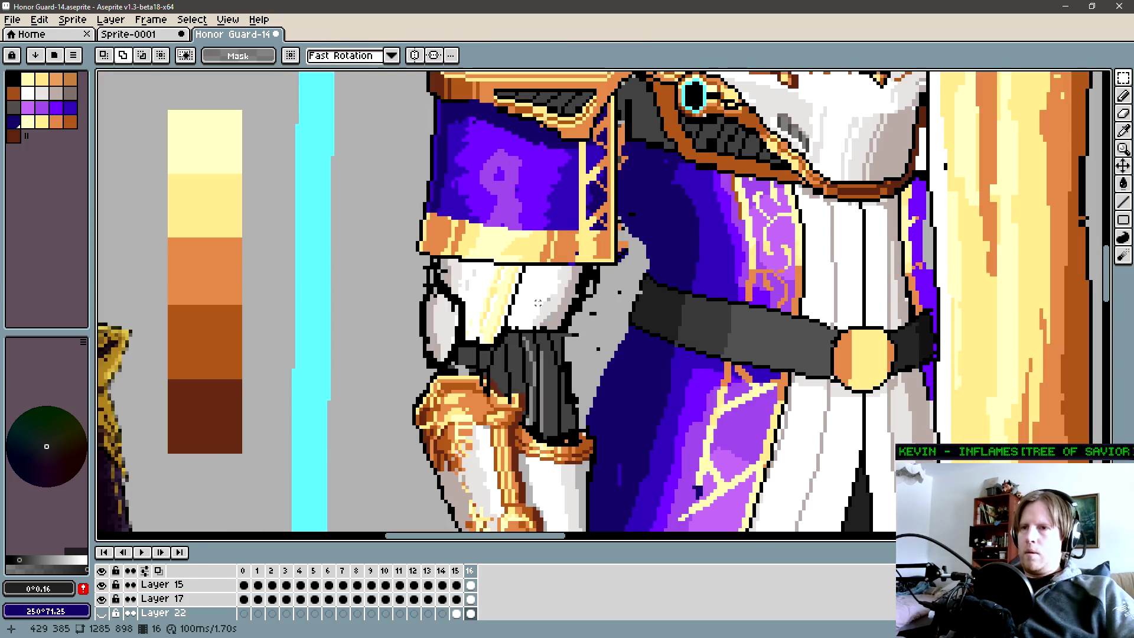
pyautogui.hotkey('ctrl', 'z')
pyautogui.press('b')
pyautogui.scroll(-2, 544, 289)
pyautogui.scroll(-2, 544, 288)
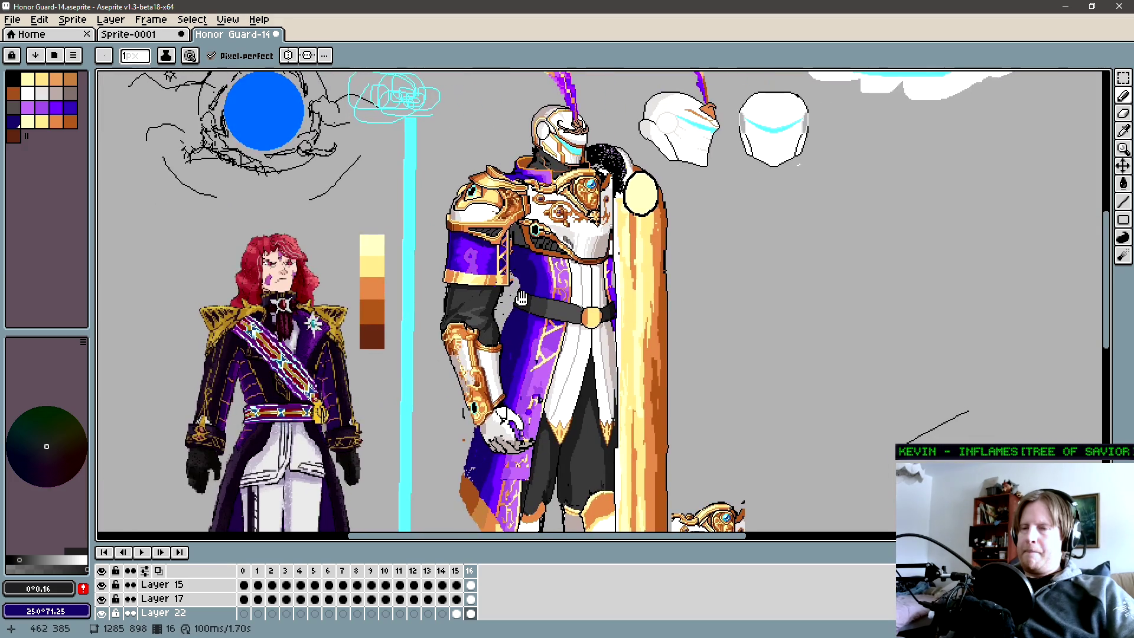
# Flip between frames 15 and 16 to compare the arm, then make the Arm layer active.
pyautogui.press('Right')
pyautogui.press('Left')
pyautogui.press('Right')
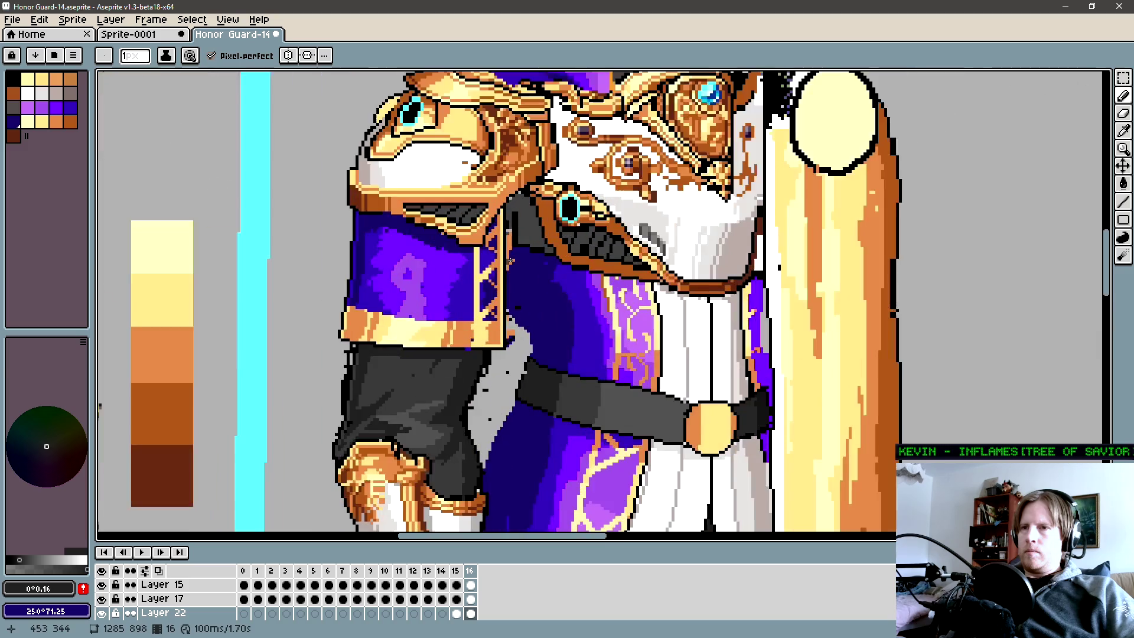
pyautogui.scroll(2, 531, 275)
pyautogui.keyDown('ctrl'); pyautogui.click(535, 272); pyautogui.keyUp('ctrl')
pyautogui.hotkey('ctrl', 'z')
pyautogui.press('b')
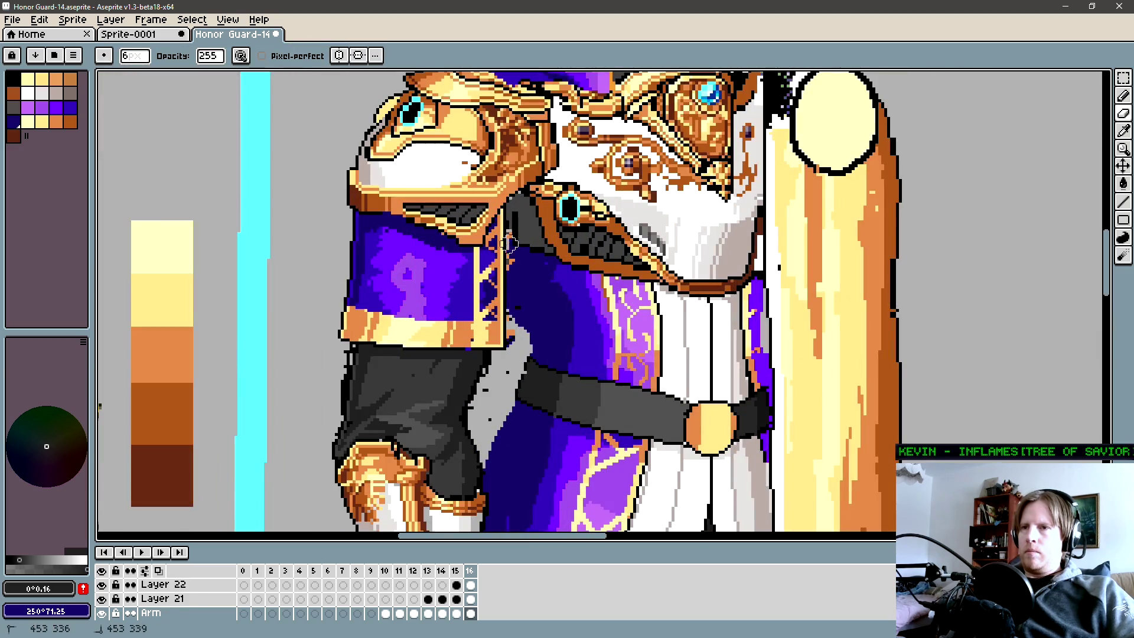
# Sample the robe's dark navy and flood-fill the grey gap above the arm with it.
pyautogui.hotkey('ctrl', 'y')
pyautogui.hotkey('ctrl', 'z')
pyautogui.scroll(2, 506, 236)
pyautogui.keyDown('ctrl'); pyautogui.click(508, 237); pyautogui.keyUp('ctrl')
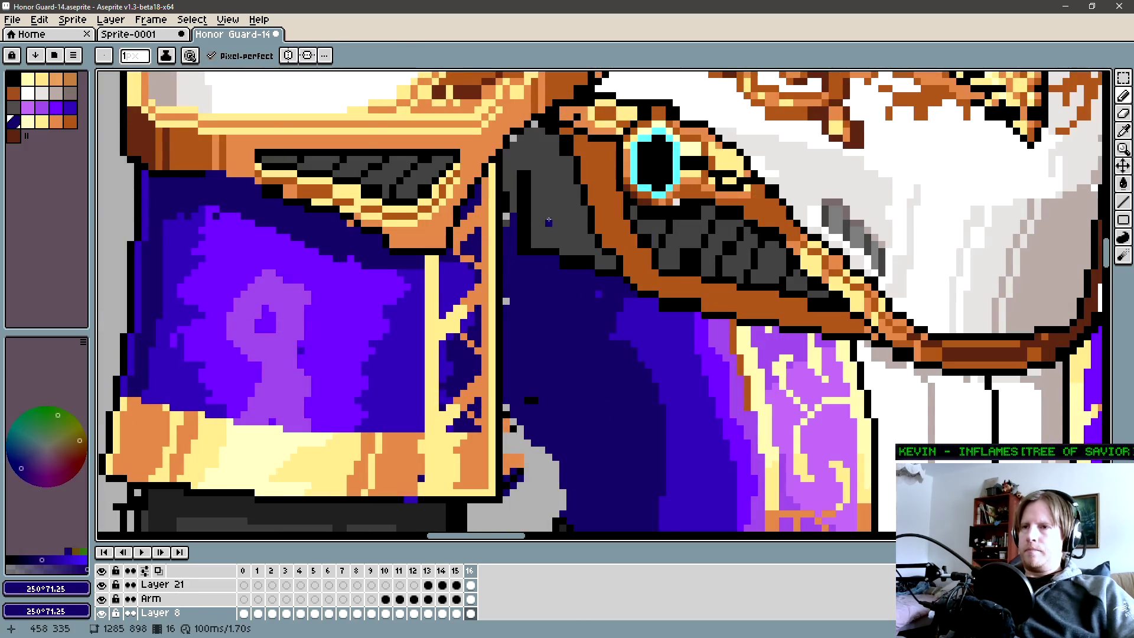
pyautogui.press('g')
pyautogui.click(514, 222)
# Pencil leftover grey pixels along the robe navy, then sample the robe's purple.
pyautogui.press('b')
pyautogui.moveTo(498, 224); pyautogui.dragTo(499, 250)
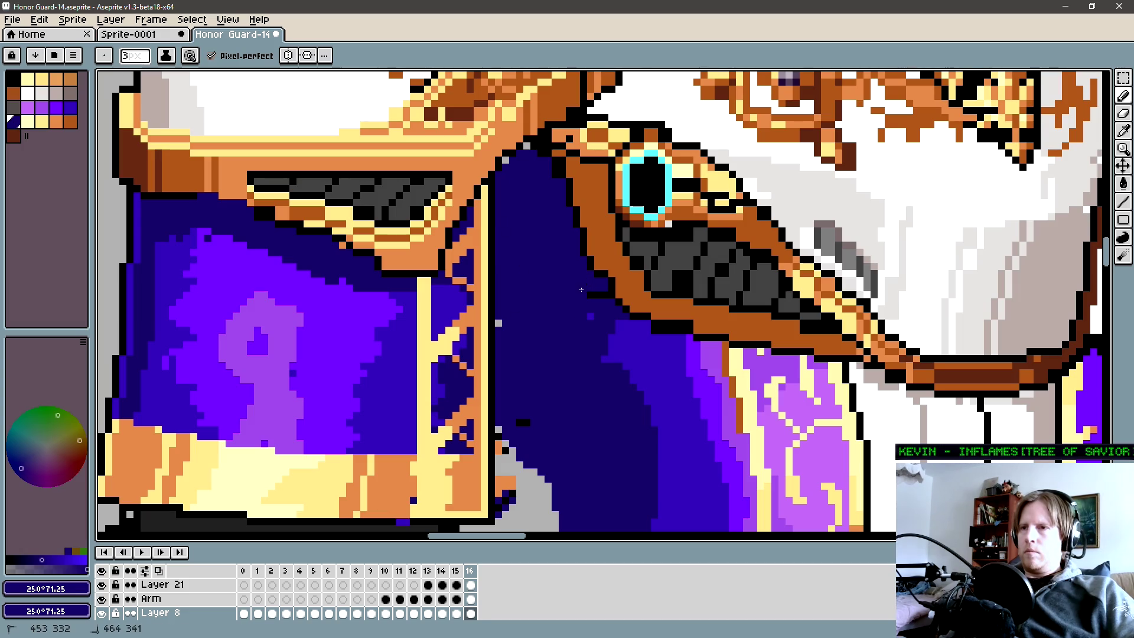
pyautogui.click(499, 323)
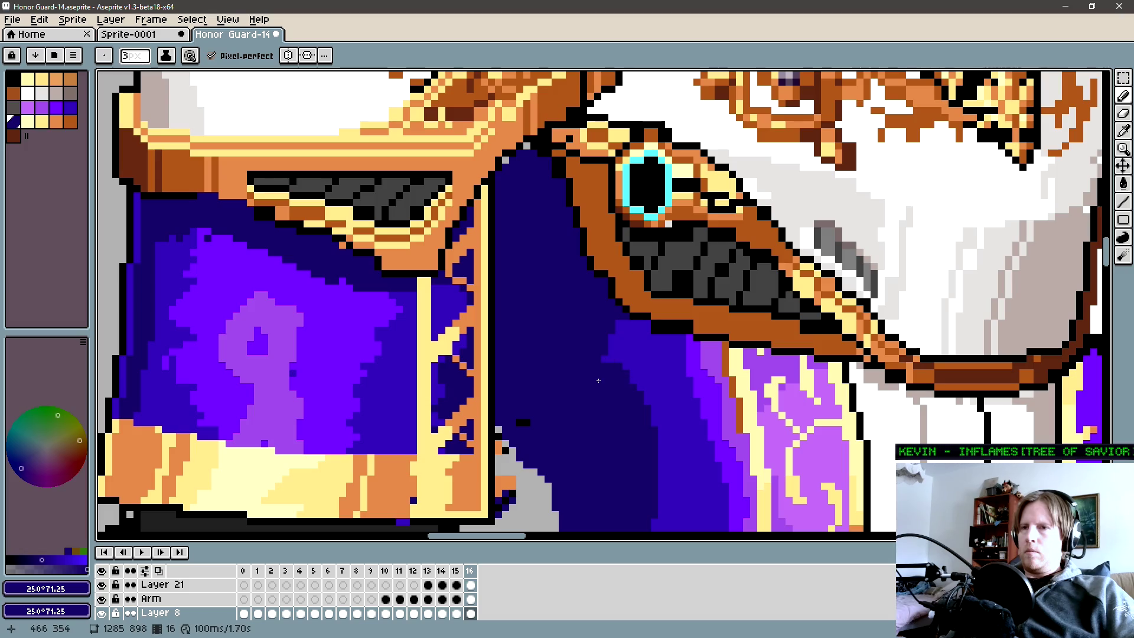
pyautogui.scroll(-1, 588, 320)
pyautogui.scroll(-1, 567, 310)
pyautogui.press('alt')
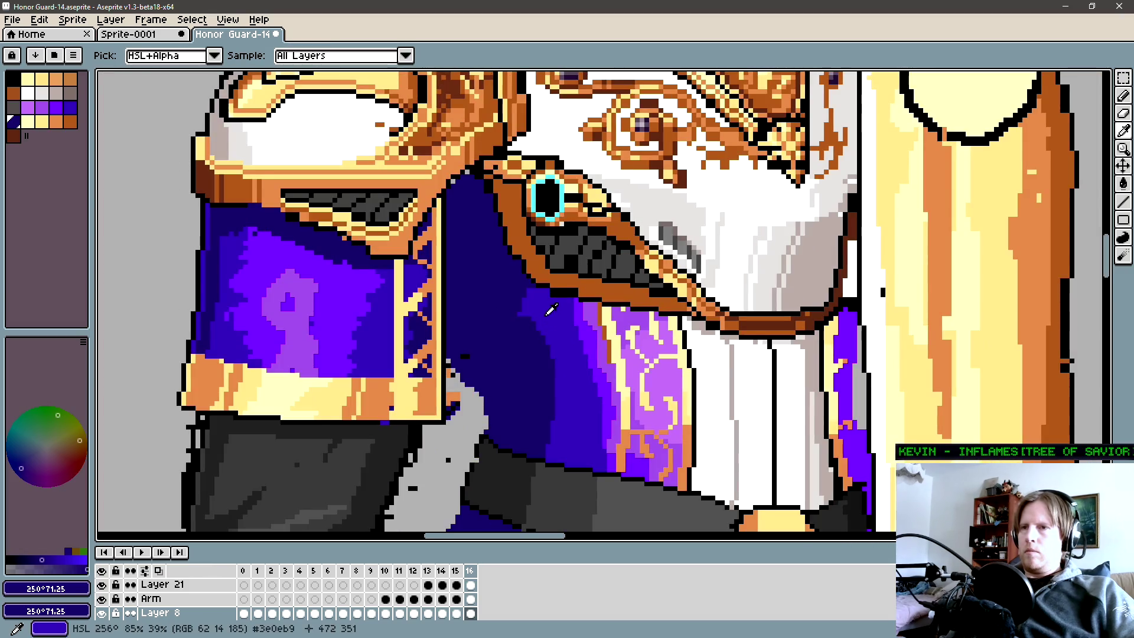
pyautogui.keyDown('alt'); pyautogui.click(550, 309); pyautogui.keyUp('alt')
pyautogui.scroll(-1, 549, 308)
pyautogui.scroll(-2, 550, 309)
pyautogui.scroll(-1, 501, 329)
pyautogui.scroll(-1, 532, 328)
pyautogui.scroll(-2, 558, 327)
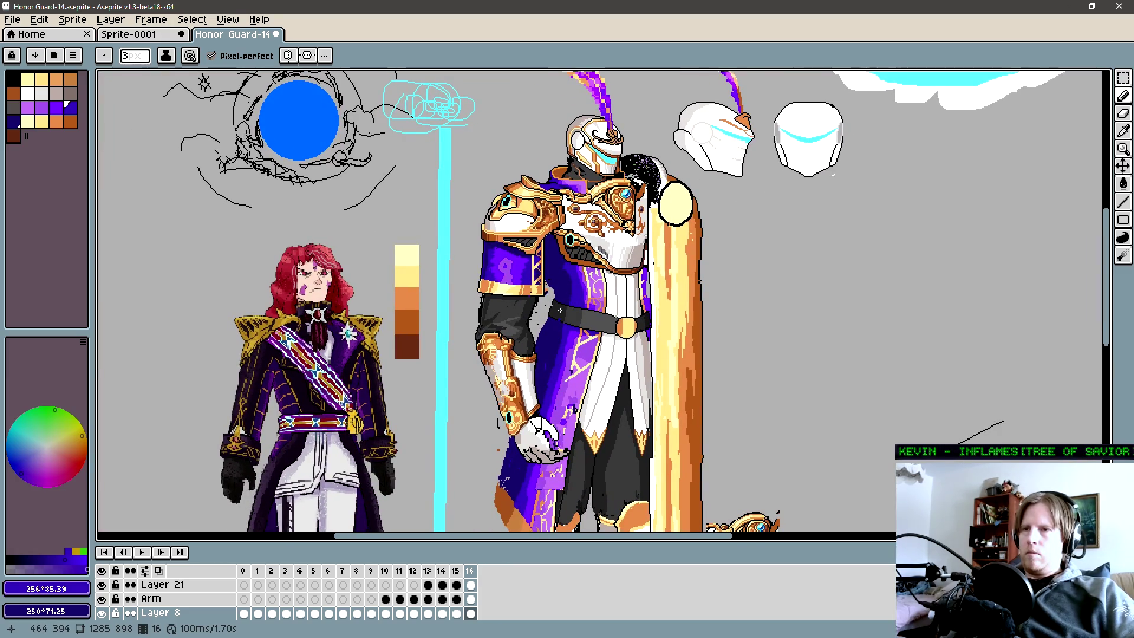
pyautogui.scroll(1, 532, 322)
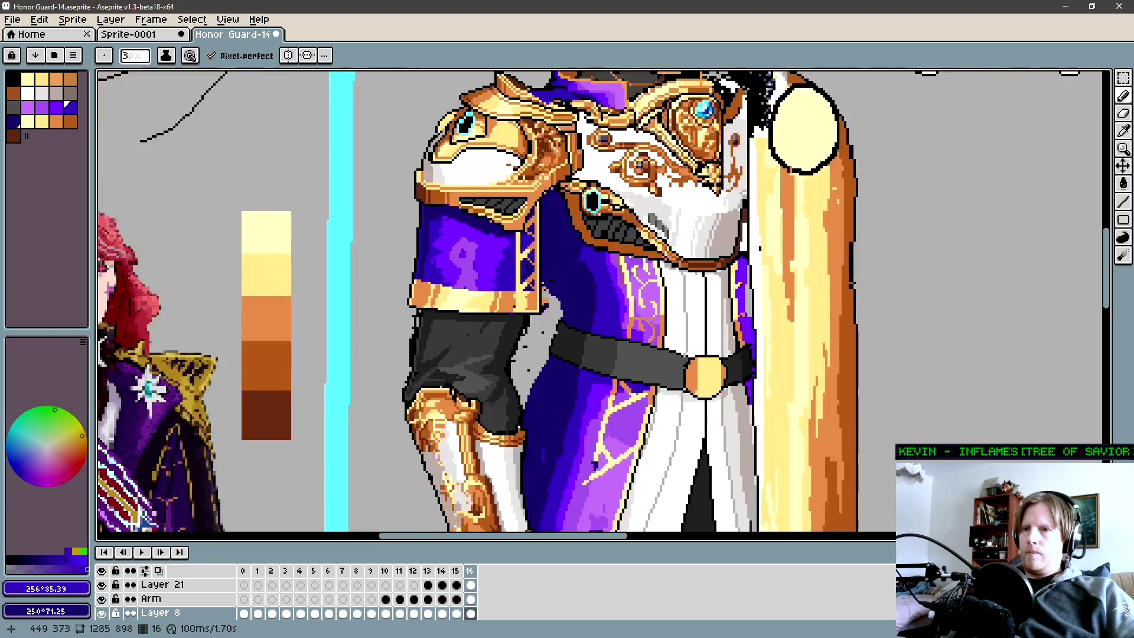
pyautogui.keyDown('alt'); pyautogui.click(534, 324); pyautogui.keyUp('alt')
pyautogui.moveTo(574, 299); pyautogui.dragTo(549, 317)
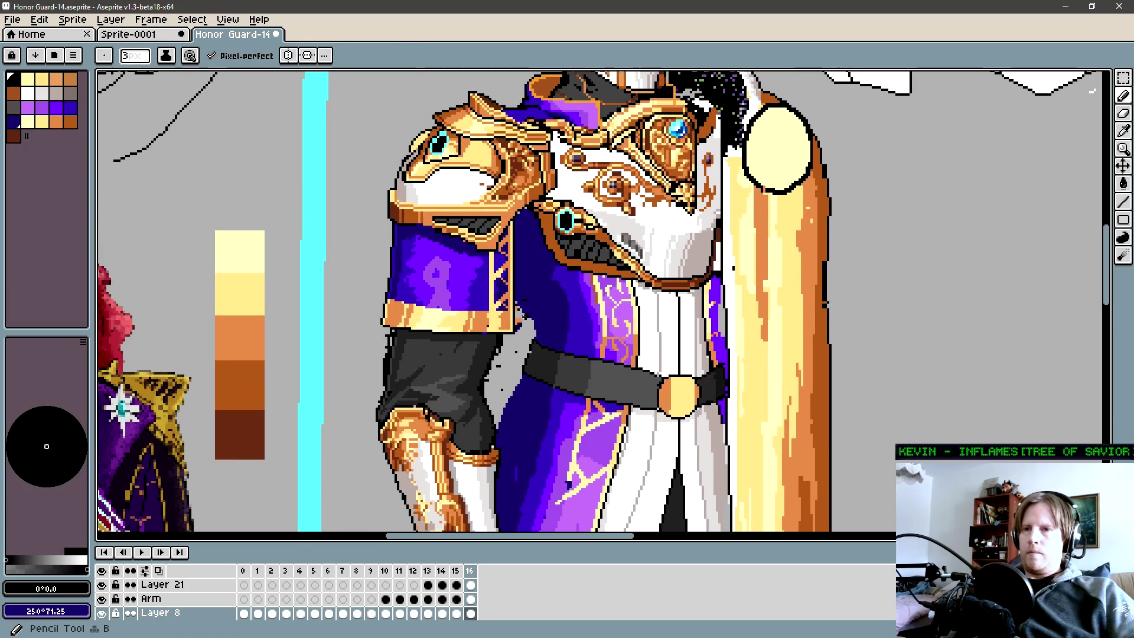
pyautogui.scroll(1, 496, 324)
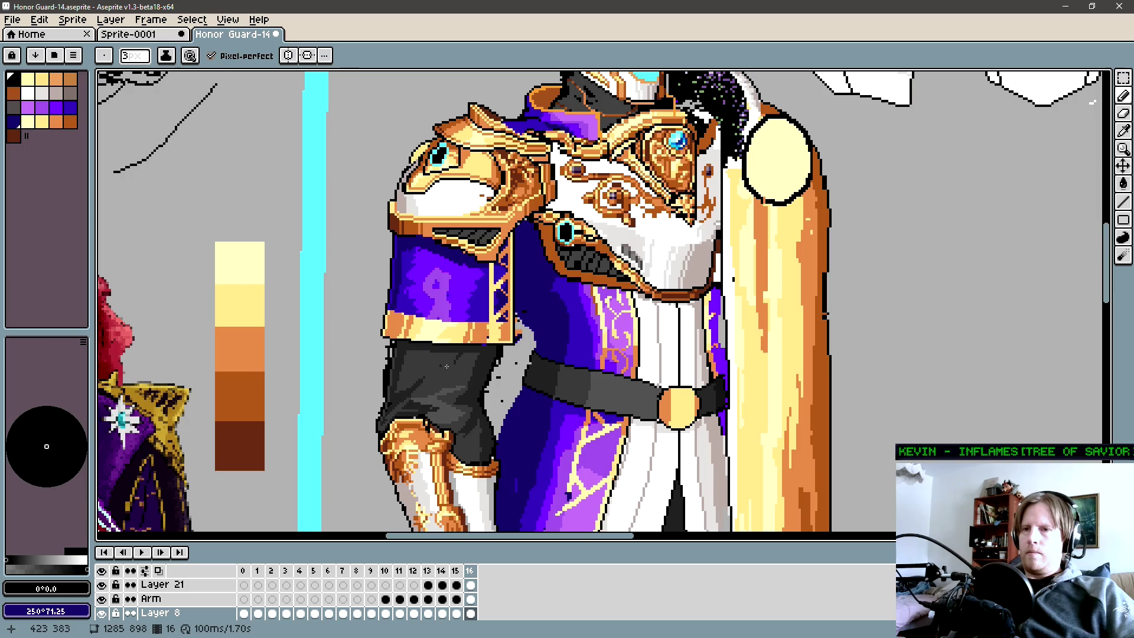
pyautogui.press('b')
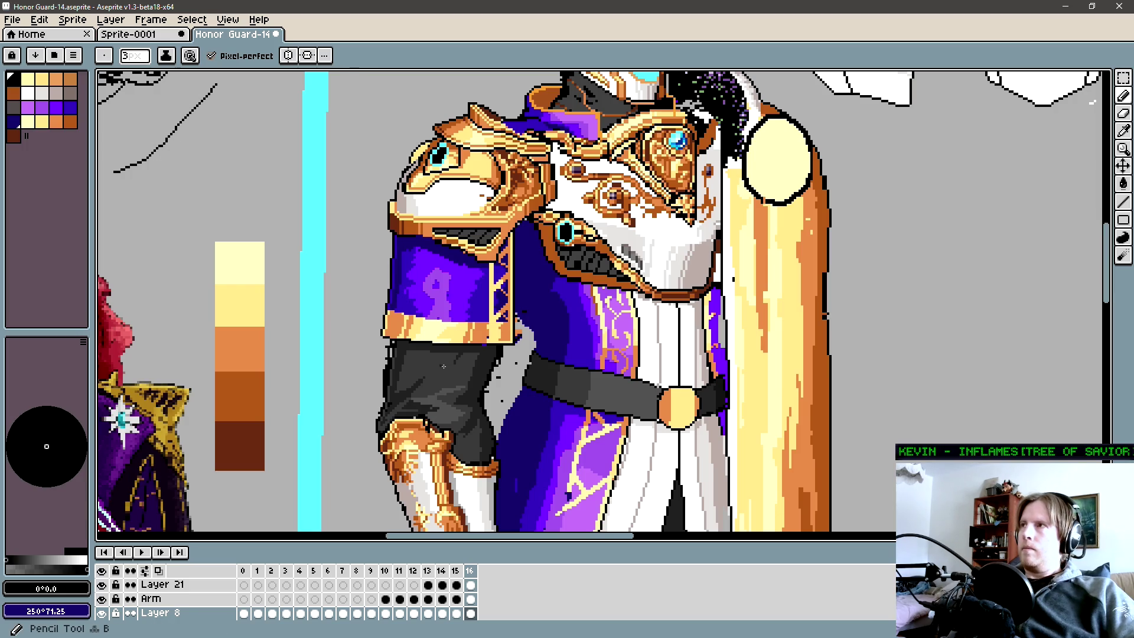
pyautogui.scroll(-1, 443, 366)
pyautogui.scroll(-1, 461, 345)
pyautogui.scroll(-1, 478, 323)
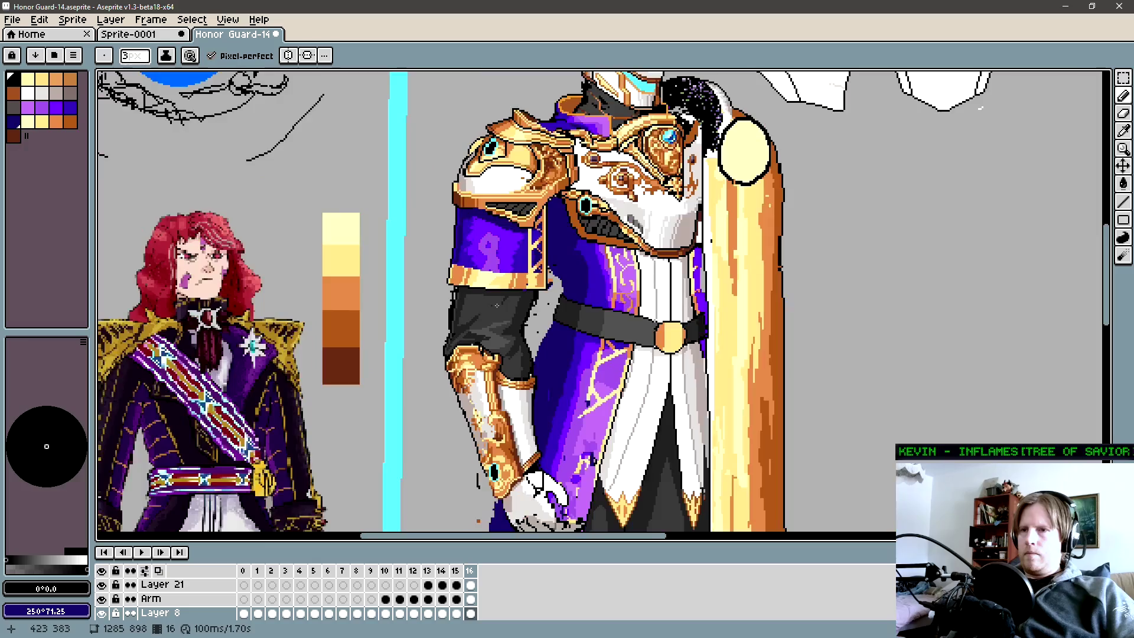
pyautogui.scroll(-1, 496, 304)
pyautogui.moveTo(497, 306); pyautogui.dragTo(453, 336)
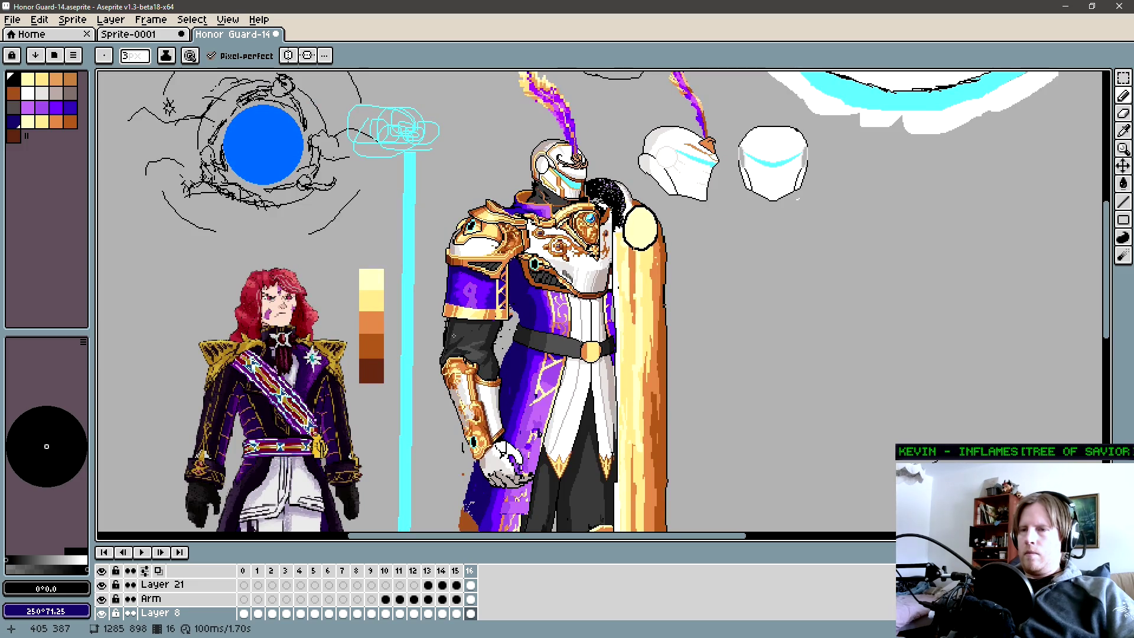
pyautogui.scroll(1, 459, 334)
pyautogui.scroll(1, 479, 324)
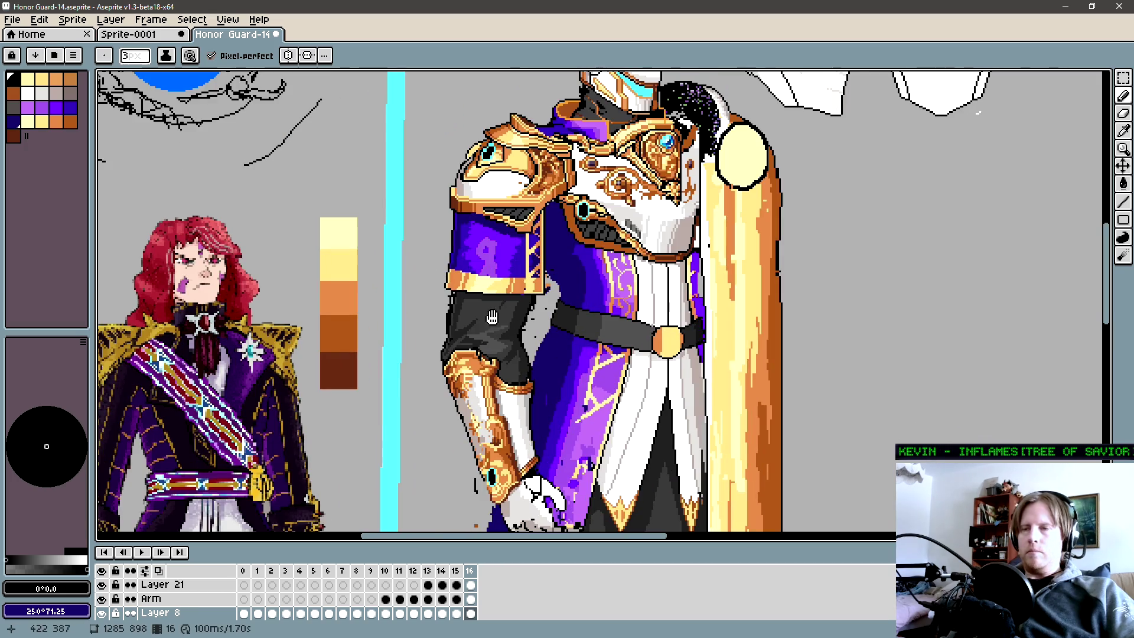
pyautogui.scroll(1, 525, 303)
pyautogui.scroll(1, 525, 301)
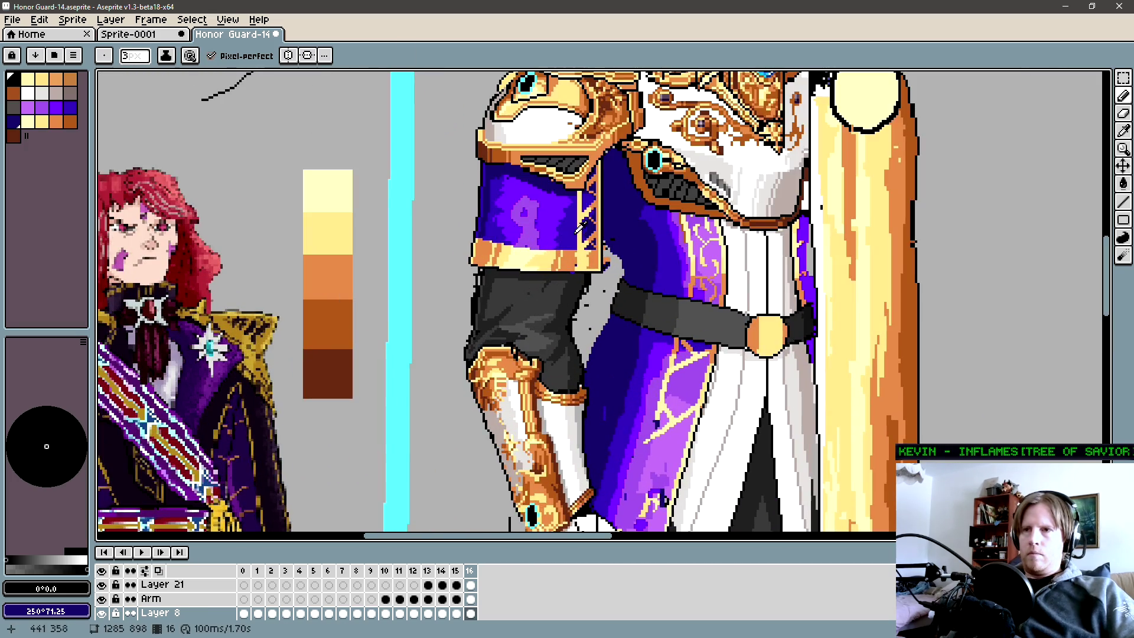
# On Layer 22 paint a blue pencil stroke down the dark sleeve, then review the whole sprite.
pyautogui.keyDown('alt'); pyautogui.click(532, 283); pyautogui.keyUp('alt')
pyautogui.hotkey('shift', 'n')
pyautogui.moveTo(518, 281); pyautogui.dragTo(510, 346)
pyautogui.press('g')
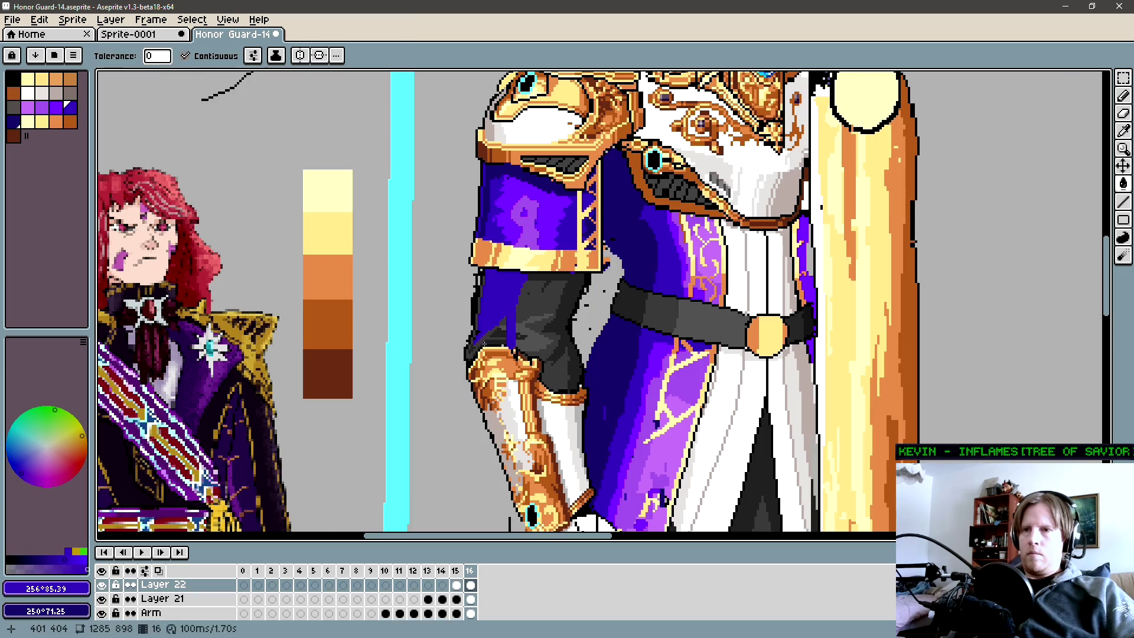
pyautogui.scroll(-3, 496, 337)
pyautogui.scroll(1, 479, 342)
pyautogui.scroll(1, 478, 345)
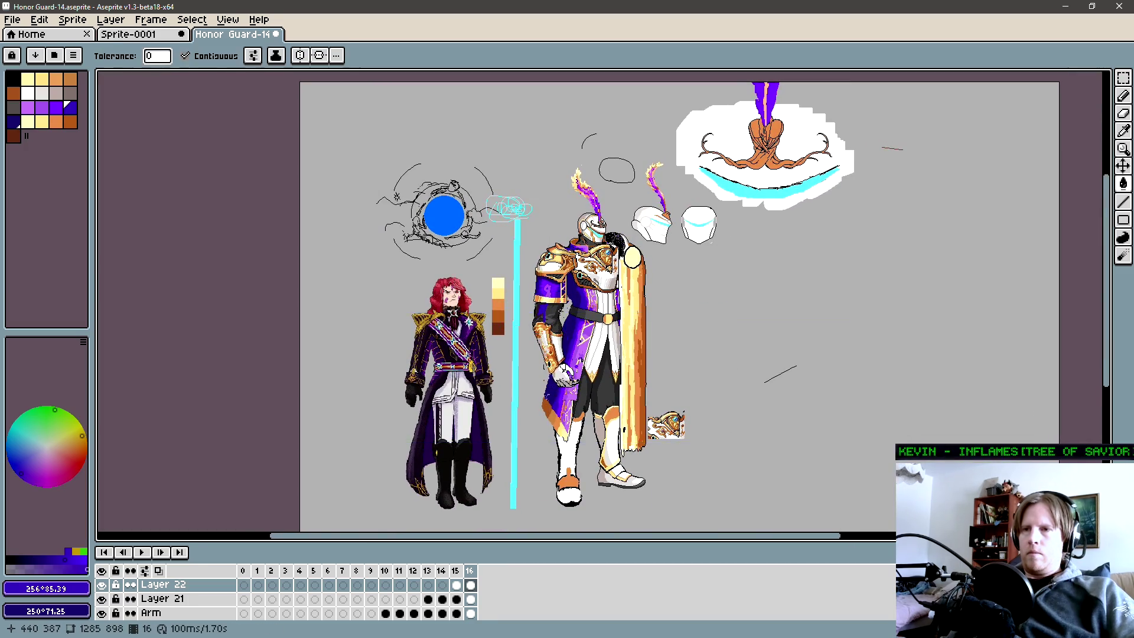
pyautogui.scroll(2, 567, 321)
pyautogui.press('ctrl')
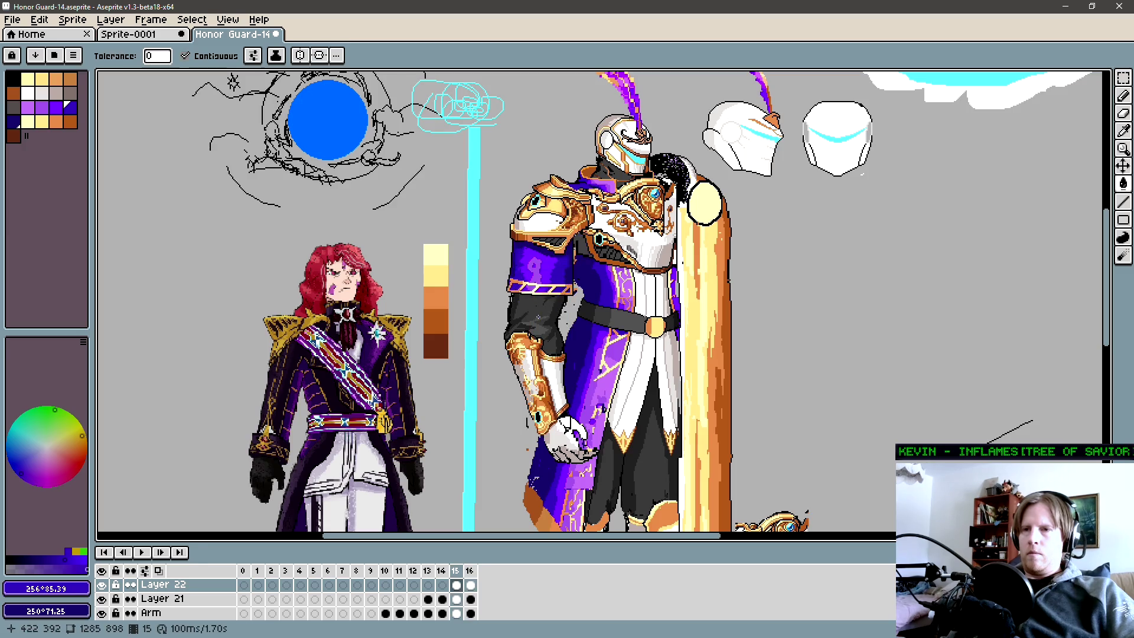
pyautogui.moveTo(544, 331)
pyautogui.mouseDown()
pyautogui.moveTo(513, 295)
pyautogui.moveTo(480, 325)
pyautogui.mouseUp()
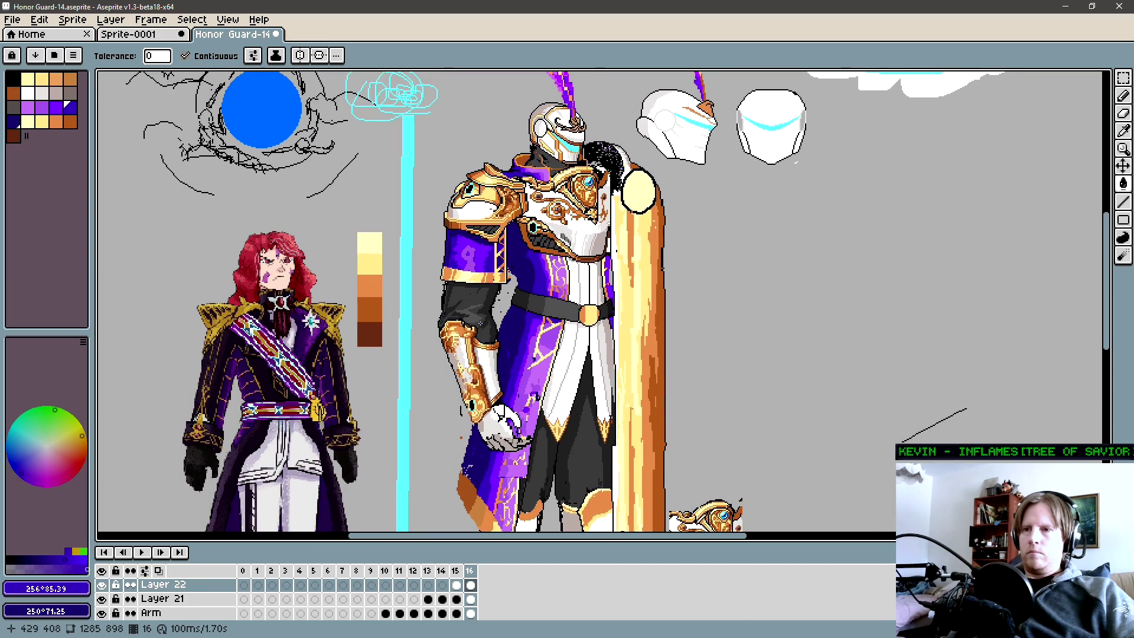
pyautogui.moveTo(488, 323)
pyautogui.mouseDown()
pyautogui.moveTo(484, 350)
pyautogui.moveTo(558, 323)
pyautogui.mouseUp()
pyautogui.scroll(-2, 484, 350)
pyautogui.scroll(4, 487, 280)
pyautogui.press('b')
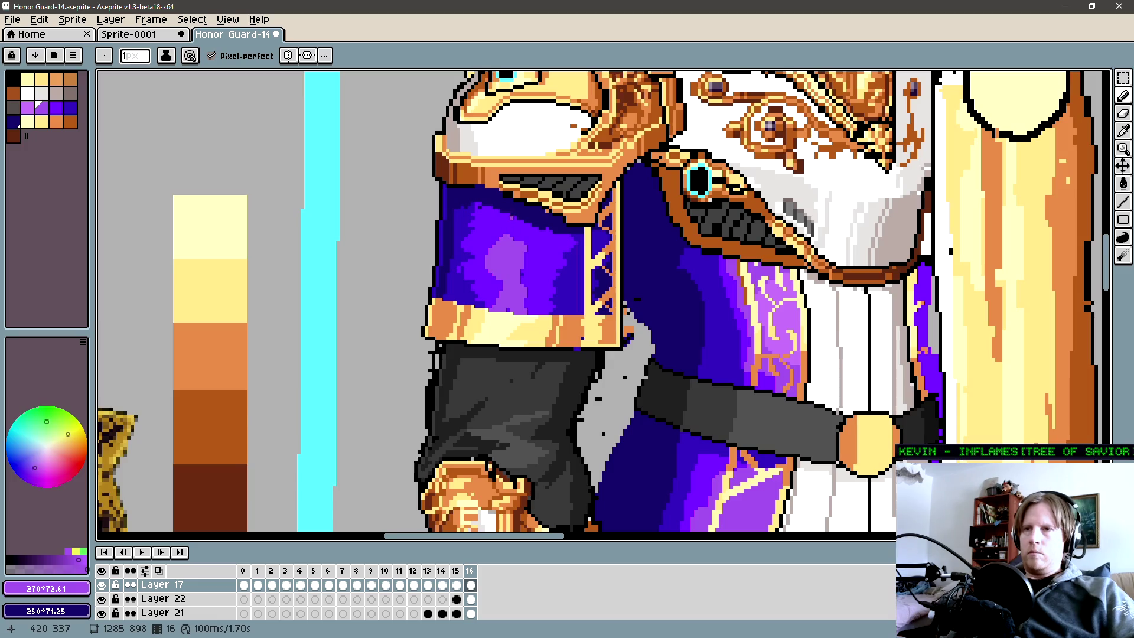
# Add light-purple highlights on the shoulder cloth, then darken a stray light pixel with the deeper purple.
pyautogui.moveTo(513, 232); pyautogui.dragTo(531, 258)
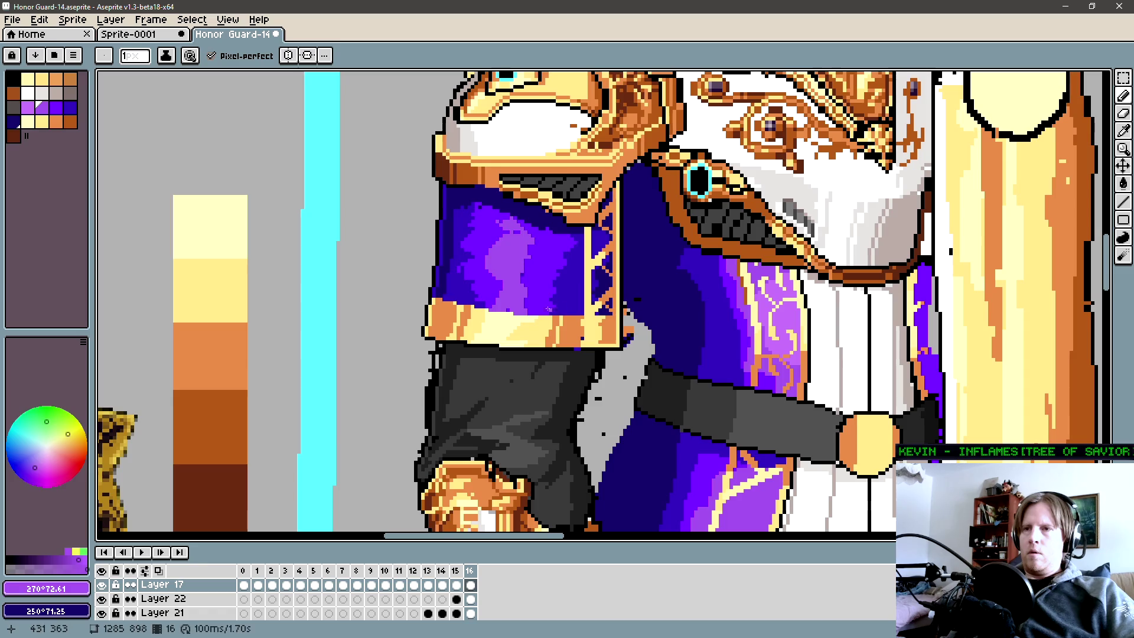
pyautogui.keyDown('alt'); pyautogui.click(487, 262); pyautogui.keyUp('alt')
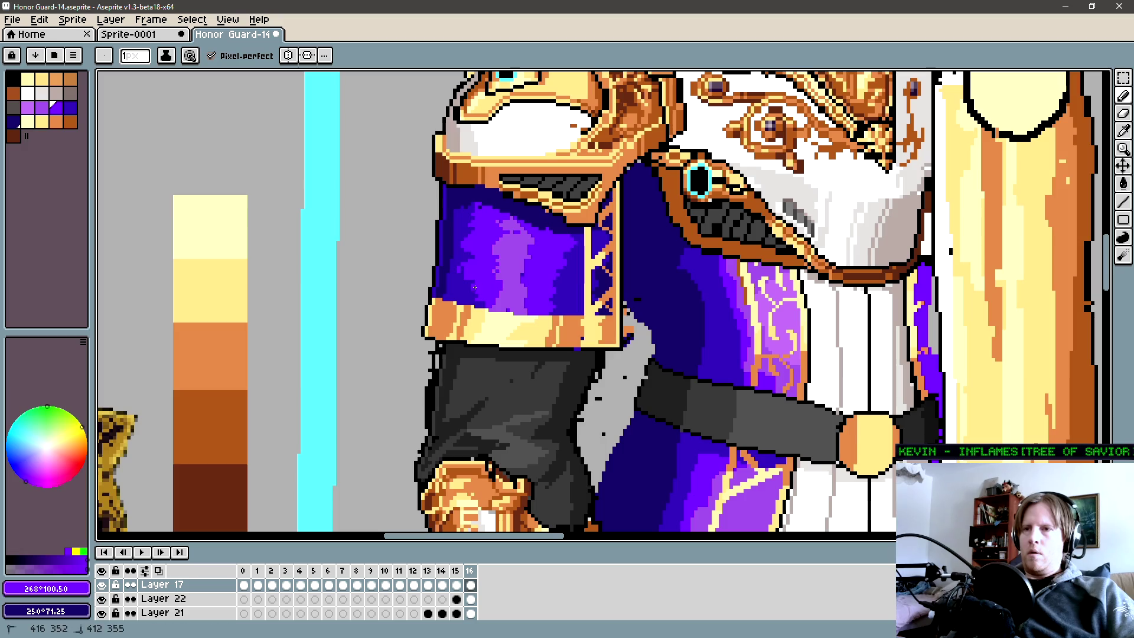
pyautogui.keyDown('alt'); pyautogui.click(526, 282); pyautogui.keyUp('alt')
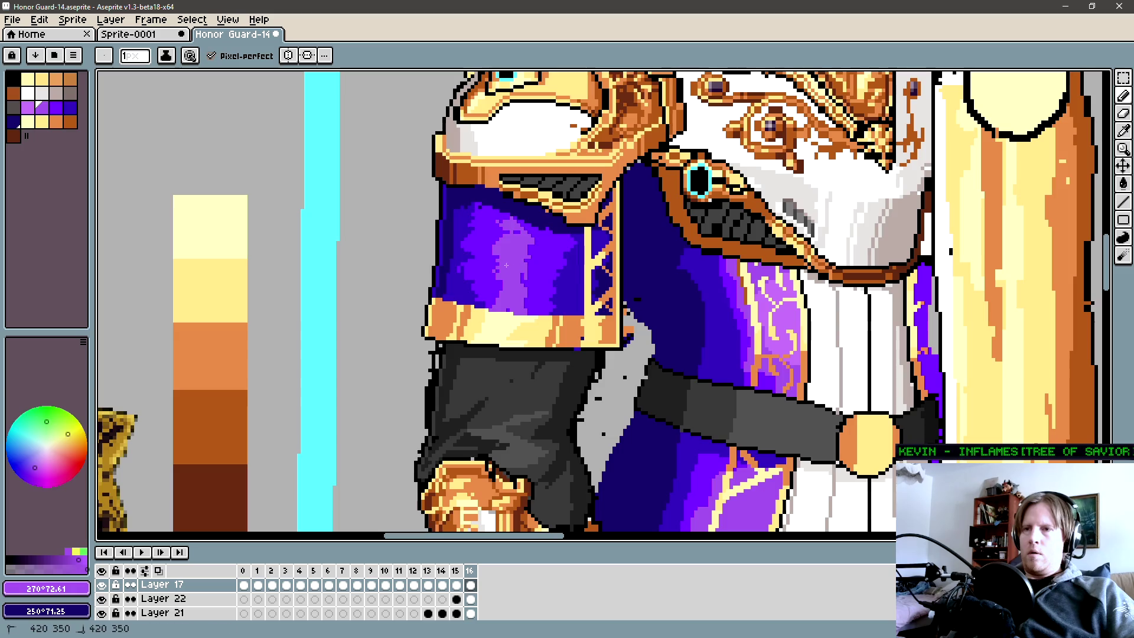
pyautogui.scroll(2, 509, 279)
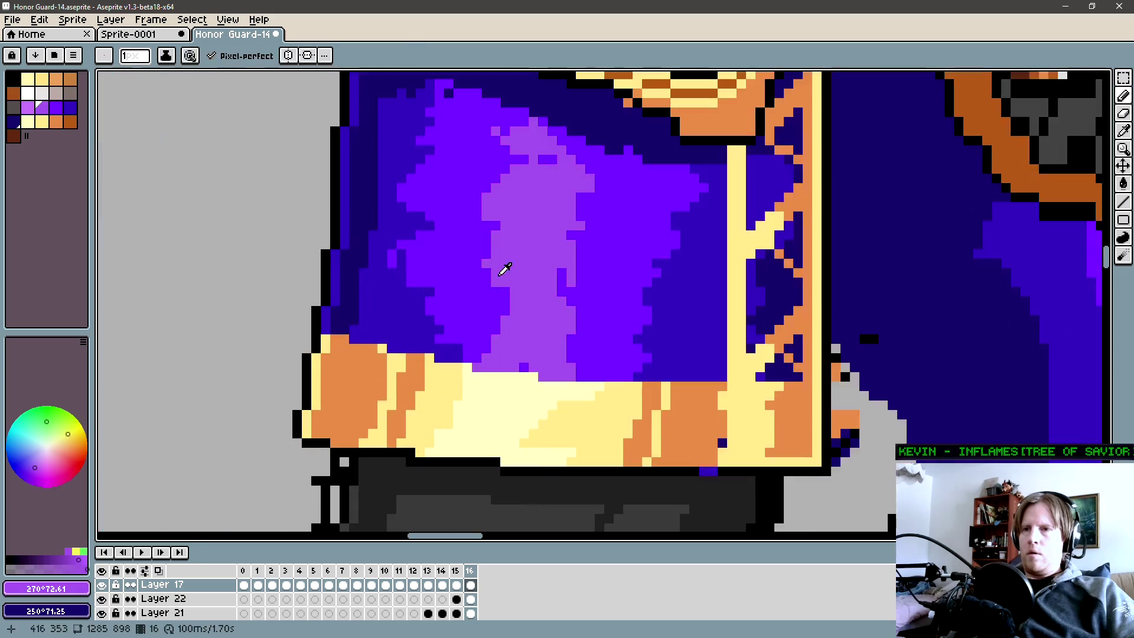
pyautogui.keyDown('alt'); pyautogui.click(504, 282); pyautogui.keyUp('alt')
pyautogui.click(494, 256)
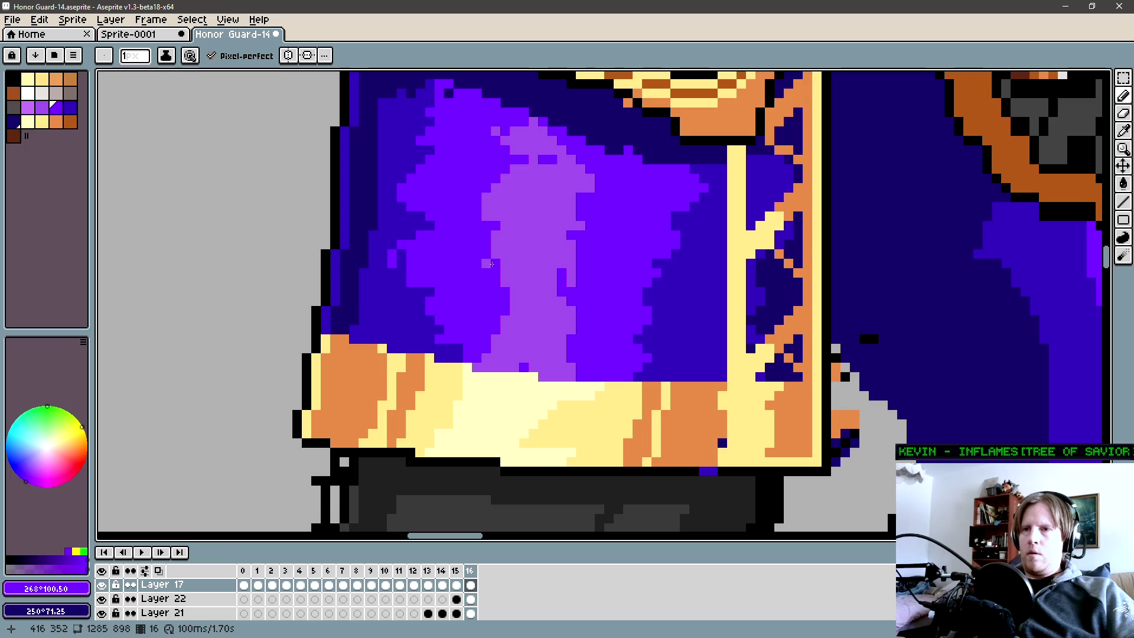
pyautogui.scroll(-2, 448, 262)
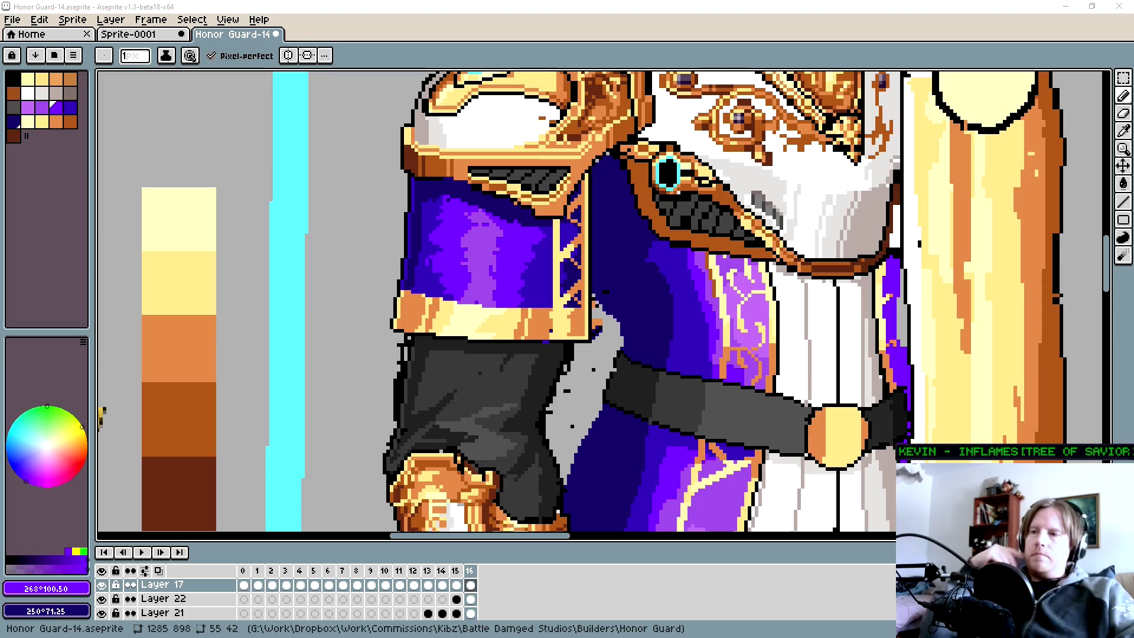
pyautogui.scroll(-1, 572, 248)
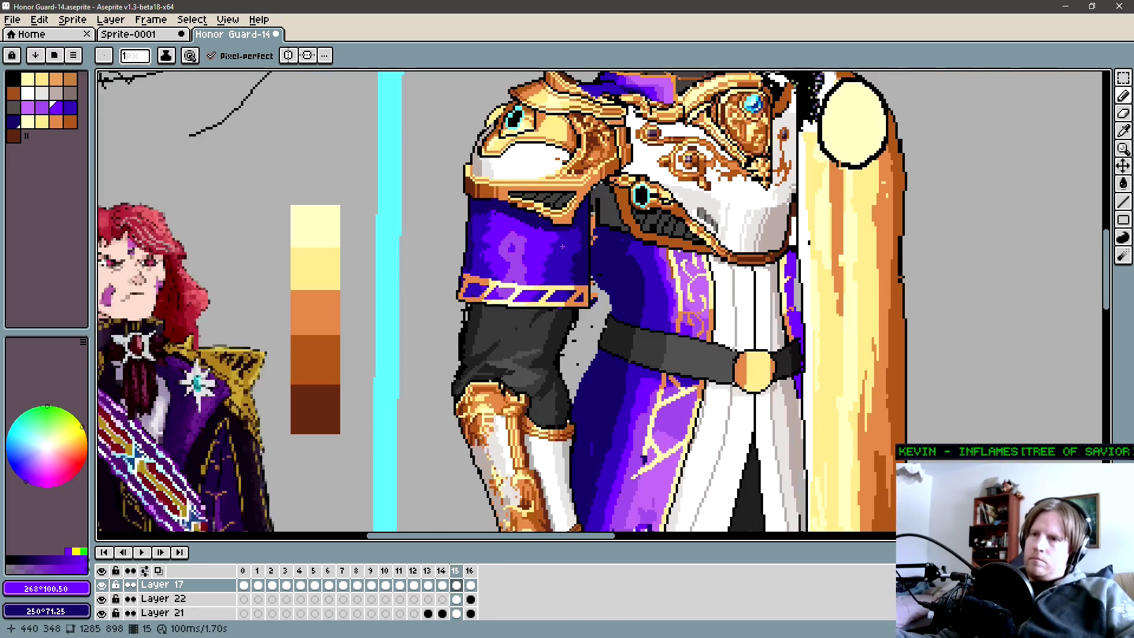
pyautogui.scroll(-1, 572, 249)
pyautogui.moveTo(585, 337); pyautogui.dragTo(544, 355)
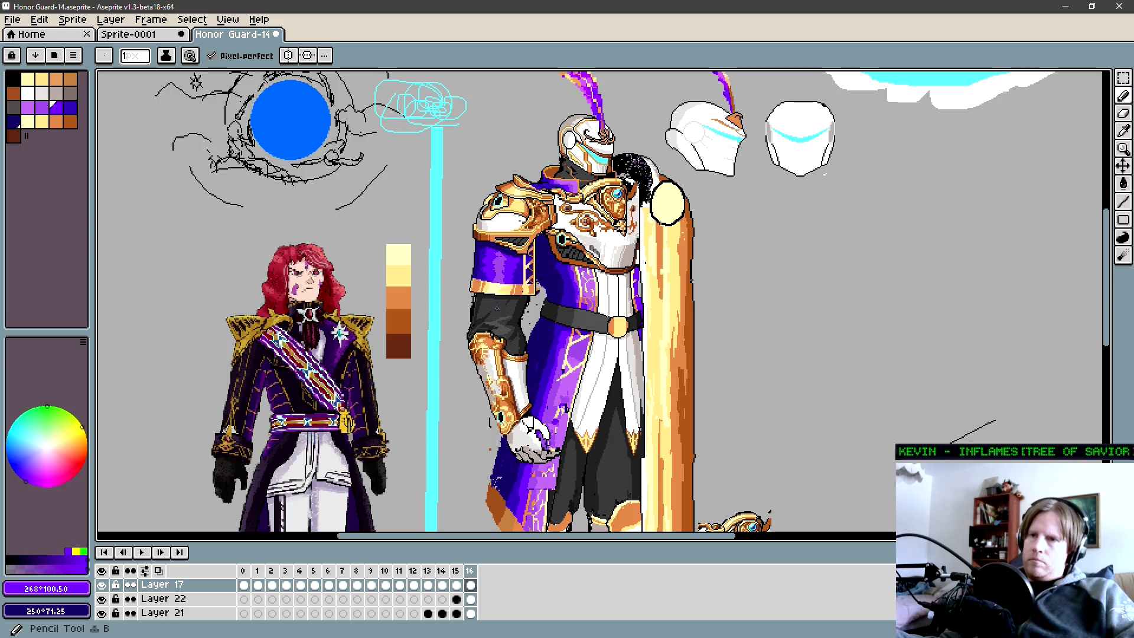
pyautogui.scroll(-1, 507, 305)
pyautogui.moveTo(565, 303)
pyautogui.mouseDown()
pyautogui.moveTo(613, 301)
pyautogui.moveTo(646, 316)
pyautogui.mouseUp()
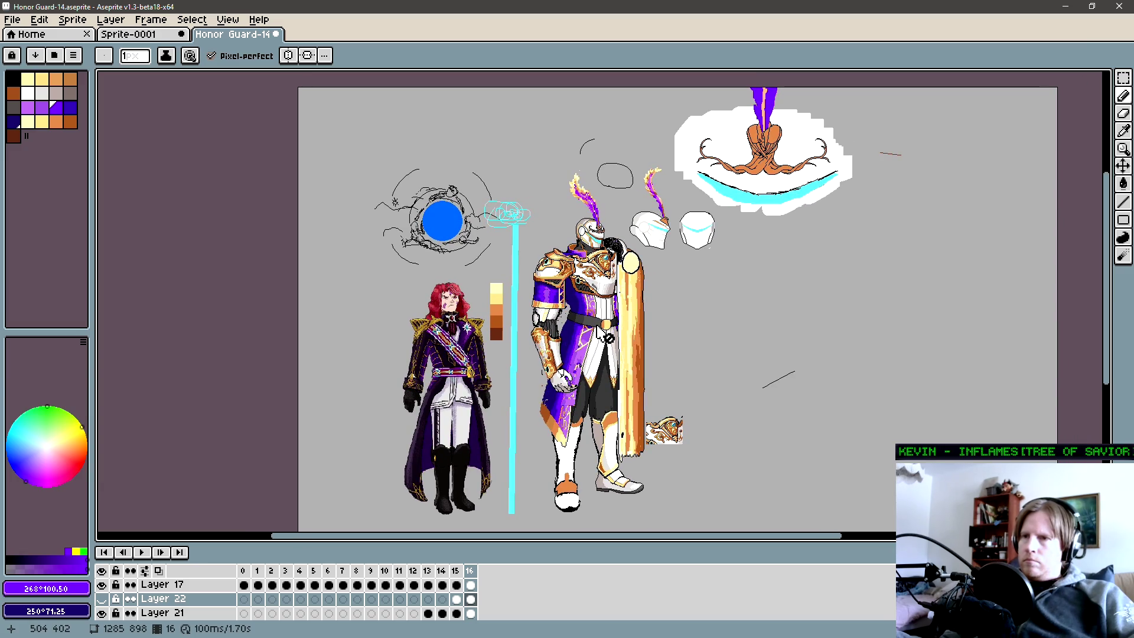
pyautogui.moveTo(608, 335); pyautogui.dragTo(613, 335)
pyautogui.scroll(1, 592, 353)
pyautogui.press(',')
pyautogui.press('.')
pyautogui.moveTo(589, 350)
pyautogui.mouseDown()
pyautogui.moveTo(581, 362)
pyautogui.moveTo(587, 353)
pyautogui.mouseUp()
pyautogui.press(',')
pyautogui.press('.')
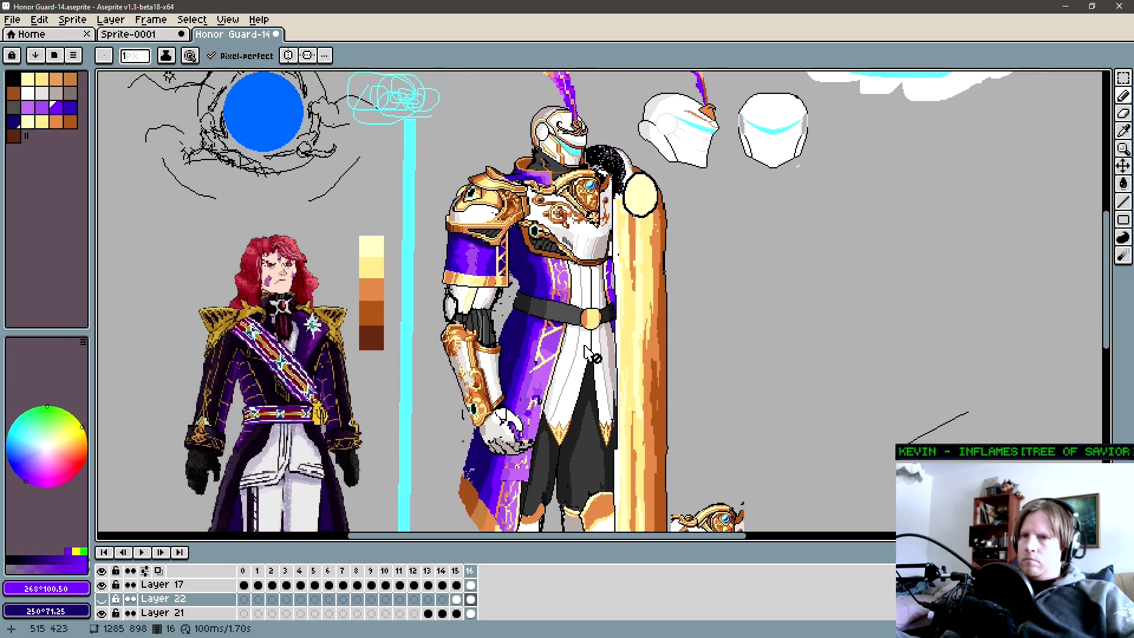
pyautogui.scroll(-1, 587, 353)
pyautogui.scroll(-2, 590, 346)
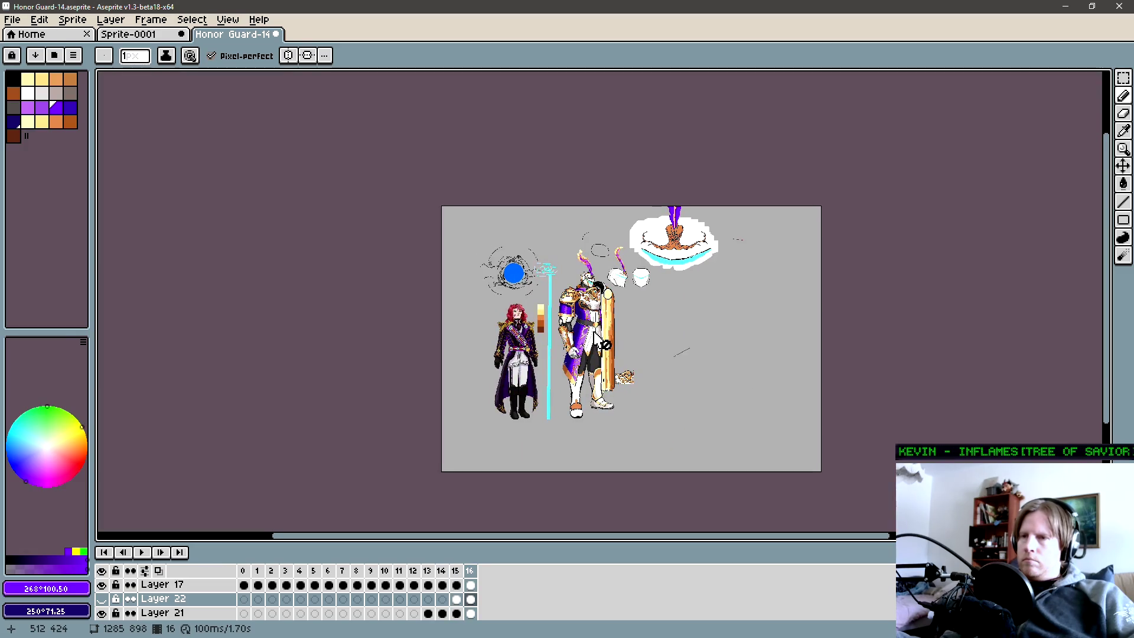
pyautogui.scroll(2, 568, 342)
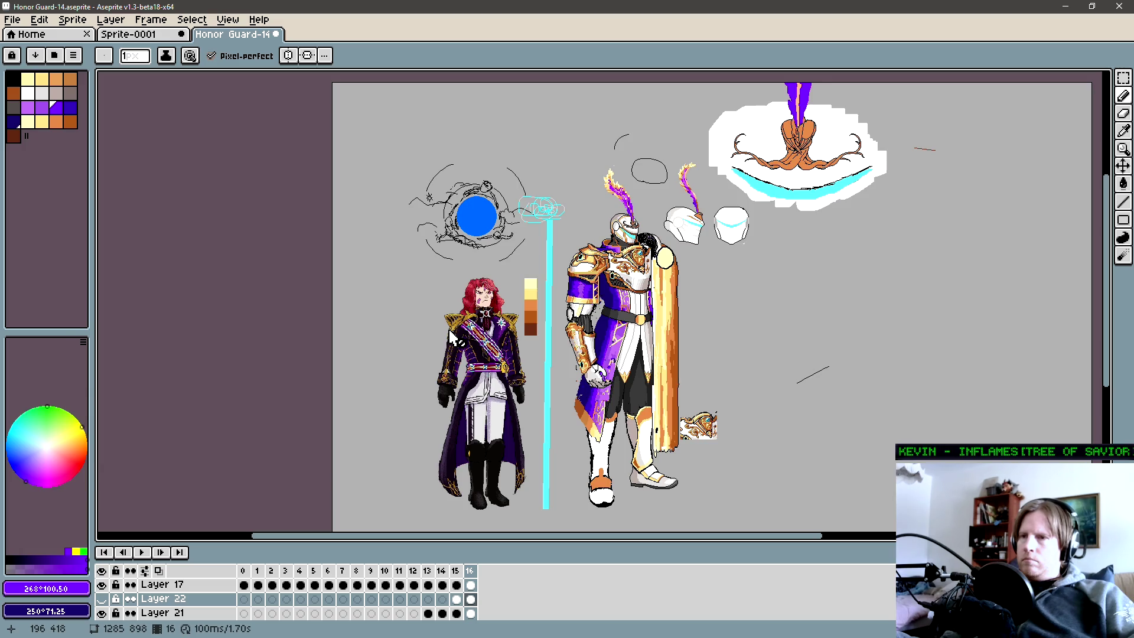
pyautogui.scroll(2, 604, 411)
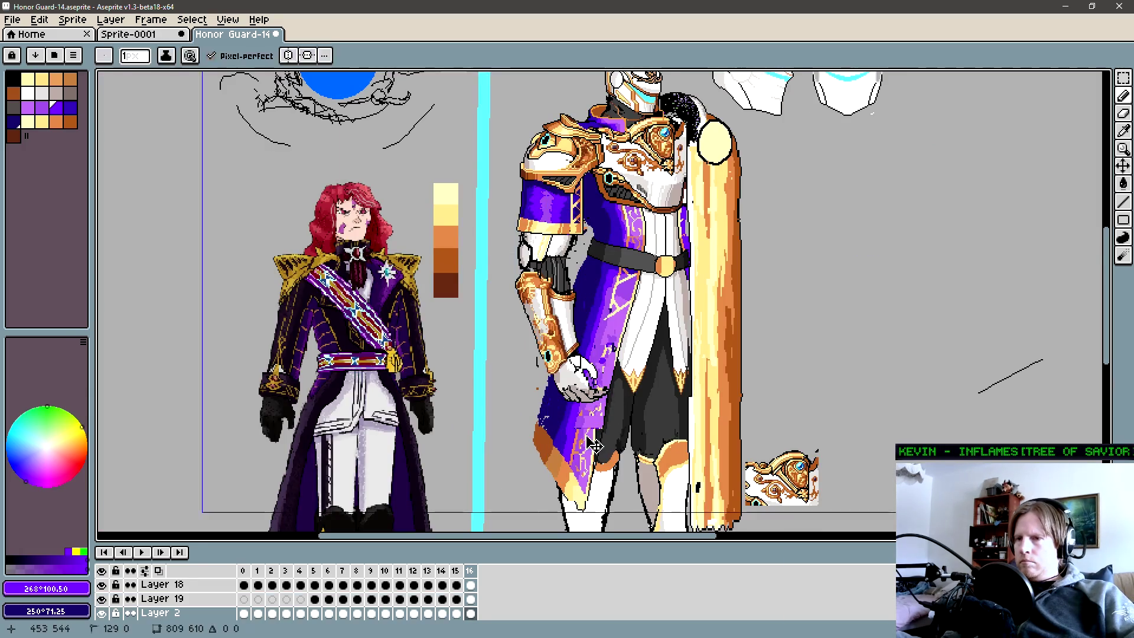
pyautogui.moveTo(604, 411); pyautogui.dragTo(593, 394)
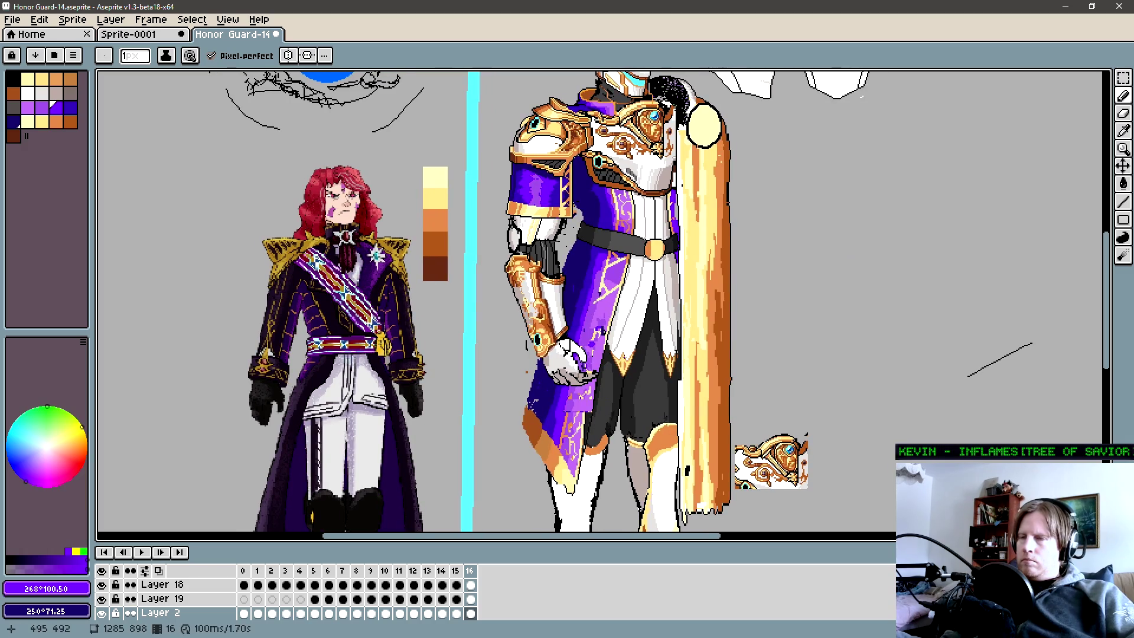
pyautogui.moveTo(630, 355); pyautogui.dragTo(589, 426)
pyautogui.scroll(-2, 624, 382)
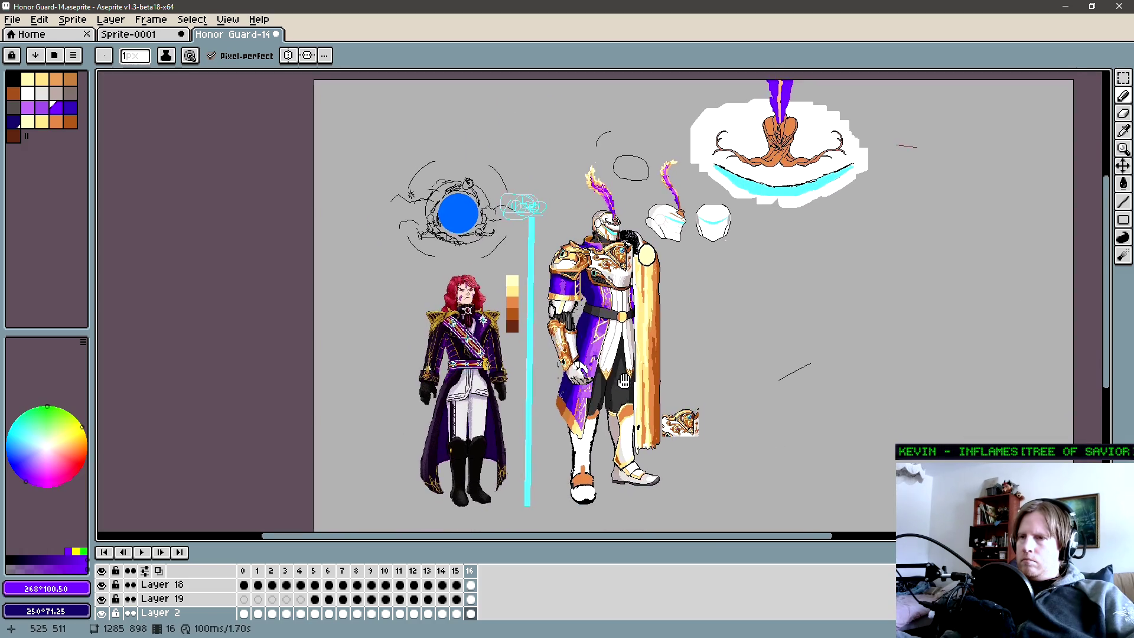
# Make Layer 22 the active working layer.
pyautogui.moveTo(624, 381); pyautogui.dragTo(618, 366)
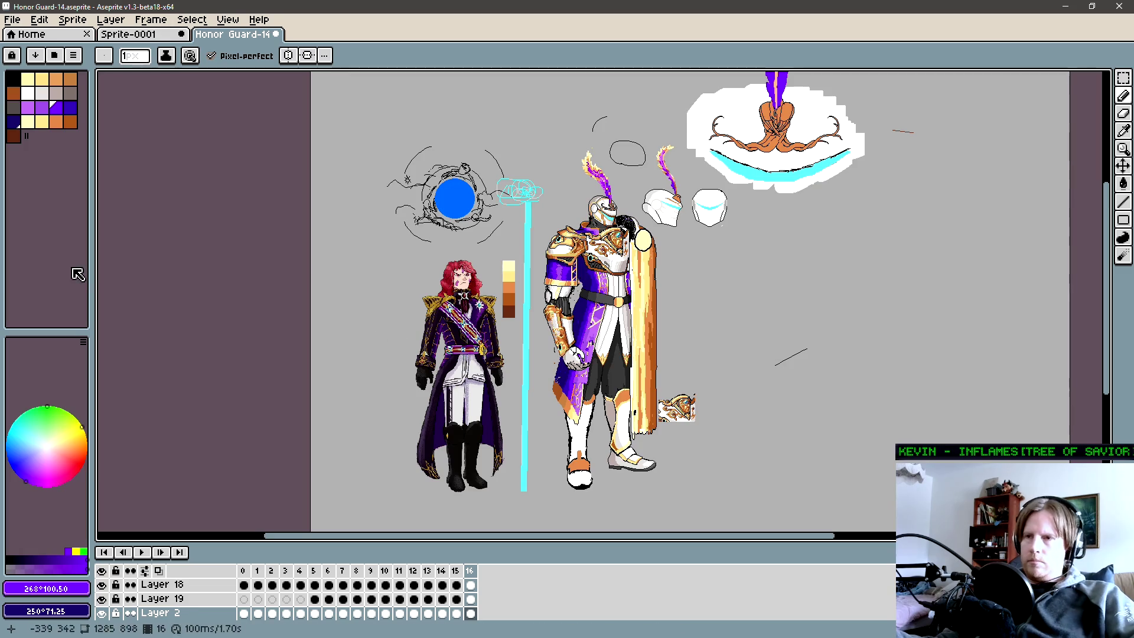
pyautogui.press('Up')
pyautogui.press('Up')
pyautogui.press('Up')
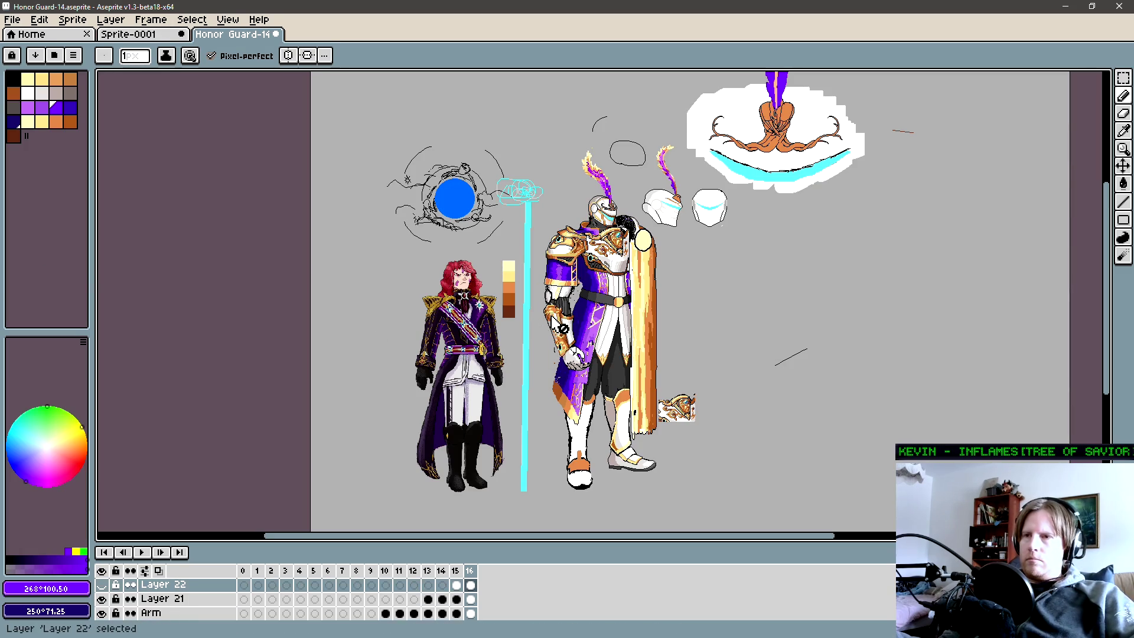
pyautogui.scroll(1, 606, 317)
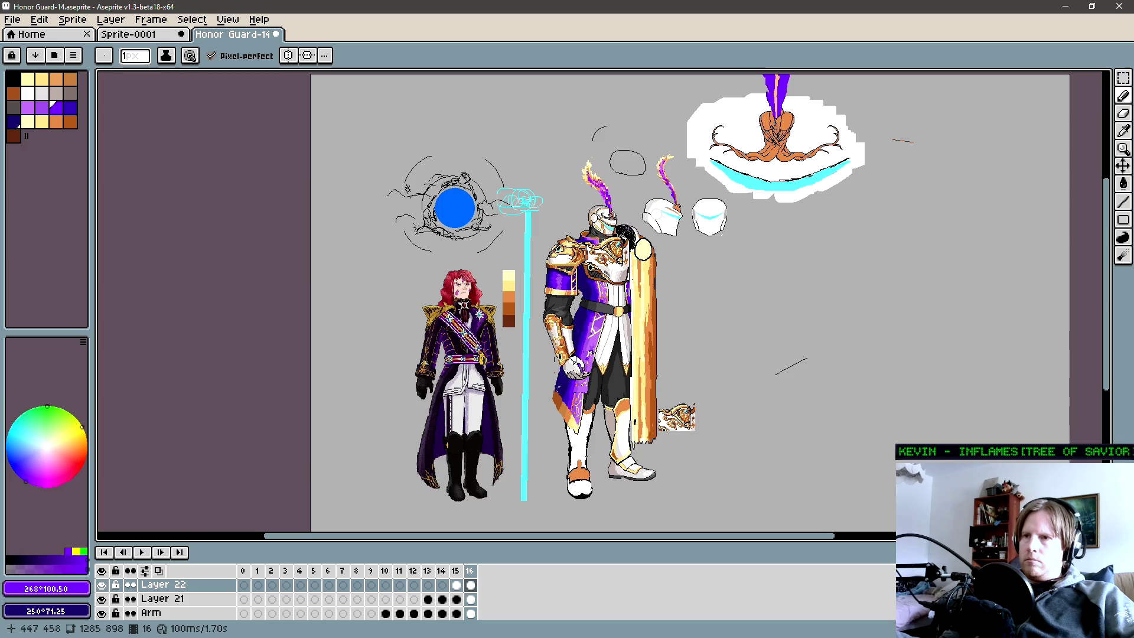
pyautogui.scroll(1, 607, 355)
pyautogui.scroll(1, 604, 390)
pyautogui.scroll(-2, 604, 414)
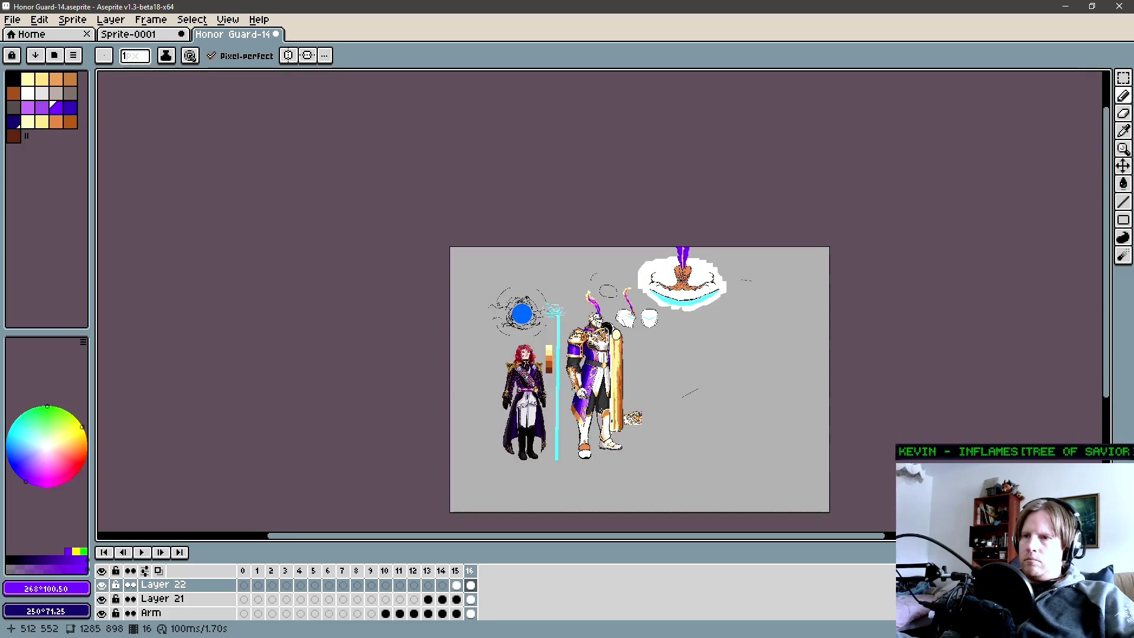
pyautogui.scroll(2, 605, 356)
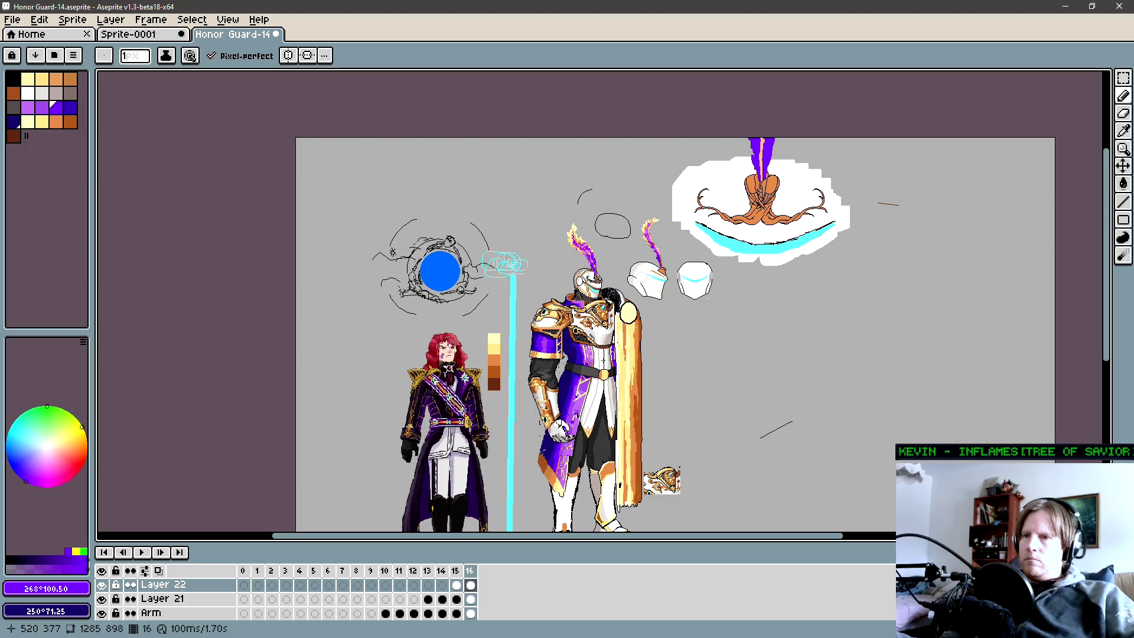
# Pan across the sprite sheet to centre the knight with his white tabard.
pyautogui.moveTo(606, 419); pyautogui.dragTo(579, 359)
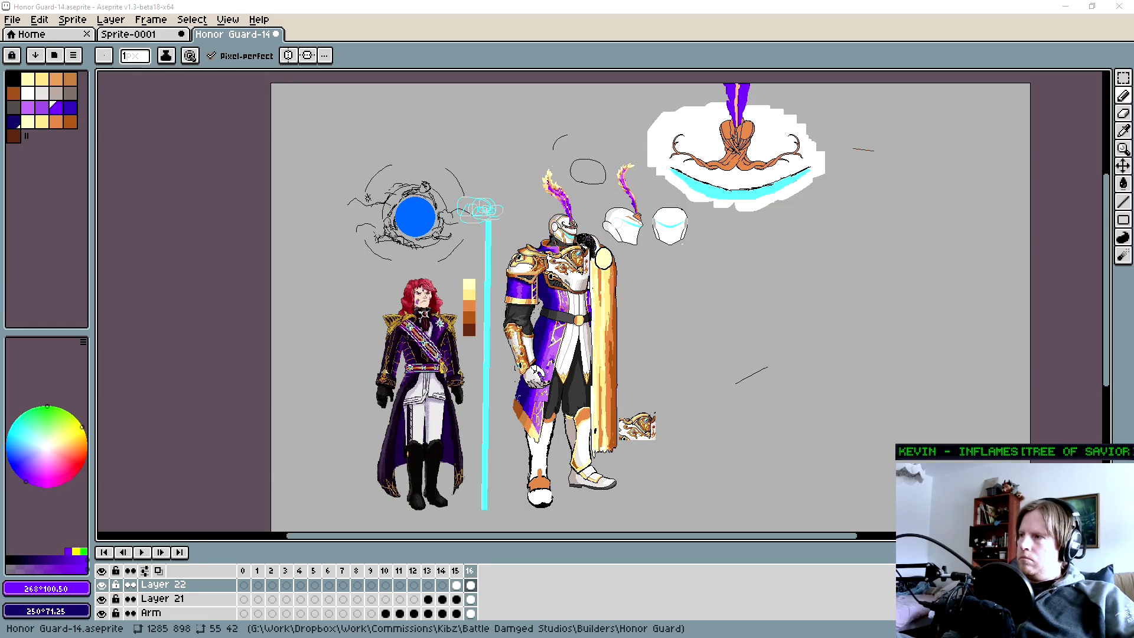
pyautogui.moveTo(513, 307); pyautogui.dragTo(568, 290)
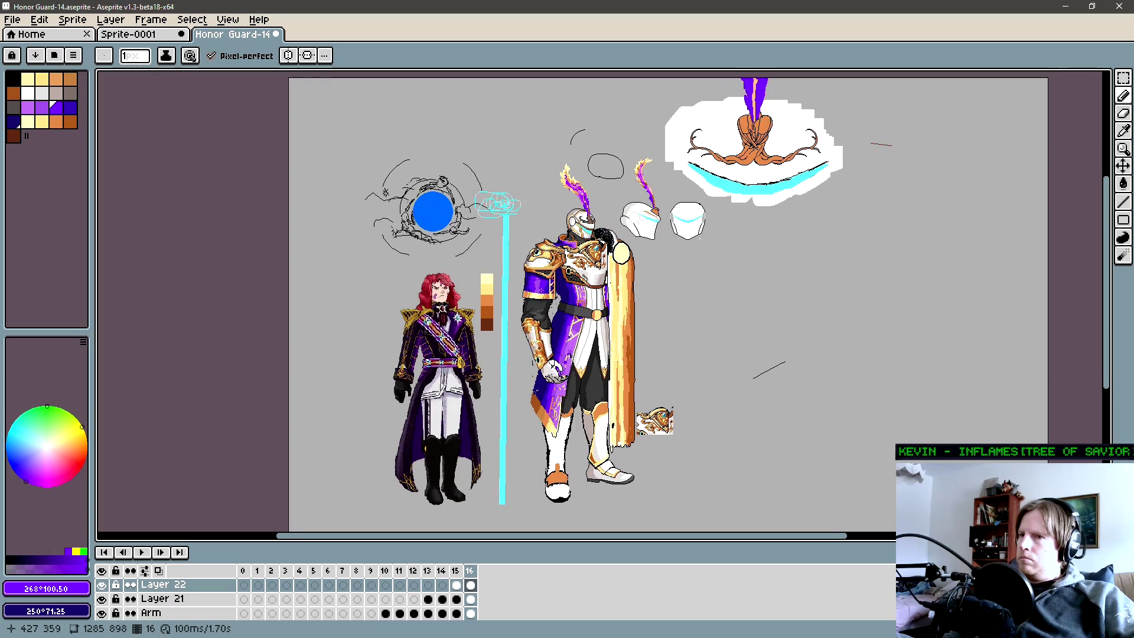
pyautogui.scroll(1, 555, 296)
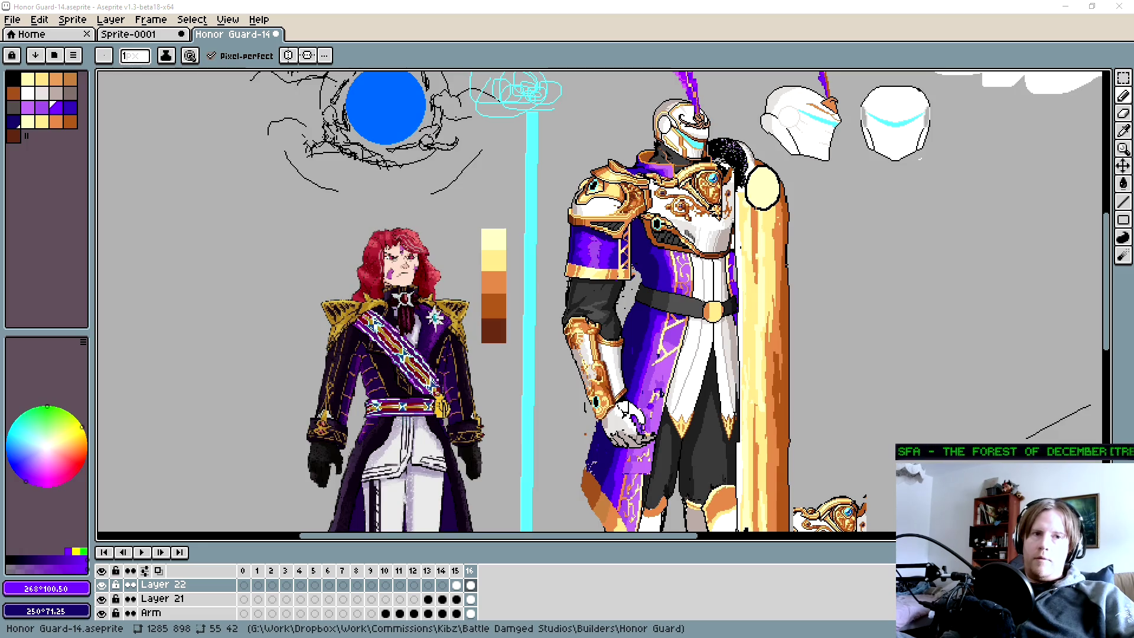
pyautogui.hscroll(1, 568, 301)
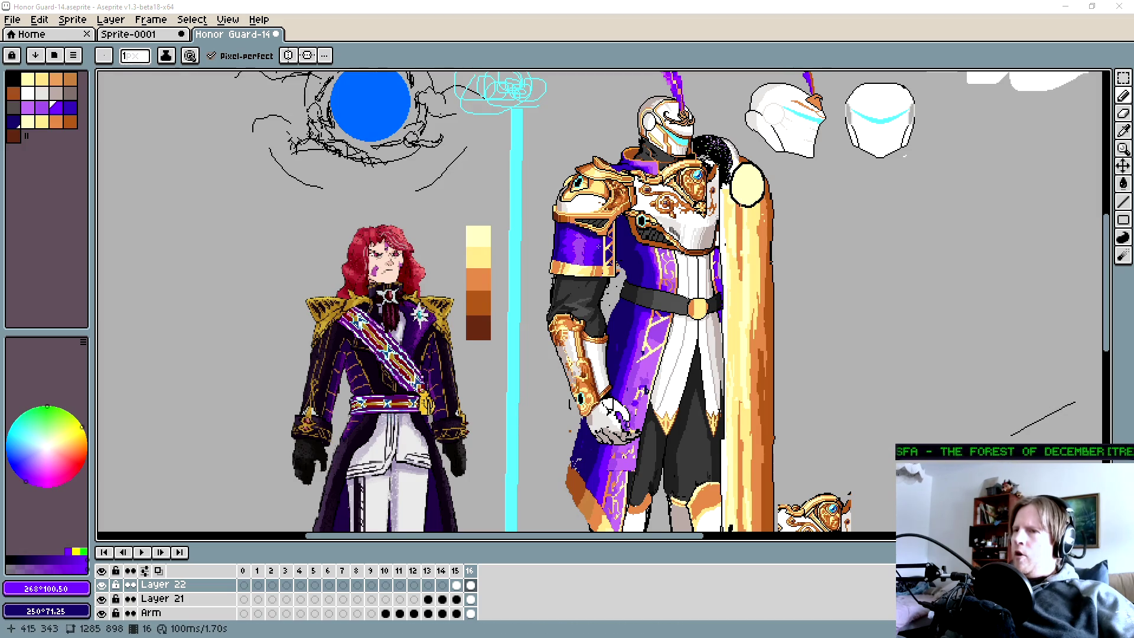
pyautogui.moveTo(657, 286); pyautogui.dragTo(644, 250)
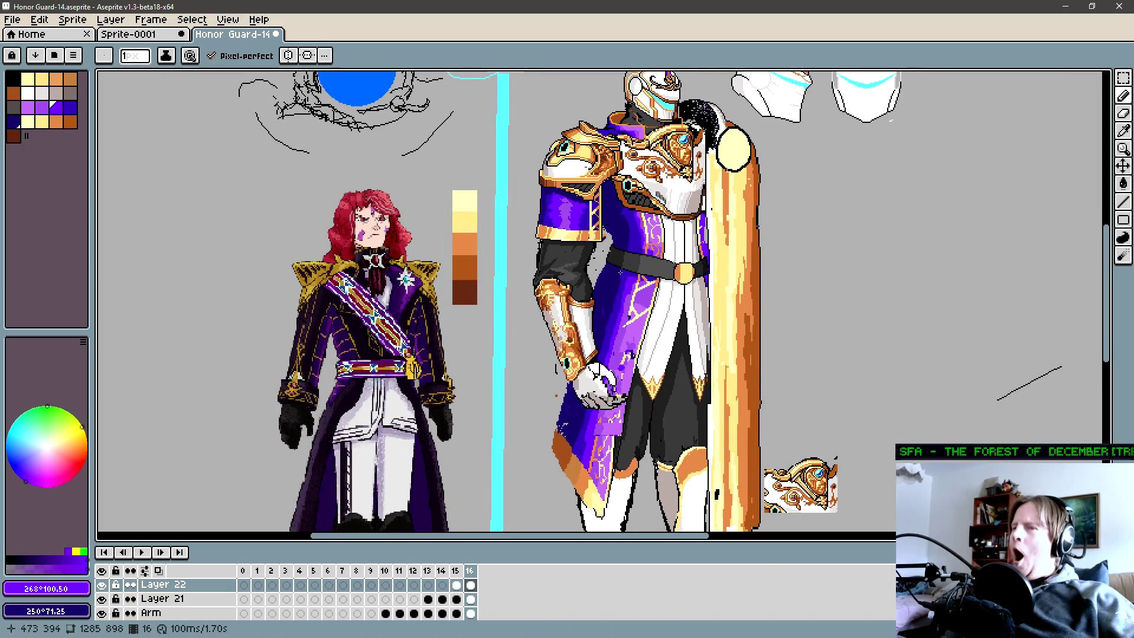
pyautogui.scroll(1, 585, 292)
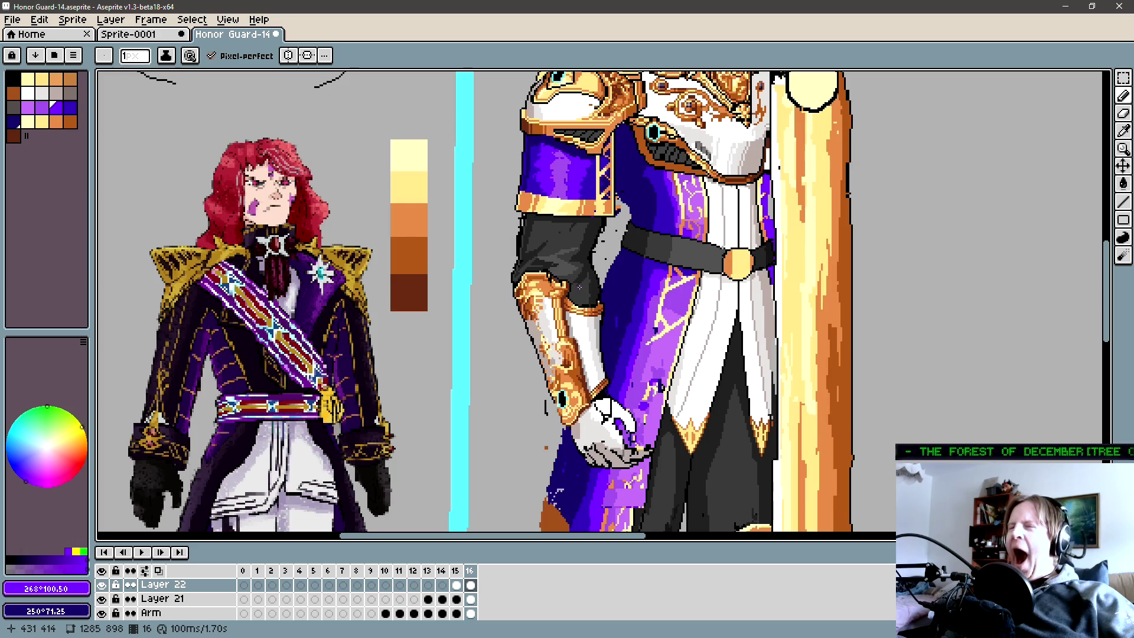
pyautogui.scroll(-1, 580, 288)
pyautogui.scroll(-2, 525, 298)
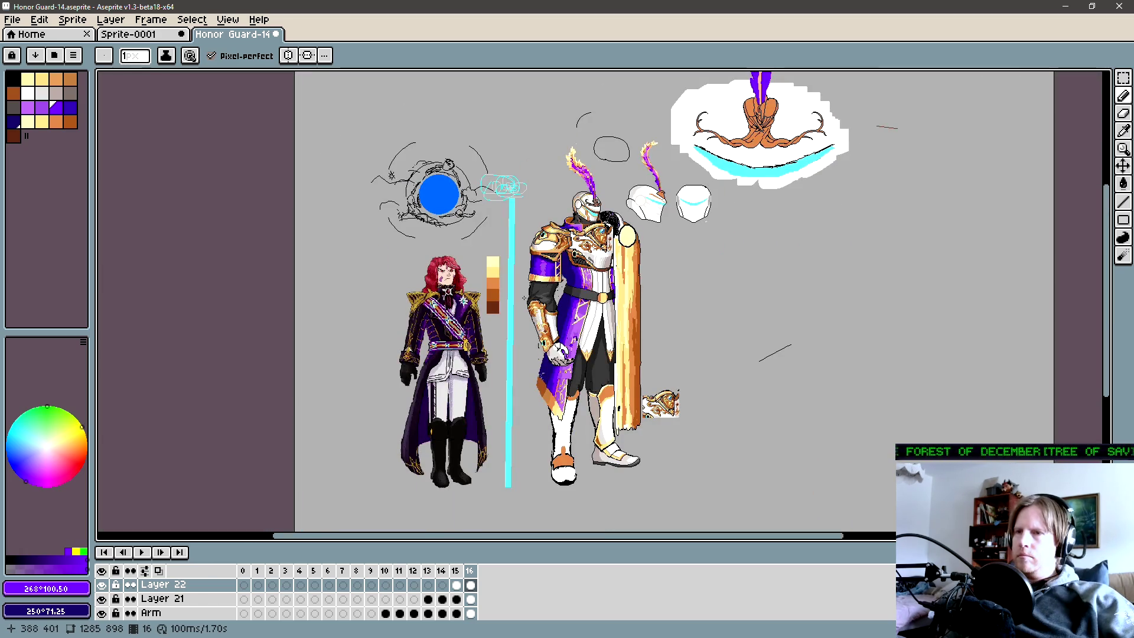
pyautogui.scroll(3, 524, 297)
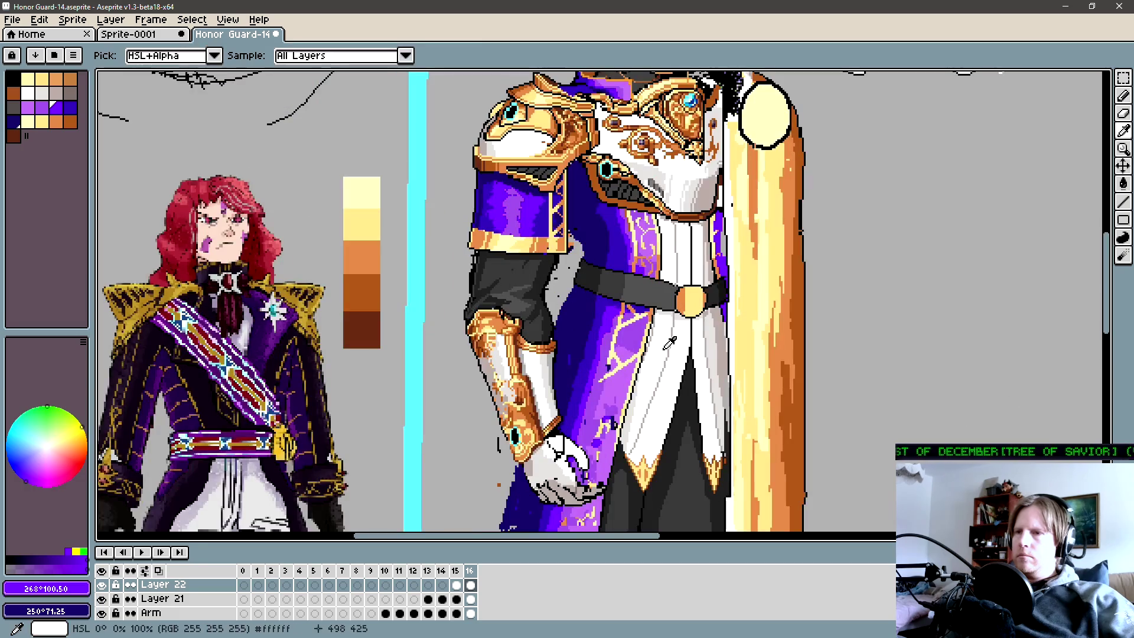
pyautogui.keyDown('alt'); pyautogui.click(510, 299); pyautogui.keyUp('alt')
pyautogui.press('g')
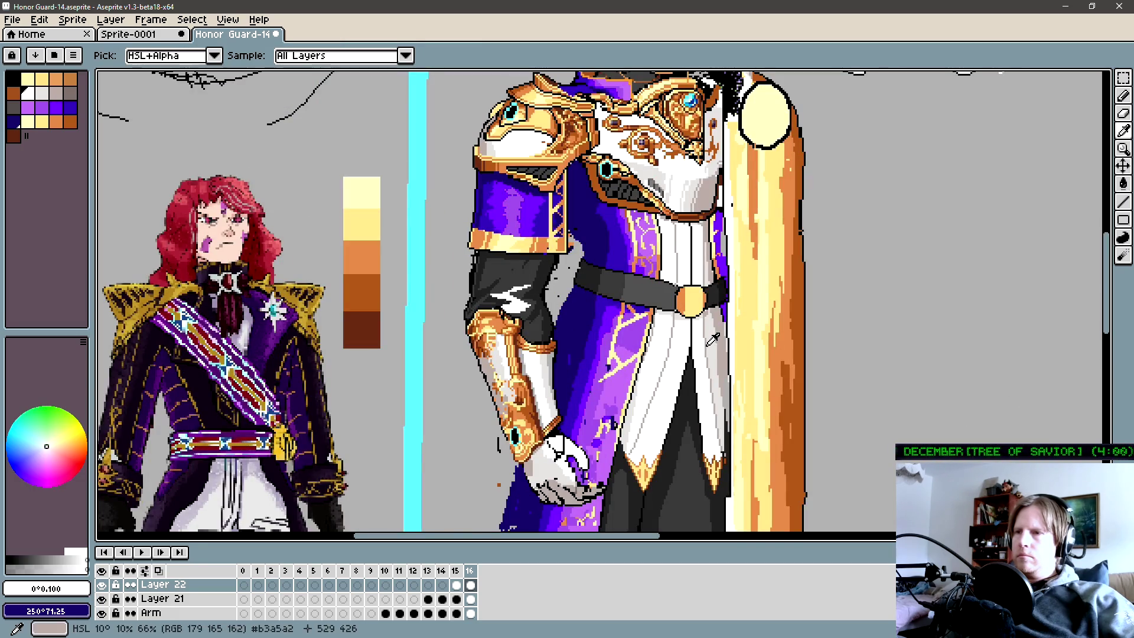
pyautogui.keyDown('alt'); pyautogui.click(514, 280); pyautogui.keyUp('alt')
pyautogui.keyDown('alt'); pyautogui.click(511, 266); pyautogui.keyUp('alt')
pyautogui.click(515, 273)
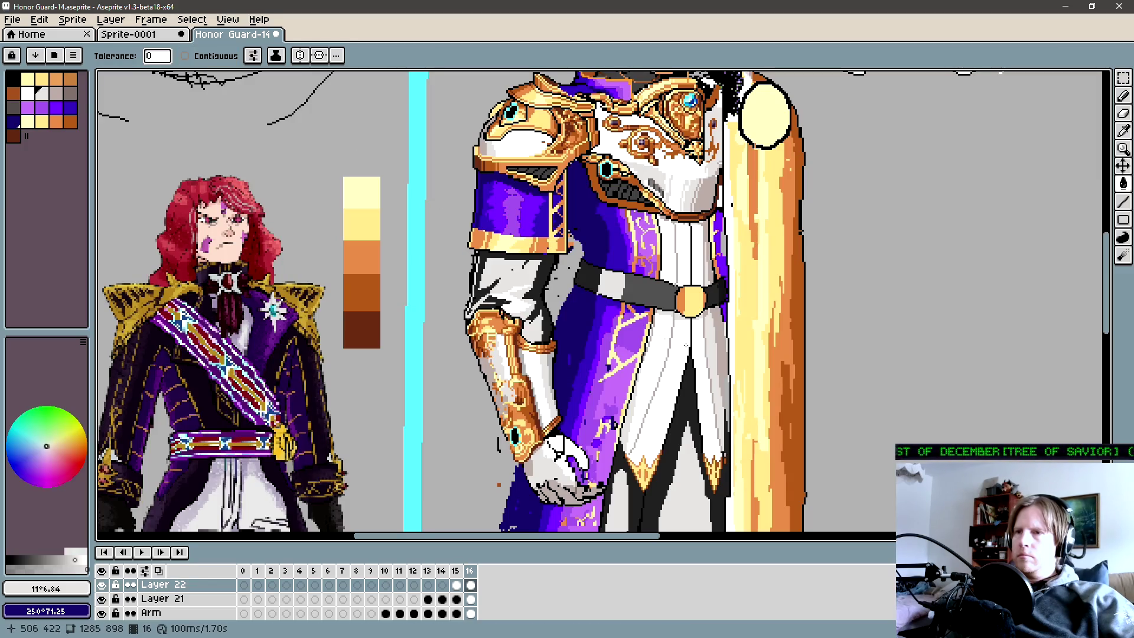
pyautogui.hotkey('ctrl', 'z')
pyautogui.moveTo(722, 364); pyautogui.dragTo(673, 295)
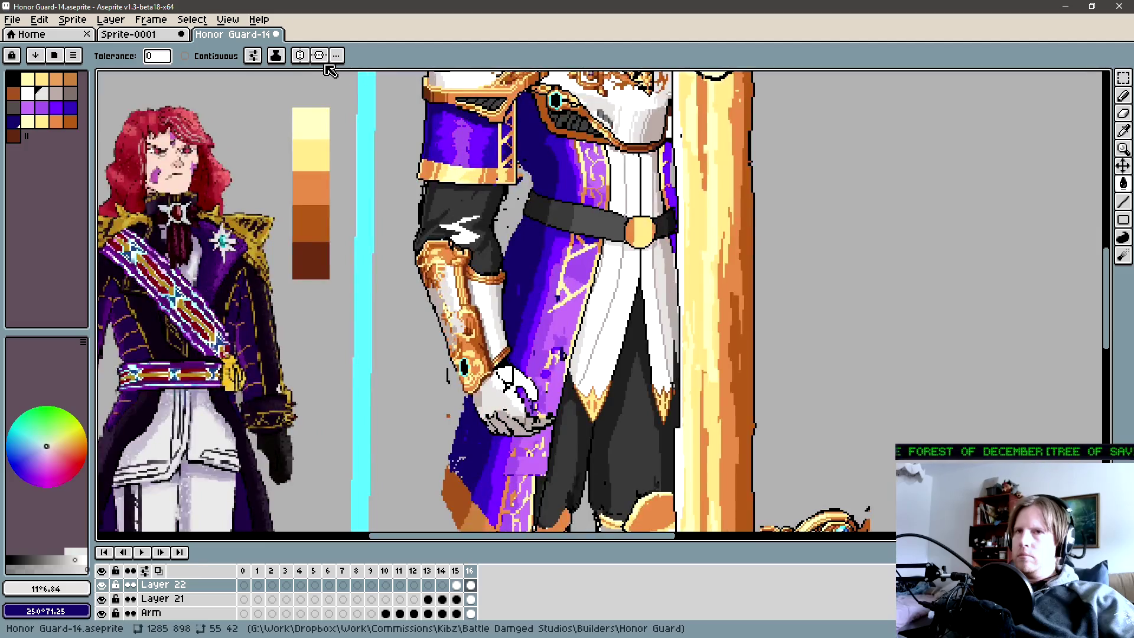
pyautogui.click(274, 55)
pyautogui.click(293, 99)
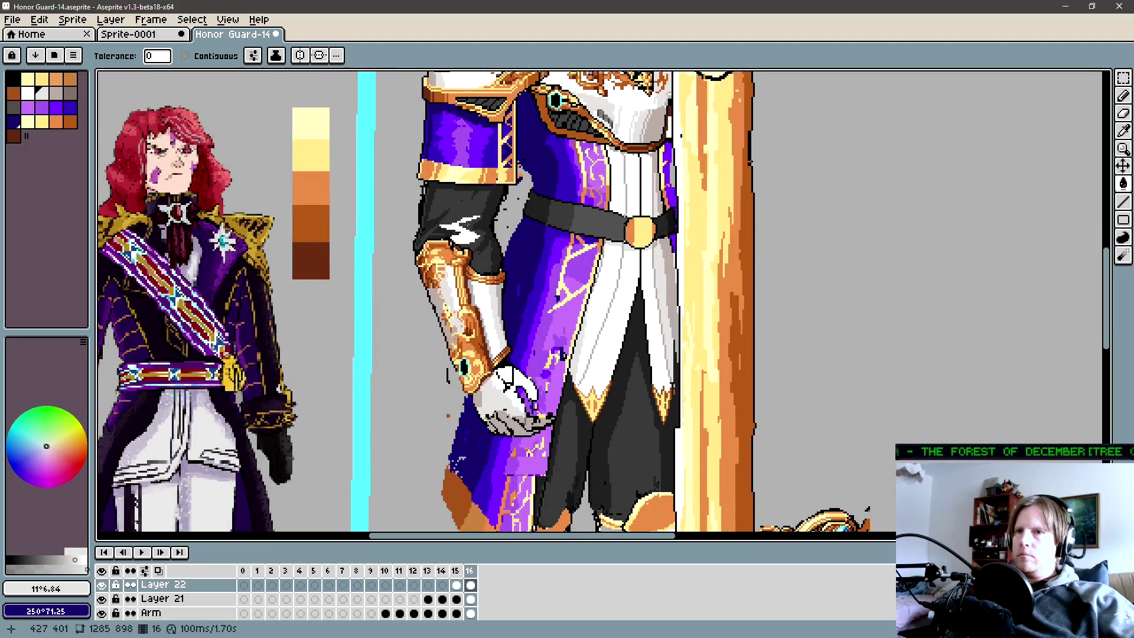
pyautogui.click(461, 208)
pyautogui.moveTo(510, 390); pyautogui.dragTo(532, 435)
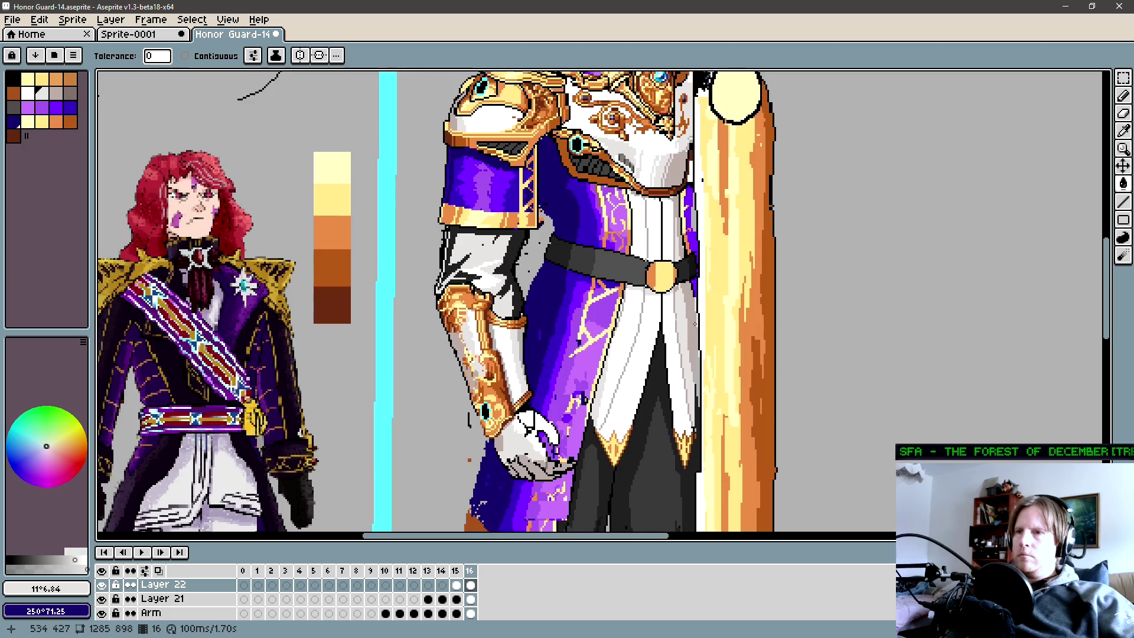
pyautogui.keyDown('alt'); pyautogui.click(533, 434); pyautogui.keyUp('alt')
pyautogui.scroll(-1, 543, 291)
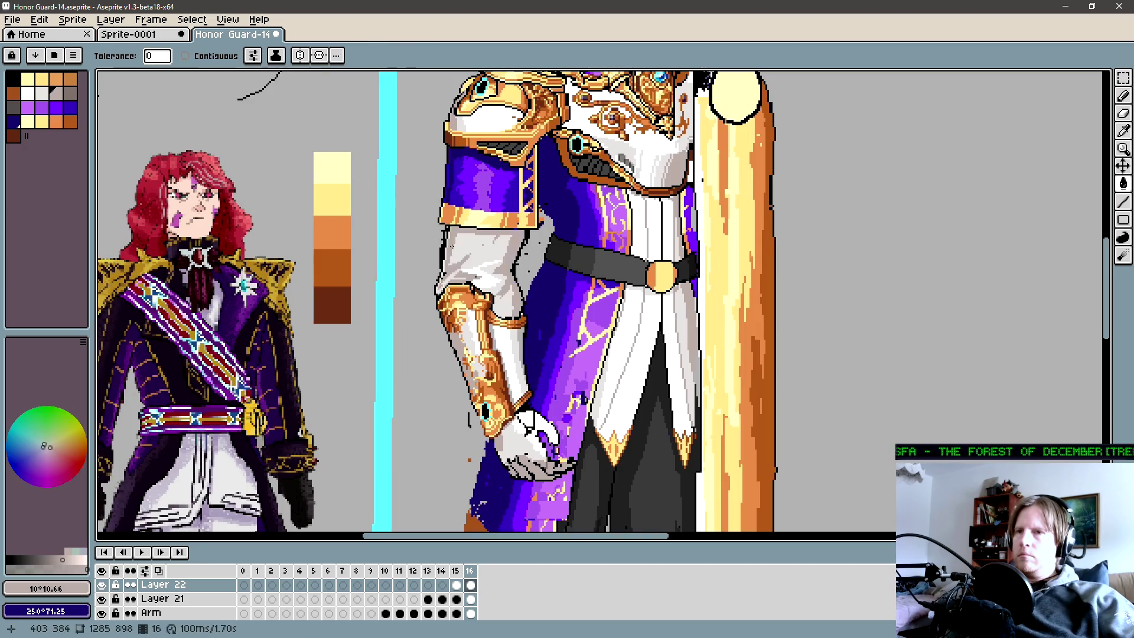
pyautogui.scroll(-2, 543, 292)
pyautogui.scroll(-1, 544, 292)
pyautogui.scroll(1, 543, 291)
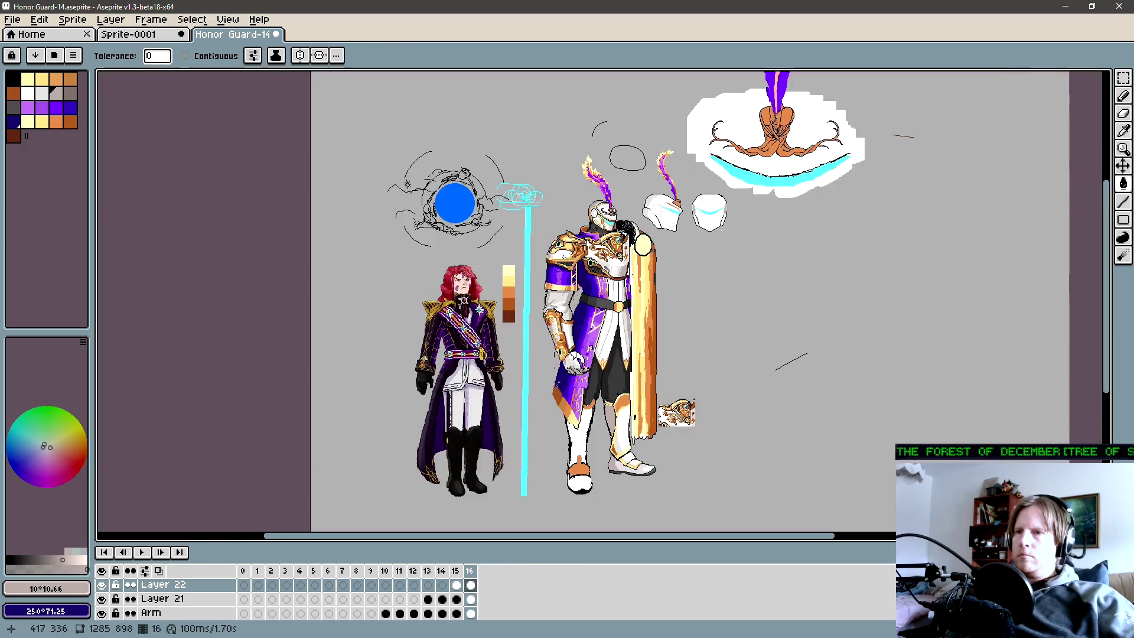
pyautogui.press('ctrl')
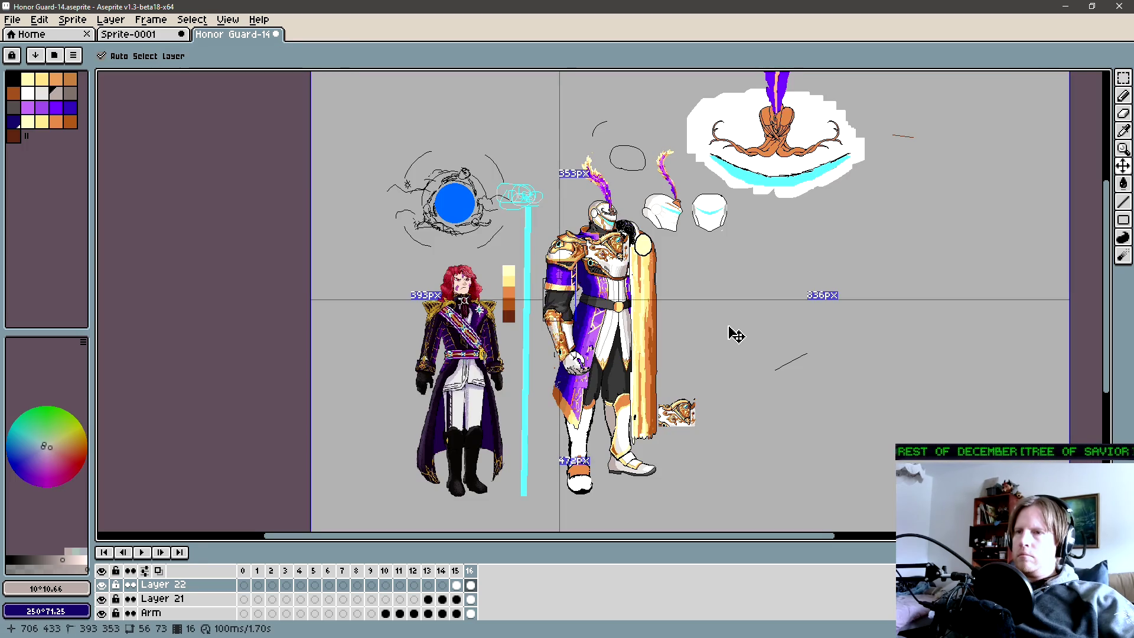
pyautogui.scroll(1, 585, 315)
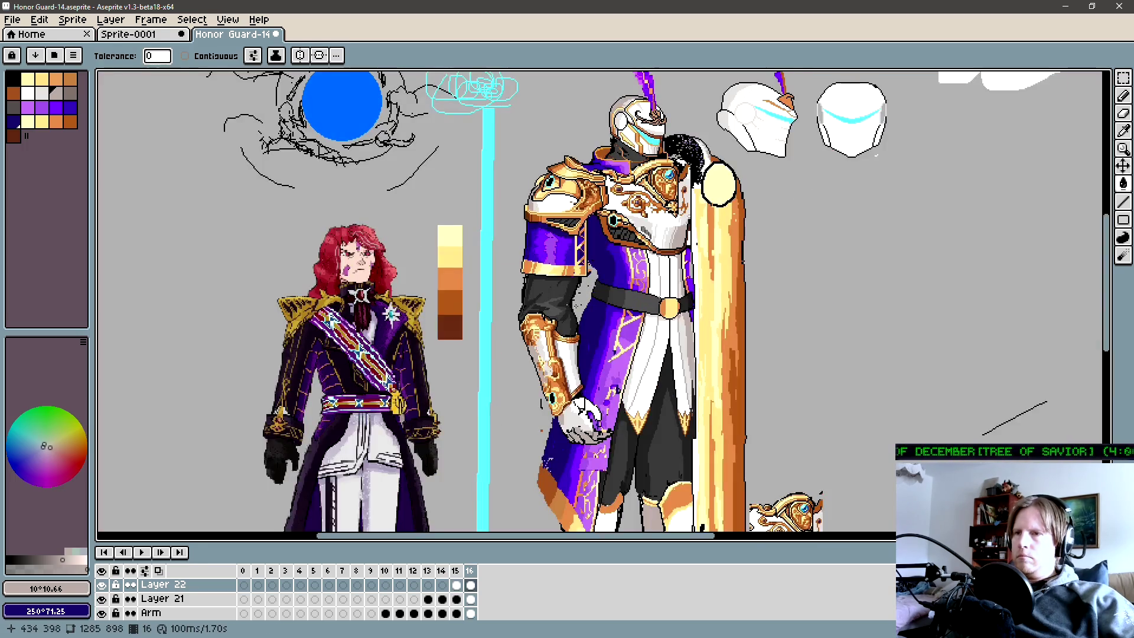
pyautogui.scroll(1, 580, 315)
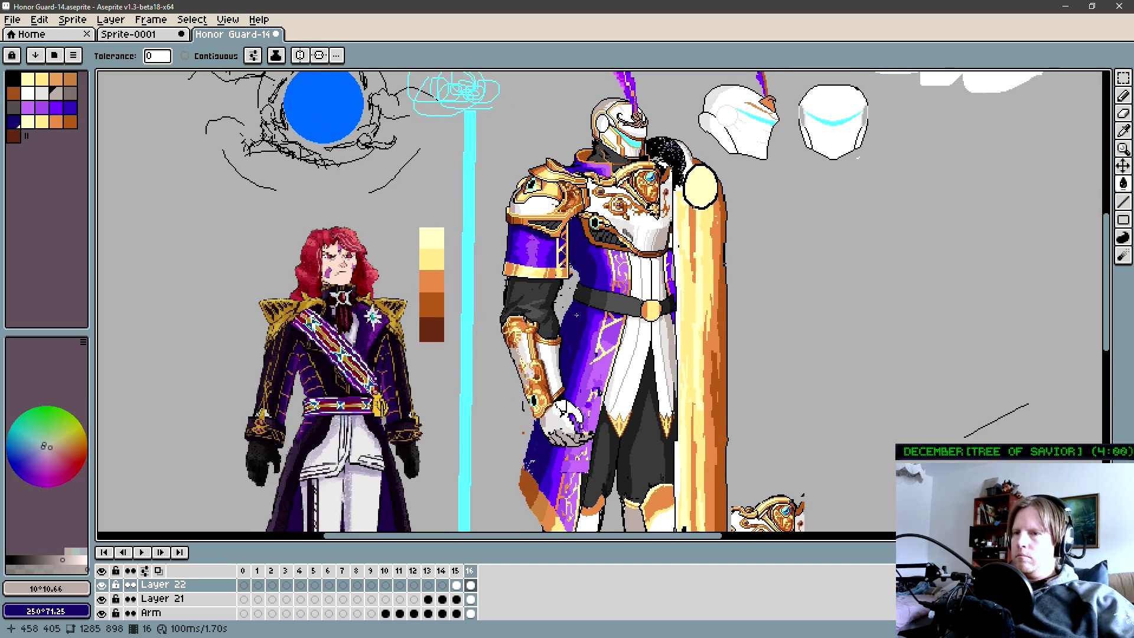
pyautogui.scroll(1, 560, 416)
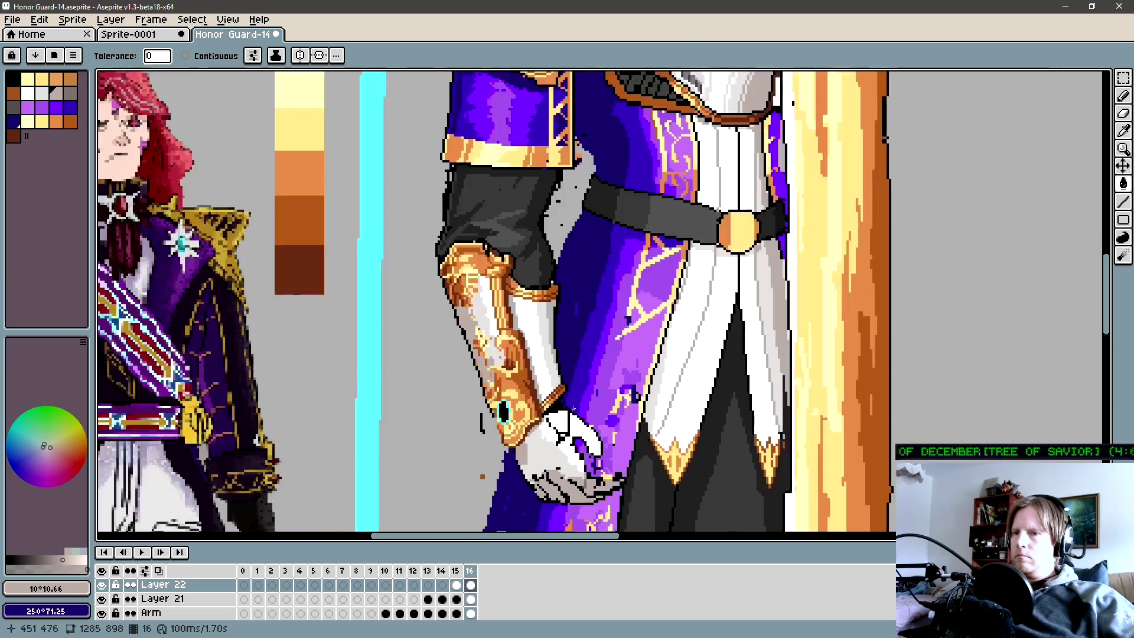
pyautogui.scroll(1, 561, 415)
# Switch to the Pencil and make the Arm layer active around the glove.
pyautogui.press('b')
pyautogui.scroll(1, 559, 390)
pyautogui.keyDown('ctrl'); pyautogui.click(558, 381); pyautogui.keyUp('ctrl')
pyautogui.scroll(1, 557, 356)
pyautogui.scroll(1, 557, 356)
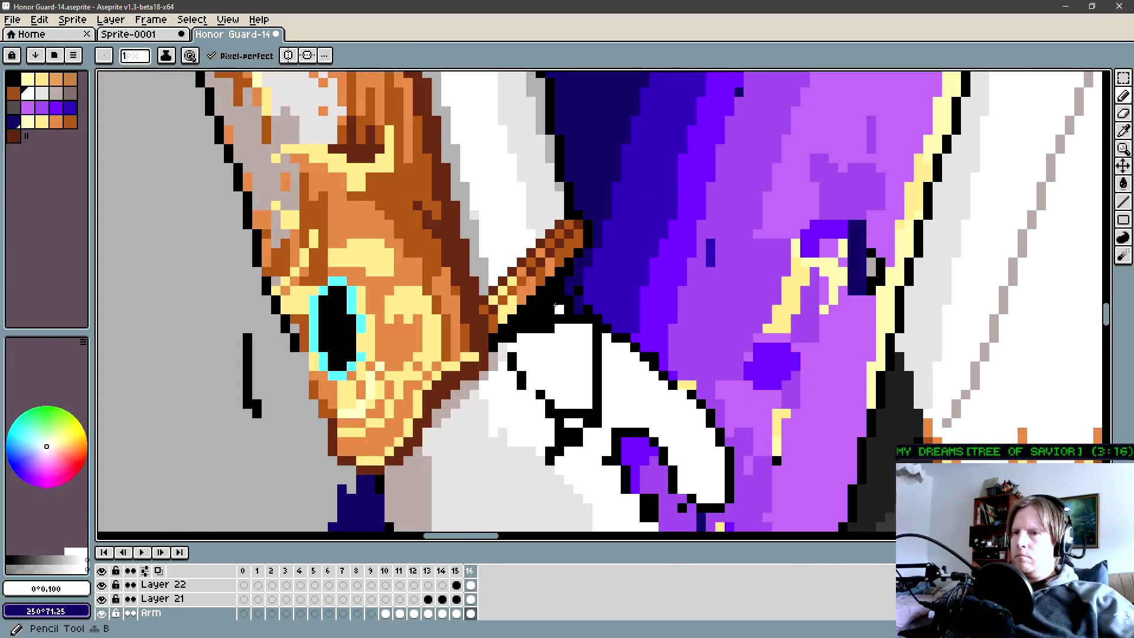
# Paint white over the stray black pixels where the glove meets the gauntlet, then sample greys.
pyautogui.click(550, 320)
pyautogui.moveTo(545, 330); pyautogui.dragTo(545, 307)
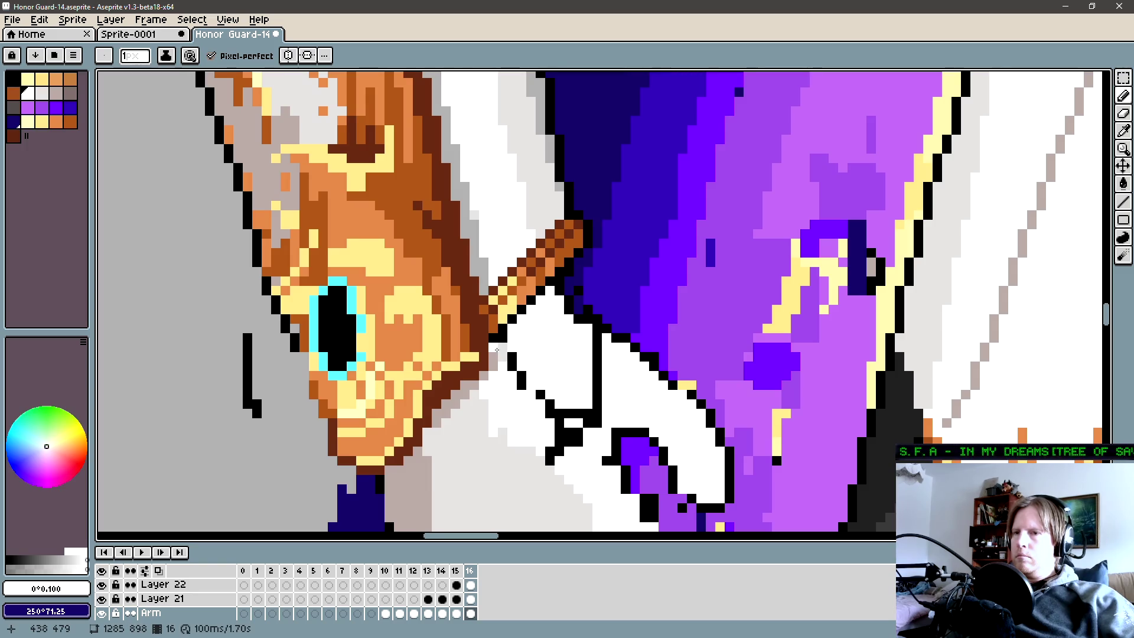
pyautogui.keyDown('alt'); pyautogui.click(493, 354); pyautogui.keyUp('alt')
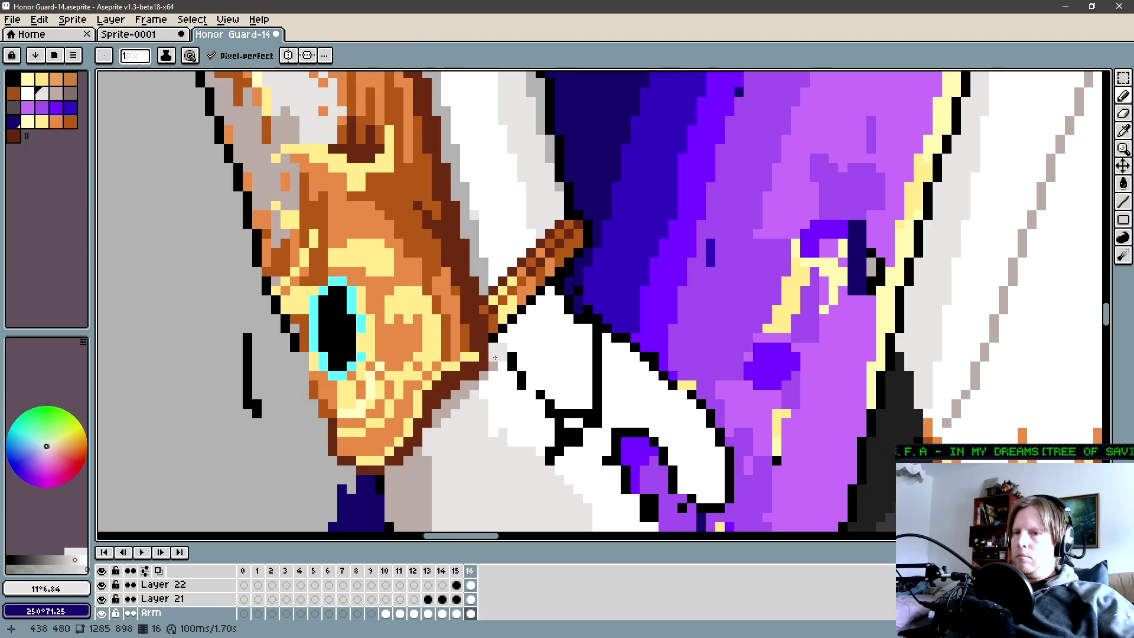
pyautogui.moveTo(449, 401); pyautogui.dragTo(543, 330)
pyautogui.keyDown('alt'); pyautogui.click(543, 331); pyautogui.keyUp('alt')
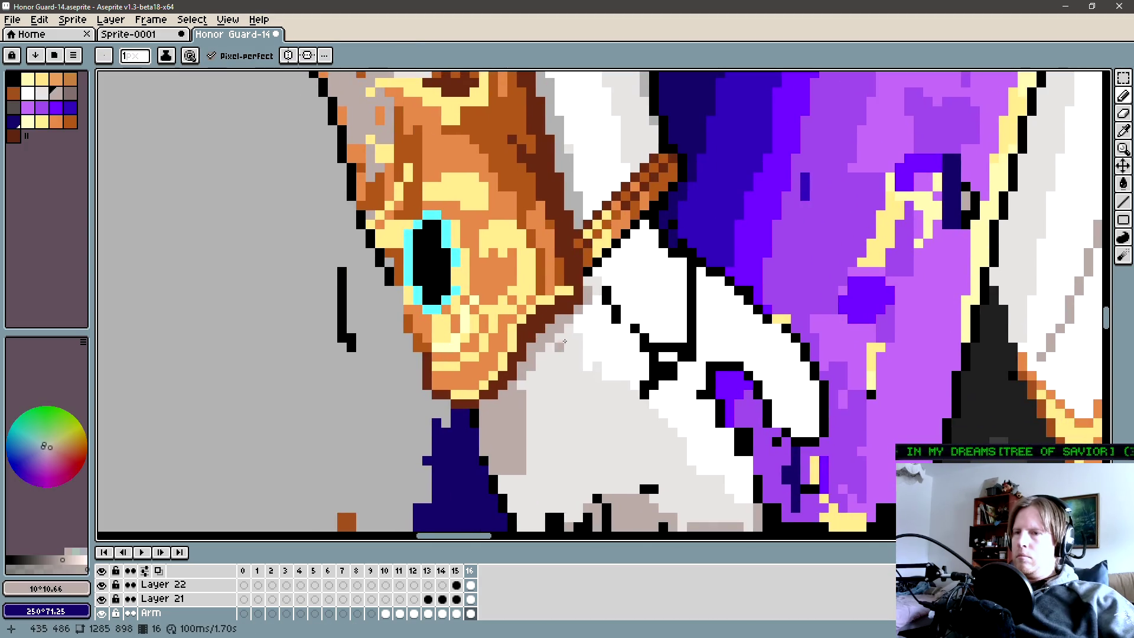
pyautogui.scroll(-1, 588, 326)
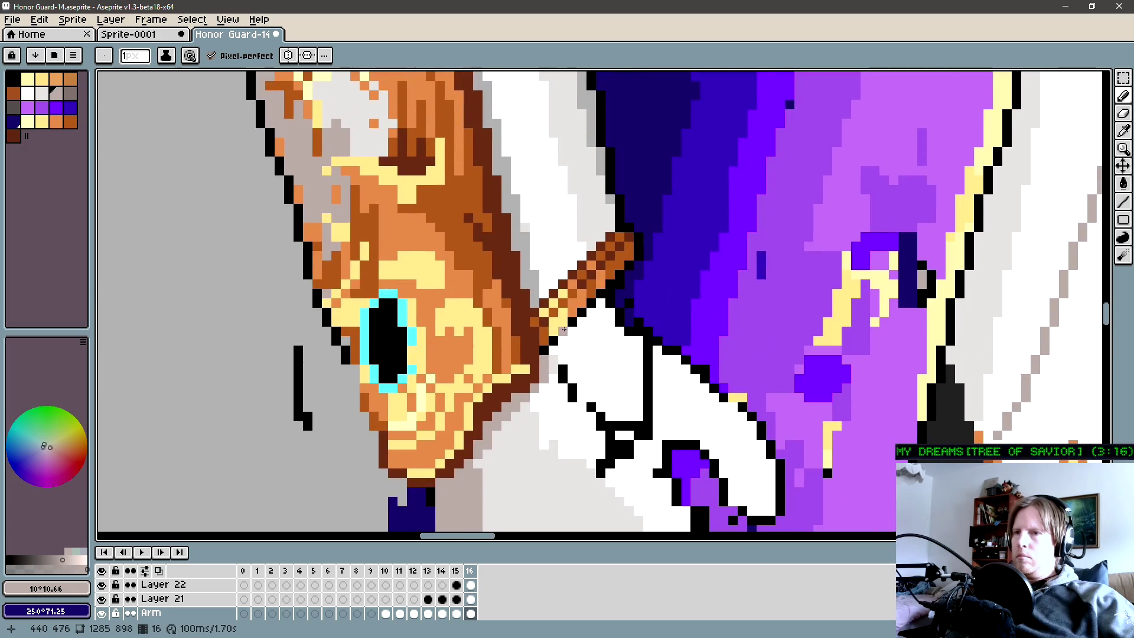
pyautogui.scroll(-1, 592, 306)
pyautogui.scroll(-1, 592, 306)
pyautogui.scroll(-1, 592, 306)
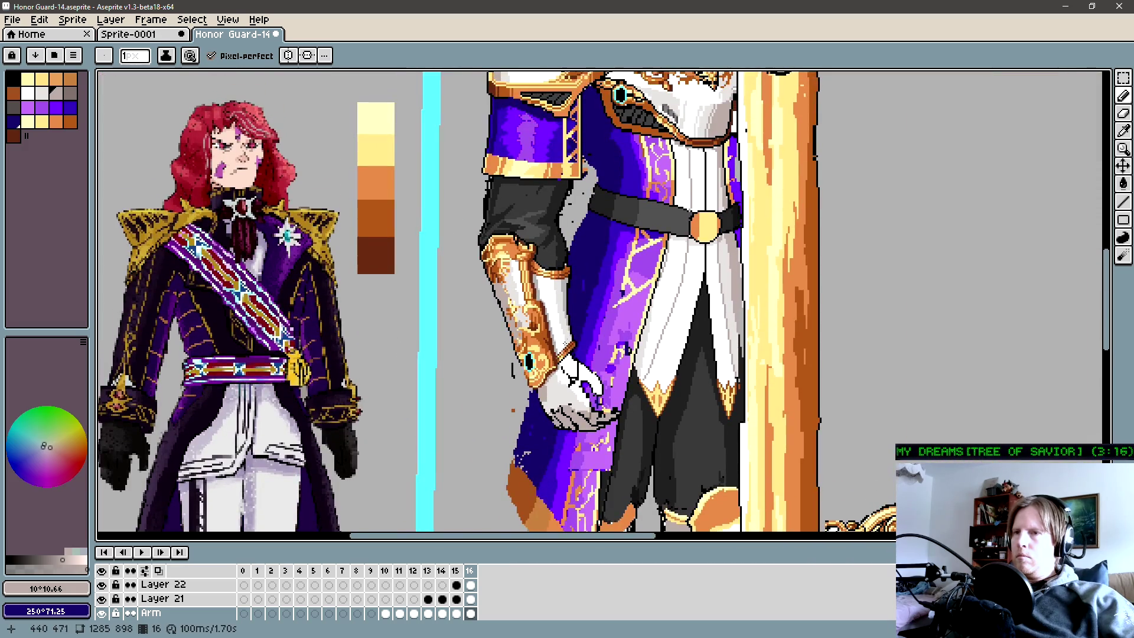
# Zoom out to check the whole knight and return to the Pencil.
pyautogui.moveTo(592, 306); pyautogui.dragTo(559, 341)
pyautogui.scroll(-1, 560, 341)
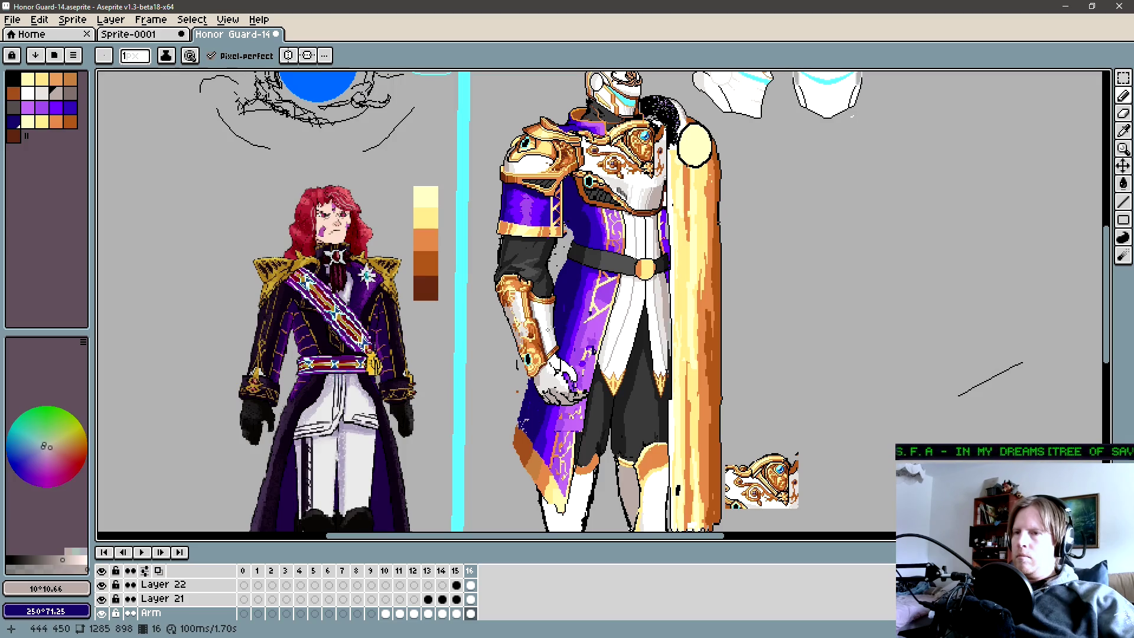
pyautogui.scroll(1, 499, 333)
pyautogui.scroll(1, 532, 352)
pyautogui.press('b')
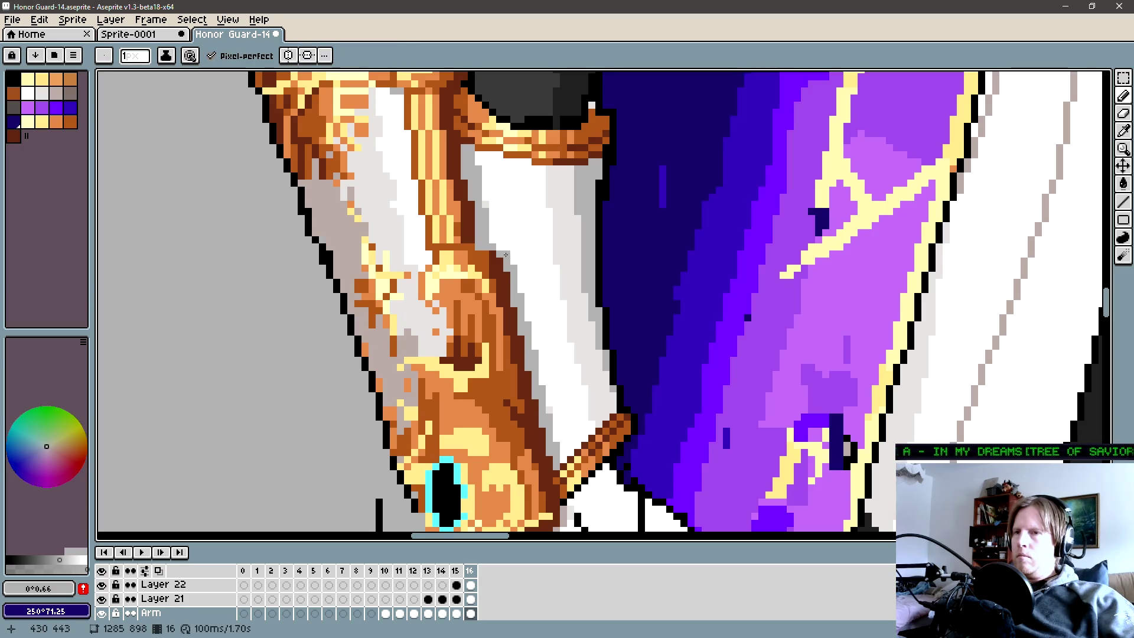
pyautogui.scroll(-1, 553, 348)
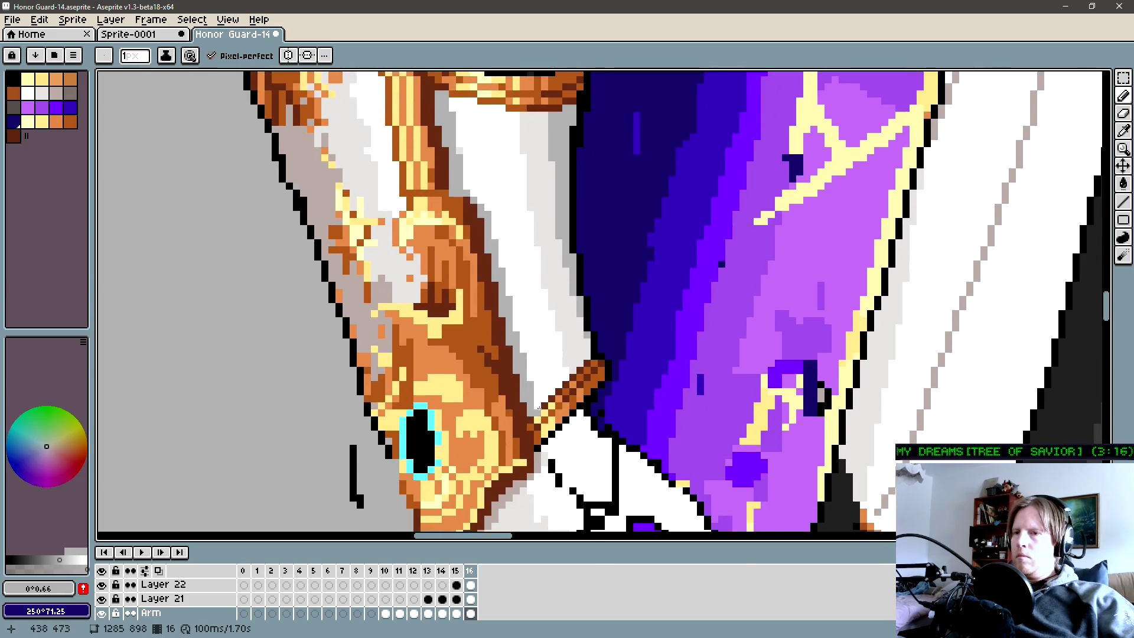
pyautogui.scroll(-2, 553, 372)
pyautogui.scroll(-2, 553, 372)
pyautogui.scroll(-1, 553, 373)
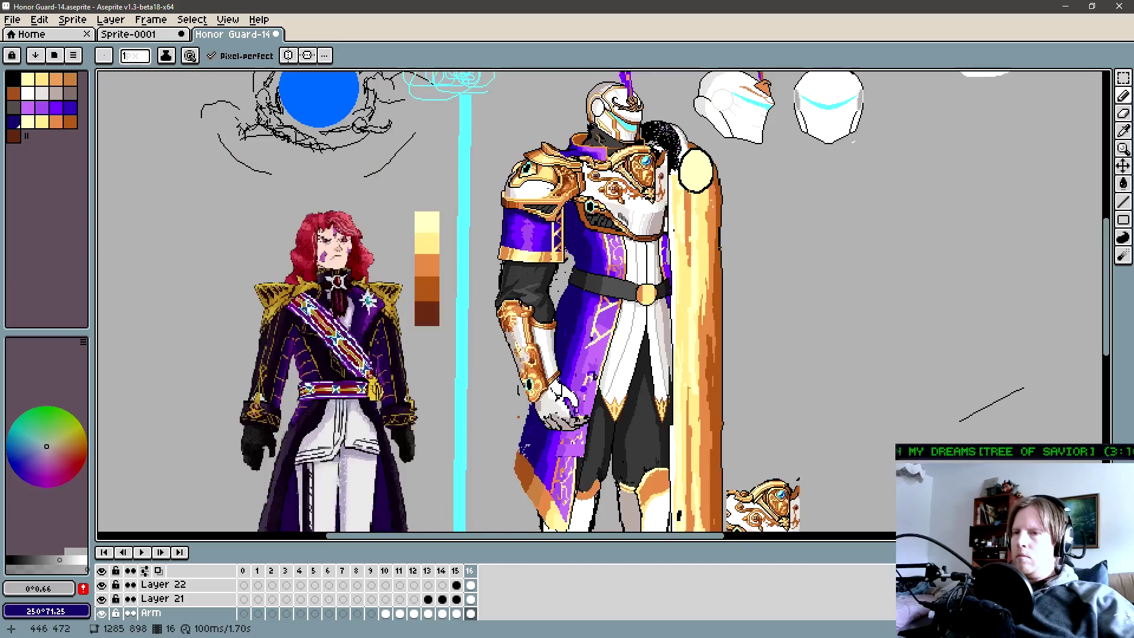
pyautogui.hscroll(2, 554, 372)
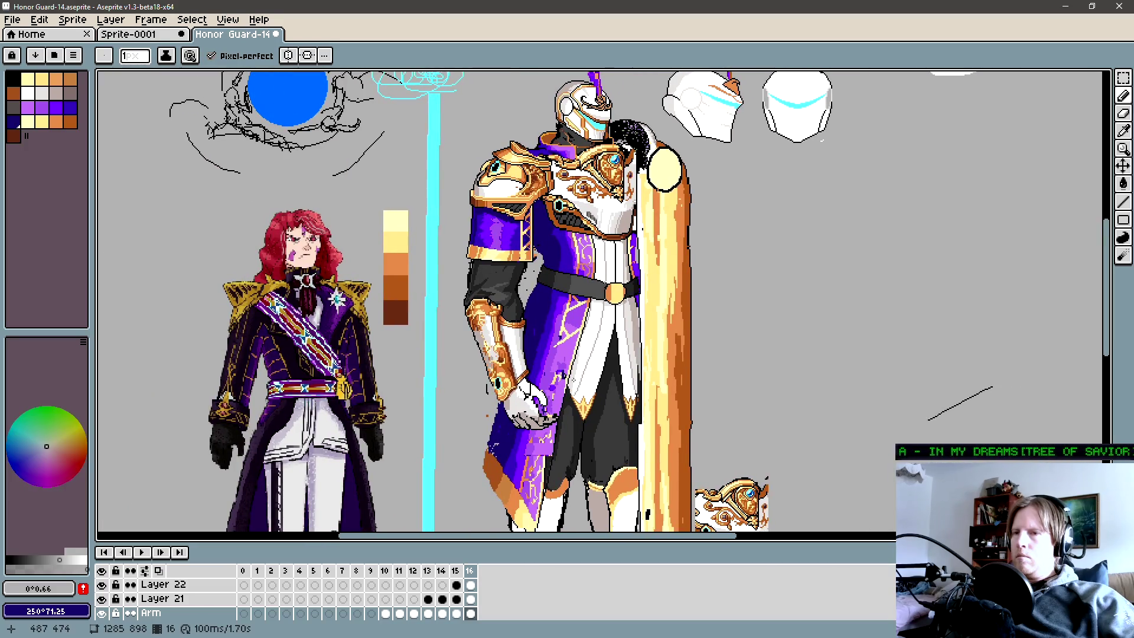
pyautogui.scroll(-2, 519, 374)
pyautogui.moveTo(519, 375); pyautogui.dragTo(466, 348)
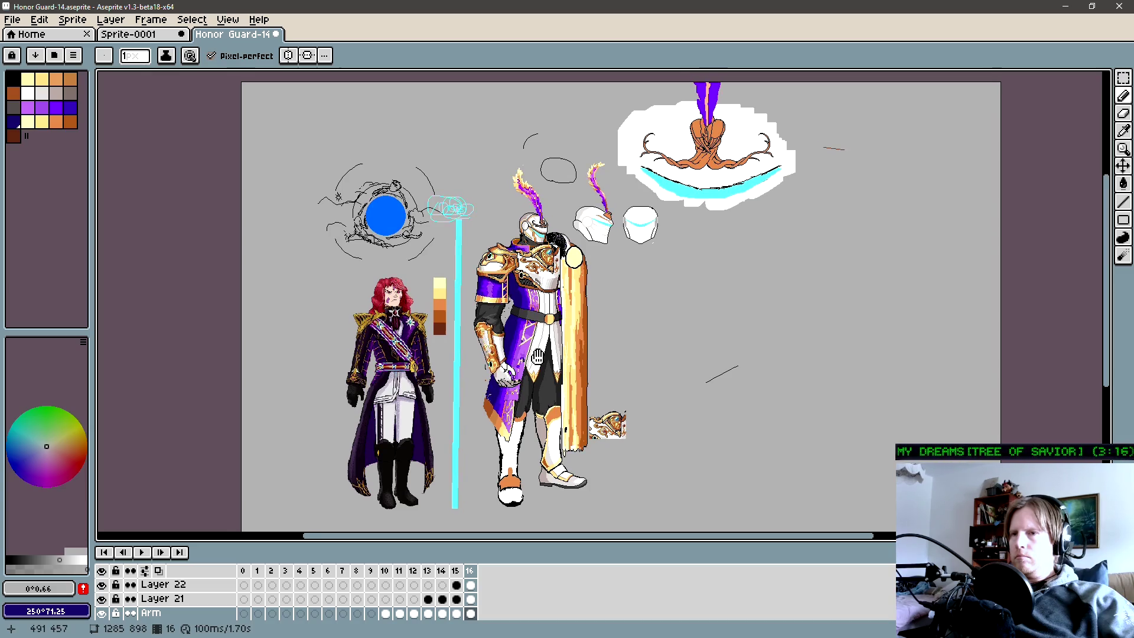
pyautogui.scroll(5, 525, 312)
# Hide Layer 22, lasso the white upper-arm armour on the Arm layer and cut it away.
pyautogui.hotkey('ctrl', 'z')
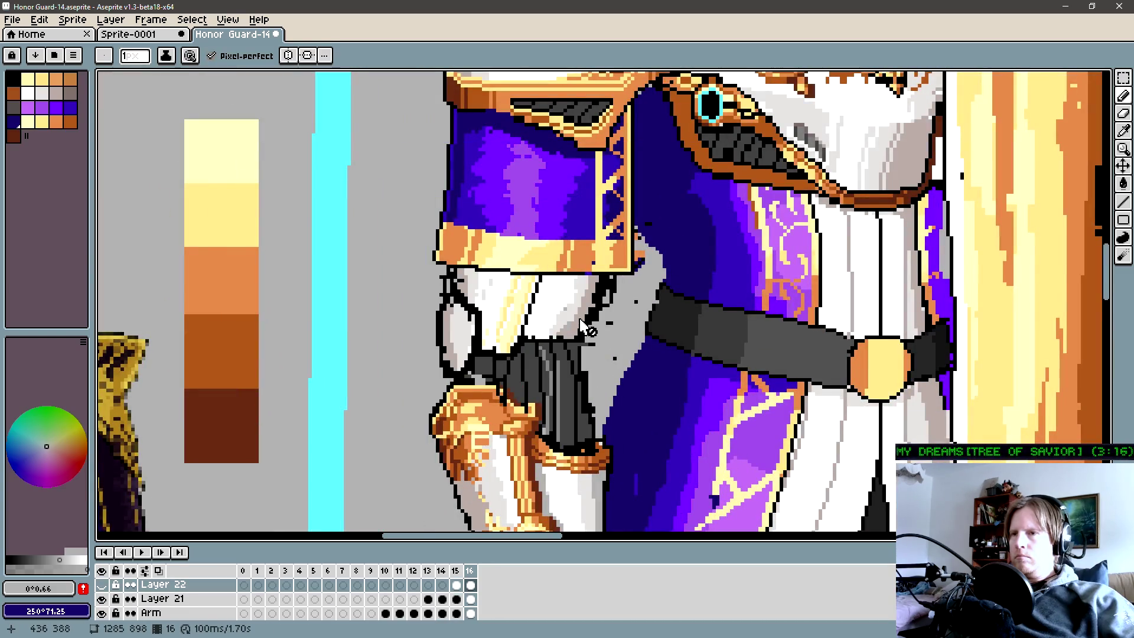
pyautogui.hotkey('ctrl', 'z')
pyautogui.hotkey('ctrl', 'y')
pyautogui.press('q')
pyautogui.moveTo(589, 351)
pyautogui.mouseDown()
pyautogui.moveTo(377, 284)
pyautogui.moveTo(621, 348)
pyautogui.mouseUp()
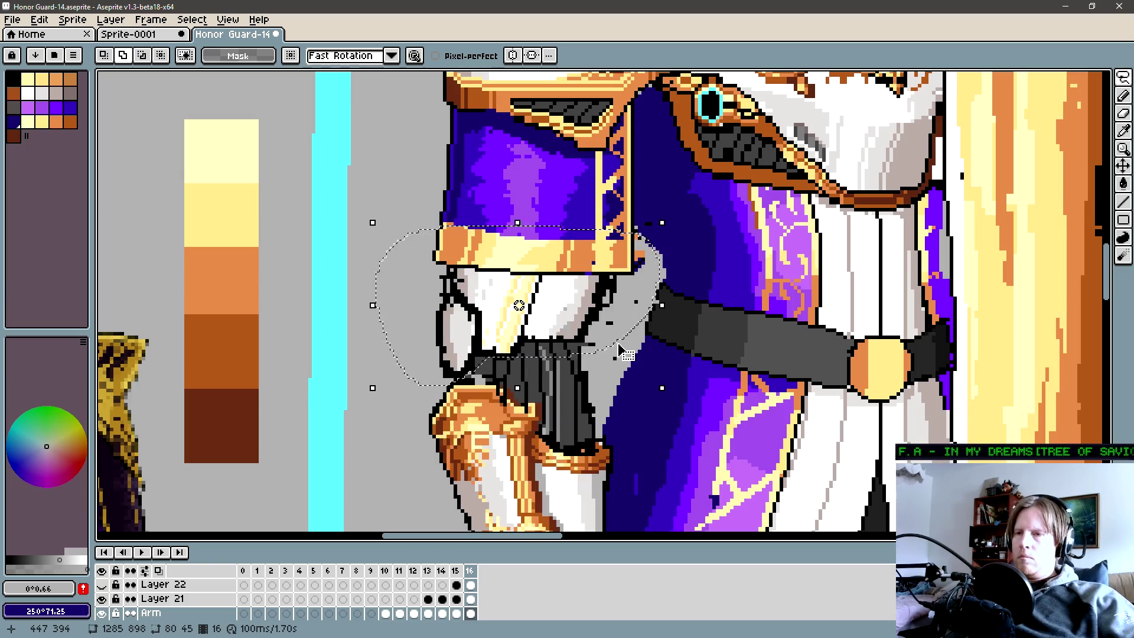
pyautogui.press('Delete')
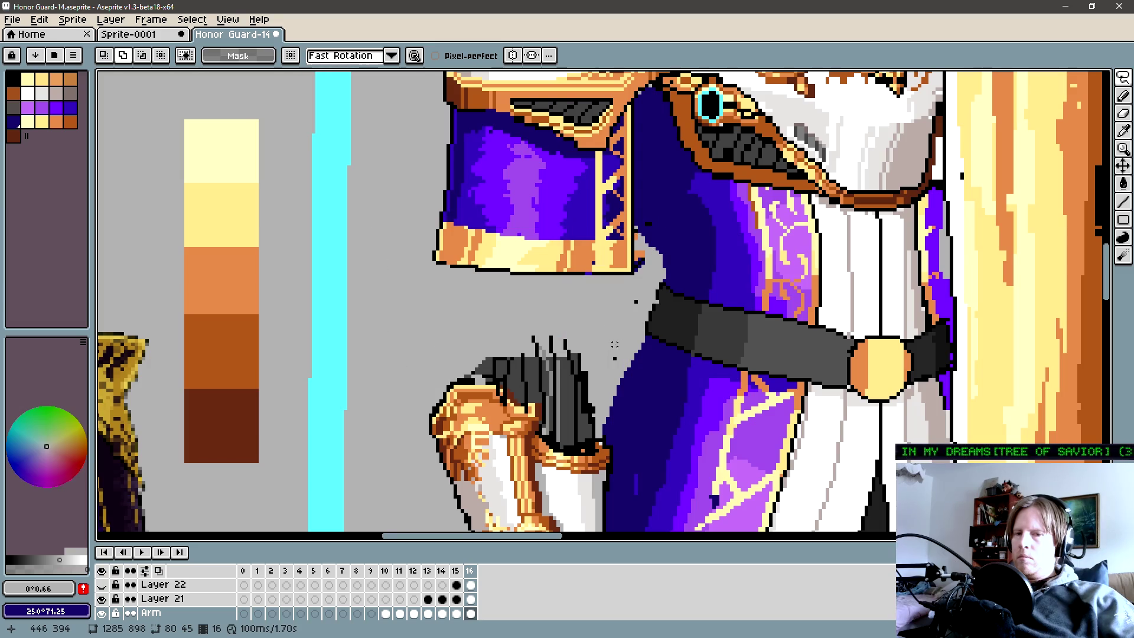
# Paste the upper-arm armour into new Layer 23 and hide it.
pyautogui.hotkey('shift', 'n')
pyautogui.hotkey('ctrl', 'v')
pyautogui.press('Return')
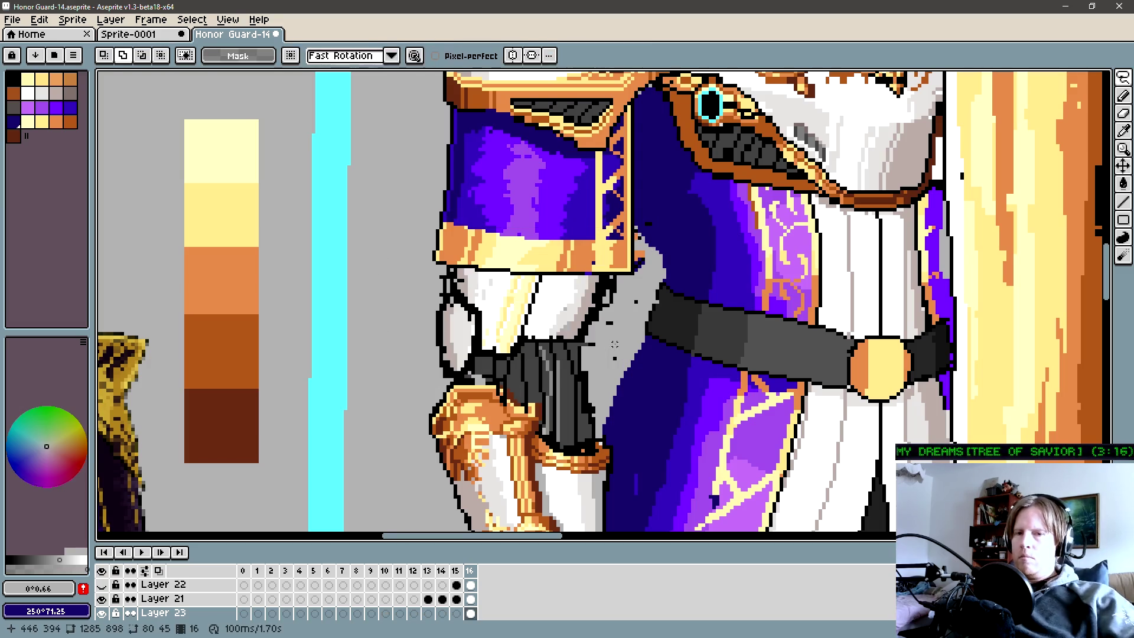
pyautogui.hotkey('alt', 'Up')
pyautogui.hotkey('ctrl', 'z')
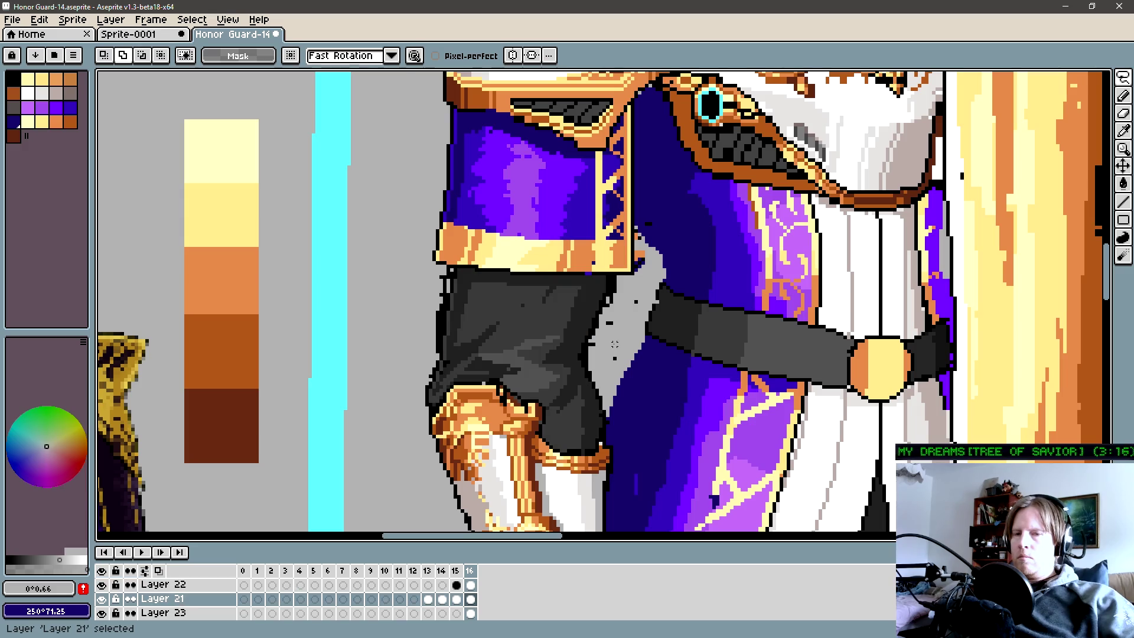
# Show the dark undersleeve (Layer 22) again and make it the active layer with the Pencil ready.
pyautogui.hotkey('alt', 'Down')
pyautogui.hotkey('alt', 'Up')
pyautogui.hotkey('alt', 'Down')
pyautogui.hotkey('alt', 'Up')
pyautogui.press('e')
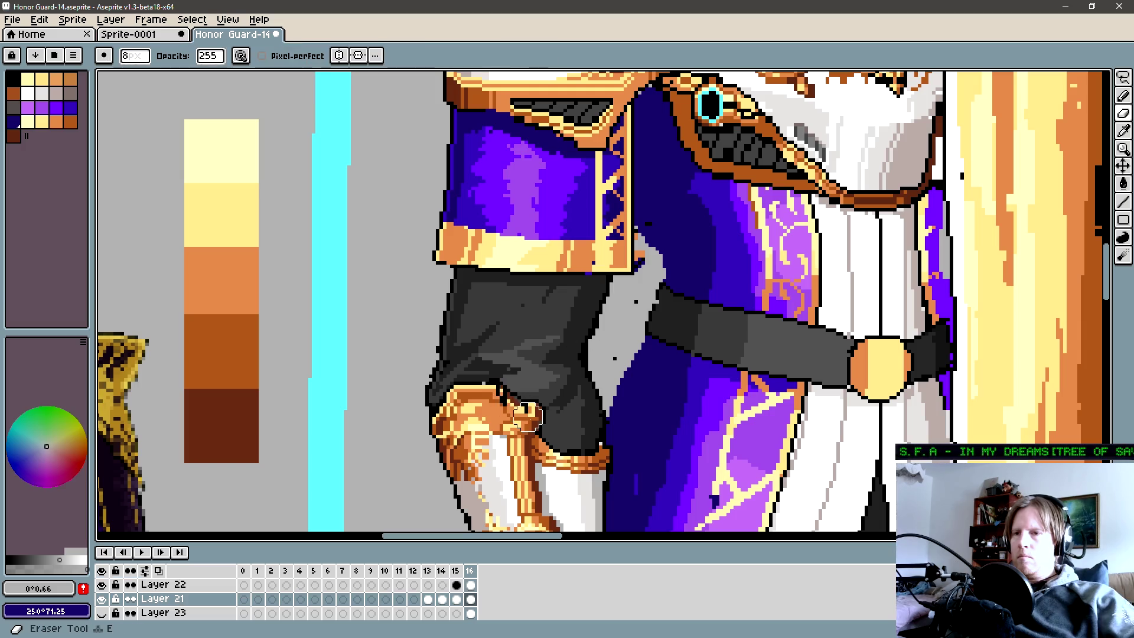
pyautogui.hotkey('alt', 'Up')
pyautogui.press('b')
pyautogui.scroll(-1, 553, 391)
pyautogui.scroll(-1, 516, 355)
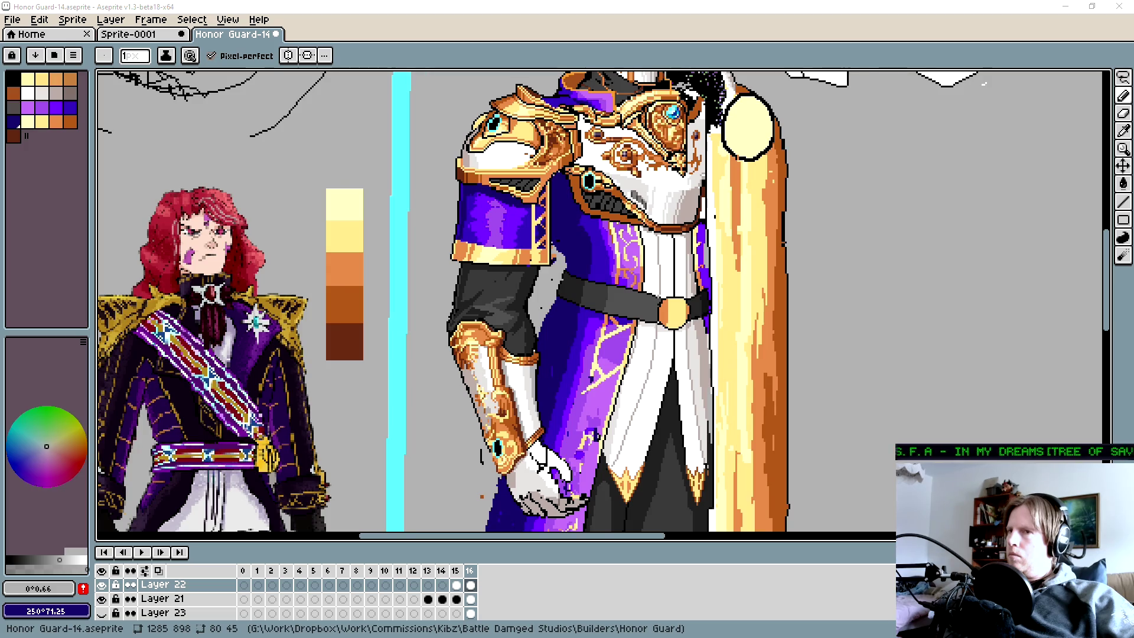
pyautogui.moveTo(568, 301); pyautogui.dragTo(731, 327)
pyautogui.scroll(-1, 736, 225)
pyautogui.scroll(-1, 797, 248)
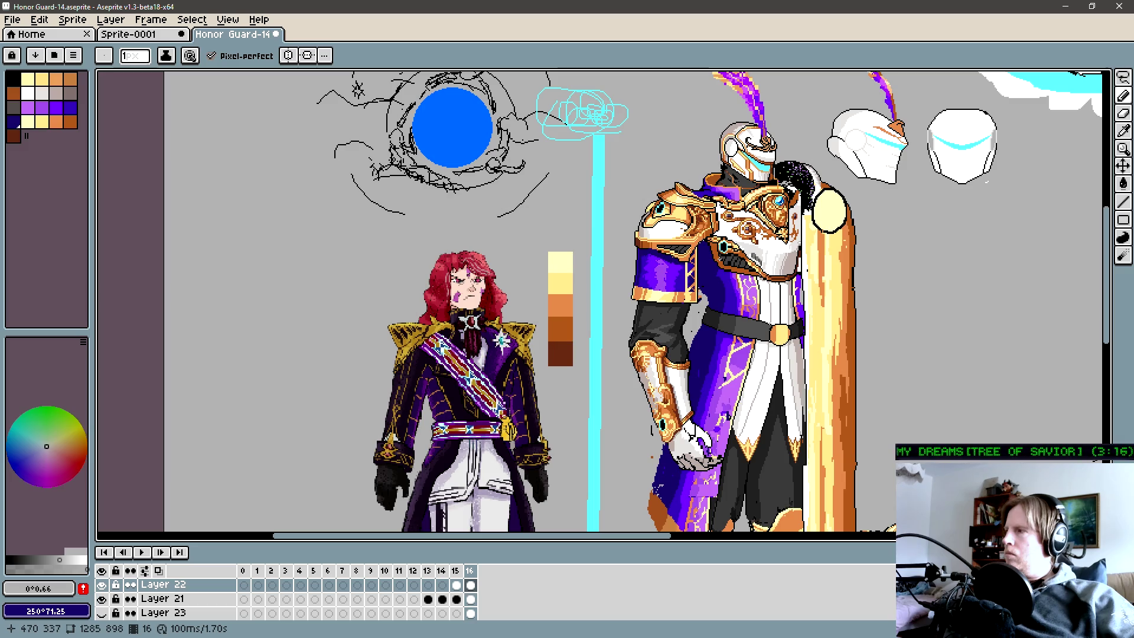
pyautogui.moveTo(891, 295); pyautogui.dragTo(744, 267)
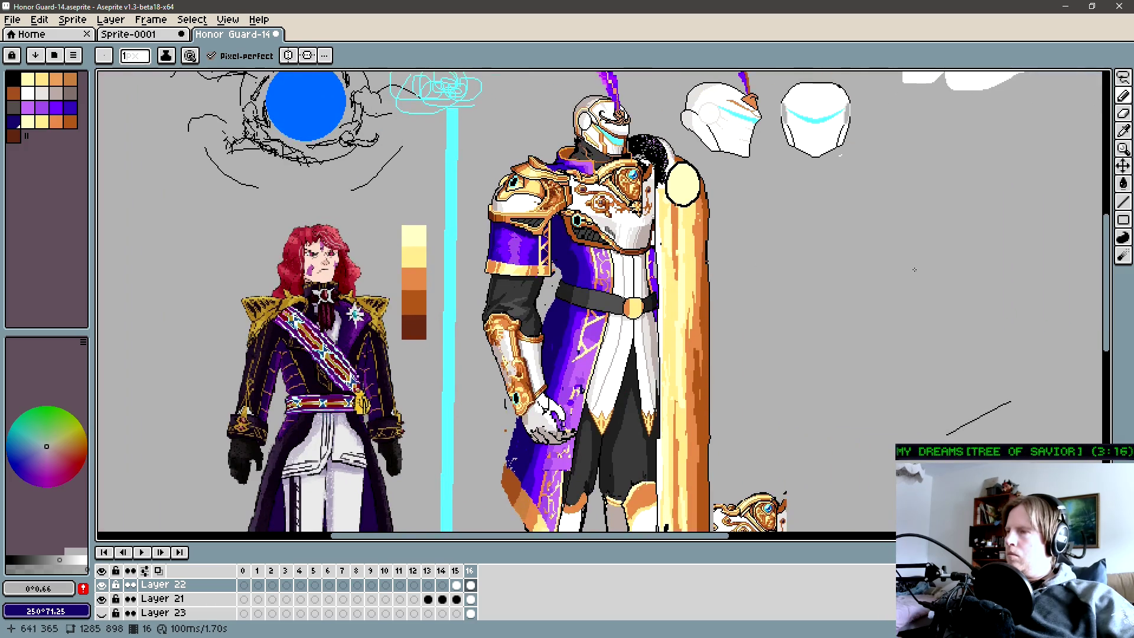
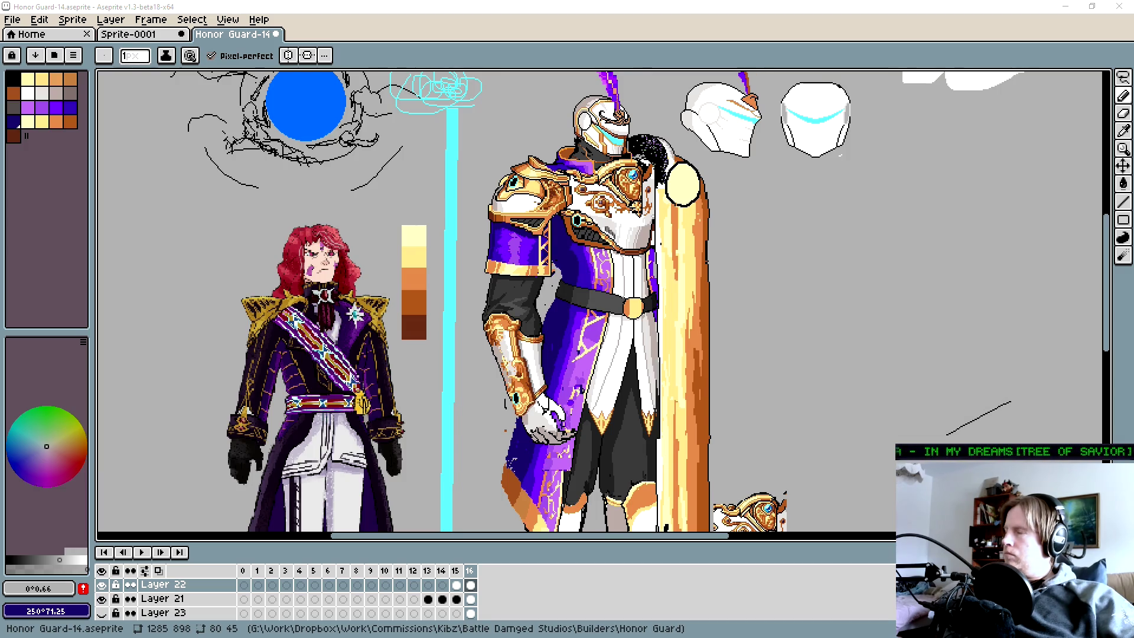
pyautogui.scroll(1, 566, 306)
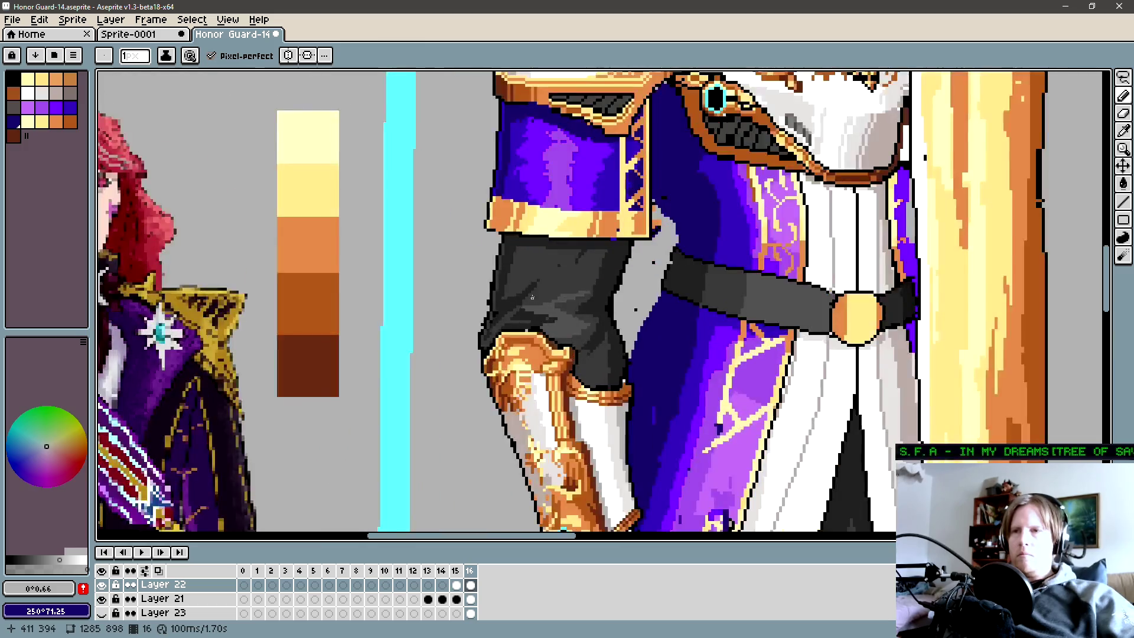
pyautogui.scroll(2, 532, 292)
# Sample the dark sleeve grey as the drawing colour and frame the arm in view.
pyautogui.keyDown('alt'); pyautogui.click(523, 286); pyautogui.keyUp('alt')
pyautogui.press('alt')
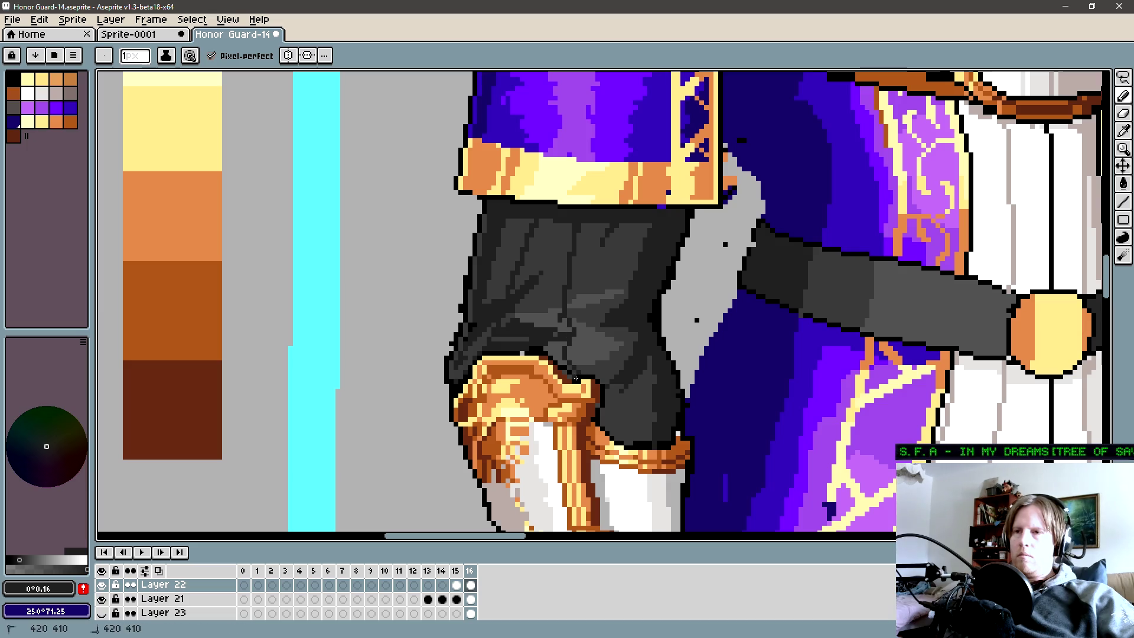
pyautogui.moveTo(576, 377); pyautogui.dragTo(491, 363)
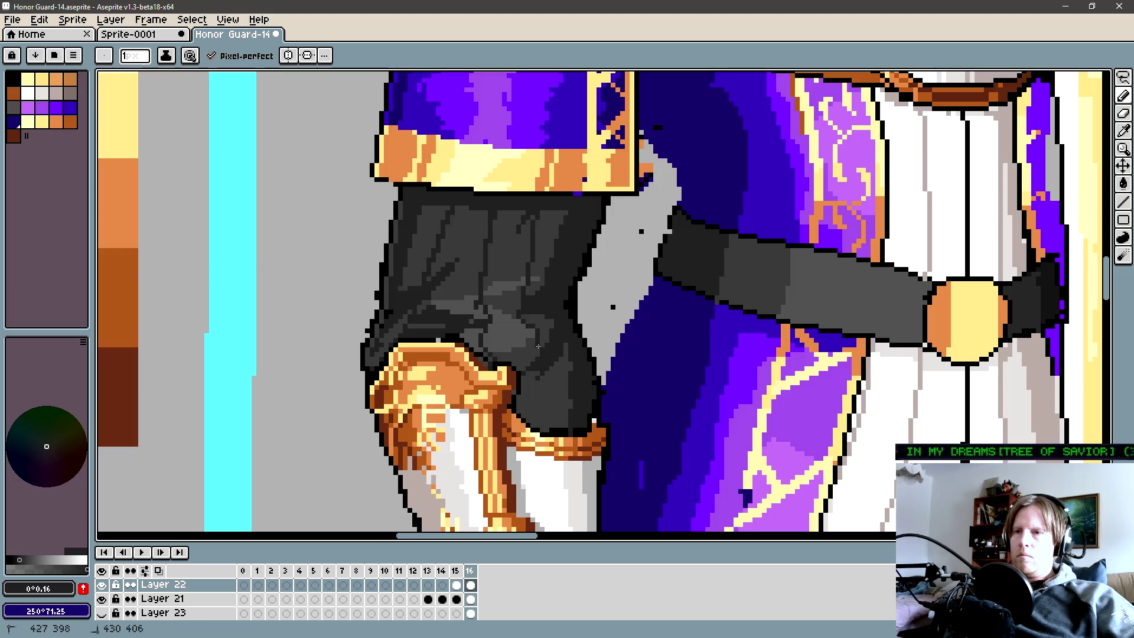
pyautogui.scroll(-1, 538, 432)
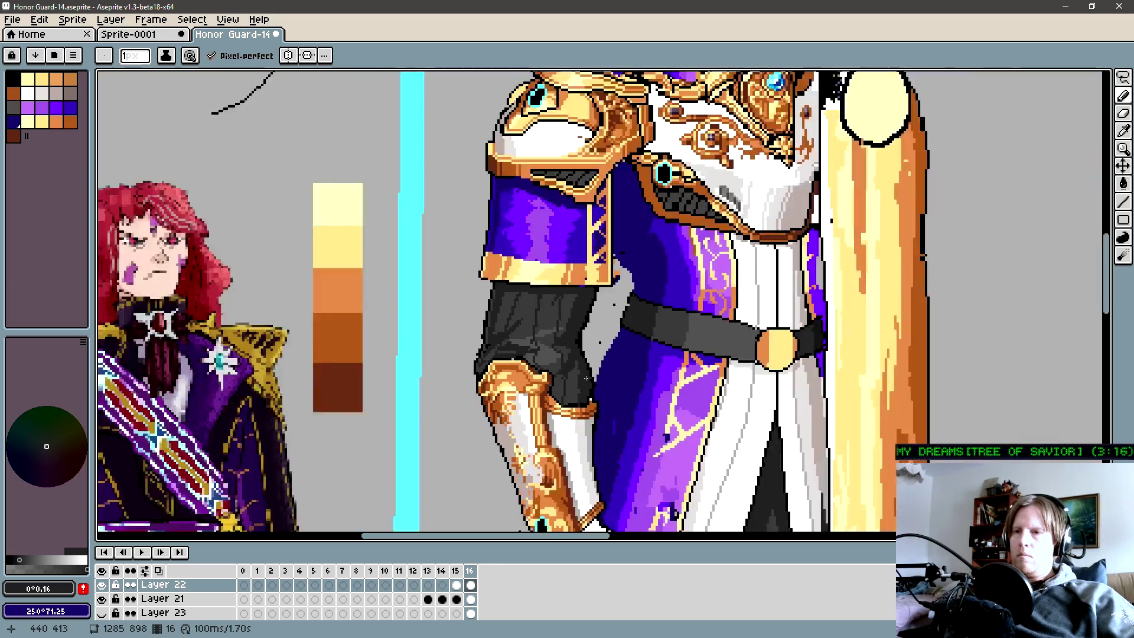
pyautogui.scroll(-1, 542, 372)
pyautogui.scroll(-1, 543, 306)
pyautogui.moveTo(542, 305)
pyautogui.mouseDown()
pyautogui.moveTo(557, 288)
pyautogui.moveTo(514, 286)
pyautogui.moveTo(511, 307)
pyautogui.mouseUp()
pyautogui.scroll(2, 510, 297)
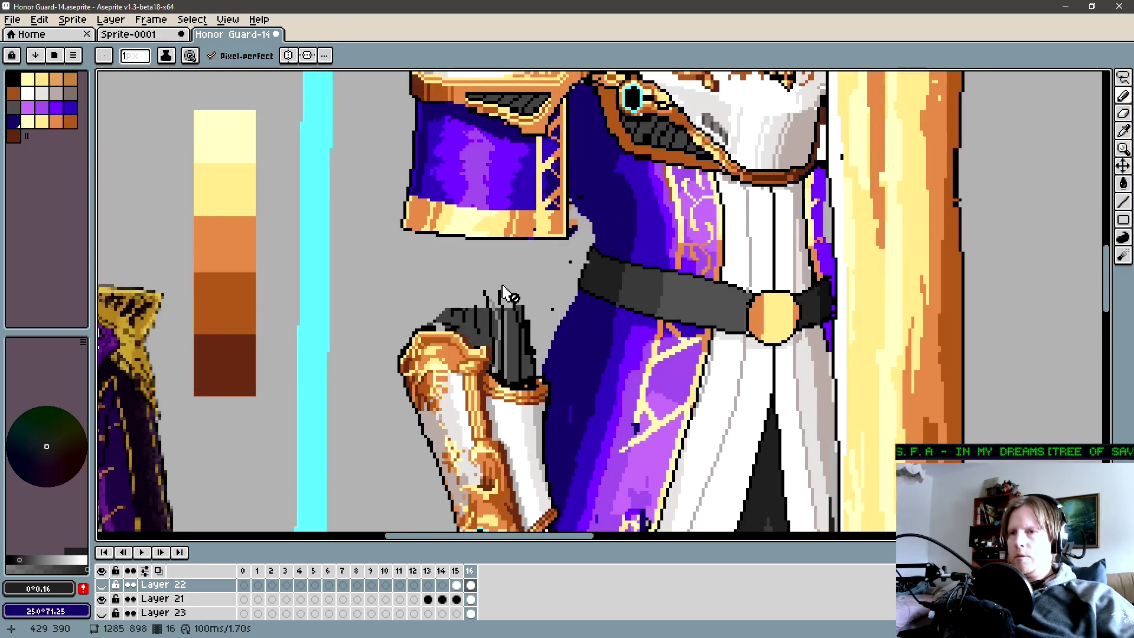
pyautogui.press('m')
pyautogui.scroll(1, 490, 294)
# Magic-wand select the dark sleeve and raise its Lightness to 4 via Hue/Saturation.
pyautogui.moveTo(466, 285); pyautogui.dragTo(504, 306)
pyautogui.hotkey('ctrl', 'd')
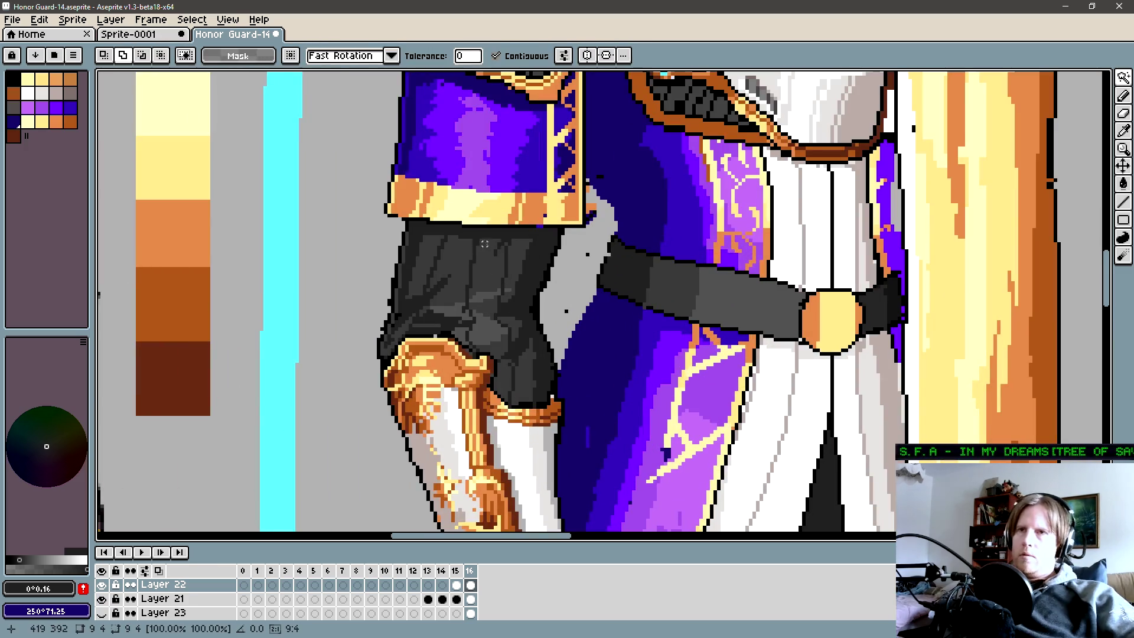
pyautogui.click(484, 307)
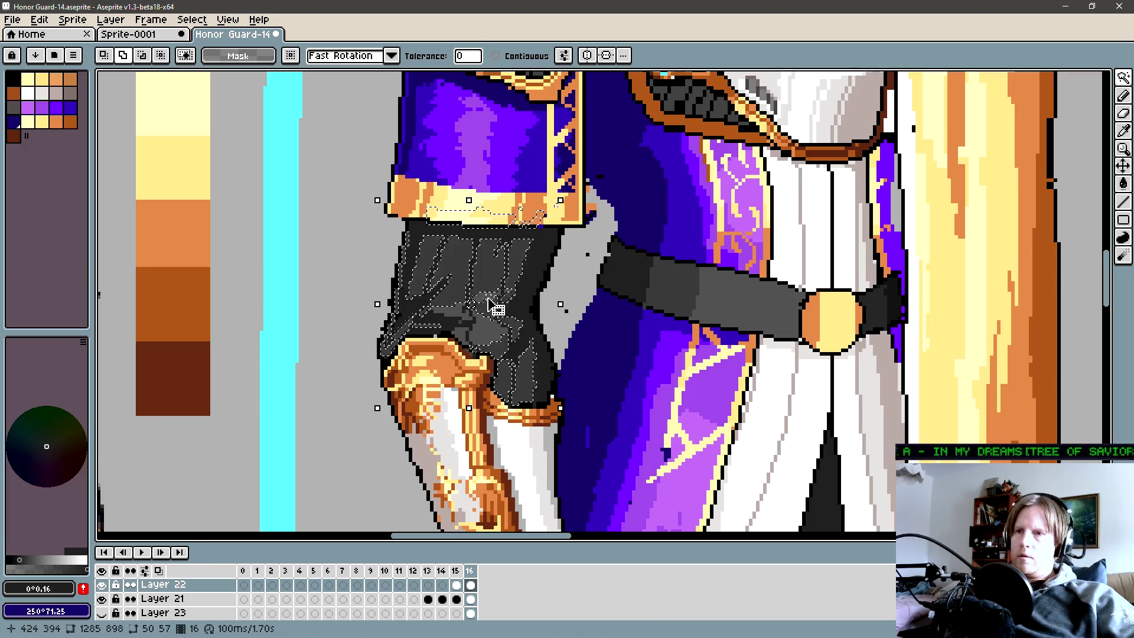
pyautogui.scroll(1, 476, 342)
pyautogui.scroll(-2, 464, 289)
pyautogui.hotkey('ctrl', 'u')
pyautogui.moveTo(135, 125); pyautogui.dragTo(139, 129)
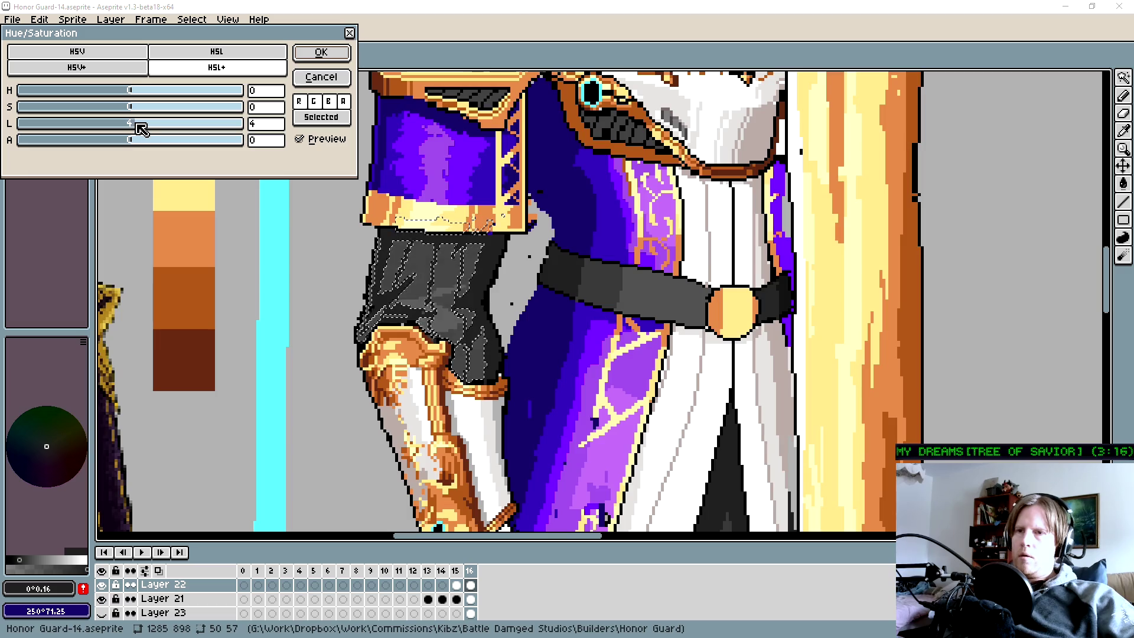
pyautogui.click(321, 54)
pyautogui.press('b')
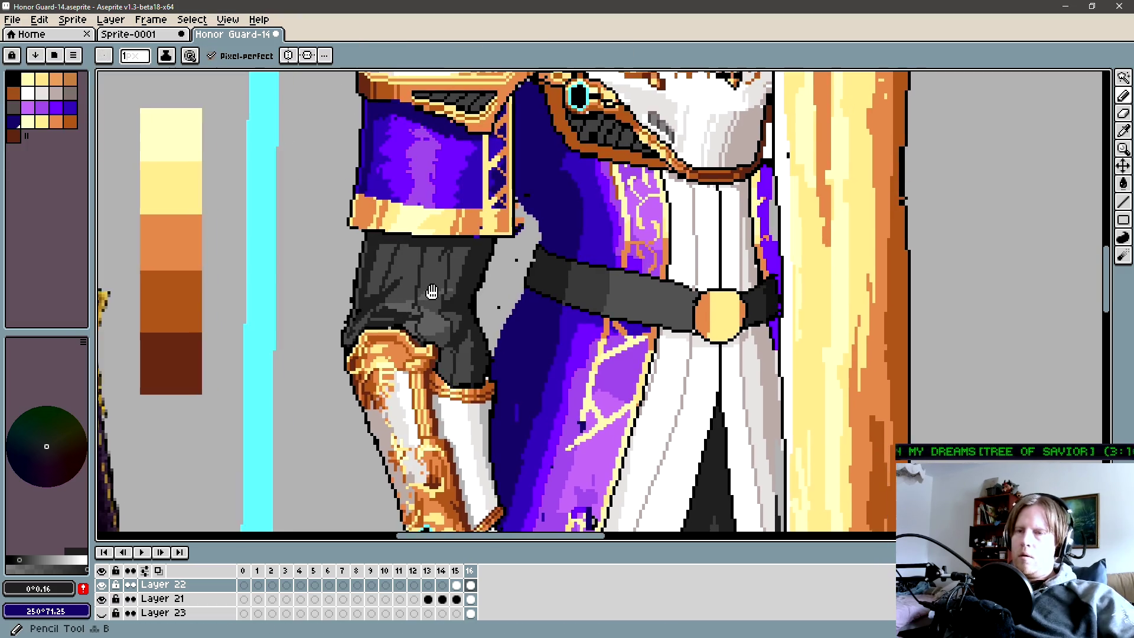
pyautogui.scroll(-1, 408, 266)
pyautogui.scroll(-1, 406, 287)
pyautogui.scroll(1, 405, 286)
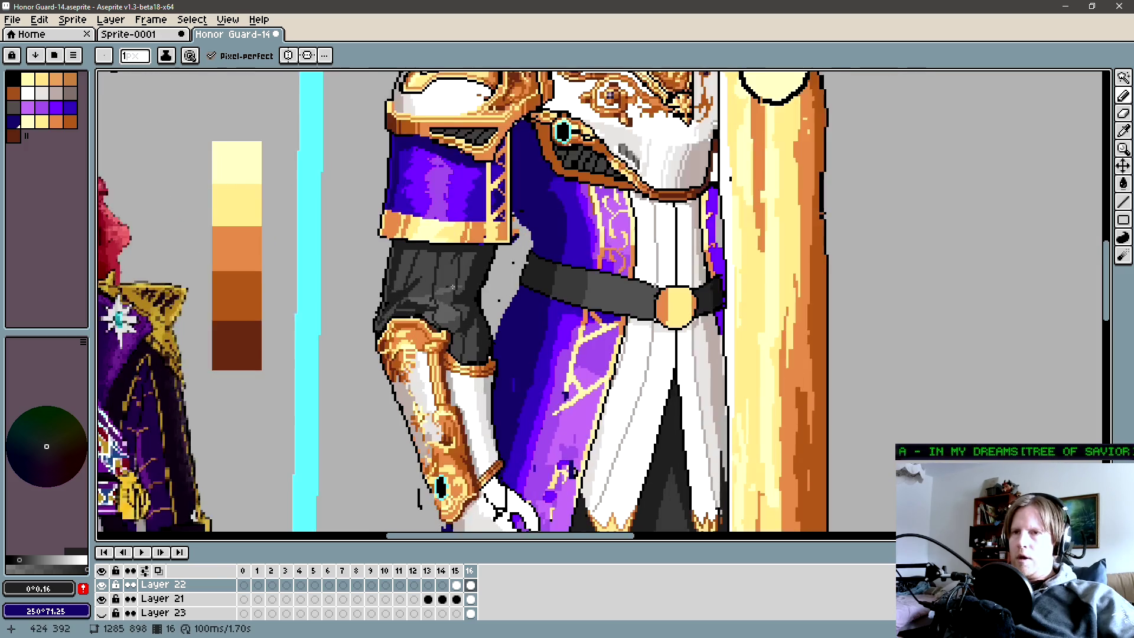
pyautogui.scroll(1, 405, 286)
# Darken the sampled sleeve grey and fill small connected sleeve patches with it.
pyautogui.keyDown('alt'); pyautogui.click(469, 266); pyautogui.keyUp('alt')
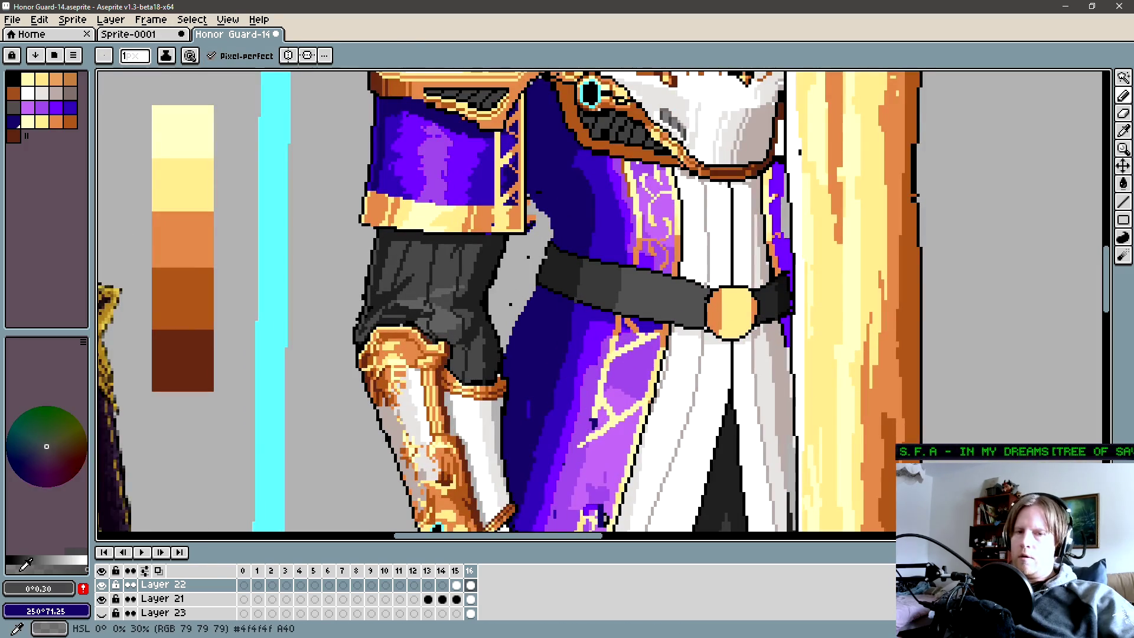
pyautogui.click(25, 561)
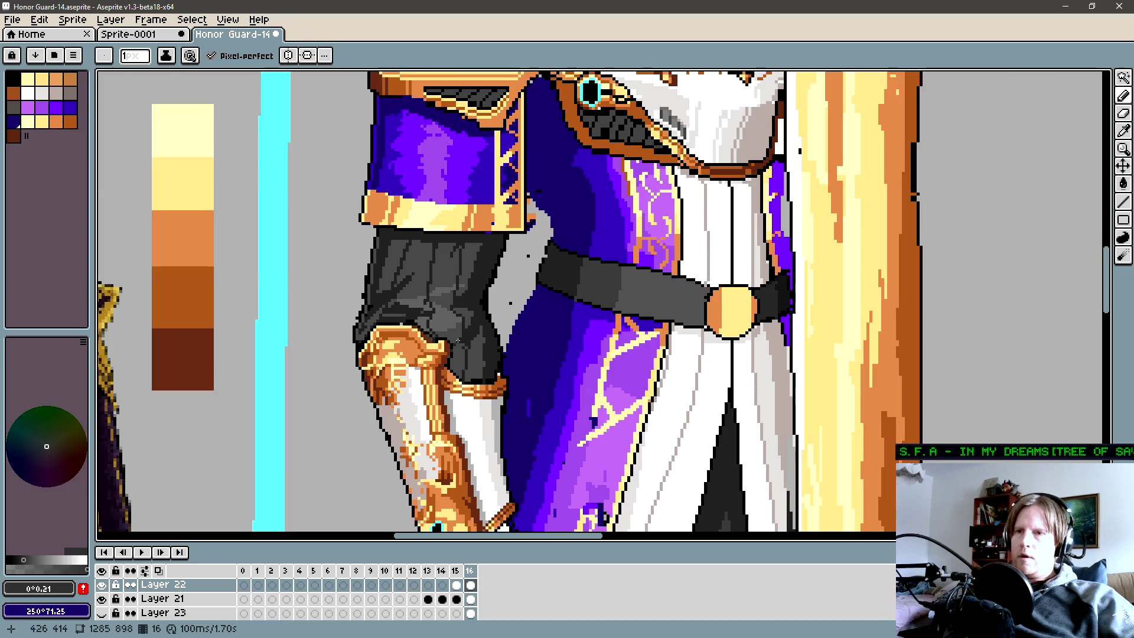
pyautogui.scroll(1, 505, 299)
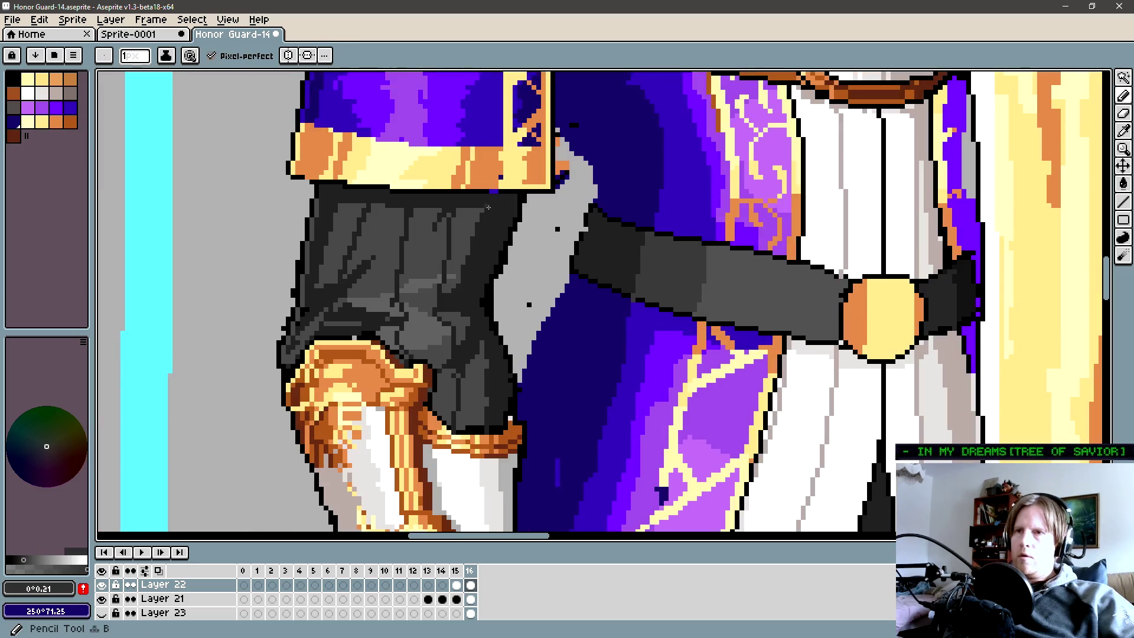
pyautogui.scroll(1, 343, 145)
pyautogui.scroll(1, 265, 115)
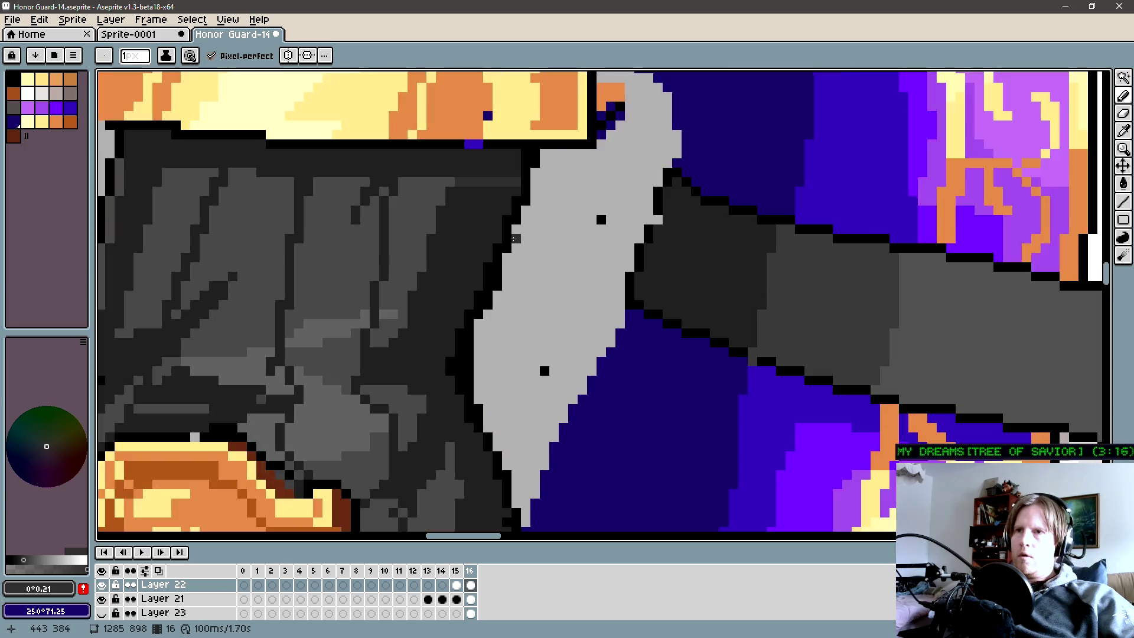
pyautogui.press('g')
pyautogui.click(185, 55)
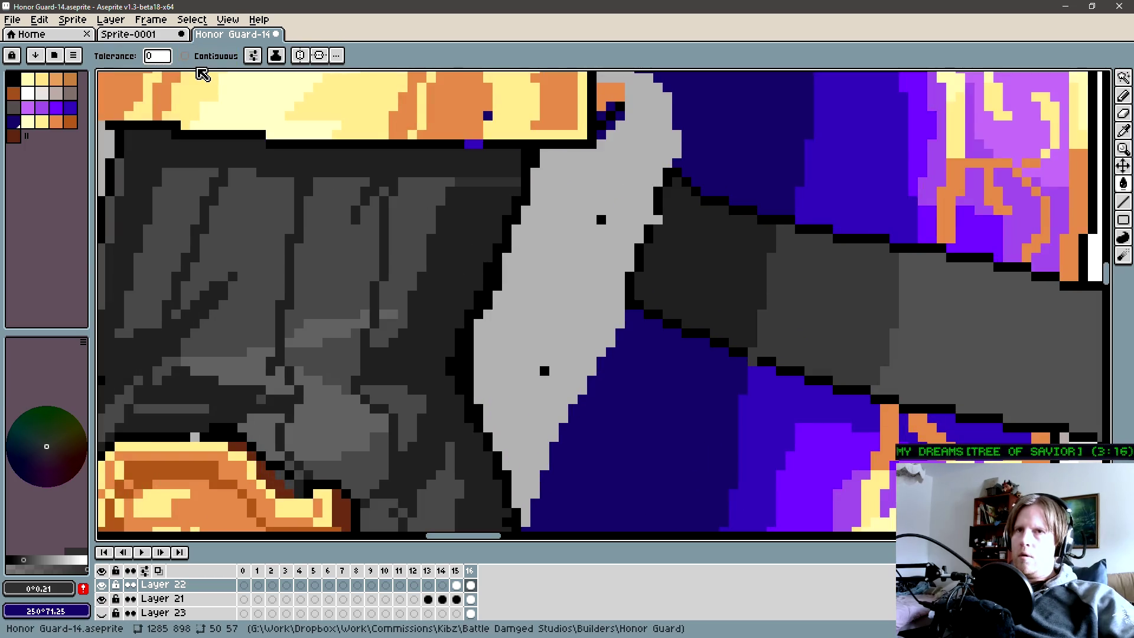
pyautogui.scroll(-1, 469, 342)
pyautogui.scroll(-1, 453, 274)
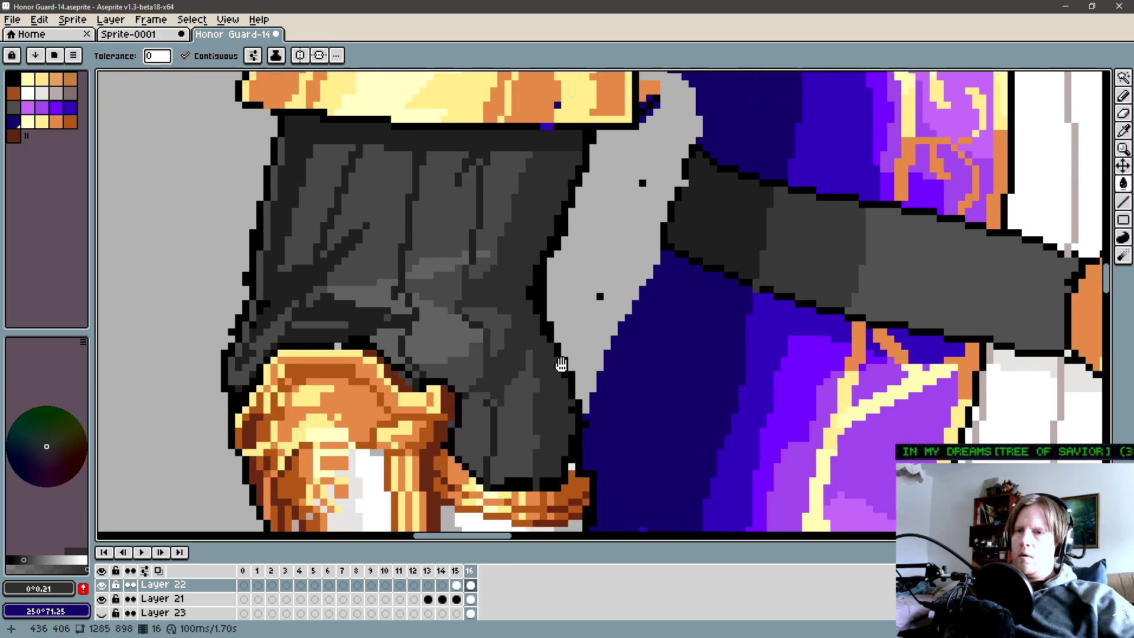
pyautogui.moveTo(452, 275); pyautogui.dragTo(542, 302)
pyautogui.moveTo(462, 285); pyautogui.dragTo(583, 313)
pyautogui.press('b')
pyautogui.click(571, 194)
pyautogui.press('g')
pyautogui.click(576, 231)
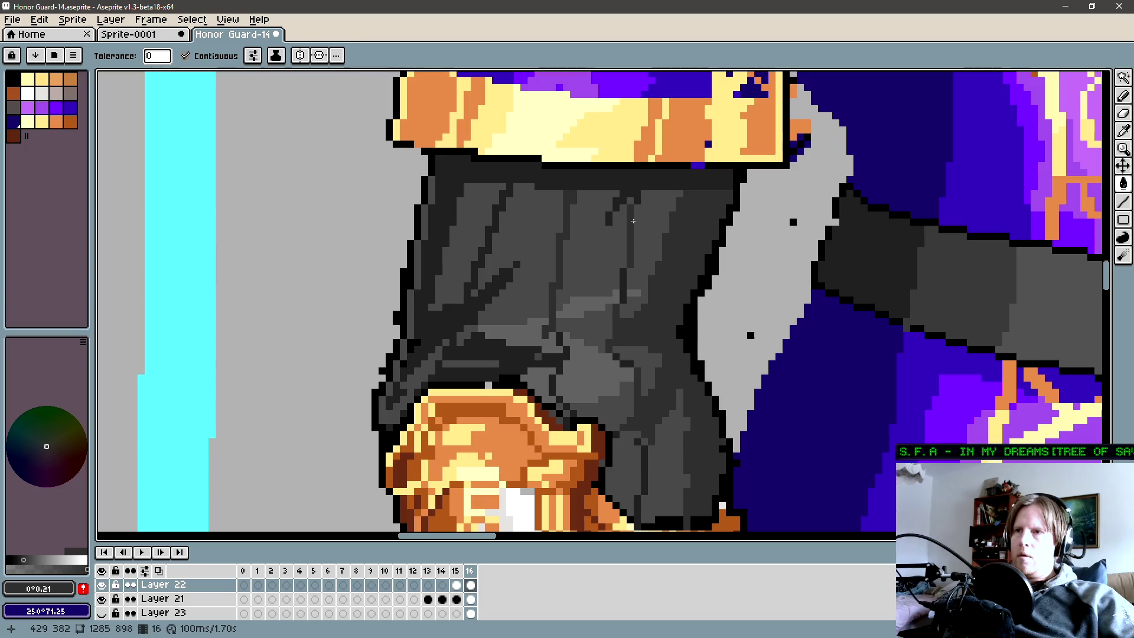
pyautogui.press('b')
pyautogui.click(637, 204)
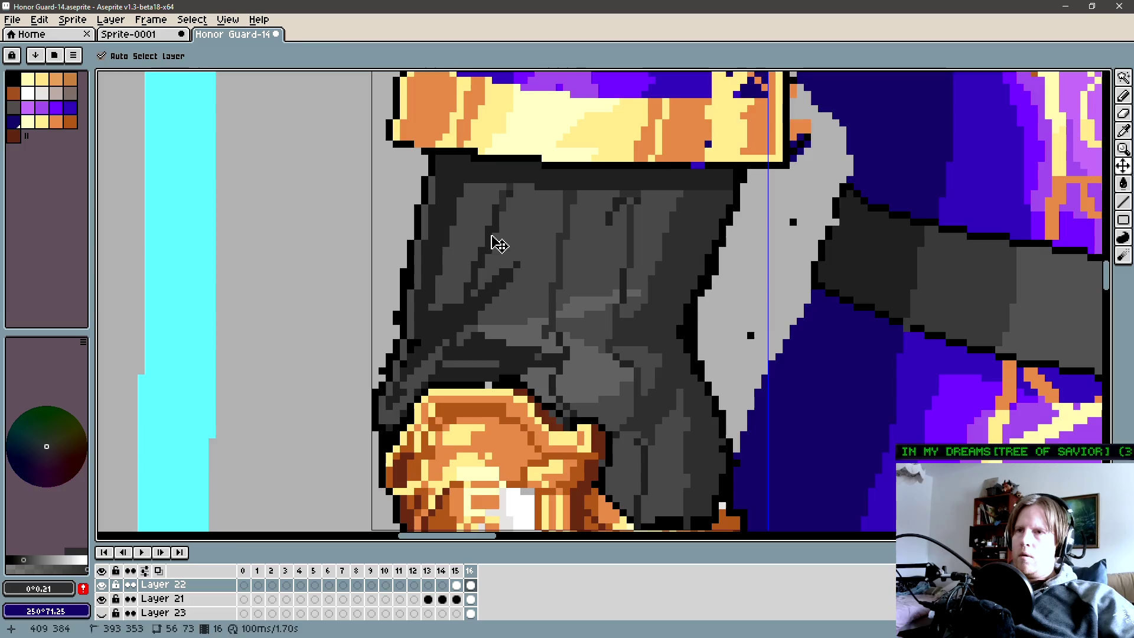
# Darken a sleeve fold and draw a dark fold line above the gold bracer.
pyautogui.press('g')
pyautogui.click(477, 291)
pyautogui.hscroll(1, 477, 292)
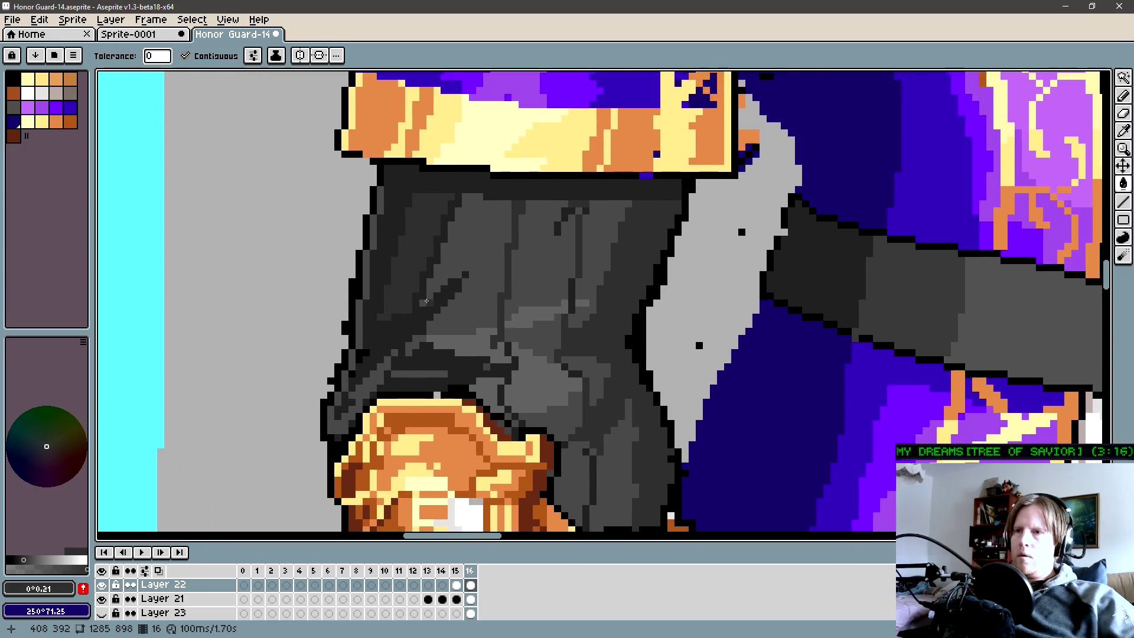
pyautogui.hscroll(1, 361, 229)
pyautogui.press('alt')
pyautogui.keyDown('alt'); pyautogui.click(361, 229); pyautogui.keyUp('alt')
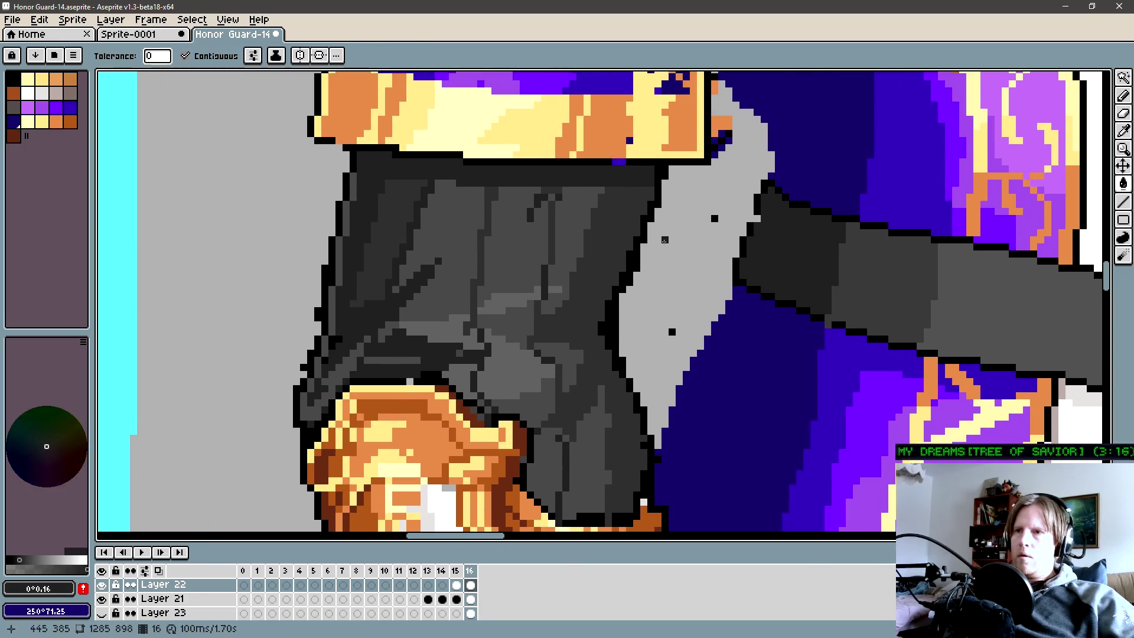
pyautogui.moveTo(606, 250); pyautogui.dragTo(616, 207)
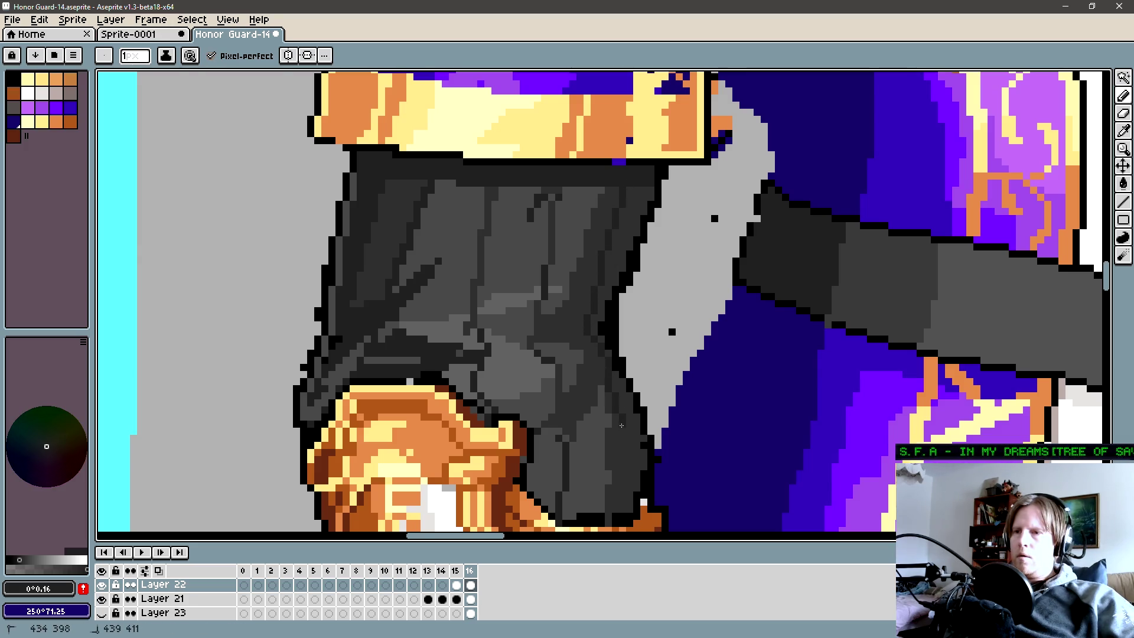
pyautogui.moveTo(628, 436); pyautogui.dragTo(581, 310)
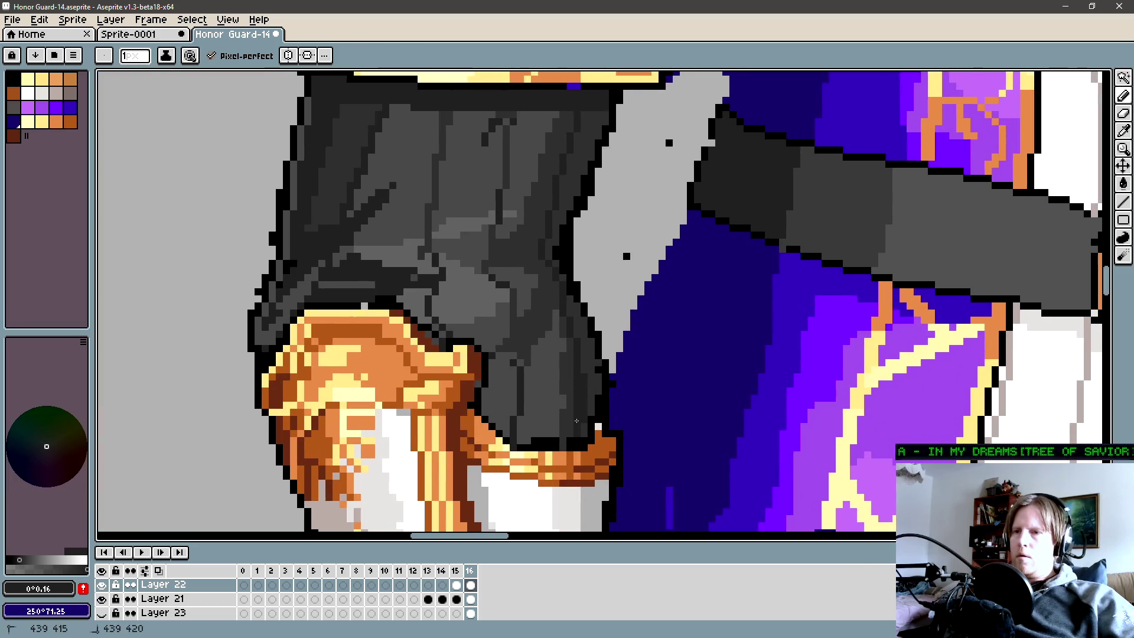
# Sample a new sleeve grey and frame the sleeve, knee guard and orange cuff for shading.
pyautogui.keyDown('alt'); pyautogui.click(582, 423); pyautogui.keyUp('alt')
pyautogui.scroll(-3, 582, 423)
pyautogui.scroll(1, 479, 299)
pyautogui.scroll(1, 479, 299)
pyautogui.scroll(1, 479, 298)
pyautogui.scroll(1, 480, 298)
pyautogui.scroll(1, 481, 254)
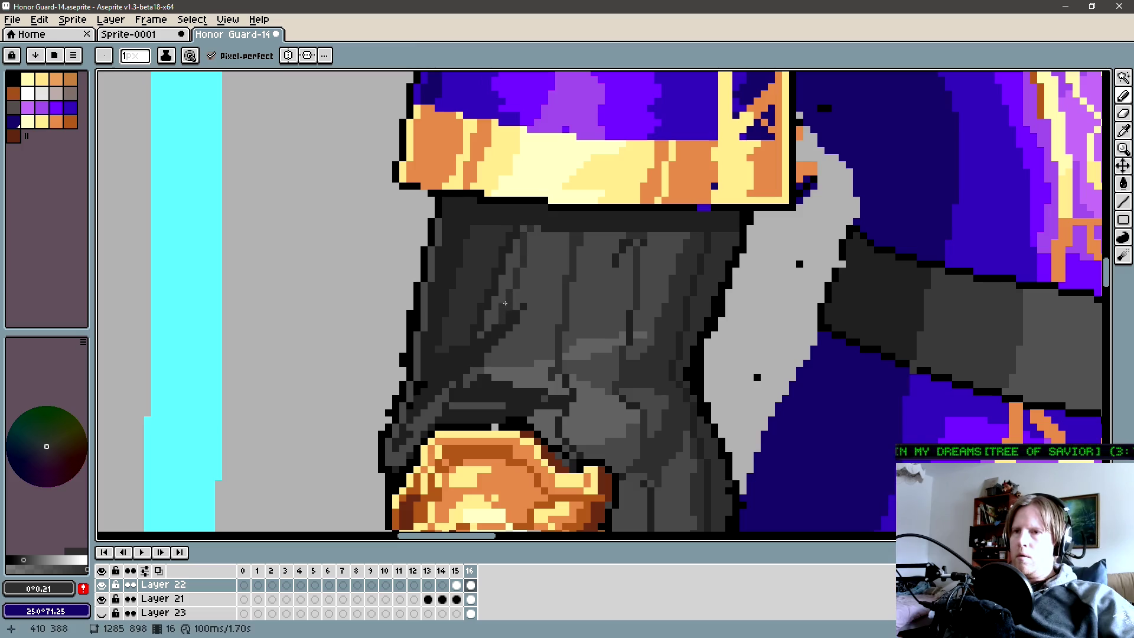
pyautogui.press('g')
pyautogui.press('b')
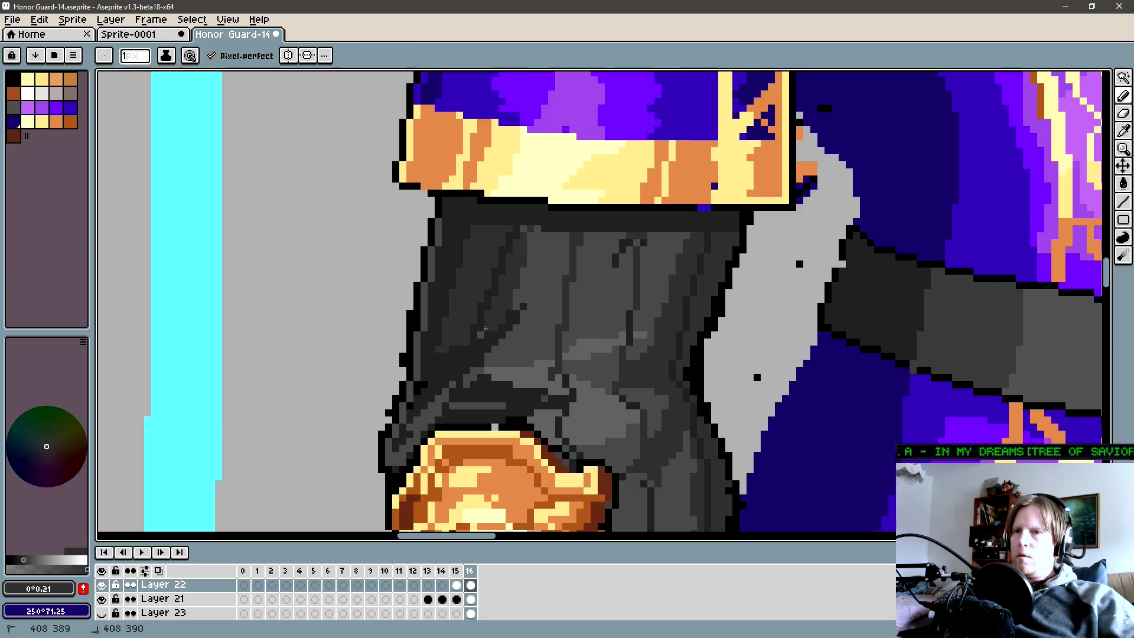
pyautogui.press('b')
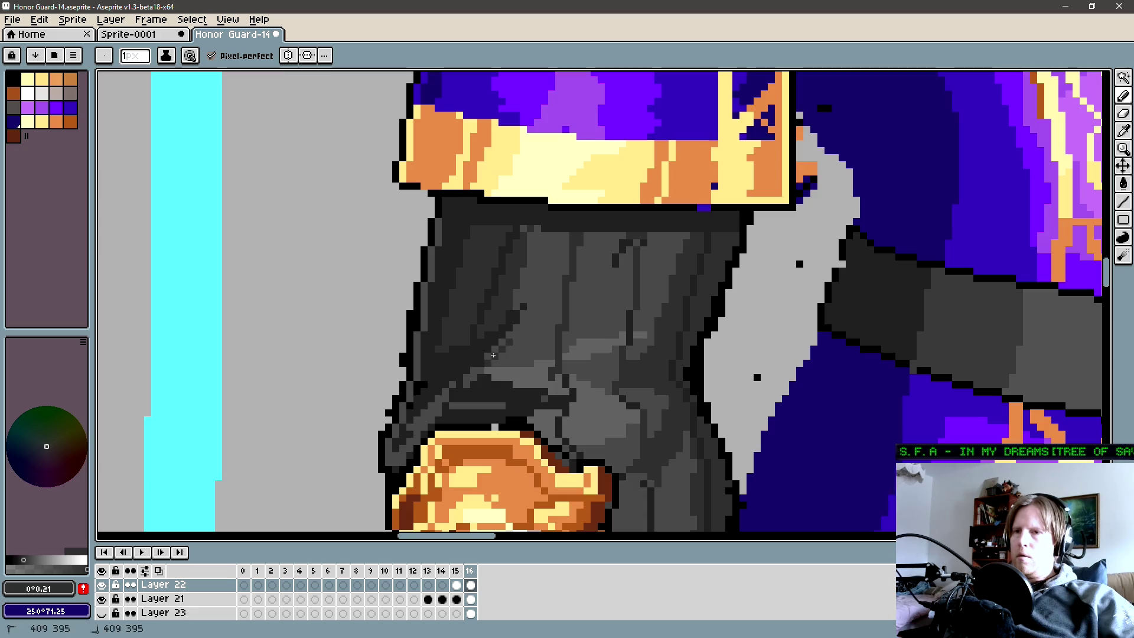
pyautogui.moveTo(491, 354); pyautogui.dragTo(577, 299)
pyautogui.press('g')
pyautogui.press('b')
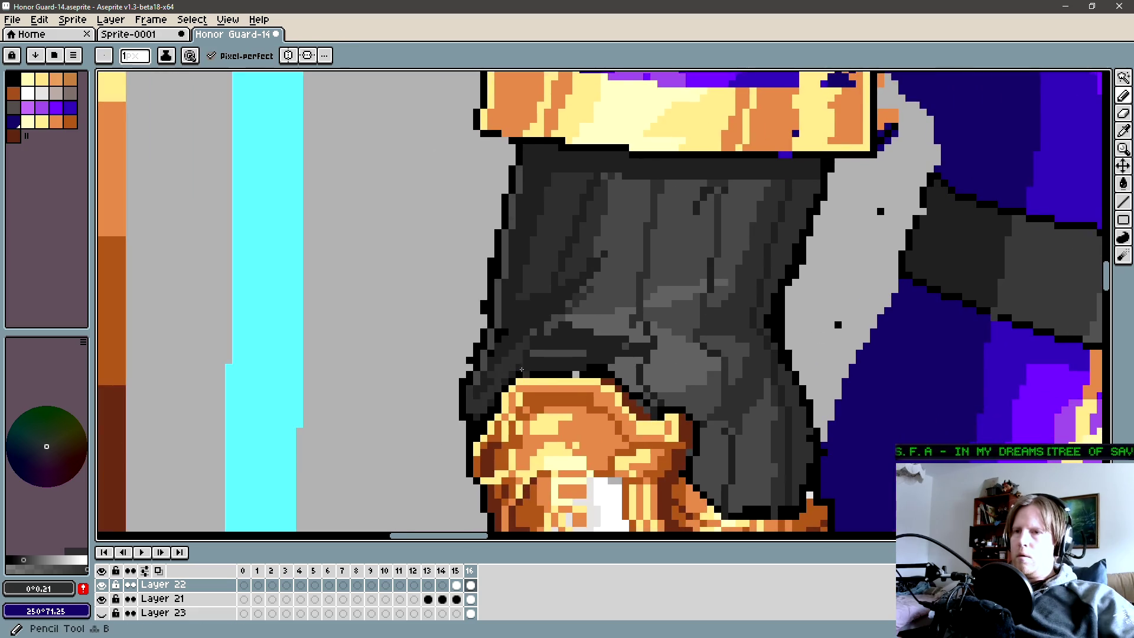
pyautogui.press('g')
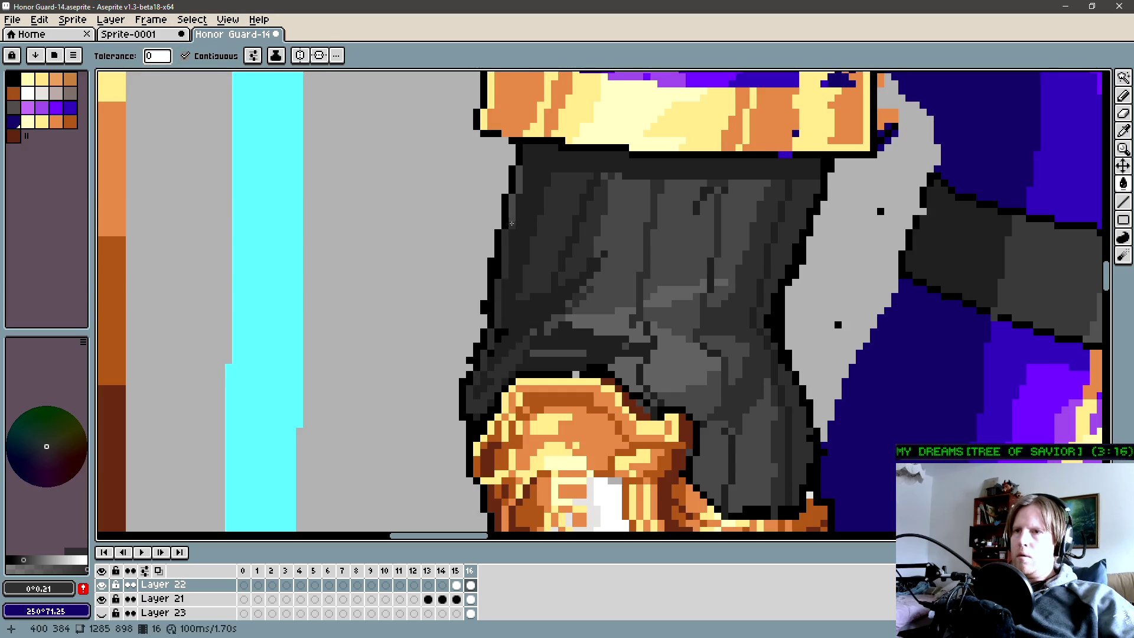
pyautogui.scroll(-2, 547, 203)
pyautogui.scroll(-1, 520, 284)
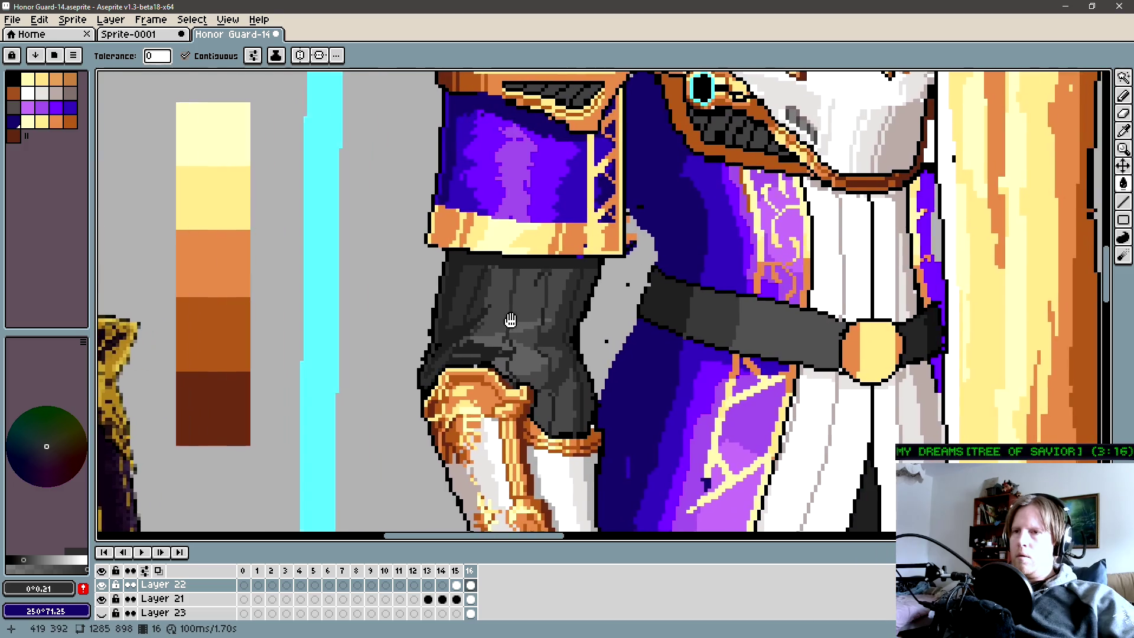
pyautogui.scroll(-1, 511, 321)
pyautogui.scroll(1, 496, 310)
pyautogui.press('b')
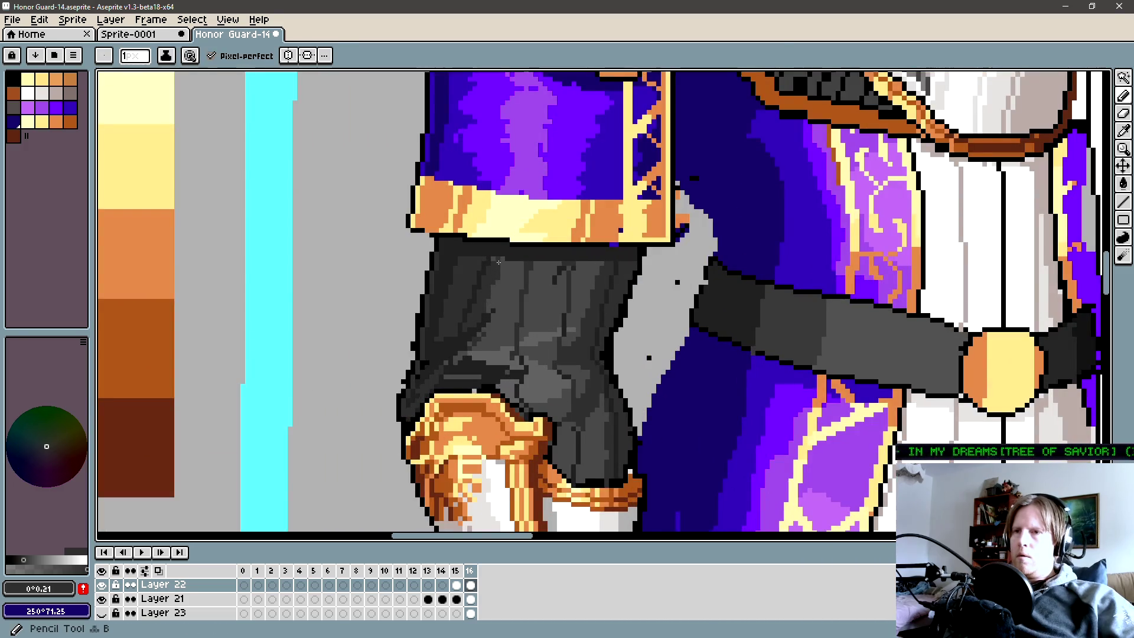
pyautogui.scroll(3, 494, 259)
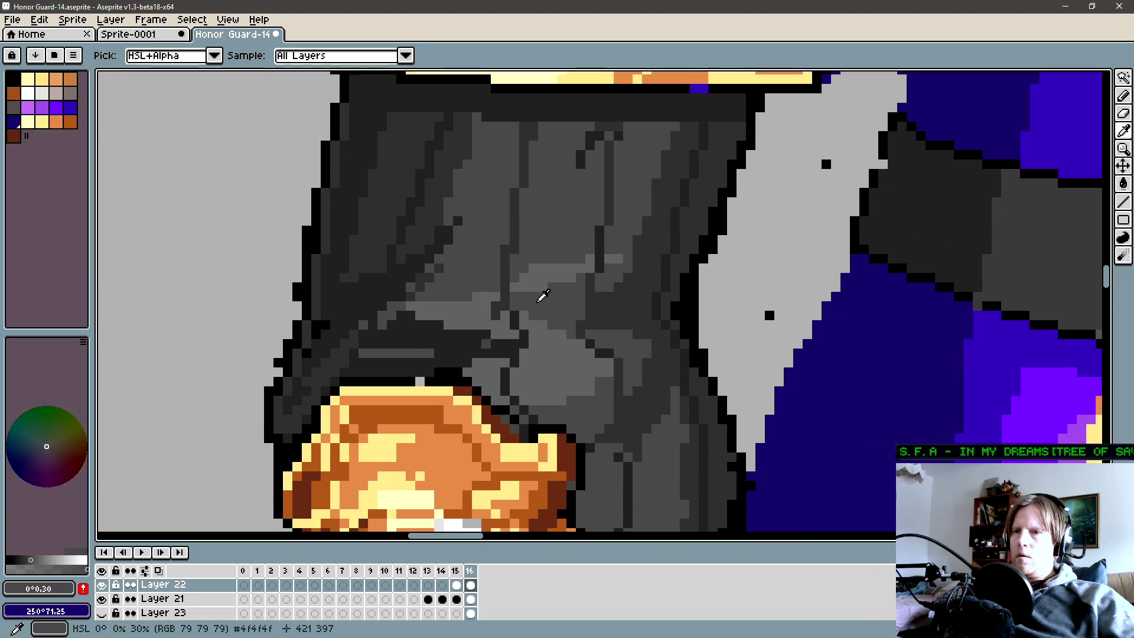
pyautogui.moveTo(547, 393); pyautogui.dragTo(540, 297)
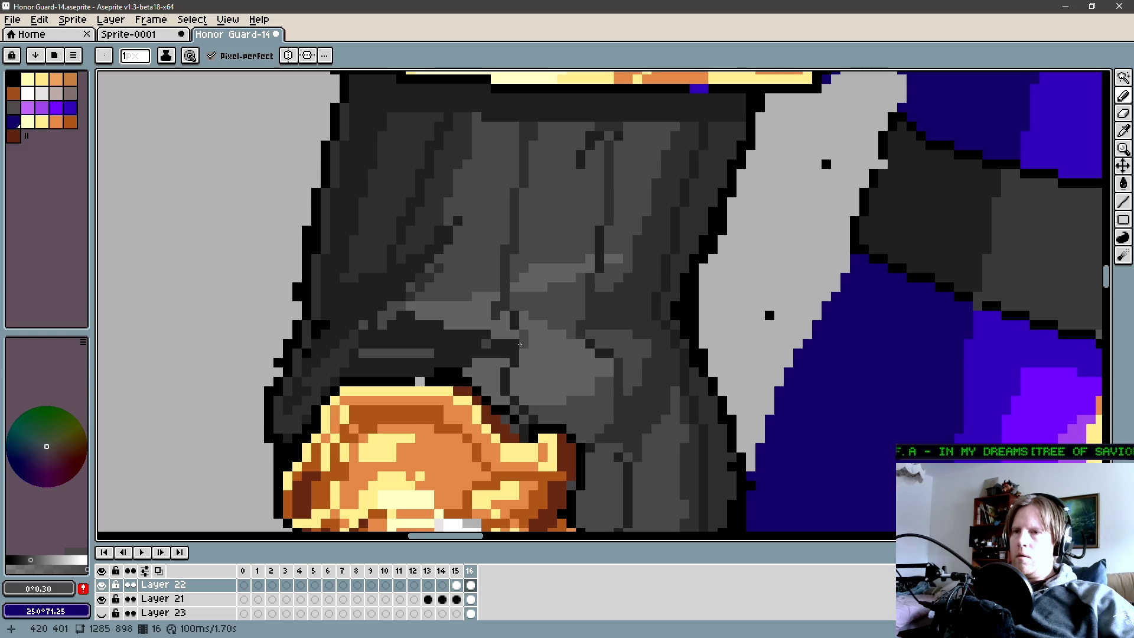
pyautogui.press('g')
pyautogui.moveTo(410, 337); pyautogui.dragTo(454, 326)
pyautogui.press('b')
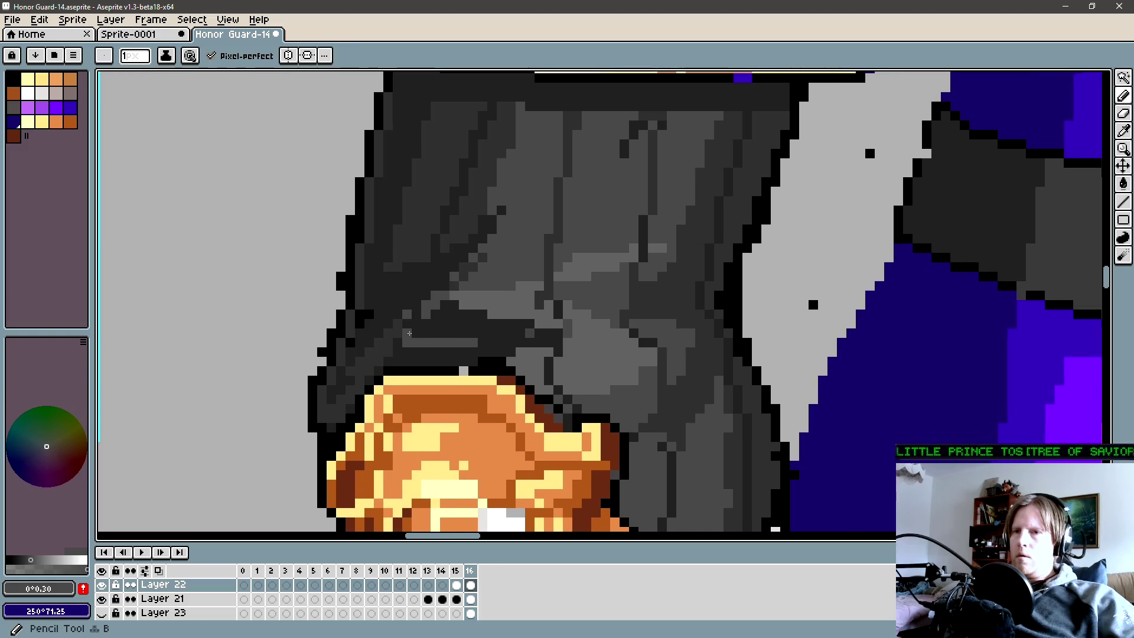
# Dab lighter grey highlight pixels into the sleeve shading, alternating sampled greys.
pyautogui.keyDown('alt'); pyautogui.click(434, 320); pyautogui.keyUp('alt')
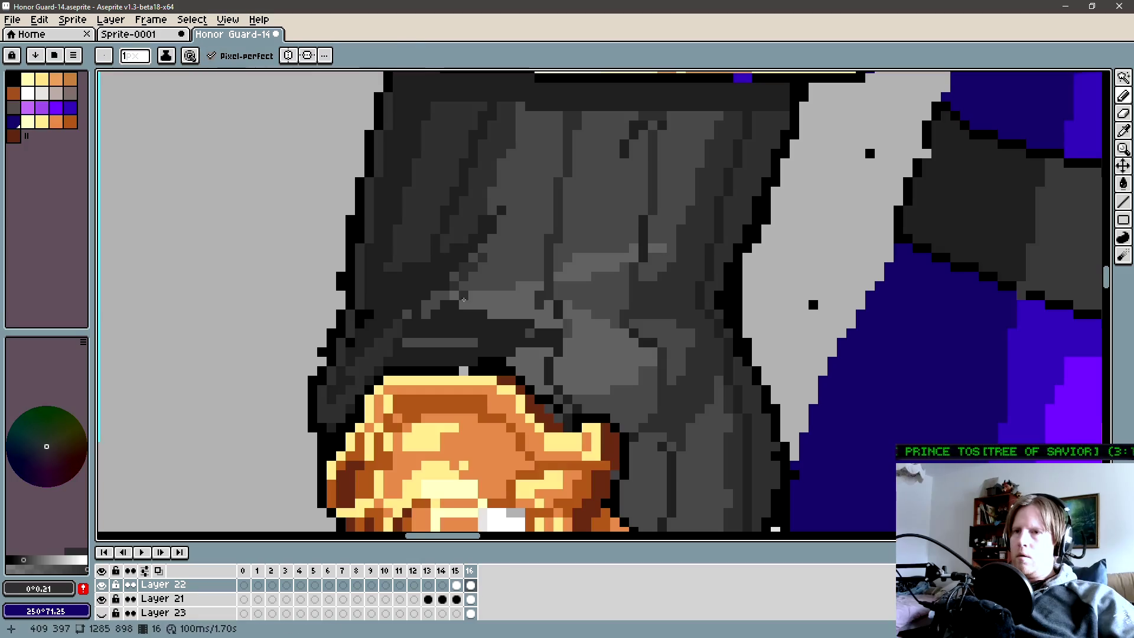
pyautogui.click(453, 306)
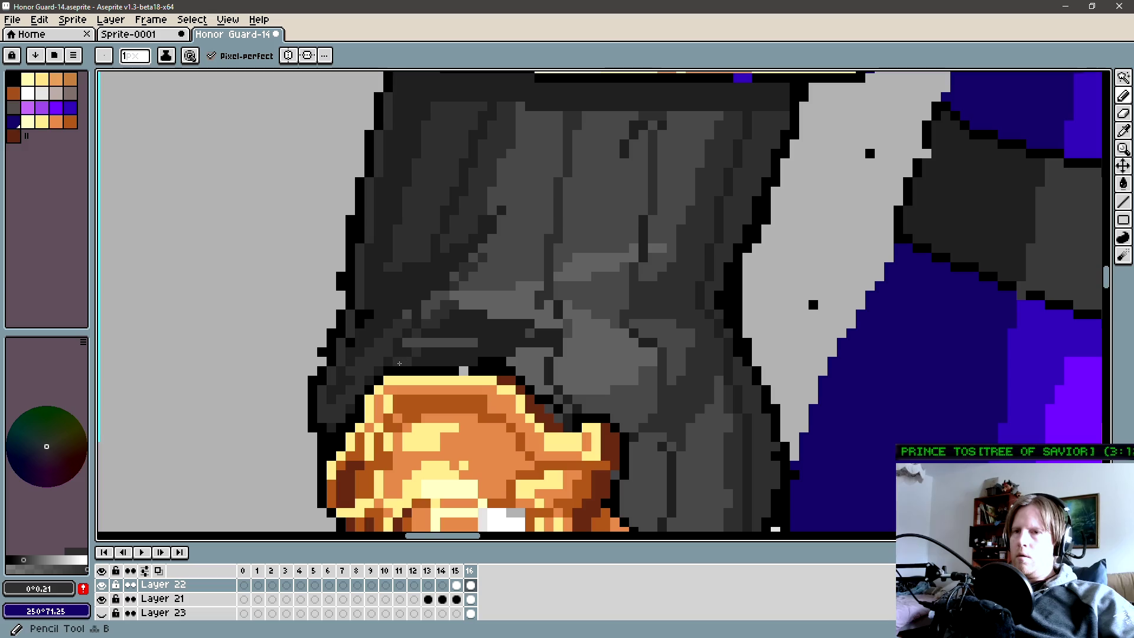
pyautogui.press('g')
pyautogui.click(566, 342)
pyautogui.hscroll(2, 472, 357)
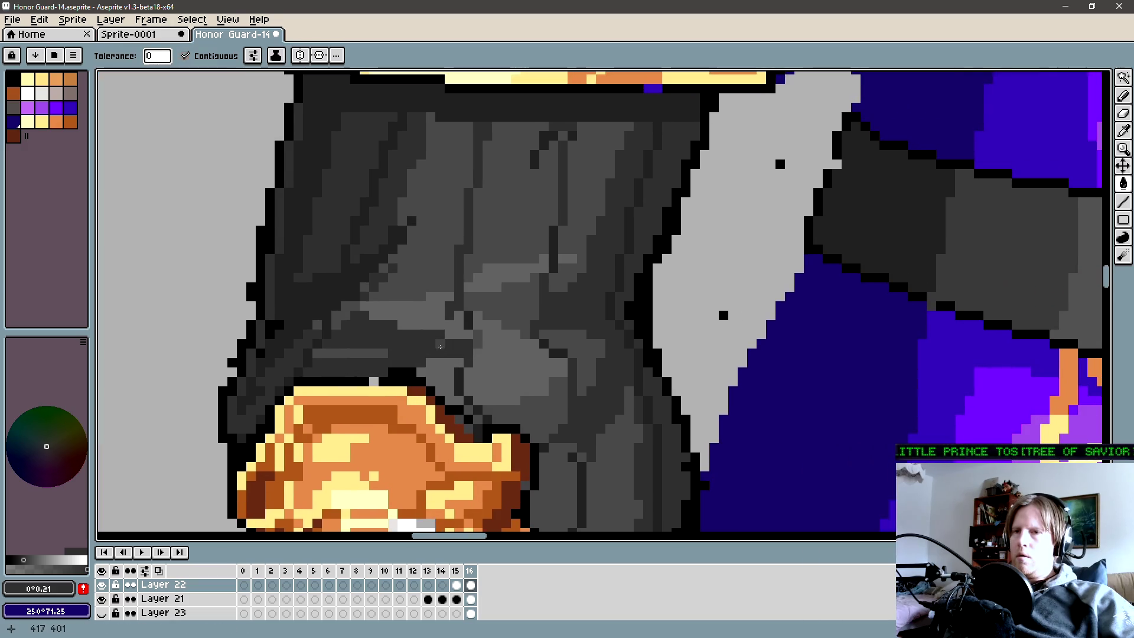
pyautogui.keyDown('alt'); pyautogui.click(531, 404); pyautogui.keyUp('alt')
pyautogui.press('b')
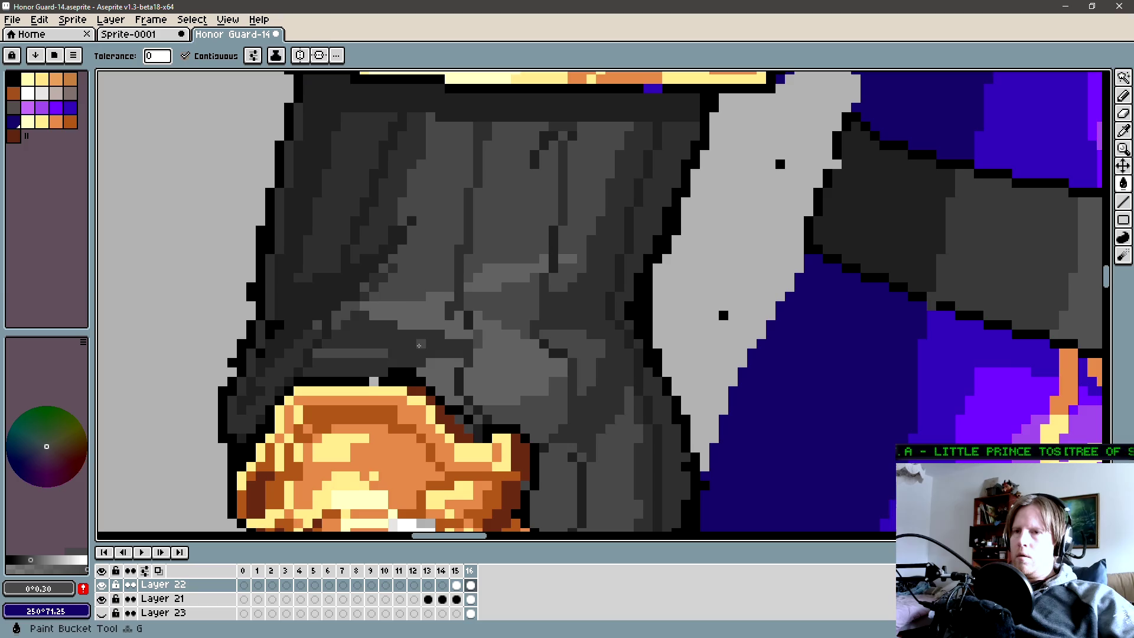
pyautogui.moveTo(403, 344); pyautogui.dragTo(431, 339)
pyautogui.keyDown('alt'); pyautogui.click(329, 333); pyautogui.keyUp('alt')
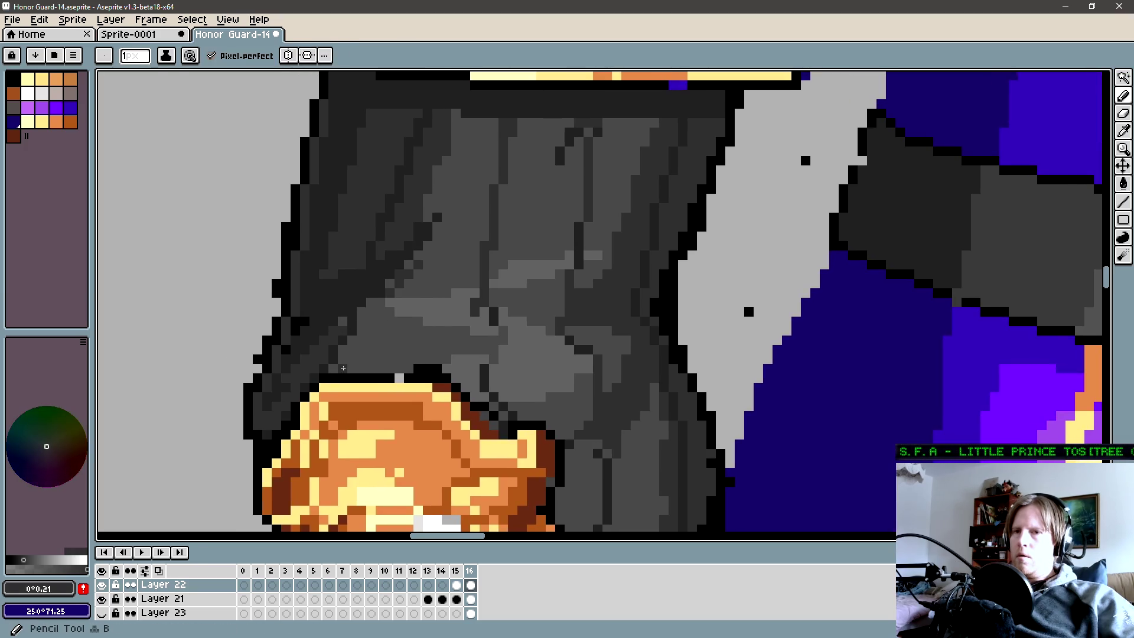
pyautogui.keyDown('alt'); pyautogui.click(353, 350); pyautogui.keyUp('alt')
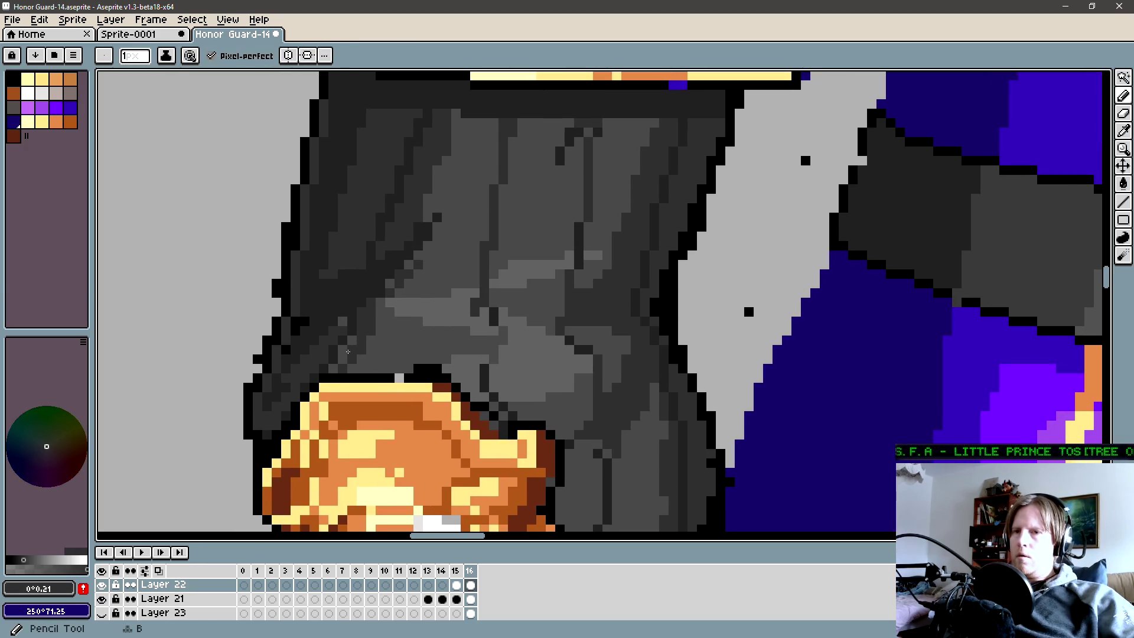
pyautogui.scroll(-3, 376, 332)
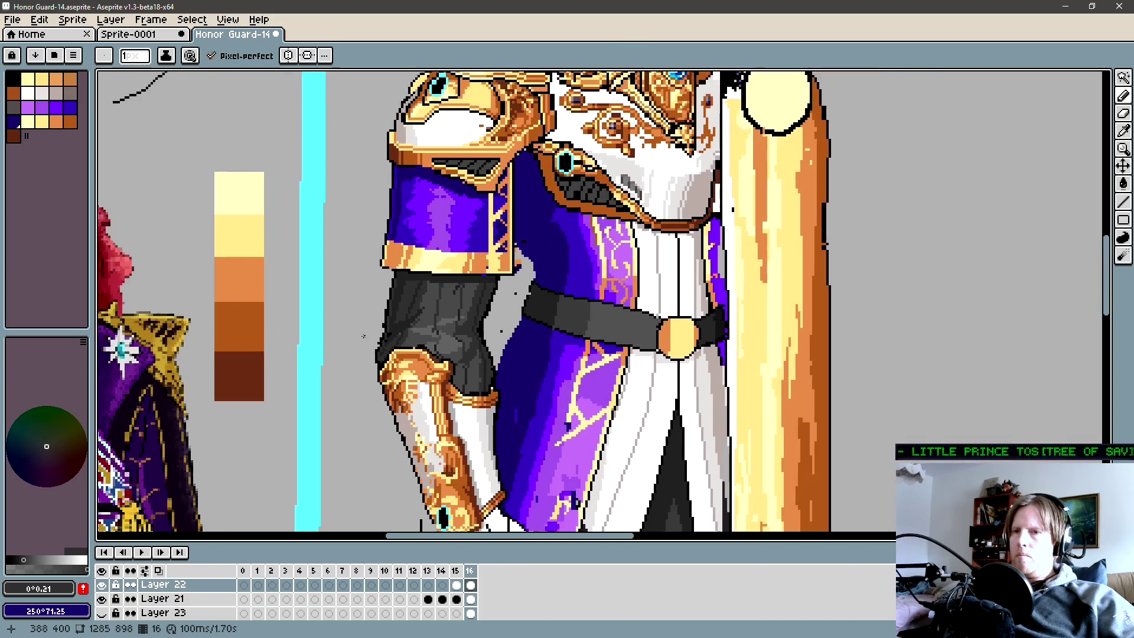
pyautogui.scroll(3, 484, 268)
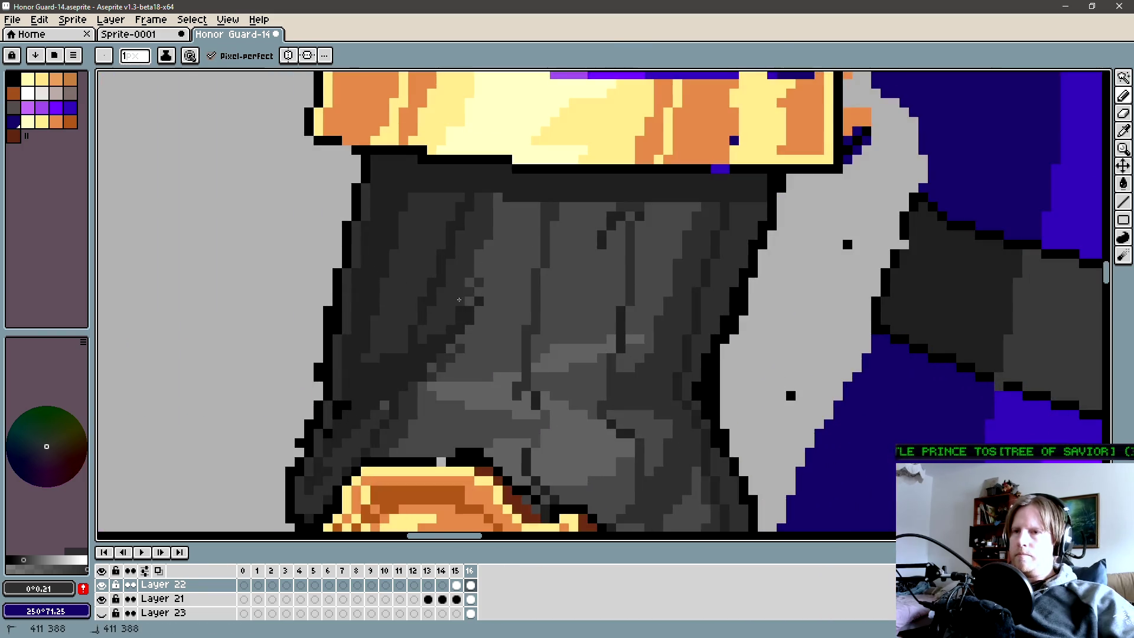
pyautogui.click(505, 255)
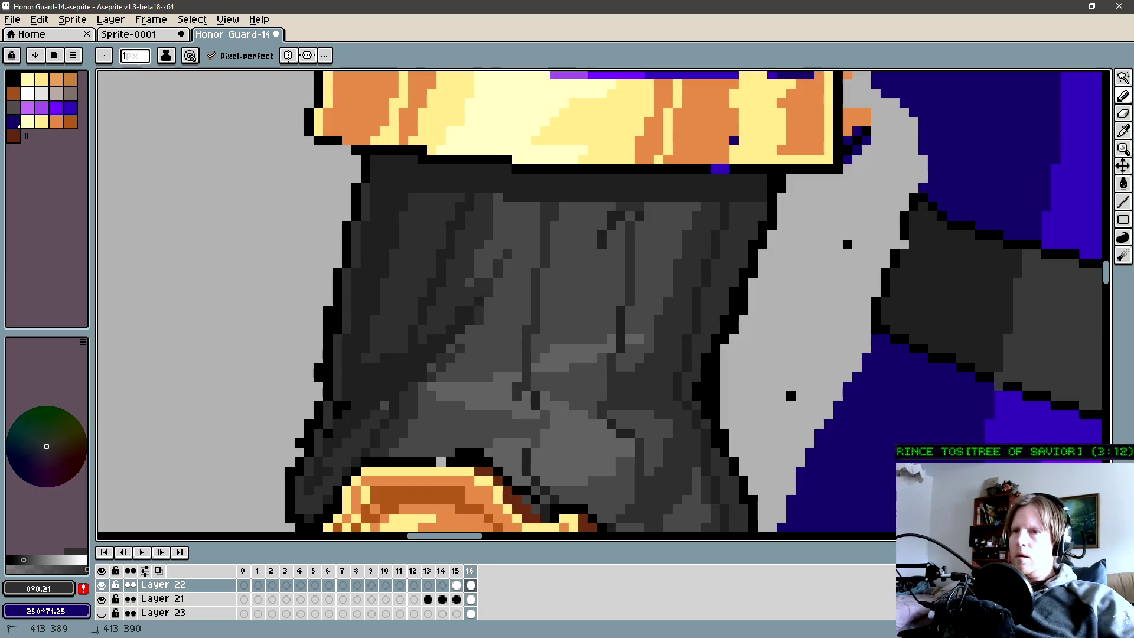
pyautogui.scroll(-2, 471, 331)
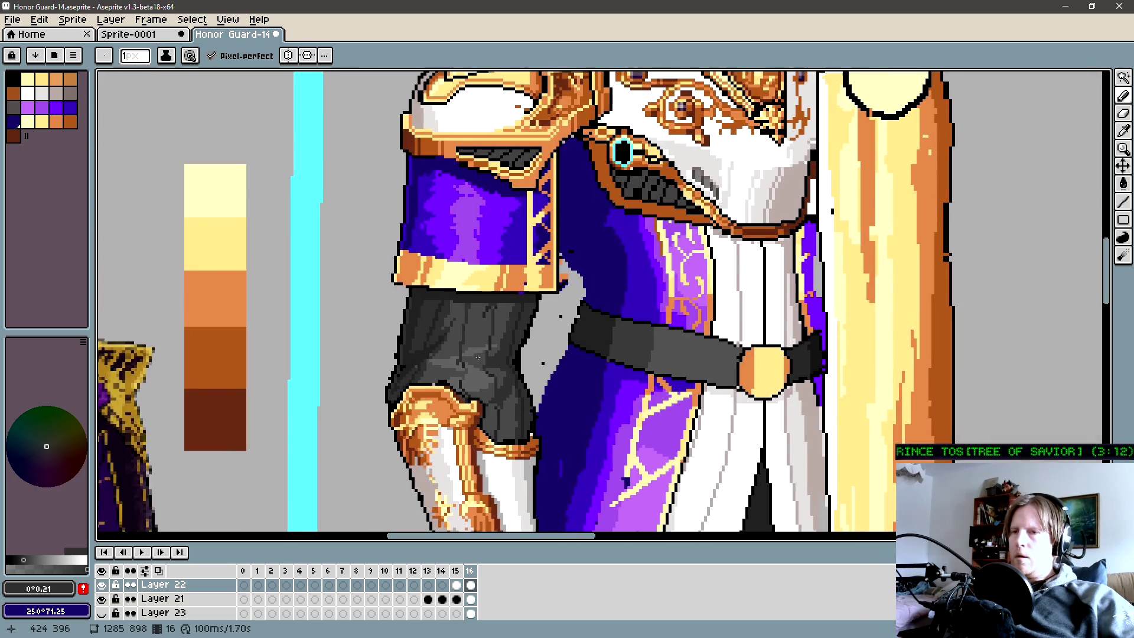
pyautogui.scroll(2, 452, 334)
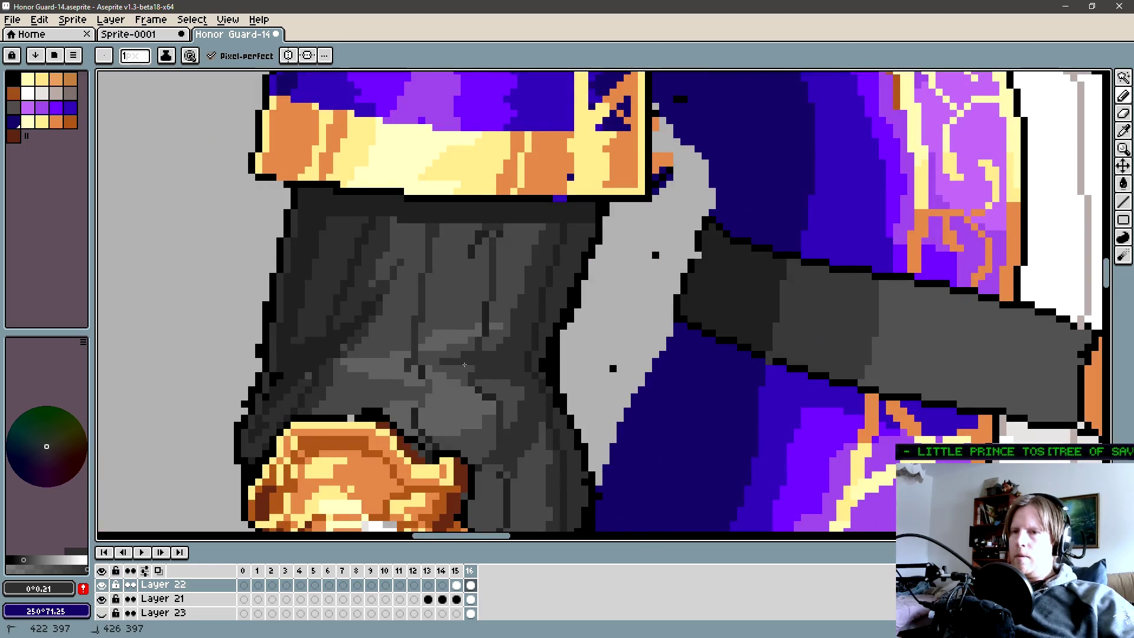
pyautogui.moveTo(405, 374); pyautogui.dragTo(479, 382)
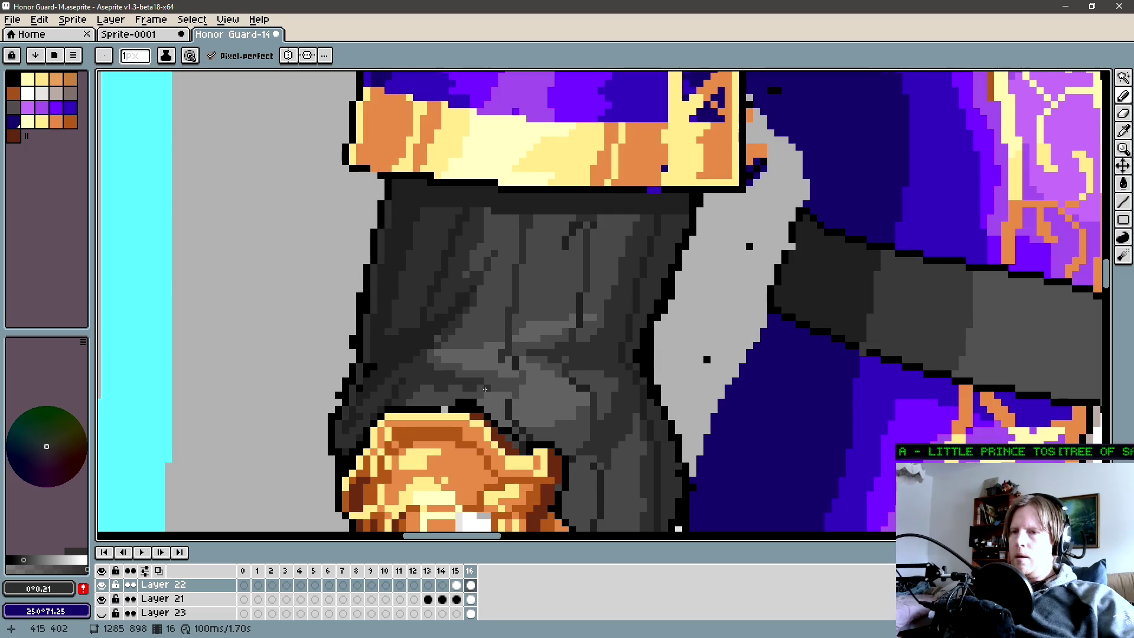
pyautogui.scroll(-2, 488, 383)
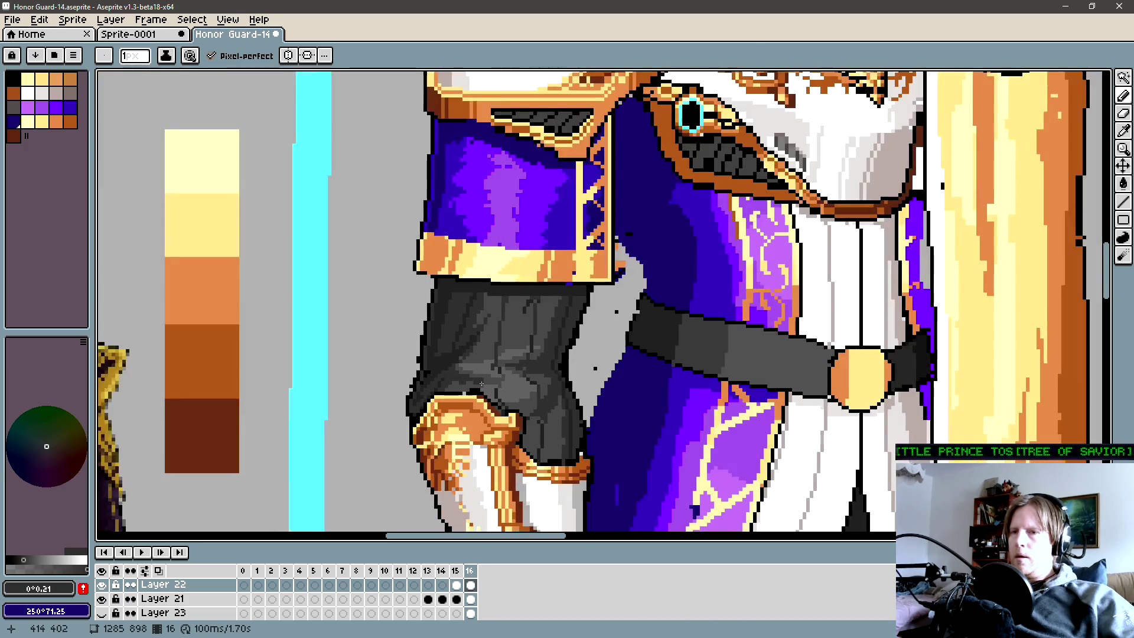
pyautogui.scroll(2, 441, 382)
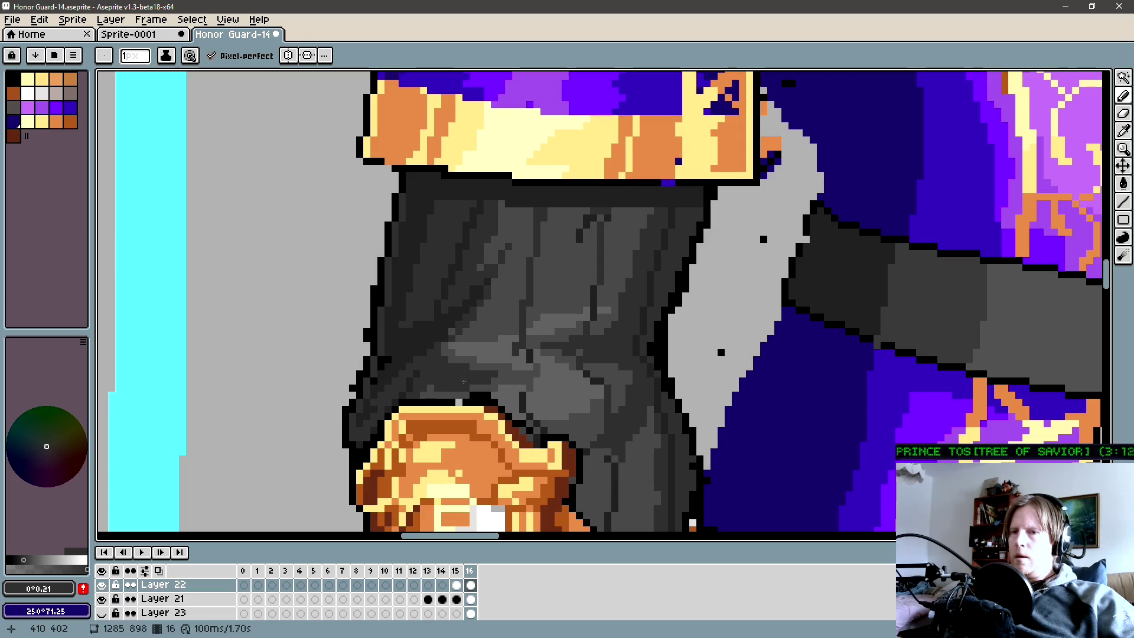
pyautogui.scroll(-3, 441, 381)
pyautogui.scroll(-1, 461, 364)
pyautogui.scroll(-1, 484, 345)
pyautogui.scroll(-1, 505, 328)
pyautogui.scroll(-1, 526, 309)
pyautogui.moveTo(526, 309)
pyautogui.mouseDown()
pyautogui.moveTo(547, 309)
pyautogui.moveTo(549, 257)
pyautogui.mouseUp()
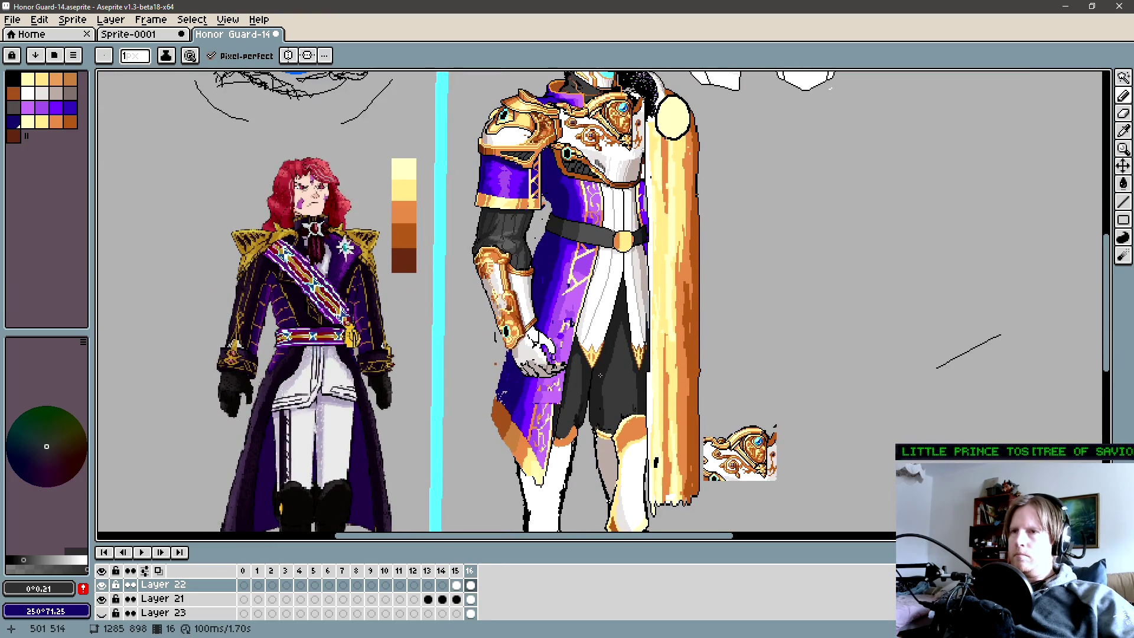
pyautogui.moveTo(601, 375); pyautogui.dragTo(567, 355)
pyautogui.scroll(-1, 543, 327)
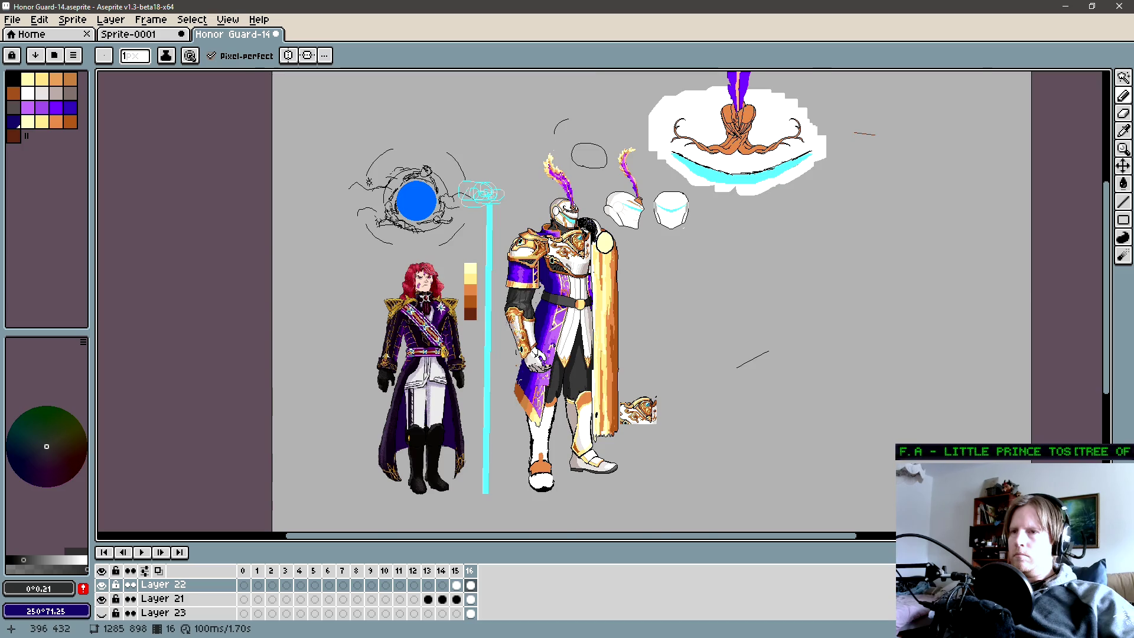
pyautogui.scroll(1, 539, 310)
pyautogui.moveTo(550, 311)
pyautogui.mouseDown()
pyautogui.moveTo(527, 284)
pyautogui.moveTo(467, 322)
pyautogui.mouseUp()
pyautogui.scroll(-1, 483, 318)
pyautogui.scroll(1, 497, 319)
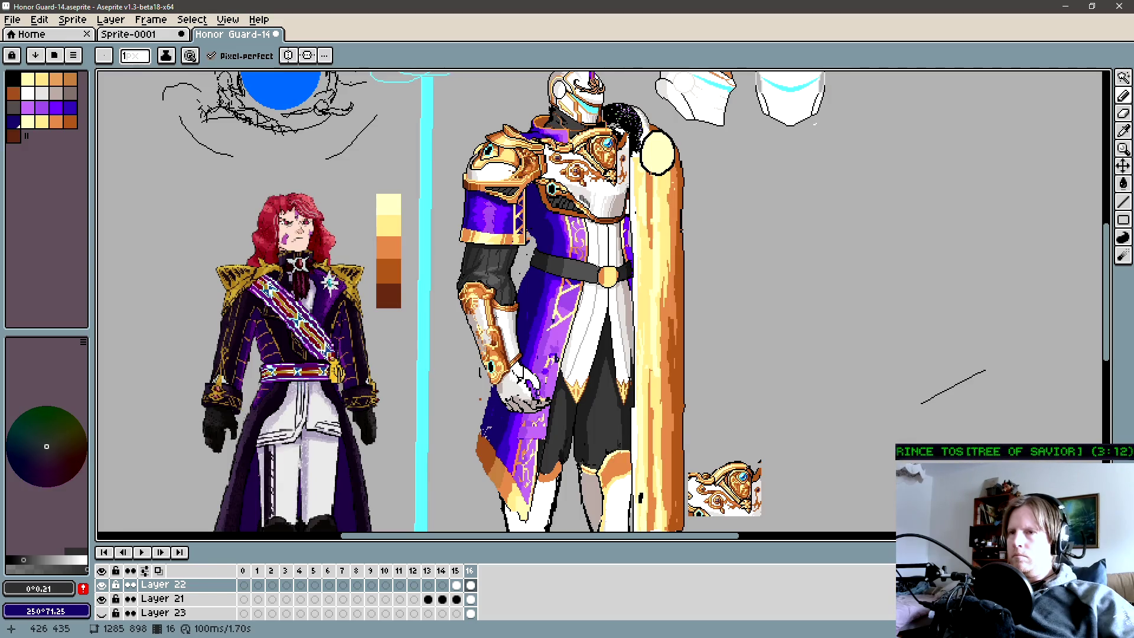
pyautogui.scroll(-1, 487, 316)
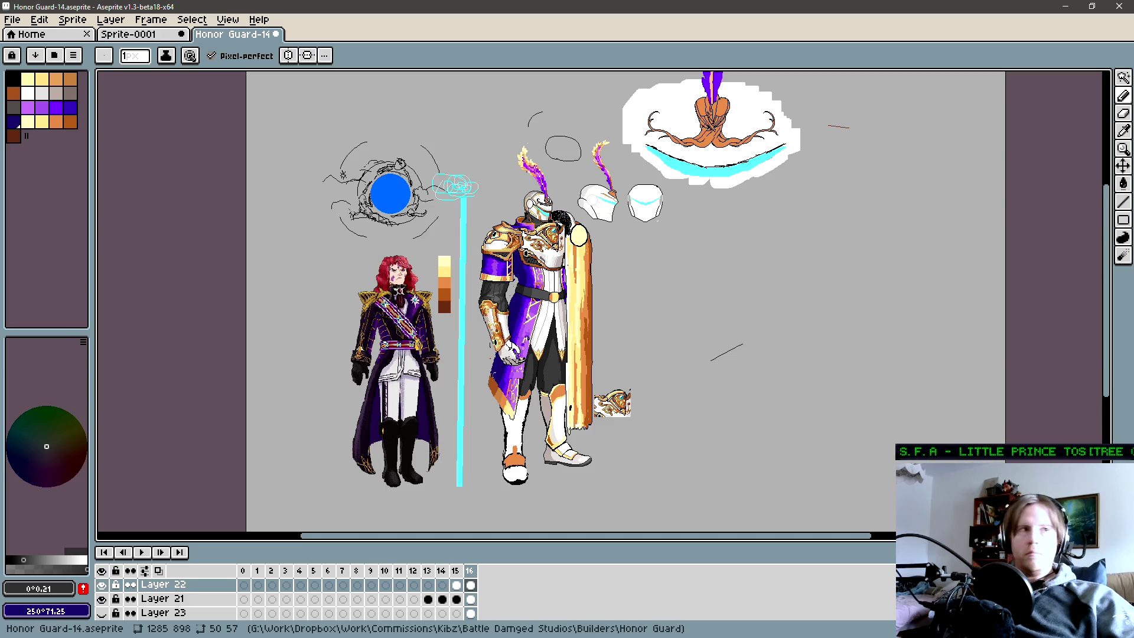
pyautogui.scroll(2, 550, 350)
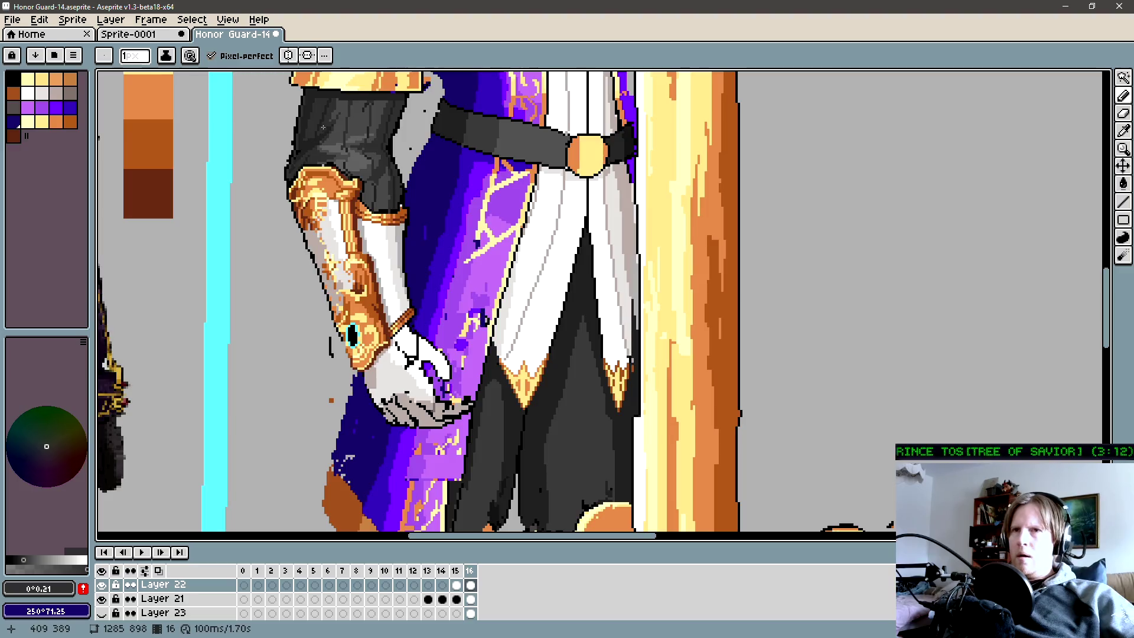
# Undo the accidental dark background fill and return to painting on Layer 20.
pyautogui.press('g')
pyautogui.click(550, 402)
pyautogui.press('v')
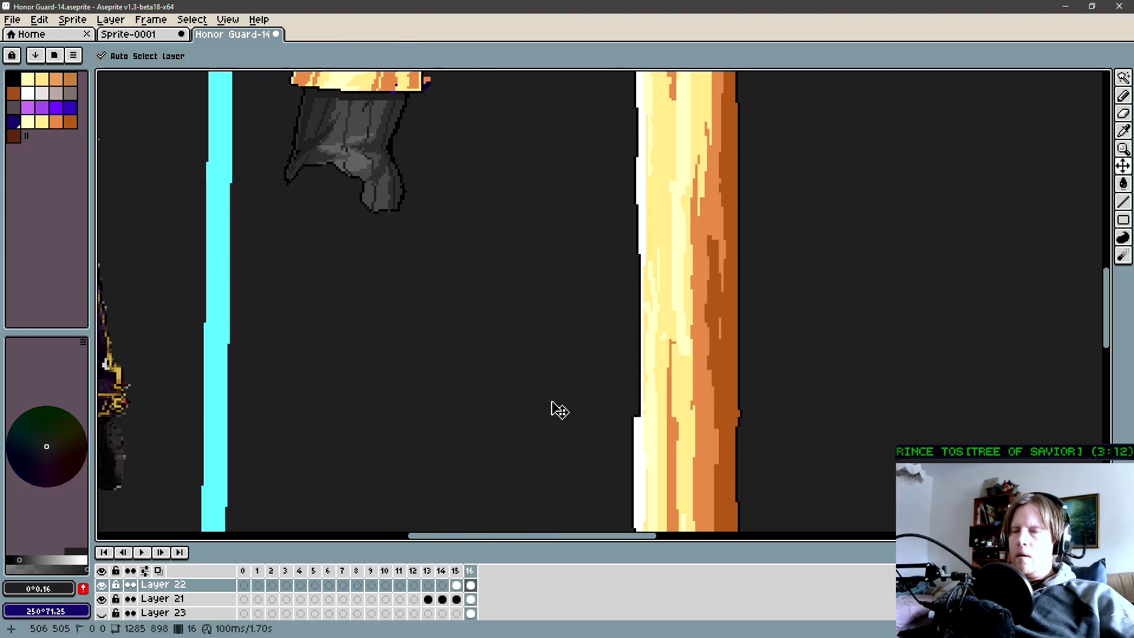
pyautogui.hotkey('ctrl', 'z')
pyautogui.press('g')
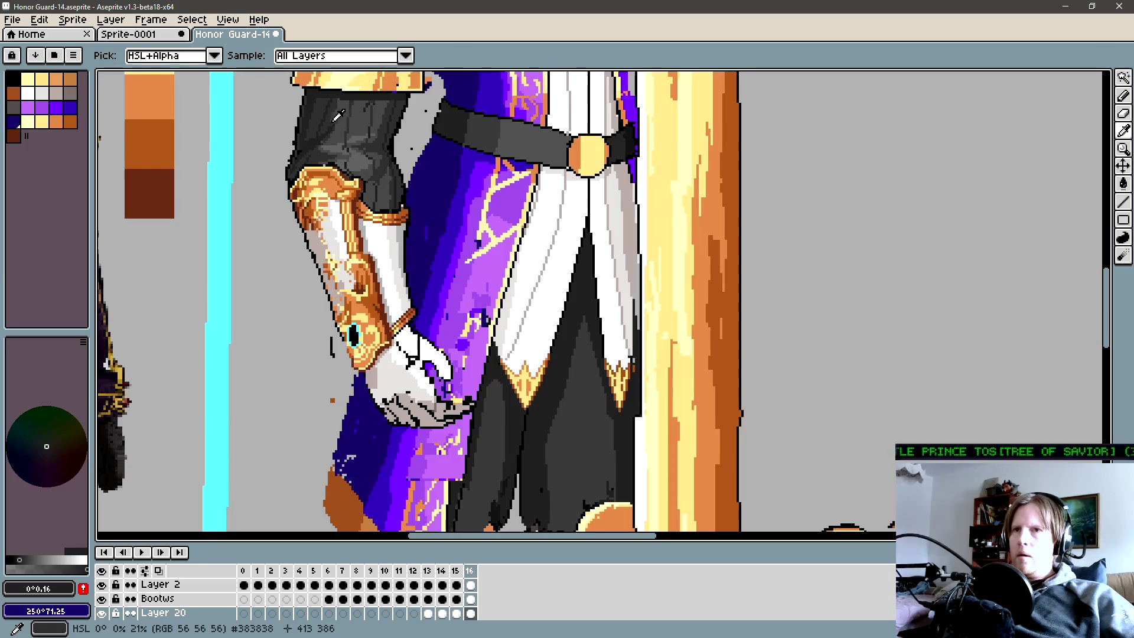
pyautogui.press('b')
pyautogui.moveTo(571, 411); pyautogui.dragTo(577, 384)
pyautogui.press('g')
pyautogui.press('b')
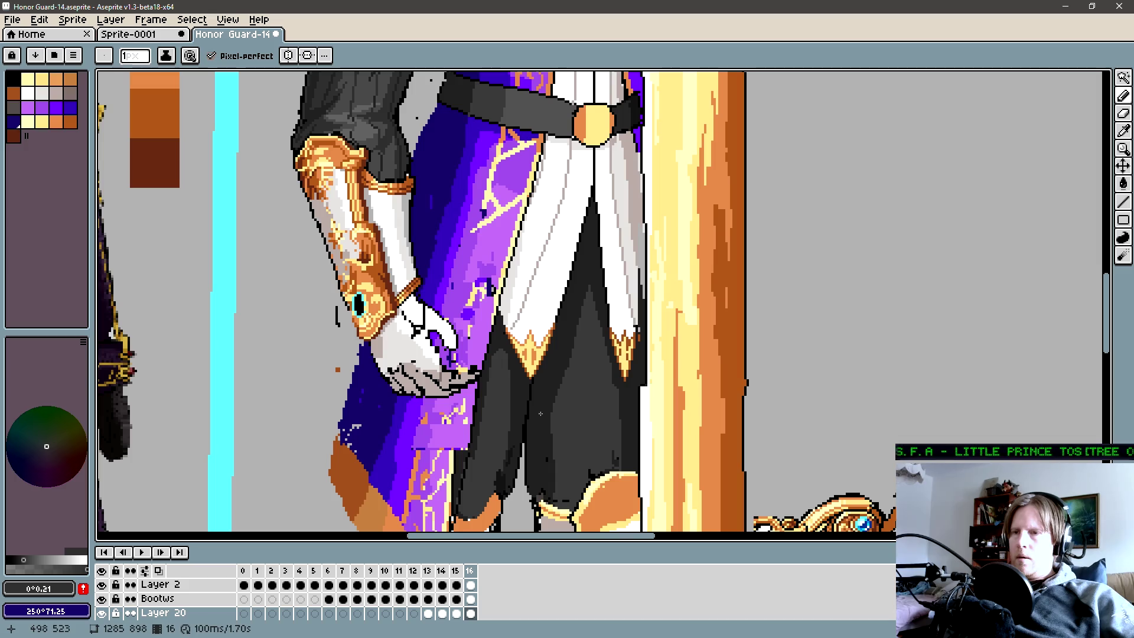
pyautogui.press('b')
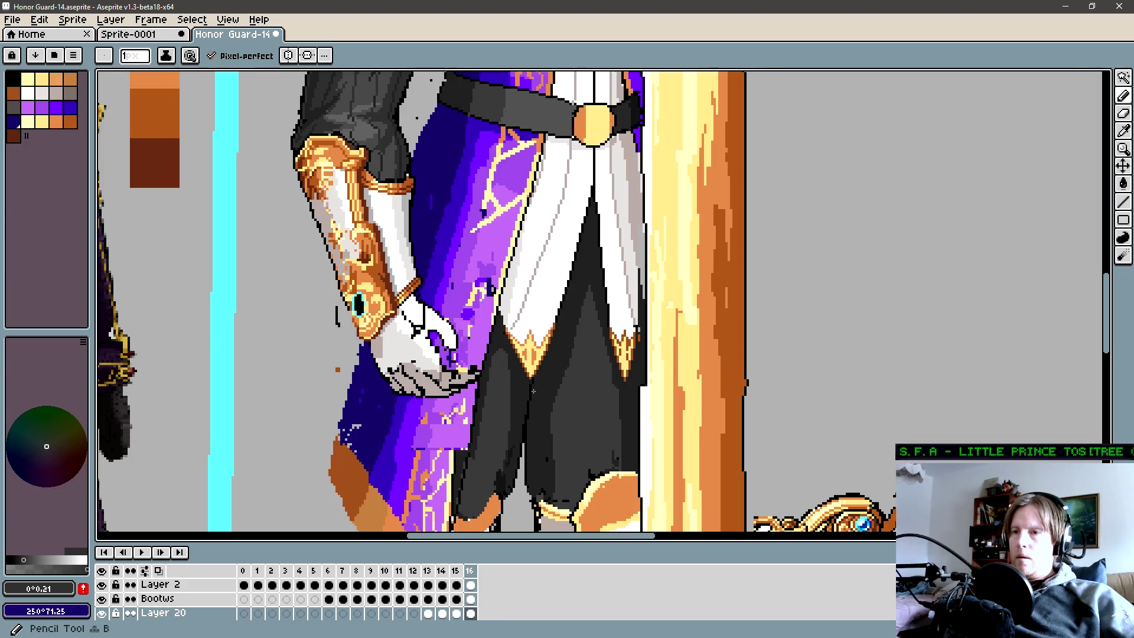
# Lighten the strip between the legs and paint a darker shading stroke with a larger brush.
pyautogui.press('g')
pyautogui.click(544, 397)
pyautogui.press('b')
pyautogui.press('+')
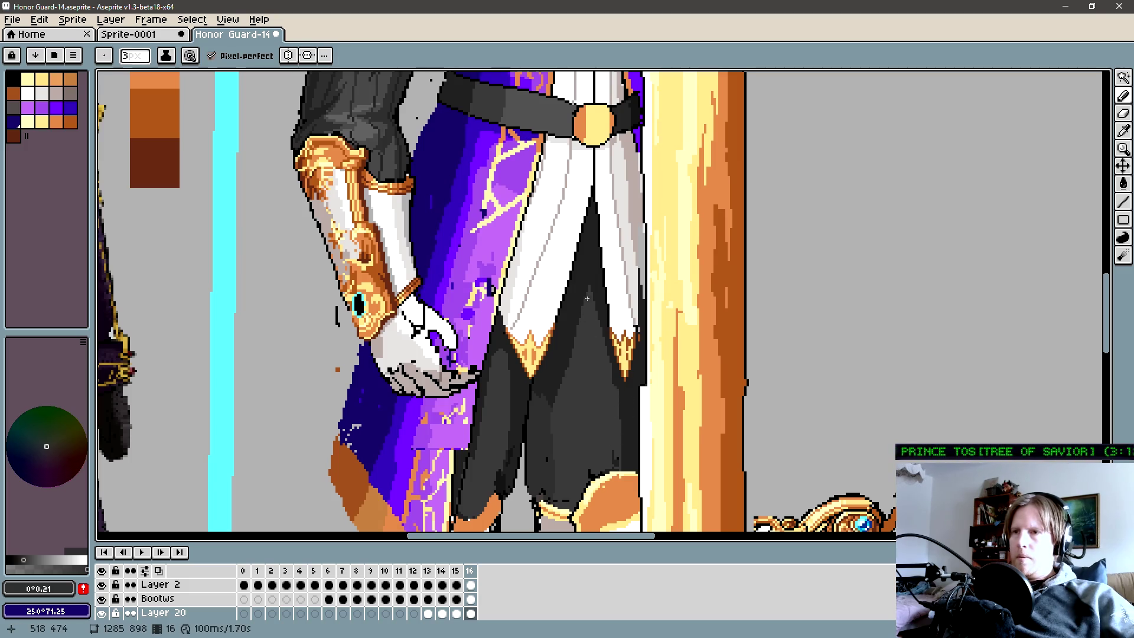
pyautogui.moveTo(586, 299); pyautogui.dragTo(600, 369)
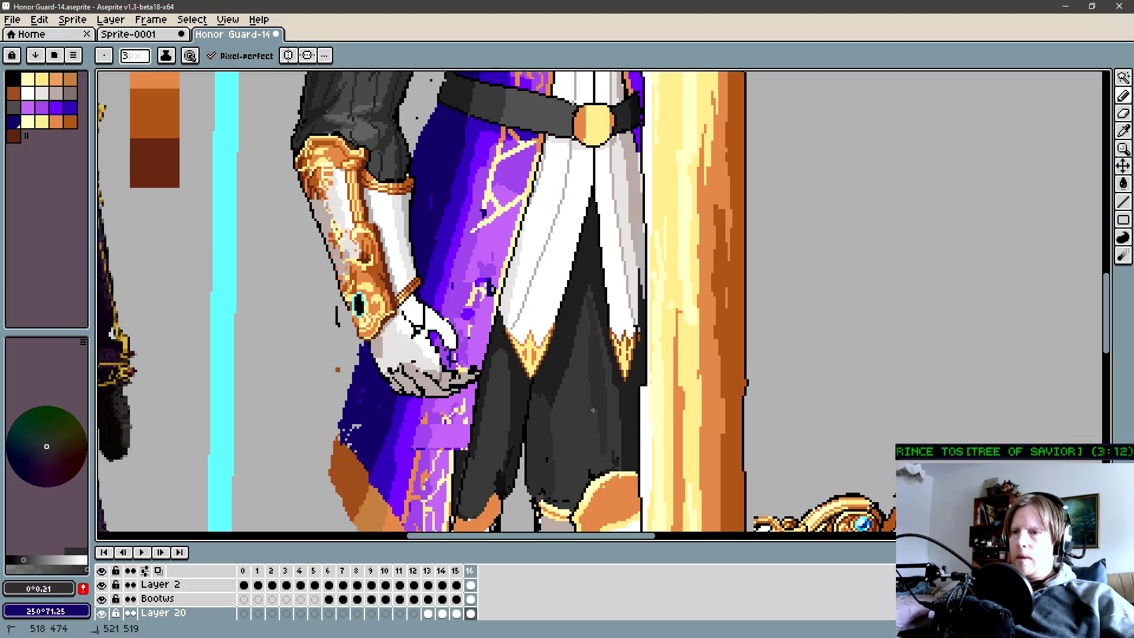
pyautogui.press('g')
pyautogui.press('h')
pyautogui.press('g')
pyautogui.press('b')
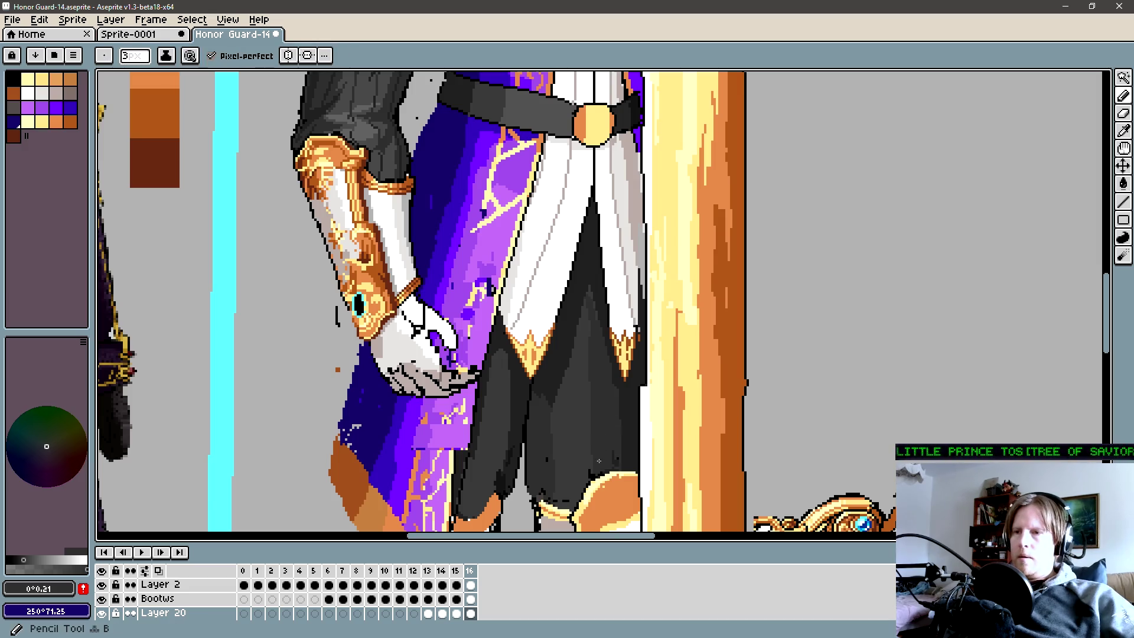
pyautogui.scroll(-3, 561, 404)
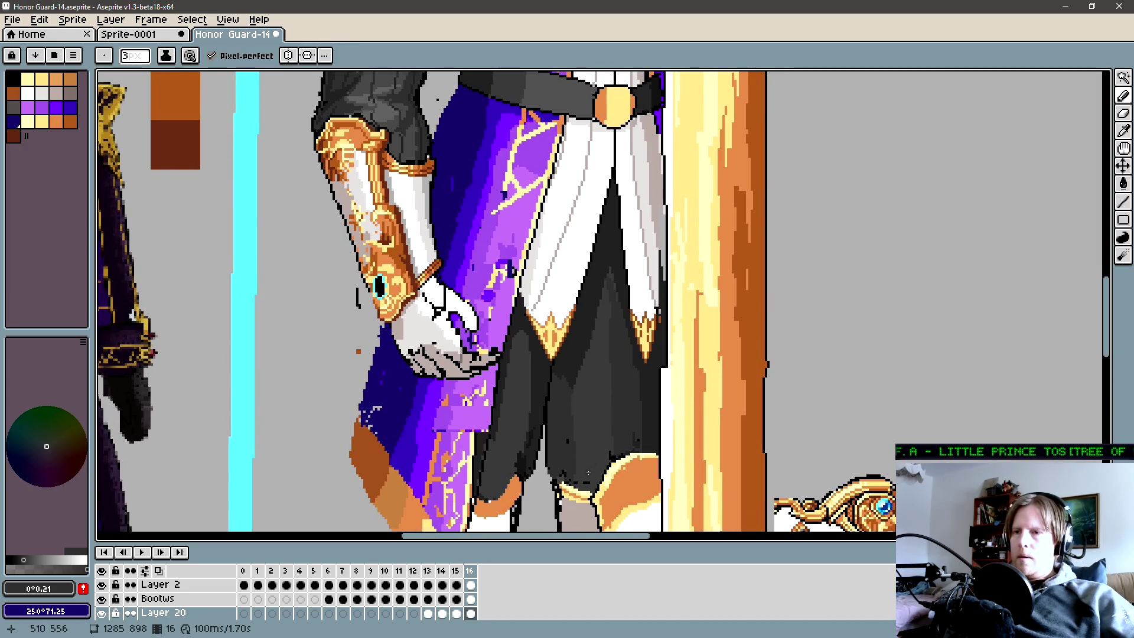
pyautogui.hscroll(-2, 620, 413)
# Paint subtle dark grey fold shading on the right trouser leg with sampled trouser greys.
pyautogui.keyDown('alt'); pyautogui.click(655, 378); pyautogui.keyUp('alt')
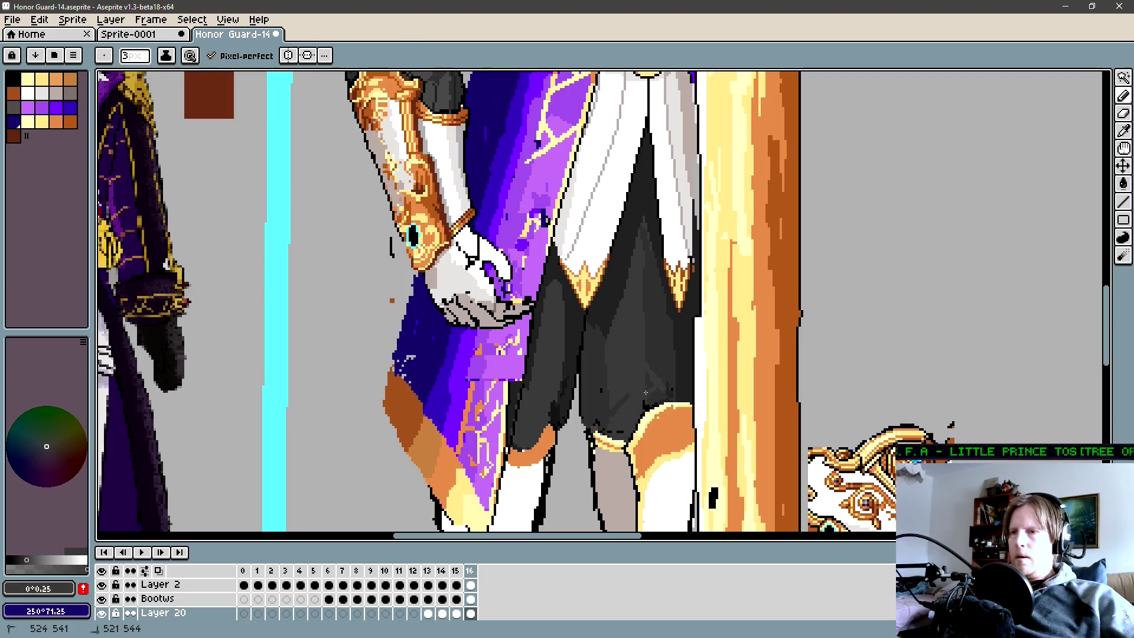
pyautogui.press('alt')
pyautogui.keyDown('alt'); pyautogui.click(607, 367); pyautogui.keyUp('alt')
pyautogui.moveTo(630, 373); pyautogui.dragTo(624, 393)
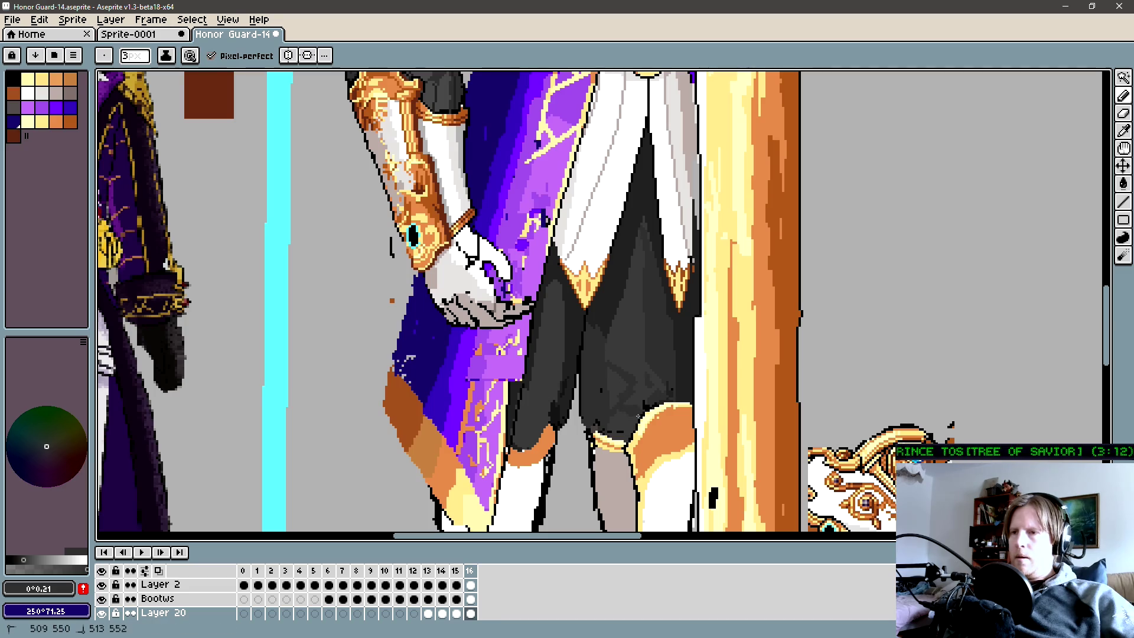
pyautogui.moveTo(614, 422); pyautogui.dragTo(654, 387)
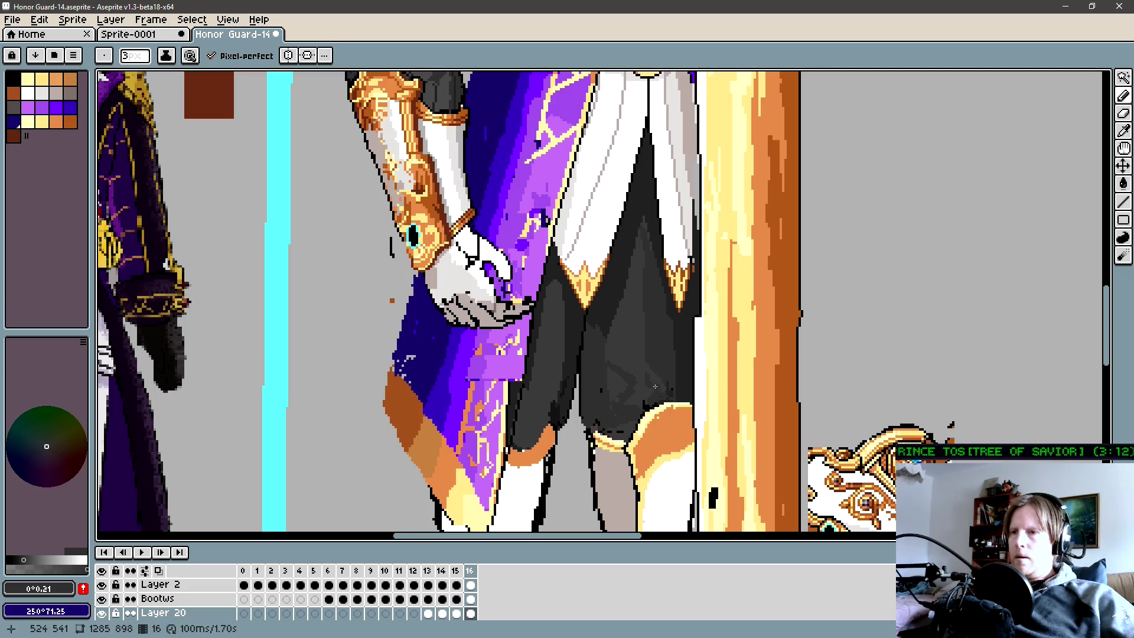
pyautogui.keyDown('alt'); pyautogui.click(625, 365); pyautogui.keyUp('alt')
pyautogui.press('alt')
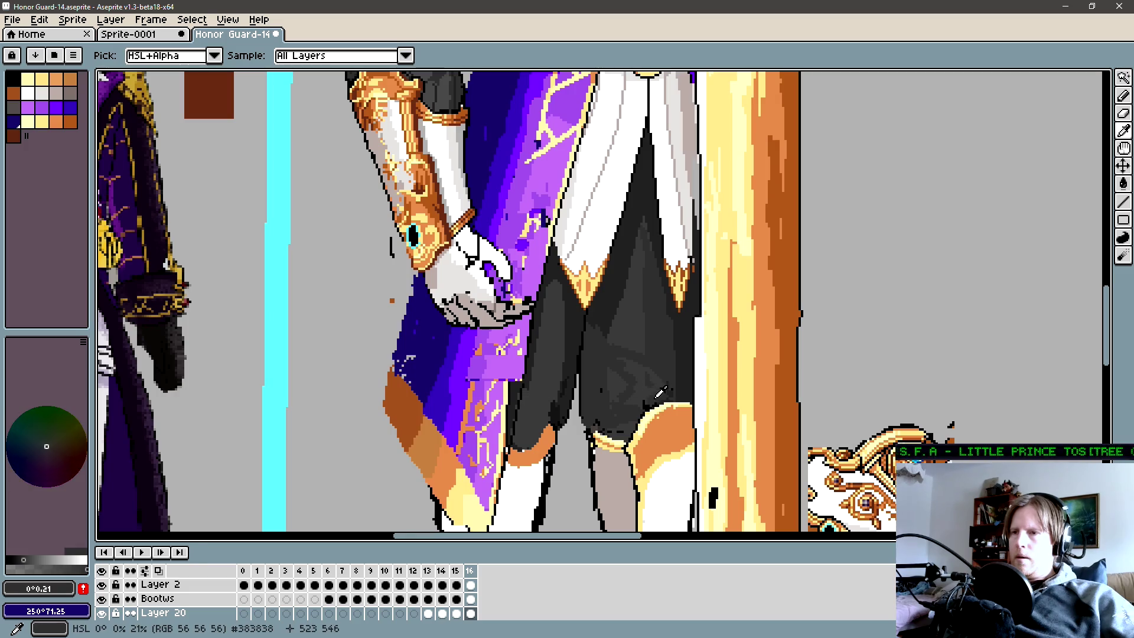
pyautogui.scroll(1, 643, 393)
pyautogui.press('alt')
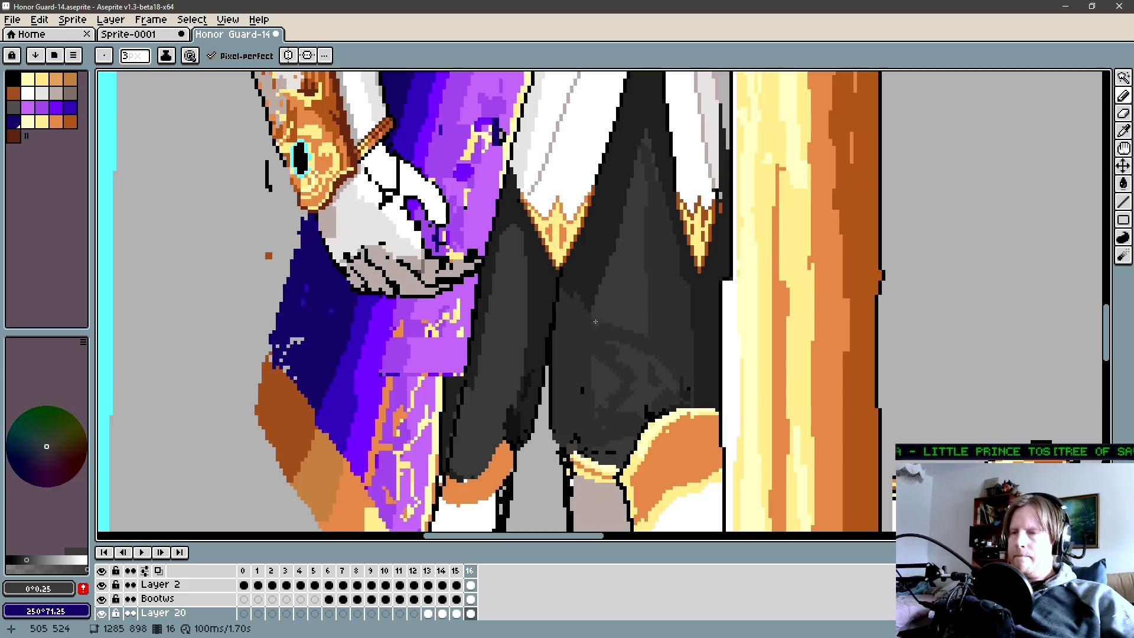
# Undo the accidental leg fill and rework the fold shading above the orange knee cuff.
pyautogui.press('g')
pyautogui.click(646, 405)
pyautogui.hotkey('ctrl', 'z')
pyautogui.press('b')
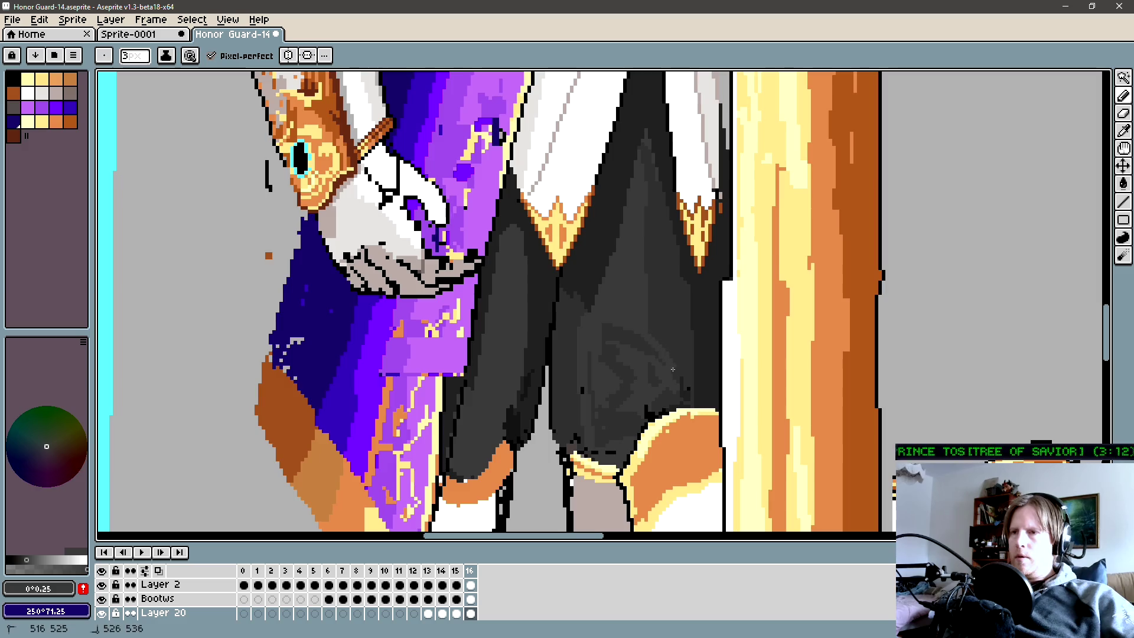
pyautogui.press('g')
pyautogui.click(621, 382)
pyautogui.keyDown('alt'); pyautogui.click(606, 339); pyautogui.keyUp('alt')
pyautogui.press('b')
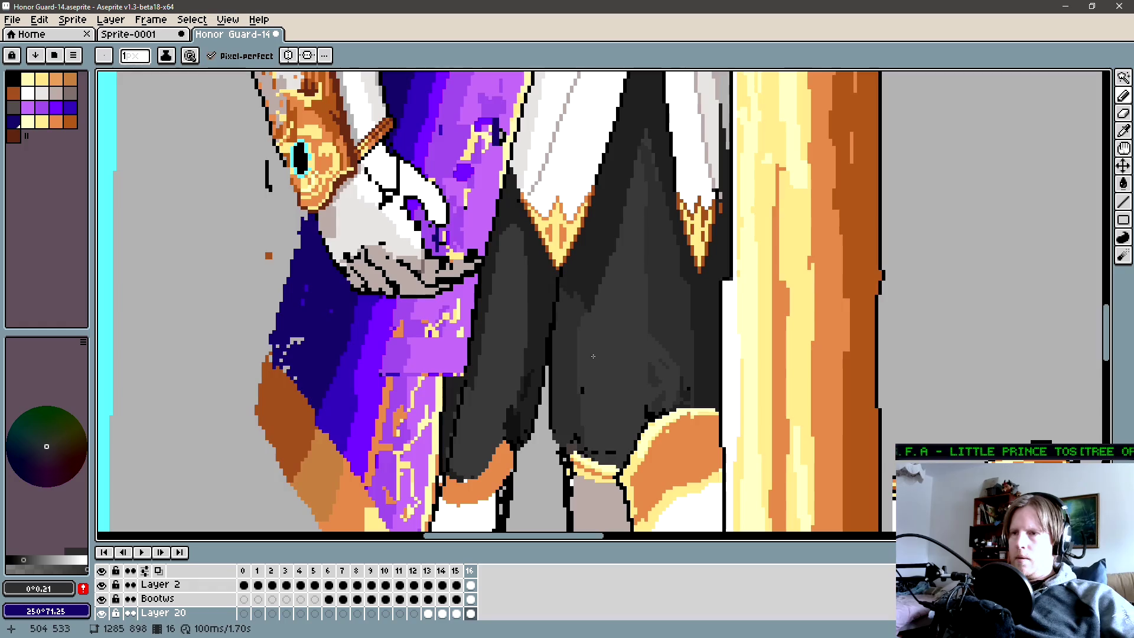
pyautogui.moveTo(592, 359); pyautogui.dragTo(612, 363)
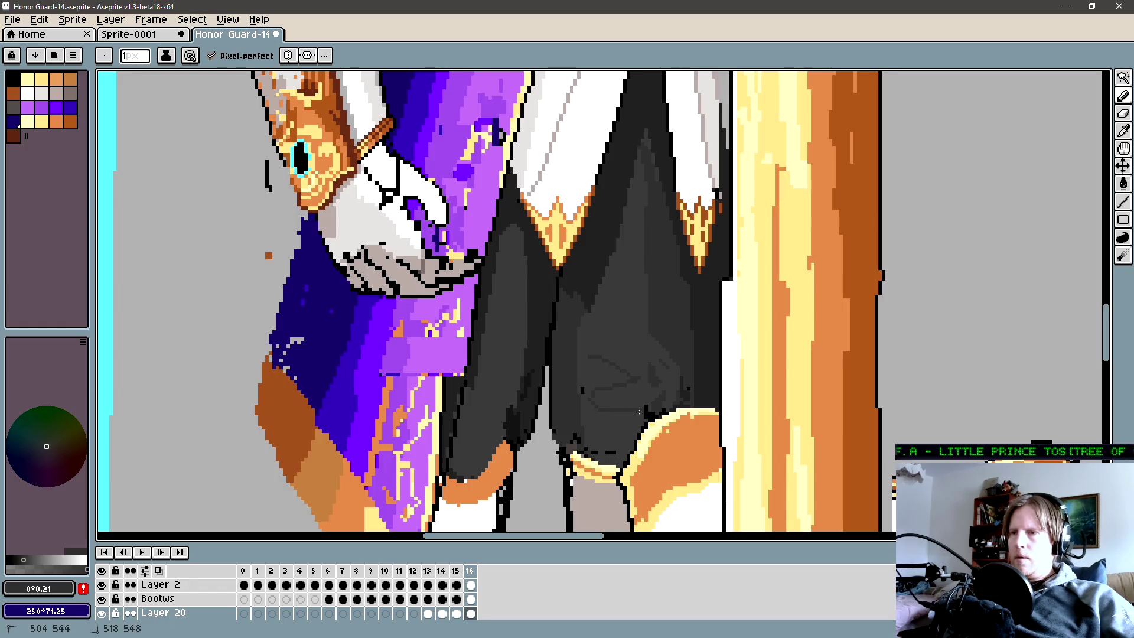
pyautogui.moveTo(591, 412); pyautogui.dragTo(617, 413)
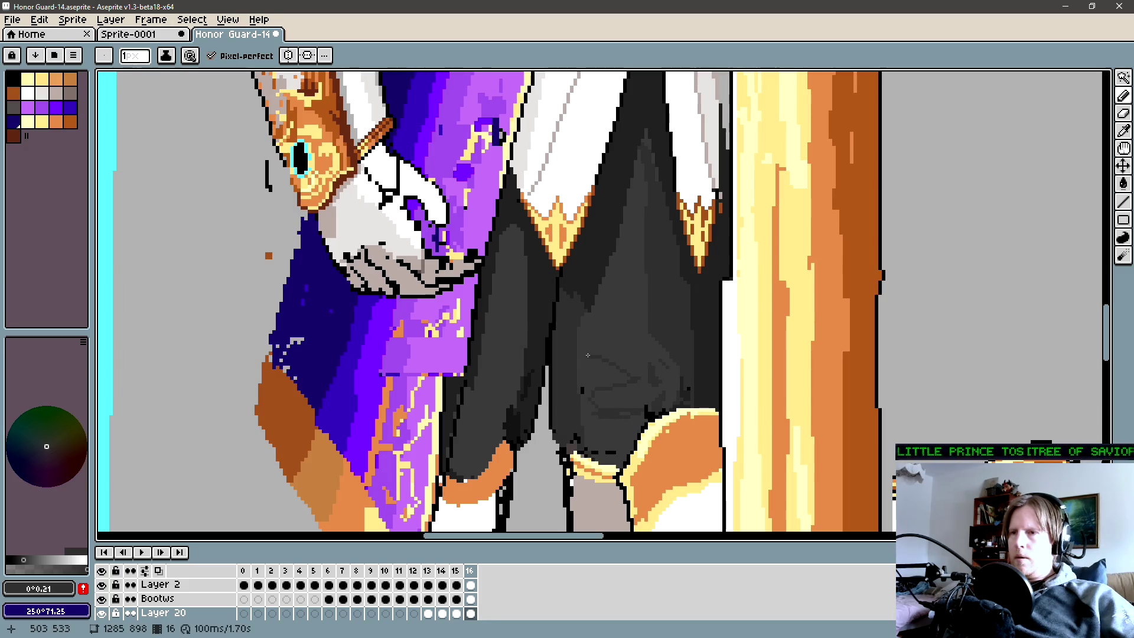
pyautogui.moveTo(586, 356)
pyautogui.mouseDown()
pyautogui.moveTo(610, 349)
pyautogui.moveTo(618, 397)
pyautogui.mouseUp()
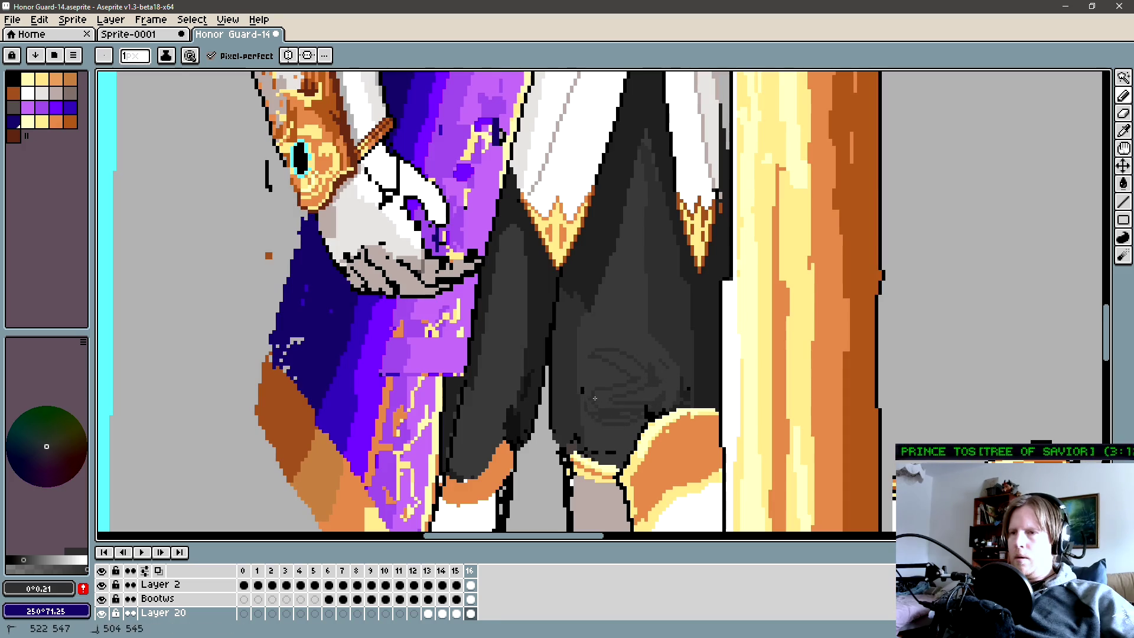
pyautogui.scroll(2, 594, 398)
pyautogui.scroll(-1, 550, 315)
pyautogui.press('g')
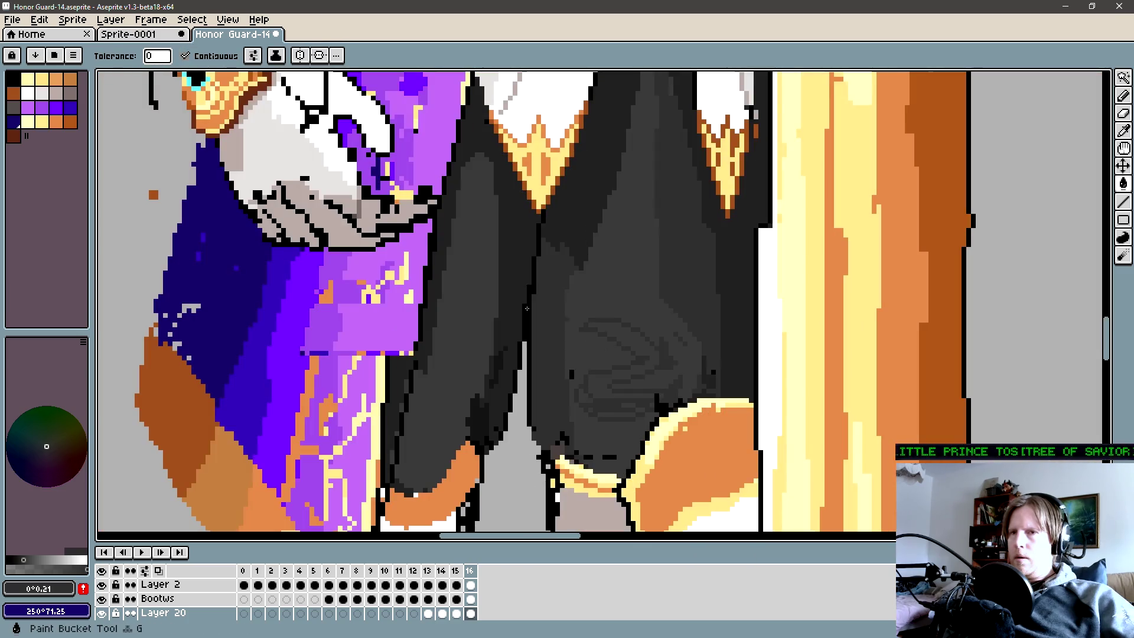
pyautogui.scroll(3, 550, 315)
pyautogui.hscroll(-2, 429, 197)
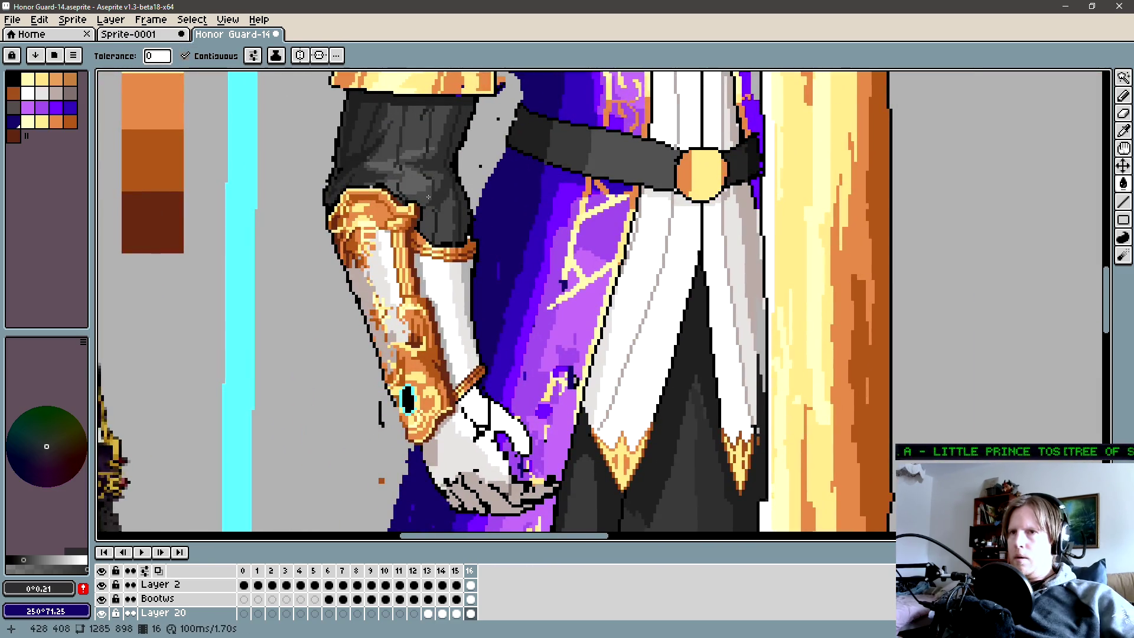
# Paint lighter grey highlights and darker fold pixels across the thigh.
pyautogui.press('b')
pyautogui.scroll(-2, 691, 451)
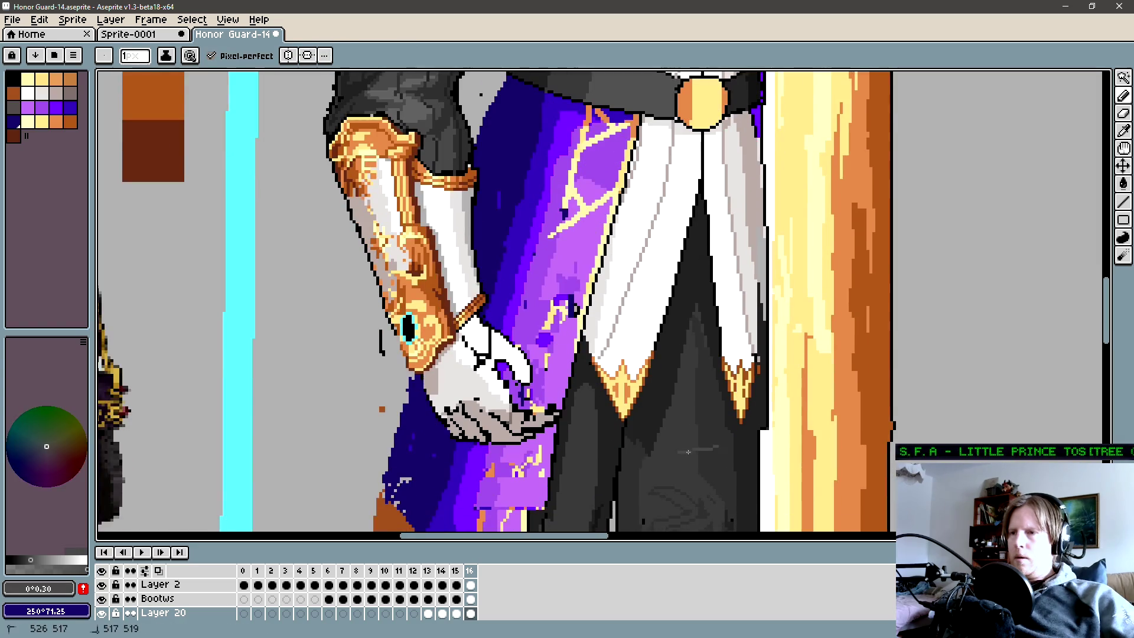
pyautogui.scroll(1, 679, 497)
pyautogui.scroll(1, 681, 461)
pyautogui.press('g')
pyautogui.scroll(1, 684, 426)
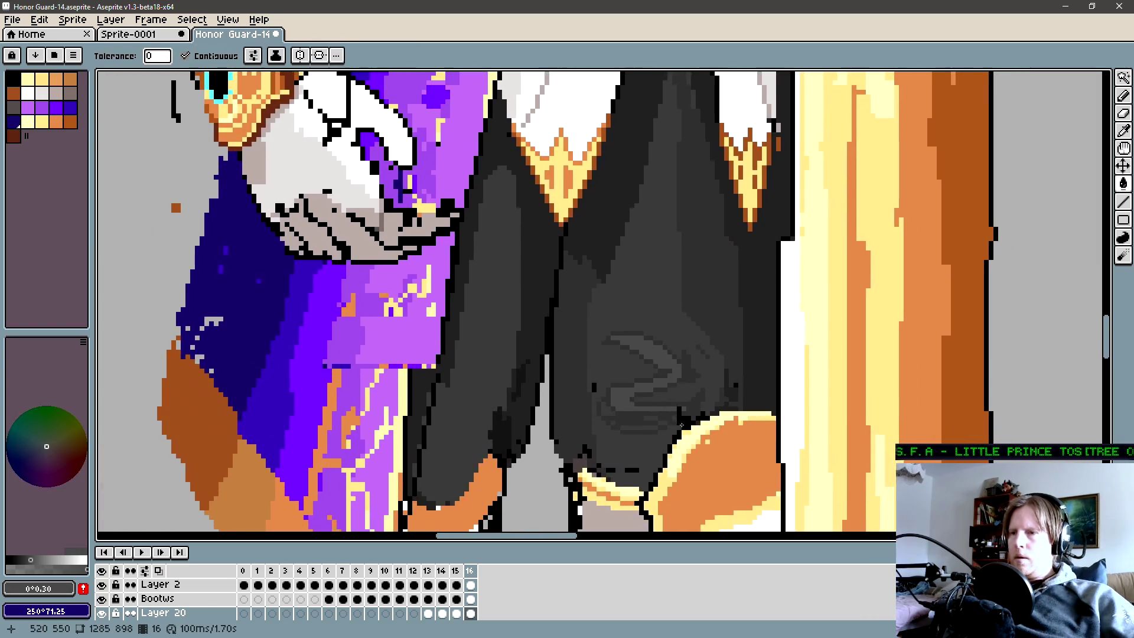
pyautogui.press('b')
pyautogui.scroll(1, 685, 425)
pyautogui.moveTo(701, 413); pyautogui.dragTo(558, 448)
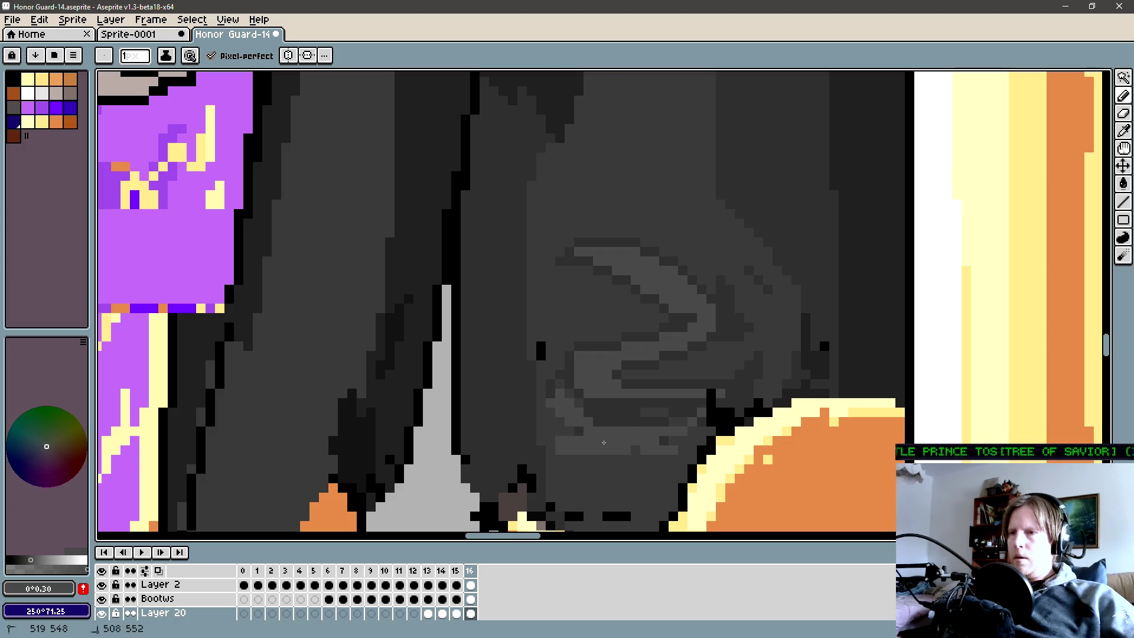
pyautogui.keyDown('alt'); pyautogui.click(585, 403); pyautogui.keyUp('alt')
pyautogui.moveTo(557, 391); pyautogui.dragTo(569, 412)
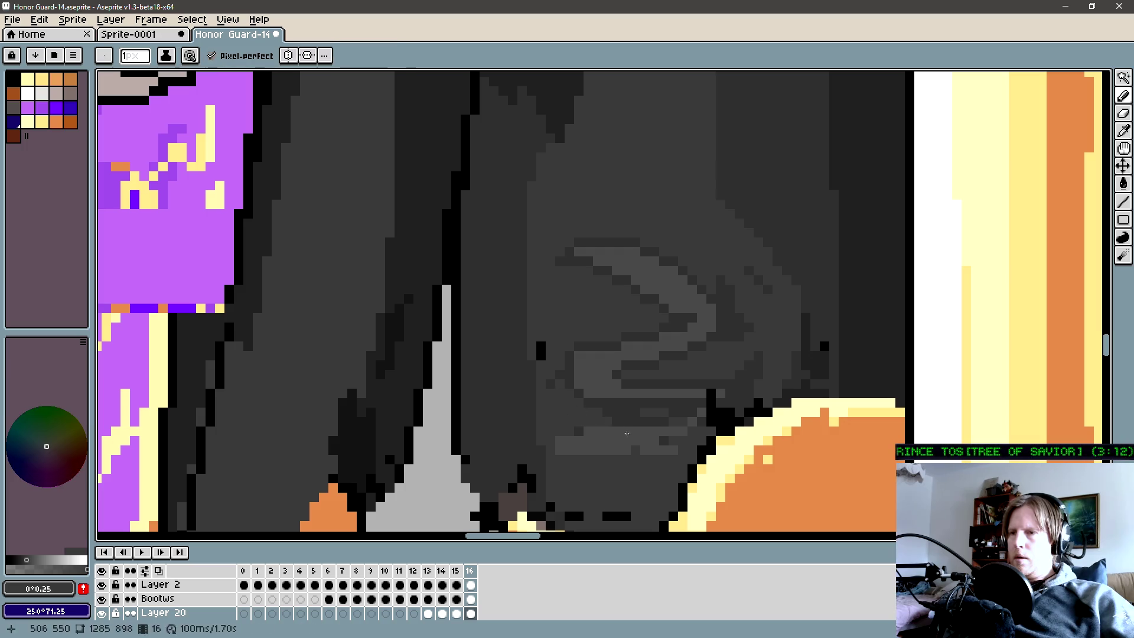
pyautogui.keyDown('alt'); pyautogui.click(633, 435); pyautogui.keyUp('alt')
pyautogui.hscroll(2, 610, 449)
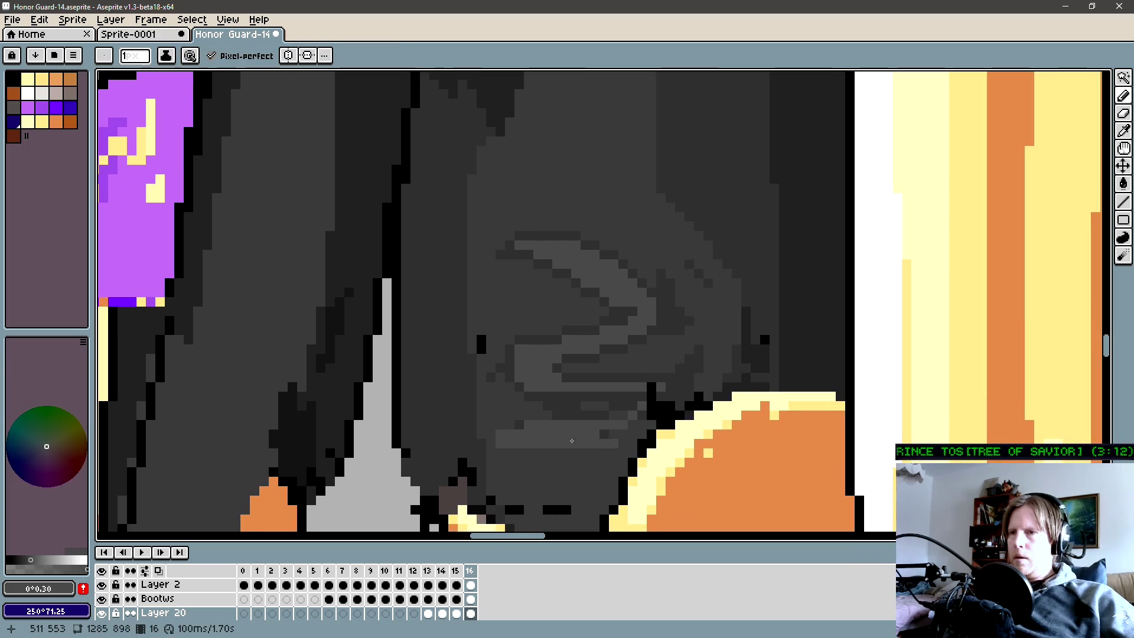
pyautogui.keyDown('alt'); pyautogui.click(573, 431); pyautogui.keyUp('alt')
pyautogui.moveTo(559, 400)
pyautogui.mouseDown()
pyautogui.moveTo(595, 405)
pyautogui.moveTo(632, 442)
pyautogui.mouseUp()
pyautogui.keyDown('alt'); pyautogui.click(506, 413); pyautogui.keyUp('alt')
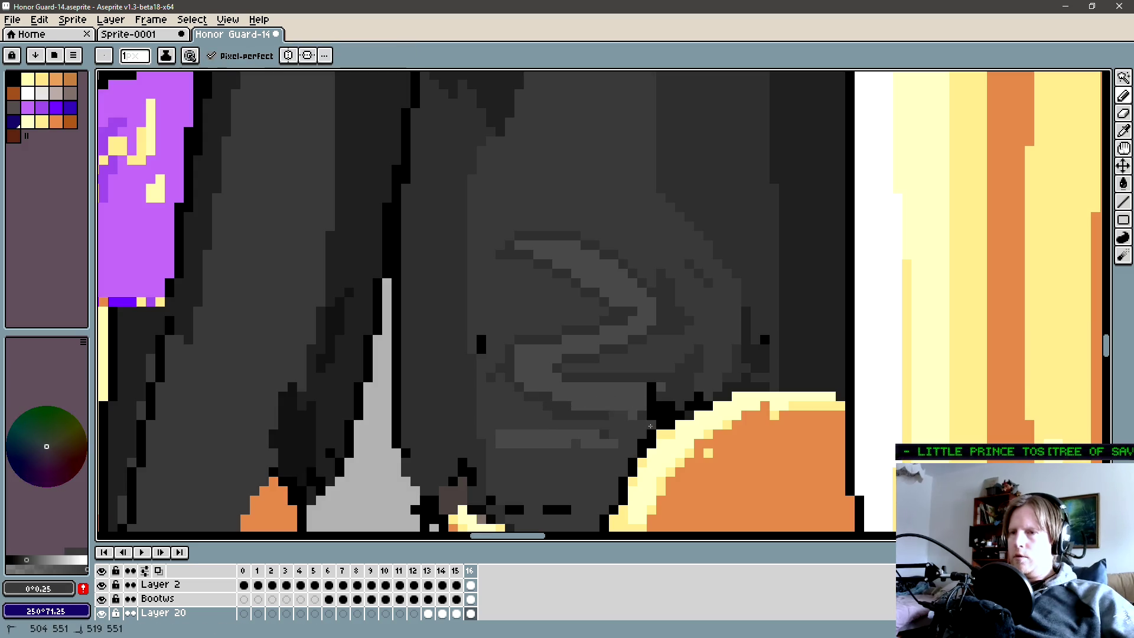
pyautogui.scroll(-3, 632, 441)
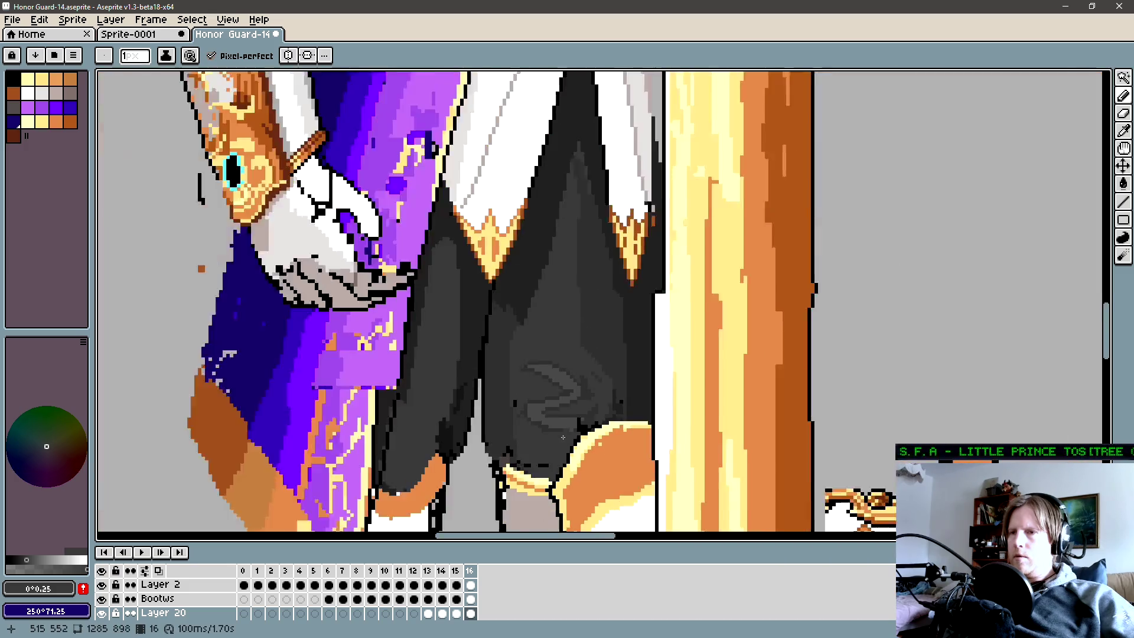
pyautogui.scroll(1, 611, 420)
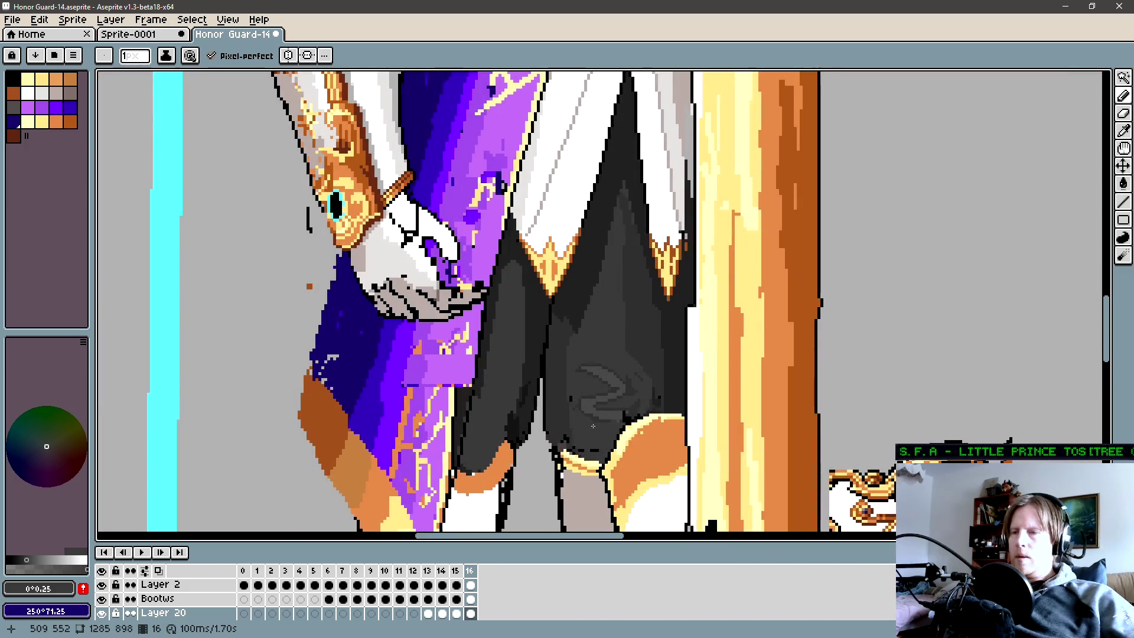
pyautogui.scroll(1, 593, 426)
# Lasso a patch of leg shading and shift it into place.
pyautogui.press('q')
pyautogui.moveTo(594, 428); pyautogui.dragTo(645, 380)
pyautogui.moveTo(561, 372)
pyautogui.mouseDown()
pyautogui.moveTo(574, 422)
pyautogui.moveTo(612, 423)
pyautogui.moveTo(593, 441)
pyautogui.mouseUp()
pyautogui.press('Return')
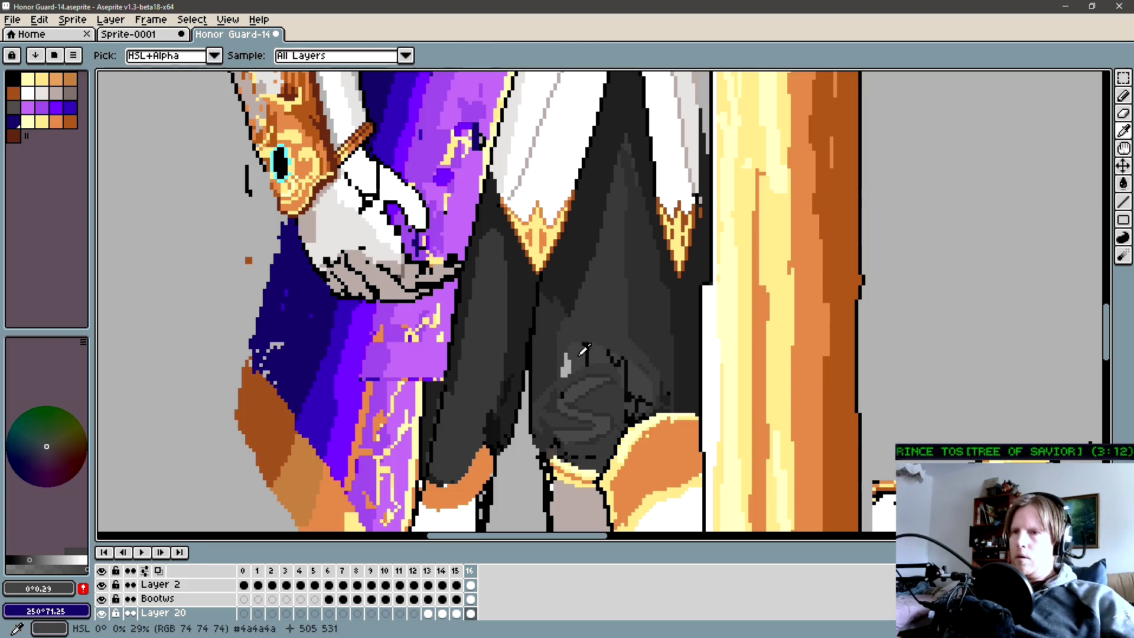
pyautogui.press('g')
pyautogui.scroll(1, 585, 379)
pyautogui.press('i')
pyautogui.scroll(1, 606, 351)
pyautogui.click(595, 342)
pyautogui.press('g')
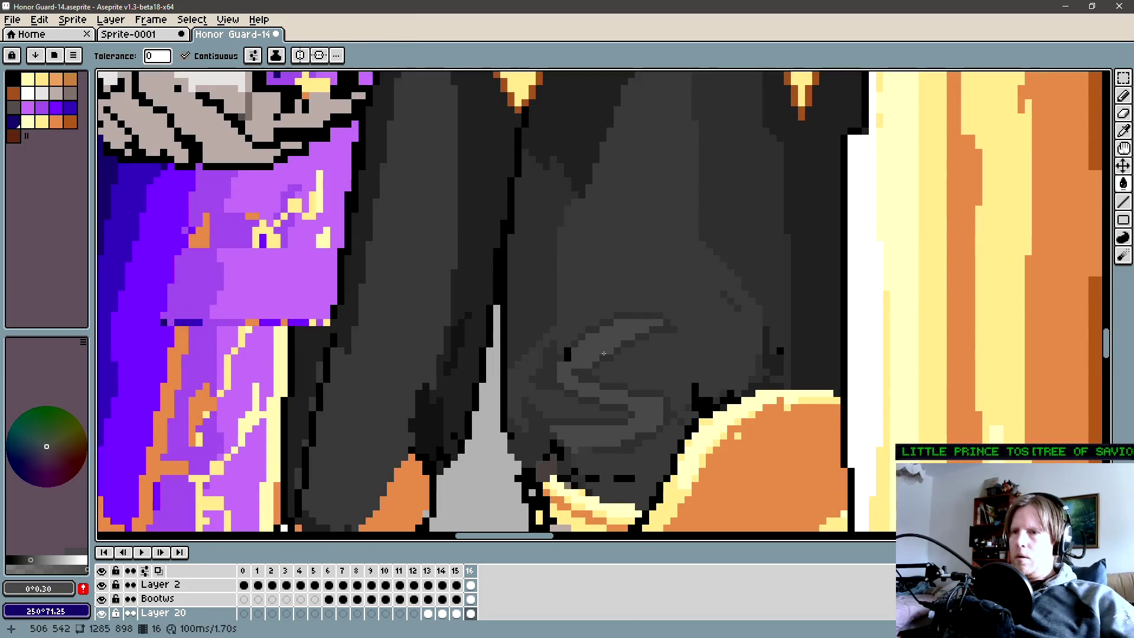
pyautogui.press('b')
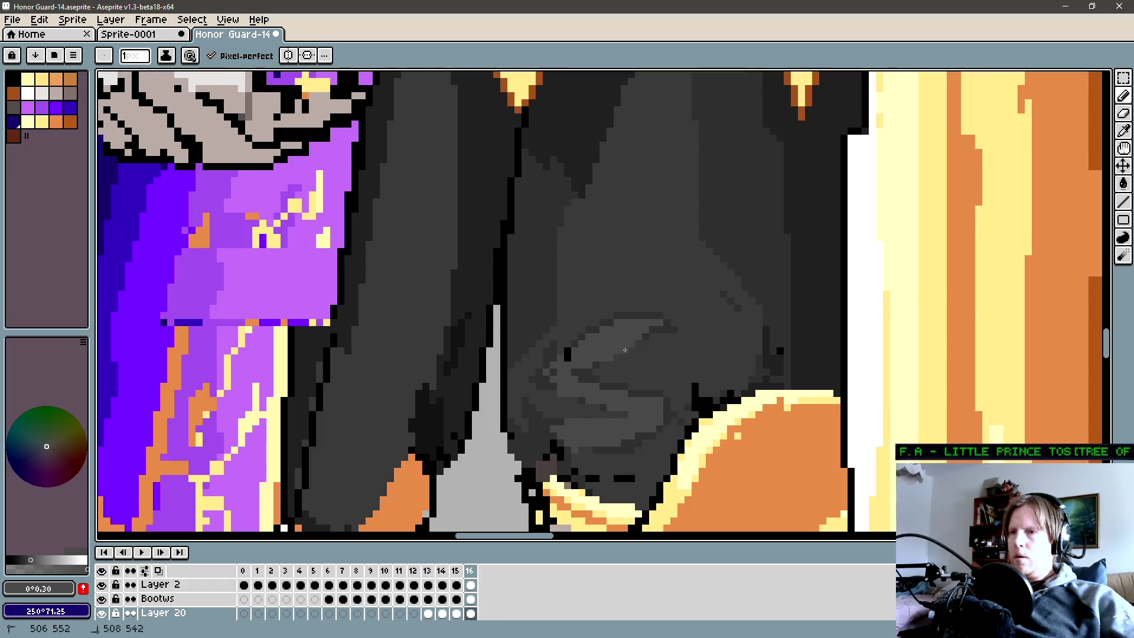
# Sample trouser greys while toggling between the Bootws layer and Layer 20.
pyautogui.keyDown('alt'); pyautogui.click(649, 337); pyautogui.keyUp('alt')
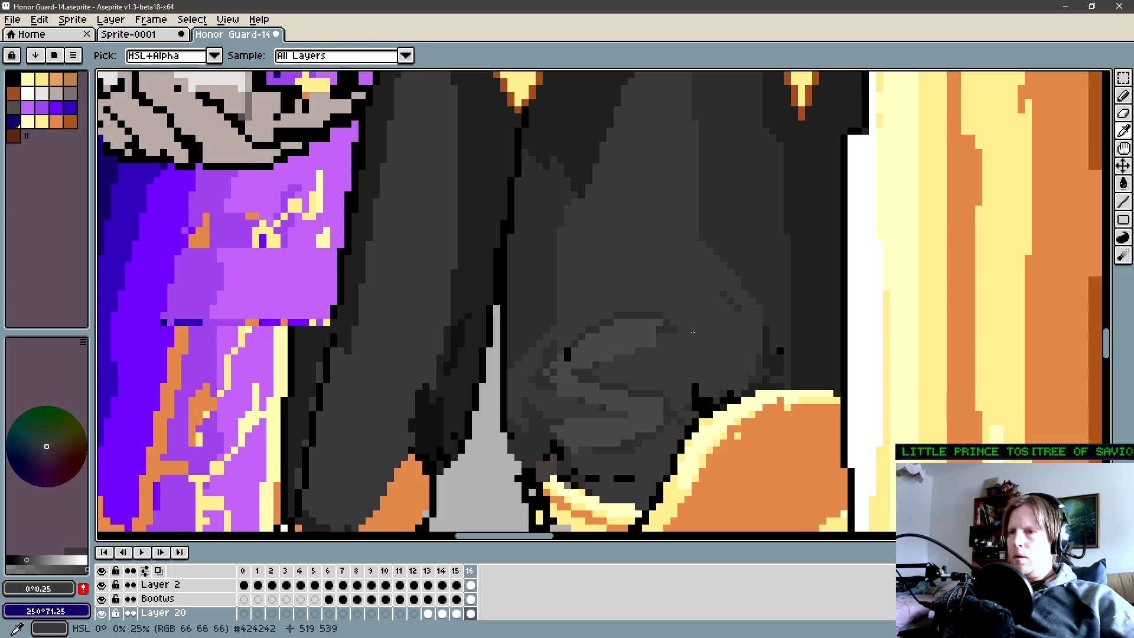
pyautogui.keyDown('alt'); pyautogui.click(574, 345); pyautogui.keyUp('alt')
pyautogui.press('ctrl')
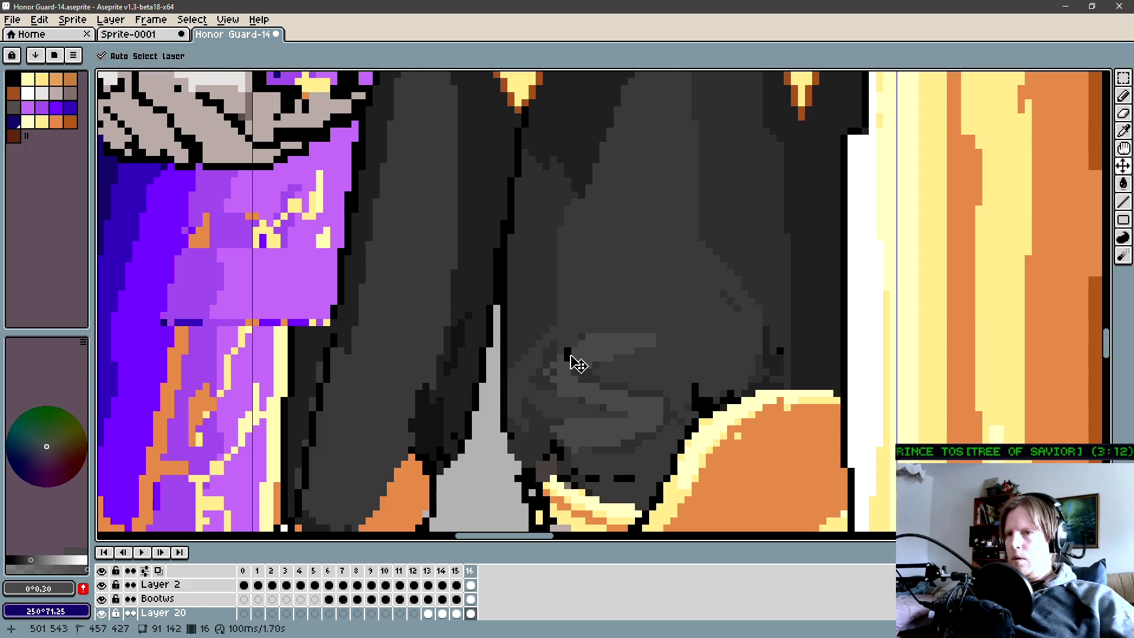
pyautogui.keyDown('ctrl'); pyautogui.click(574, 364); pyautogui.keyUp('ctrl')
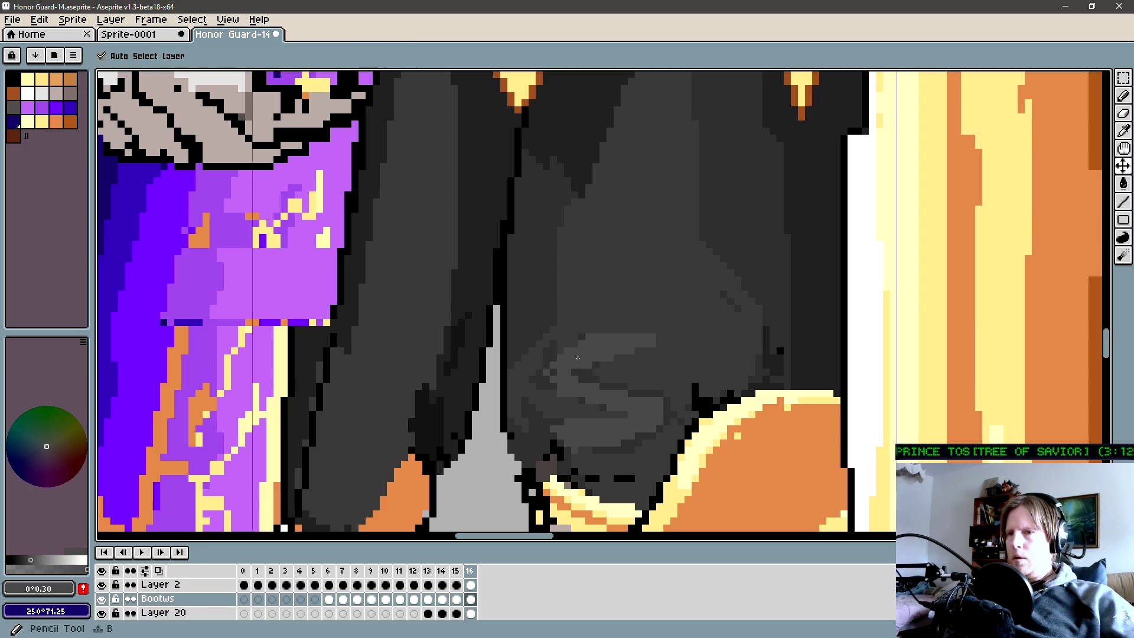
pyautogui.keyDown('ctrl'); pyautogui.click(585, 367); pyautogui.keyUp('ctrl')
pyautogui.hotkey('shift', 'x')
pyautogui.hotkey('ctrl', 'z')
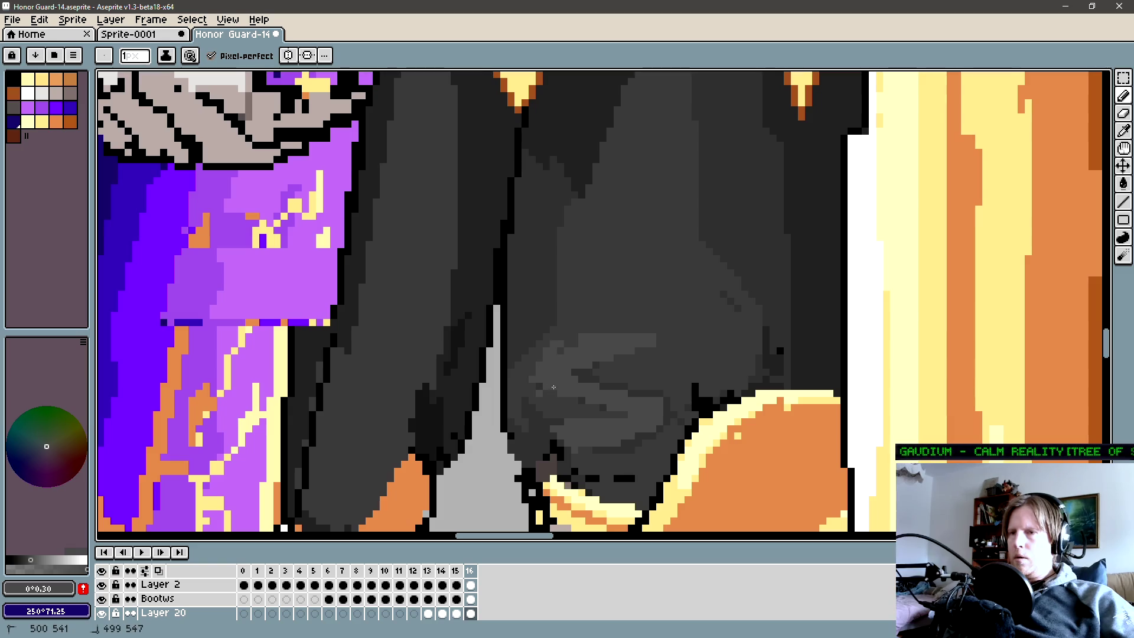
pyautogui.keyDown('alt'); pyautogui.click(583, 335); pyautogui.keyUp('alt')
pyautogui.press('g')
pyautogui.press('b')
pyautogui.press('g')
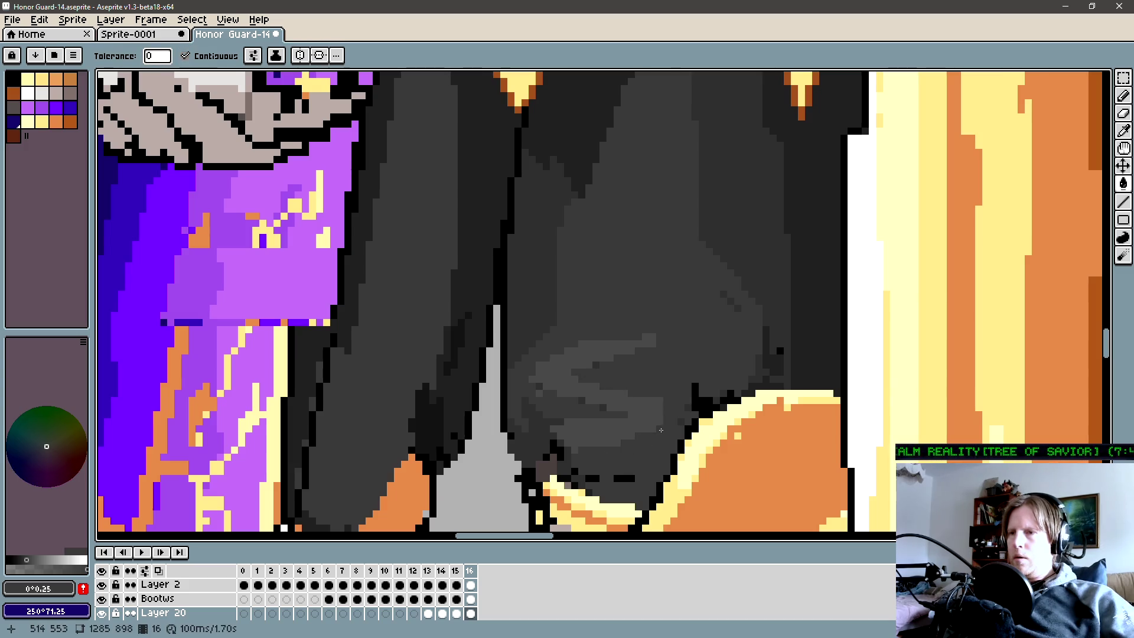
pyautogui.press('b')
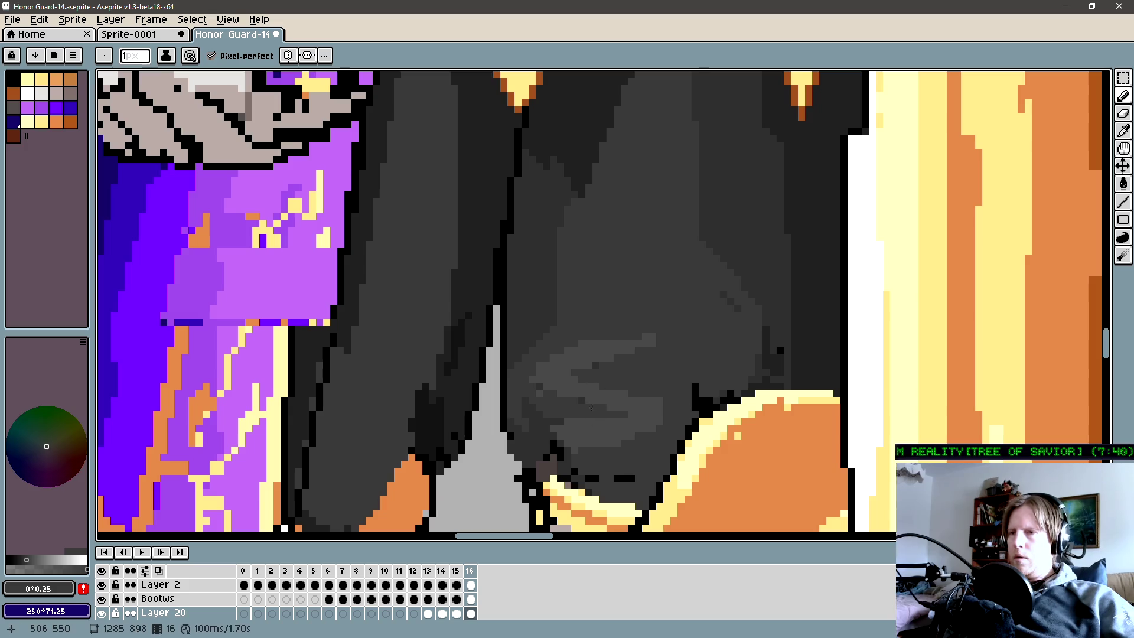
pyautogui.hscroll(-2, 573, 415)
pyautogui.scroll(1, 573, 416)
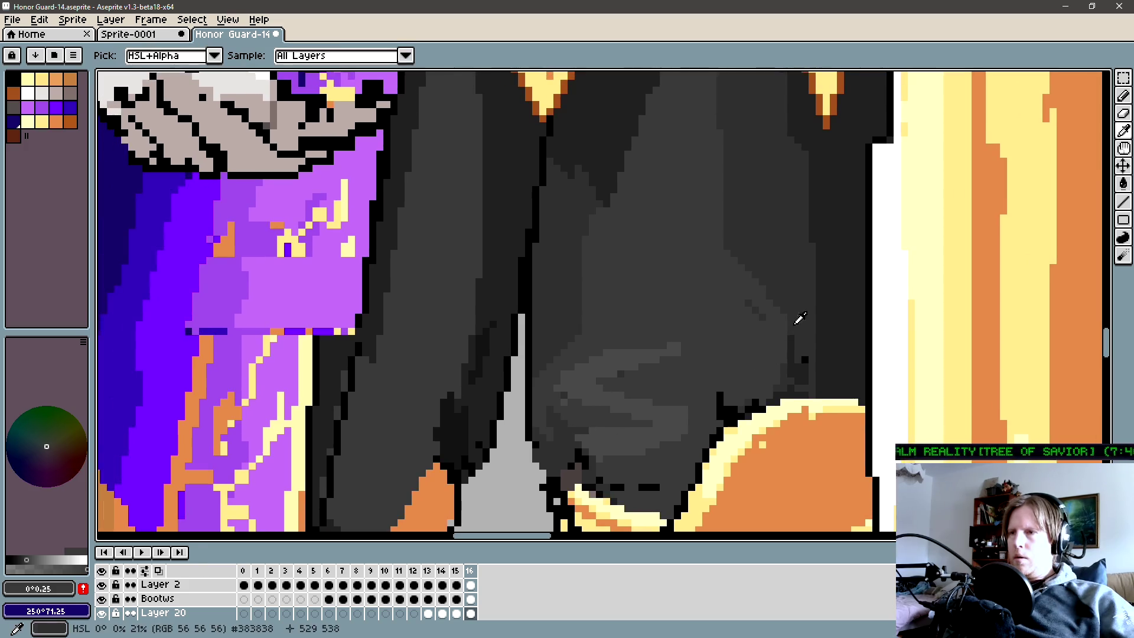
# Darken the leg fold and knee edge, hiding the Bootws layer to check the leg.
pyautogui.press('b')
pyautogui.moveTo(663, 383); pyautogui.dragTo(696, 377)
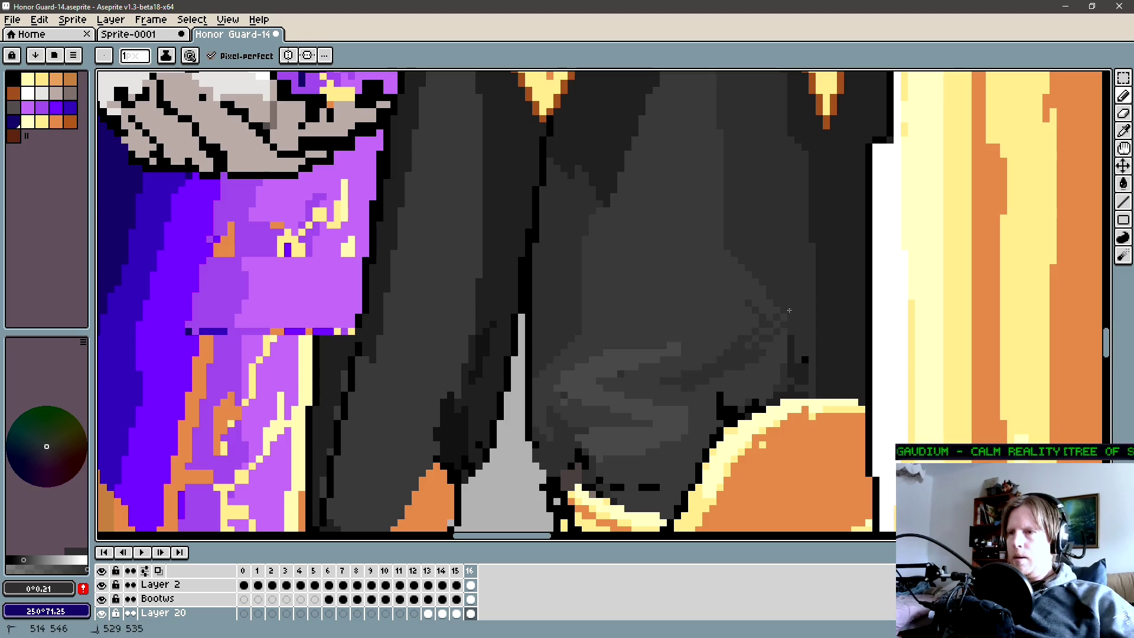
pyautogui.moveTo(781, 335); pyautogui.dragTo(756, 384)
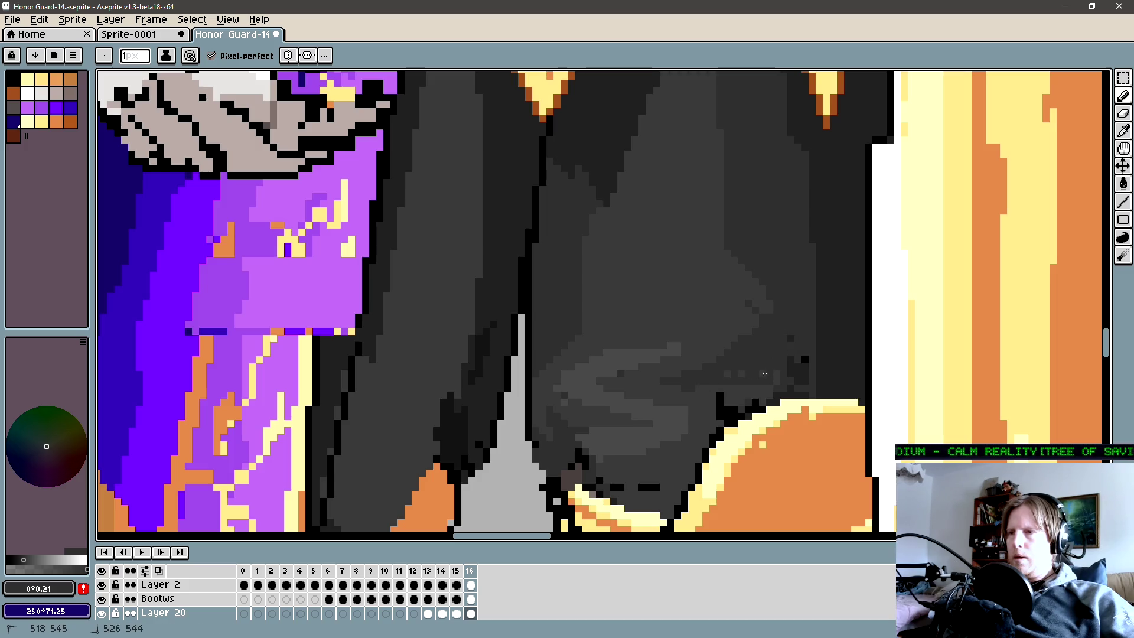
pyautogui.keyDown('ctrl'); pyautogui.click(722, 413); pyautogui.keyUp('ctrl')
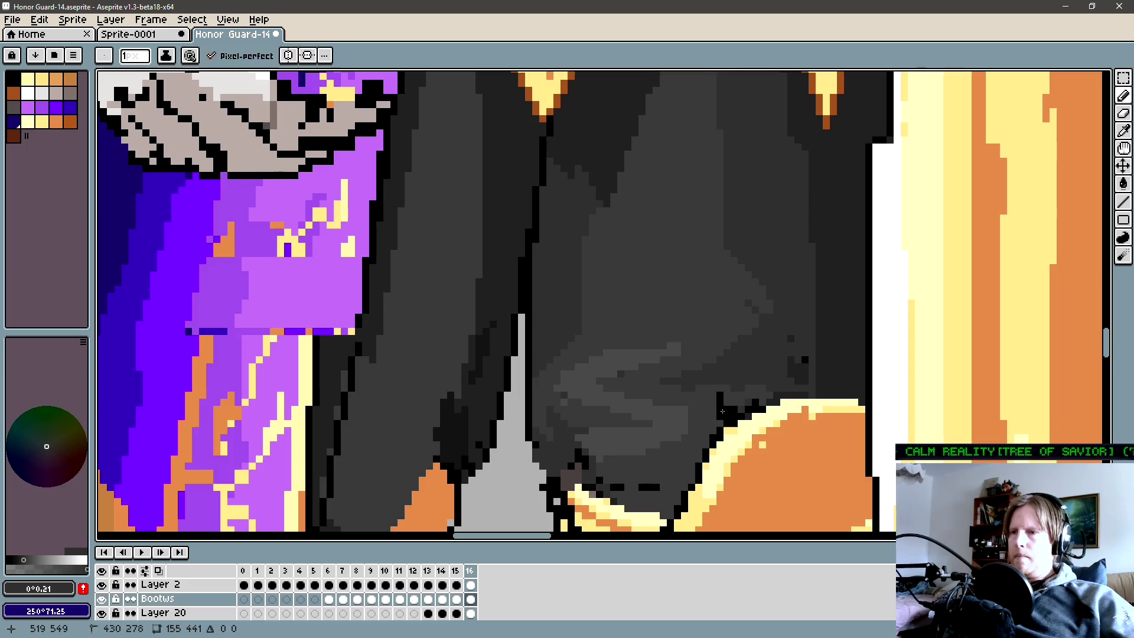
pyautogui.press('e')
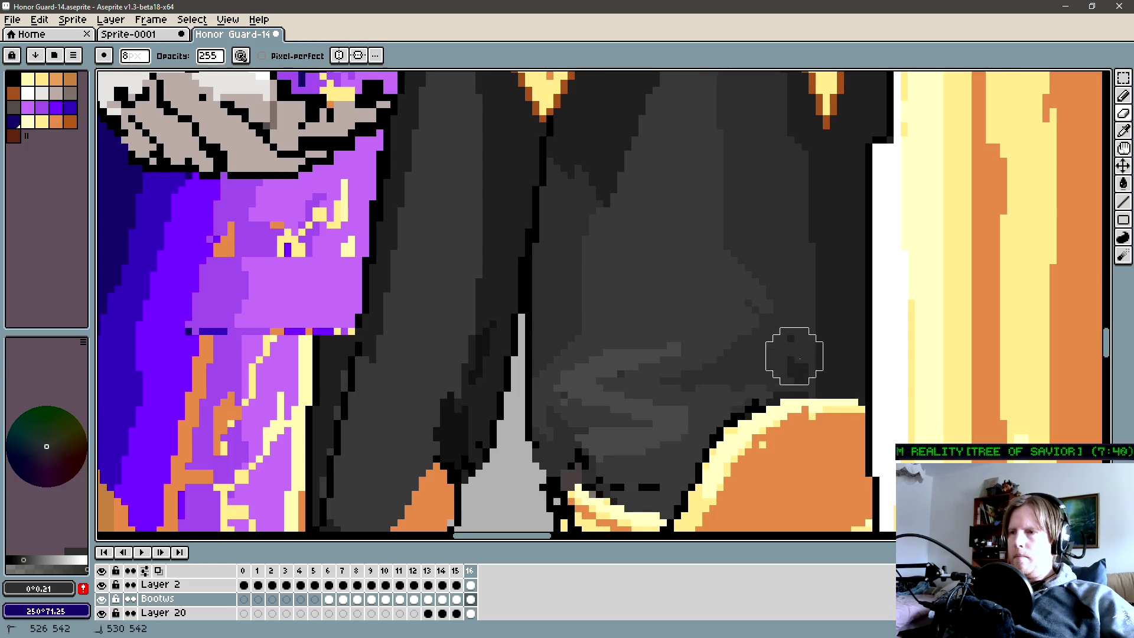
pyautogui.hotkey('shift', 'x')
pyautogui.hotkey('shift', 'x')
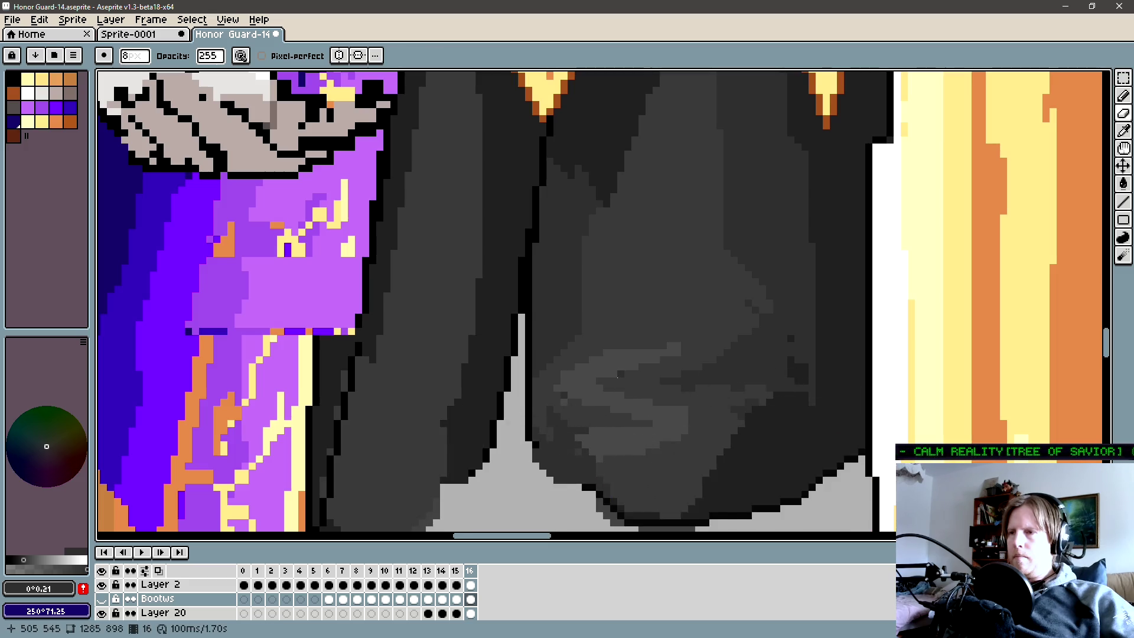
pyautogui.keyDown('ctrl'); pyautogui.click(806, 380); pyautogui.keyUp('ctrl')
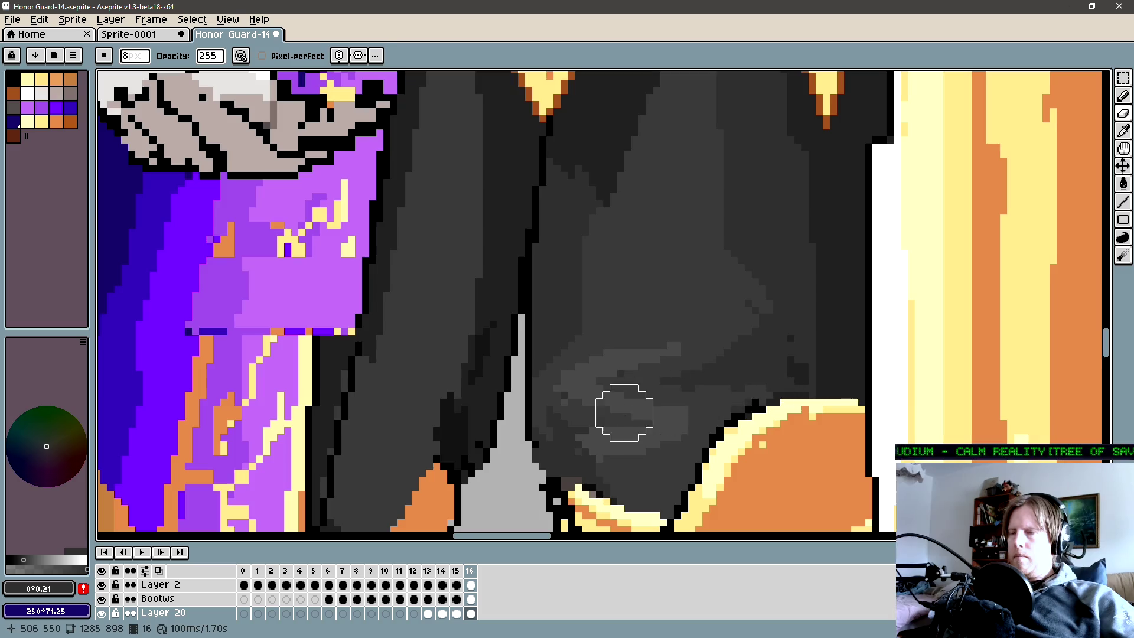
# Pick a dark trouser grey and erase stray pixels around the gold knee trim.
pyautogui.press('i')
pyautogui.scroll(-2, 626, 404)
pyautogui.press('b')
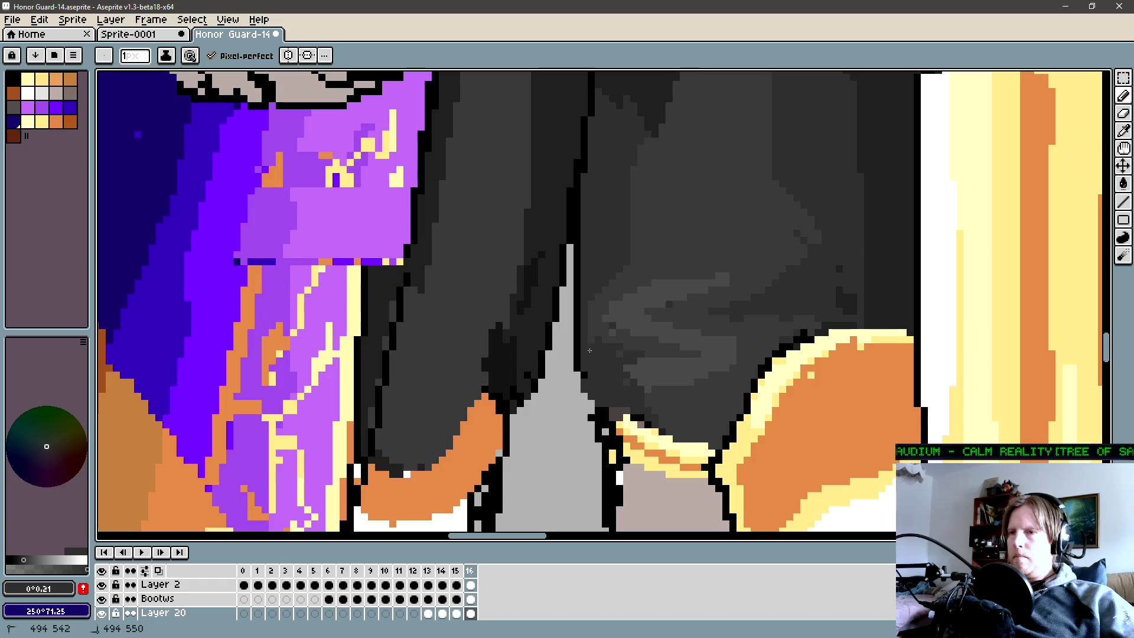
pyautogui.keyDown('alt'); pyautogui.click(594, 396); pyautogui.keyUp('alt')
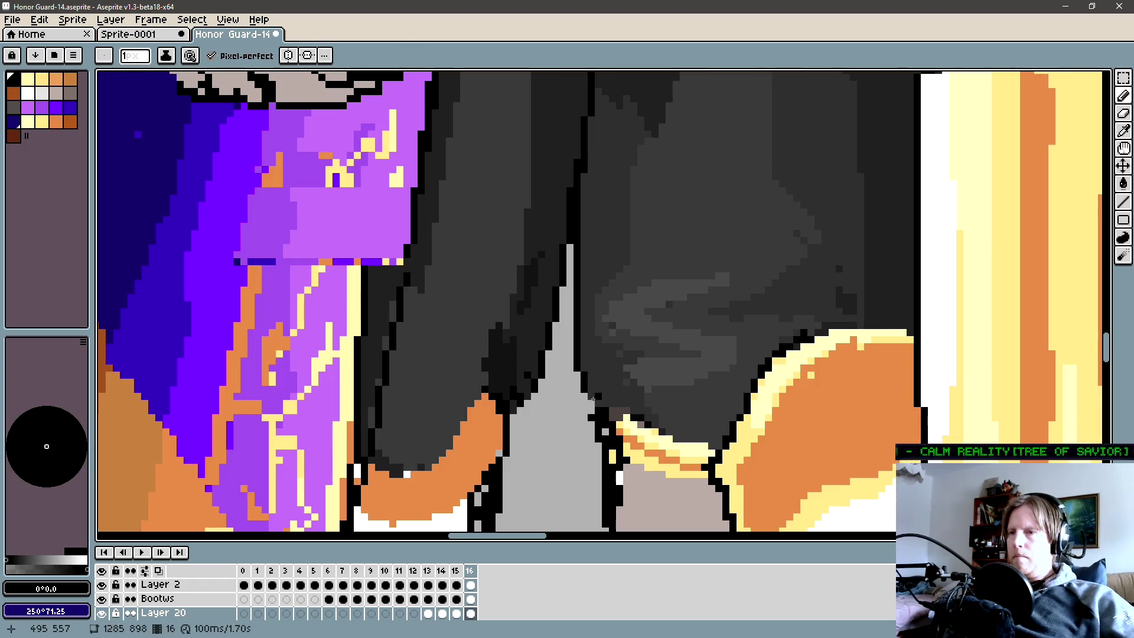
pyautogui.keyDown('alt'); pyautogui.click(605, 400); pyautogui.keyUp('alt')
pyautogui.moveTo(619, 424)
pyautogui.mouseDown()
pyautogui.moveTo(588, 362)
pyautogui.moveTo(620, 390)
pyautogui.mouseUp()
pyautogui.press('e')
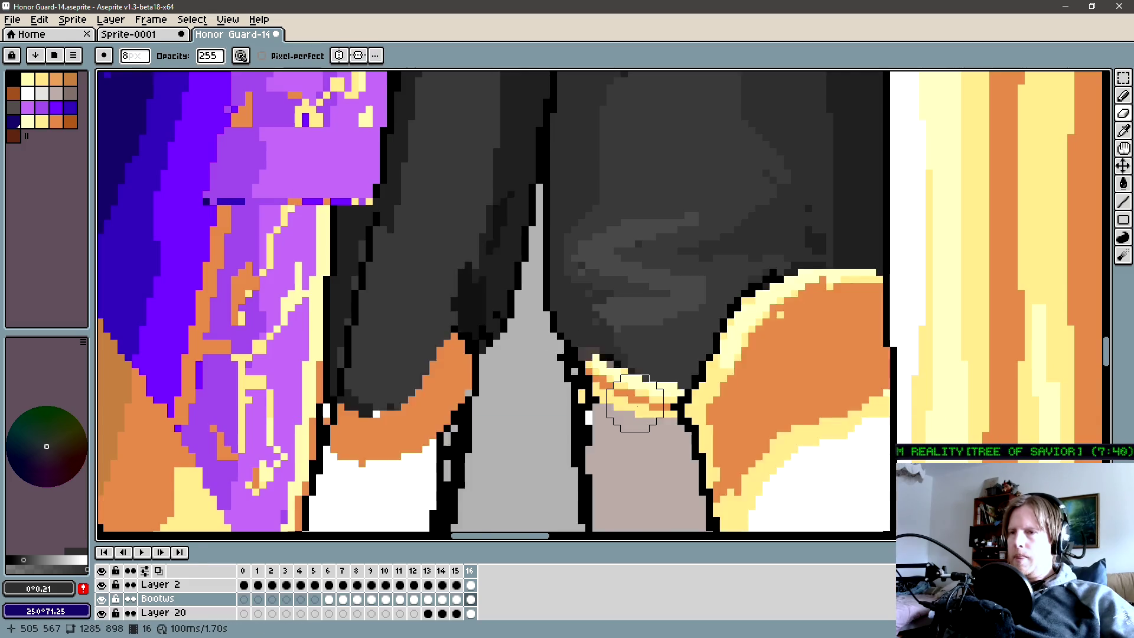
pyautogui.scroll(-2, 621, 388)
pyautogui.moveTo(625, 491)
pyautogui.mouseDown()
pyautogui.moveTo(625, 412)
pyautogui.moveTo(626, 423)
pyautogui.mouseUp()
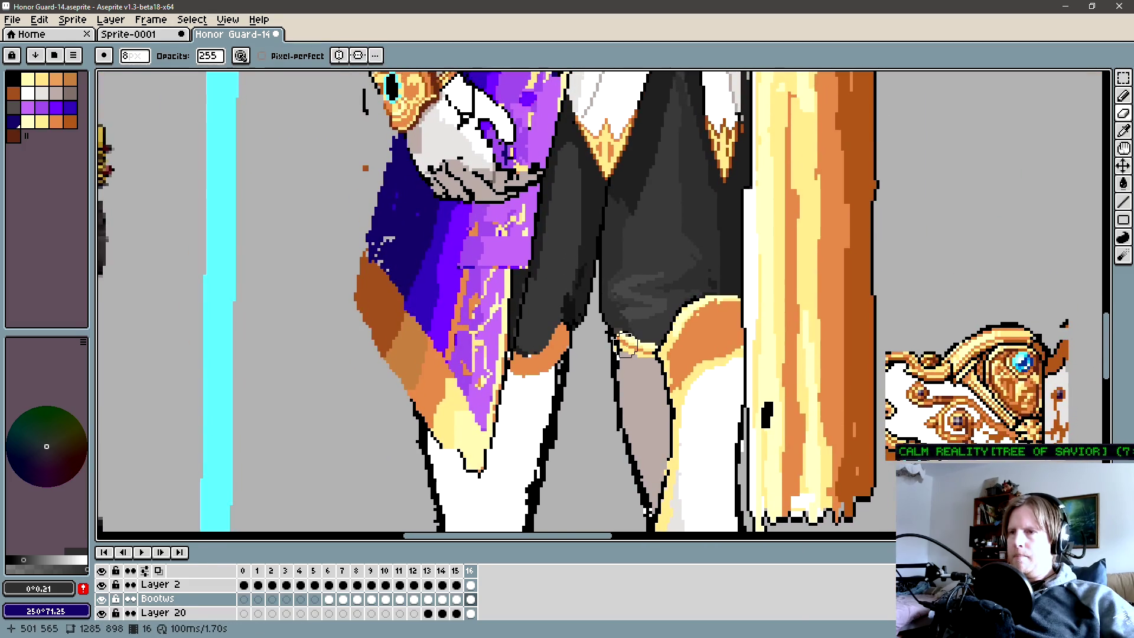
pyautogui.scroll(-1, 635, 337)
pyautogui.scroll(-1, 636, 337)
pyautogui.scroll(1, 635, 338)
pyautogui.scroll(1, 635, 338)
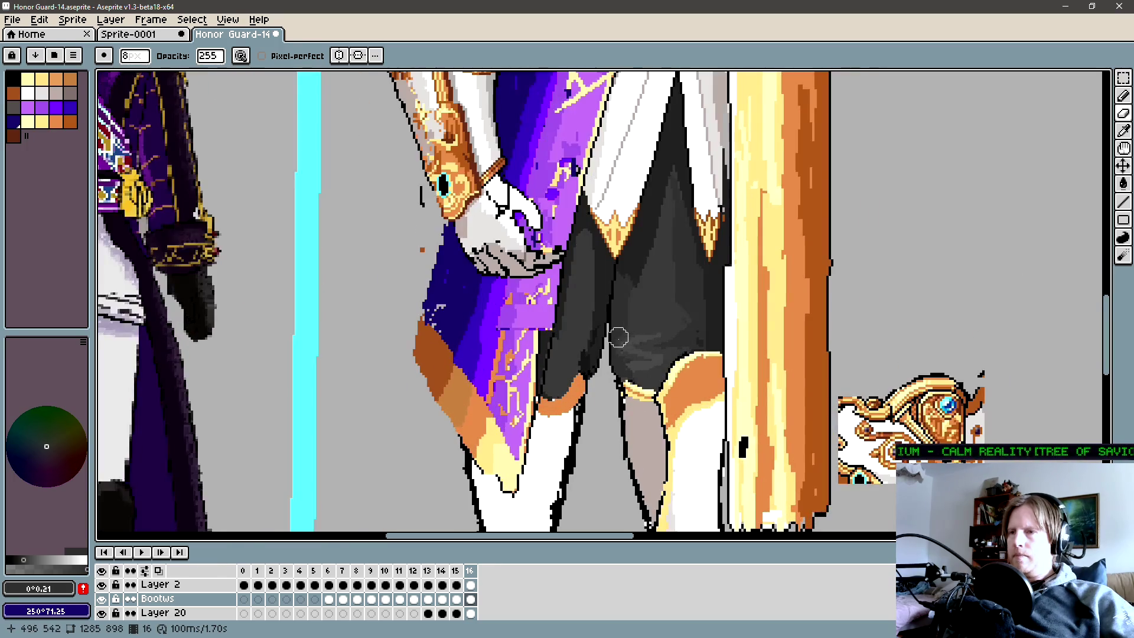
pyautogui.scroll(1, 615, 337)
pyautogui.scroll(-1, 617, 366)
pyautogui.scroll(-1, 616, 366)
pyautogui.scroll(-3, 617, 367)
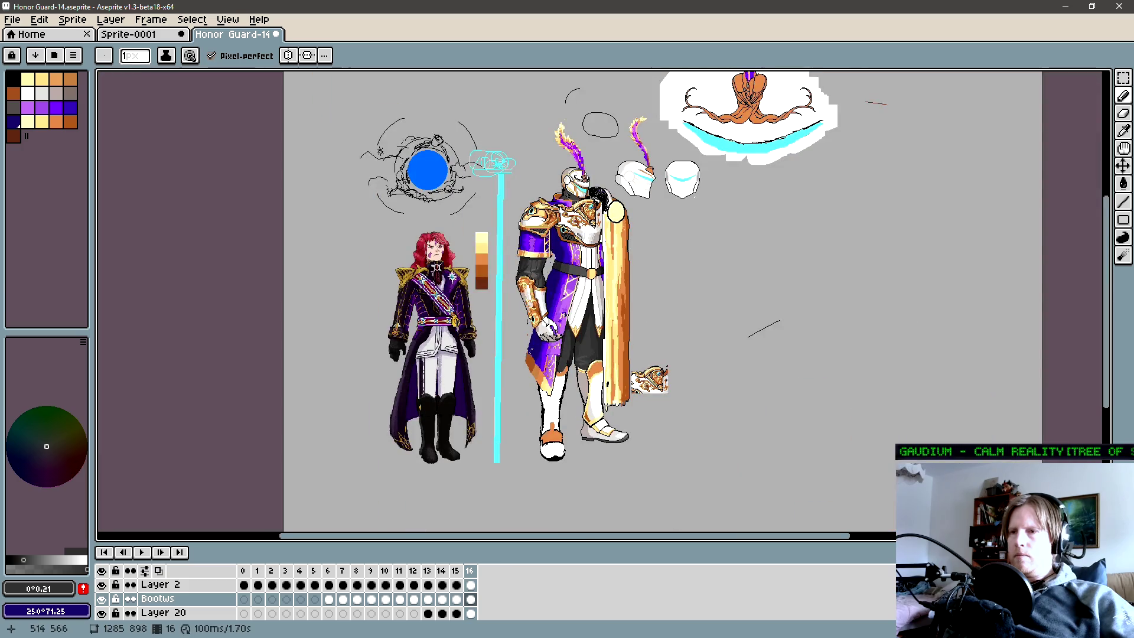
pyautogui.scroll(3, 611, 373)
pyautogui.scroll(1, 656, 354)
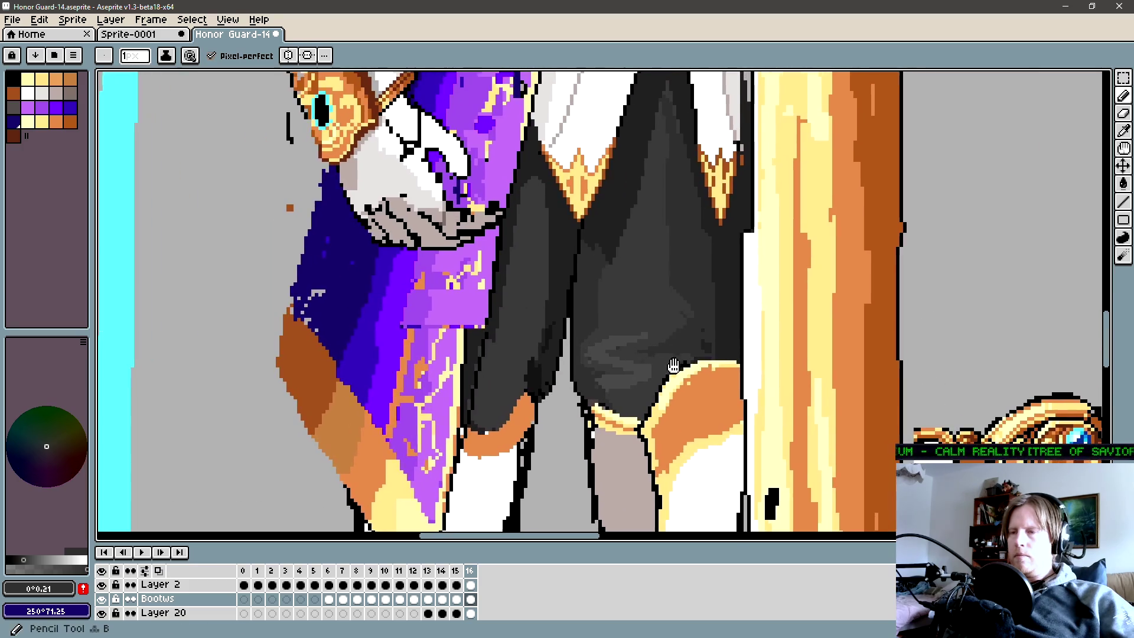
pyautogui.scroll(1, 683, 341)
pyautogui.press('alt')
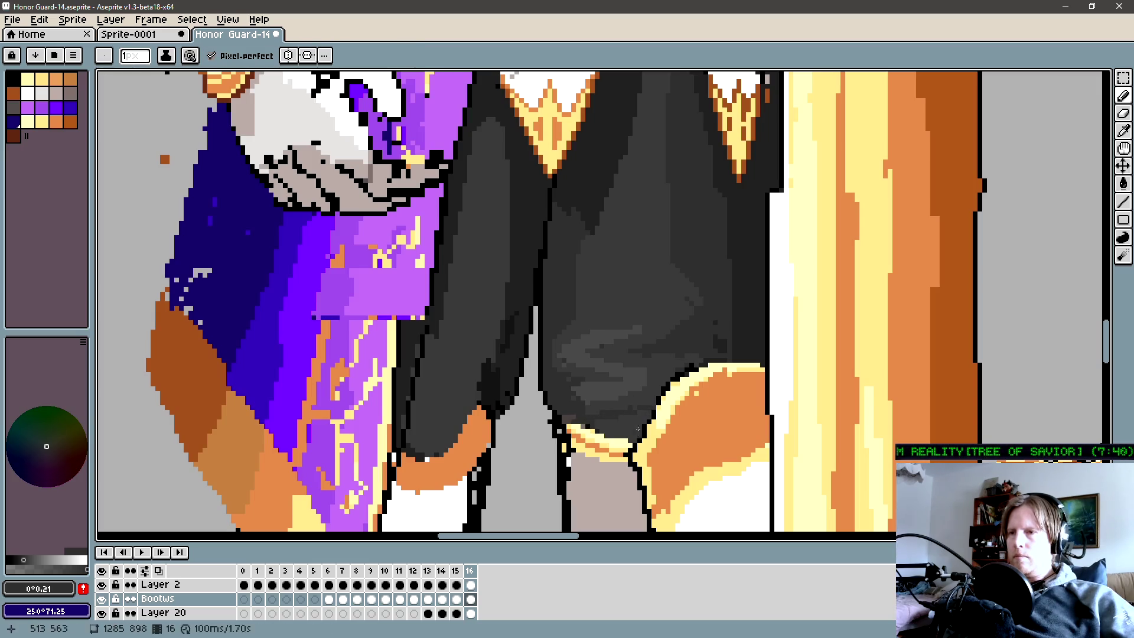
pyautogui.scroll(1, 621, 399)
pyautogui.scroll(-1, 590, 391)
pyautogui.scroll(1, 590, 391)
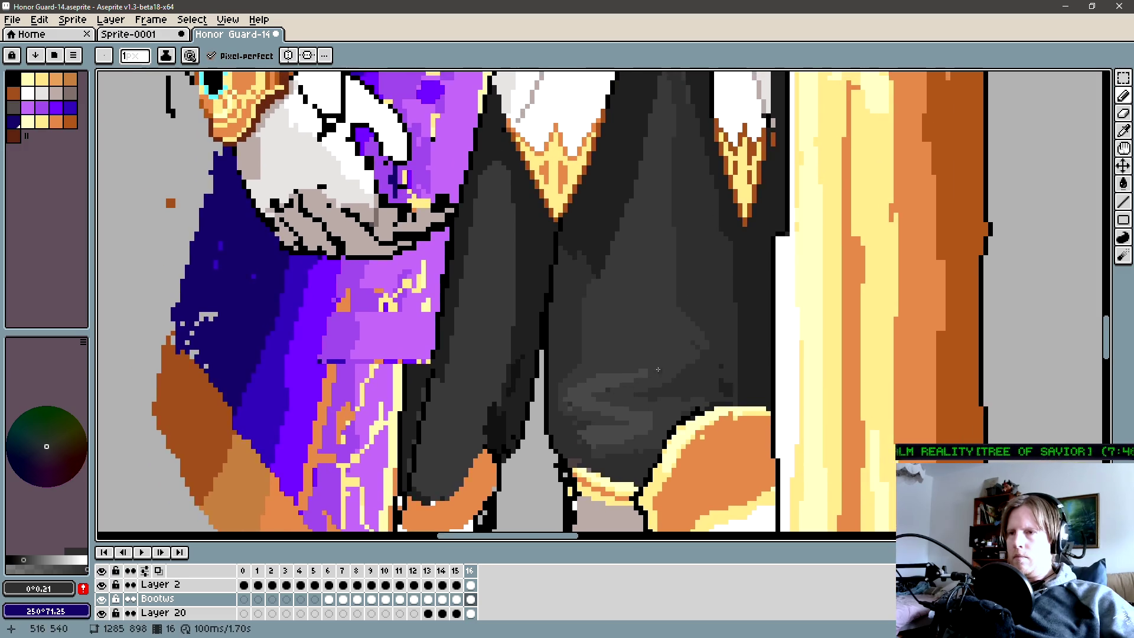
pyautogui.scroll(1, 610, 362)
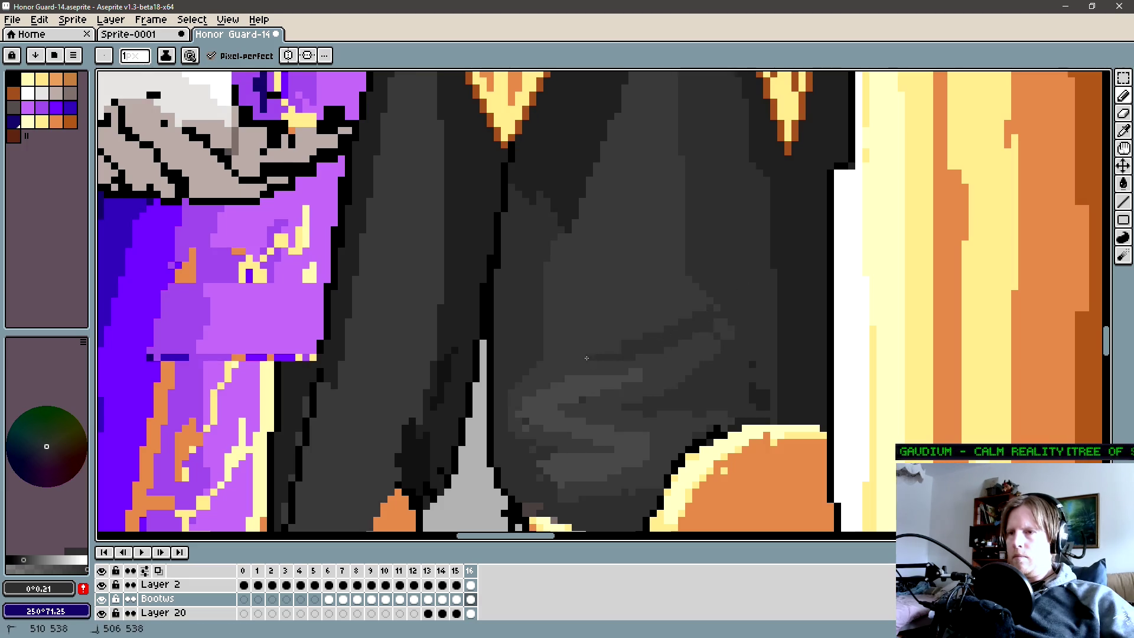
pyautogui.scroll(-1, 644, 201)
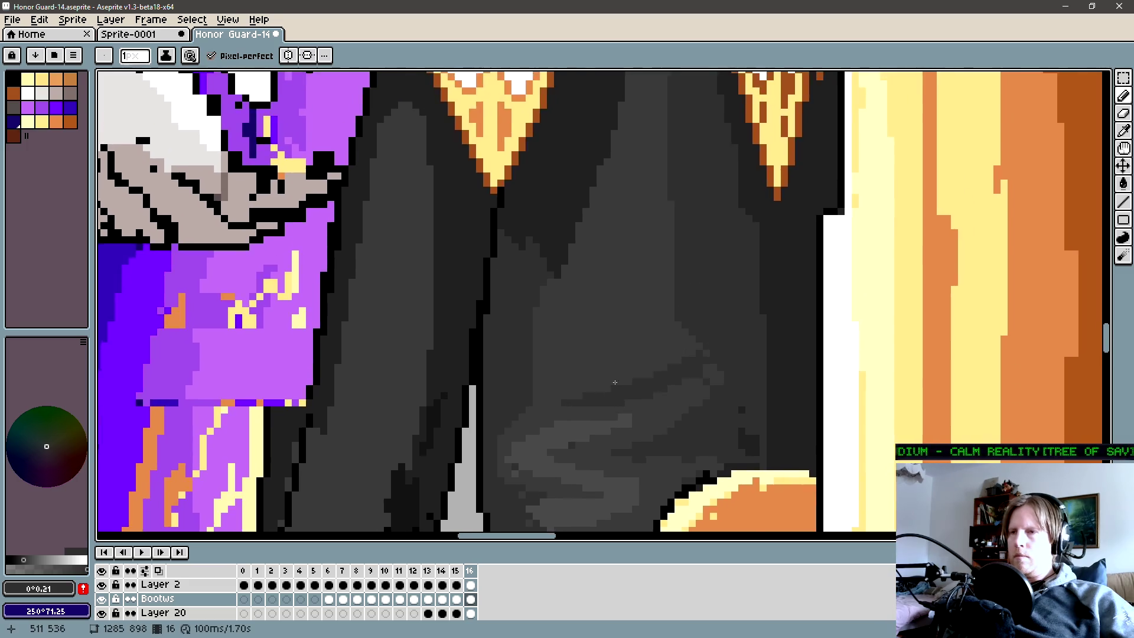
pyautogui.scroll(-1, 643, 201)
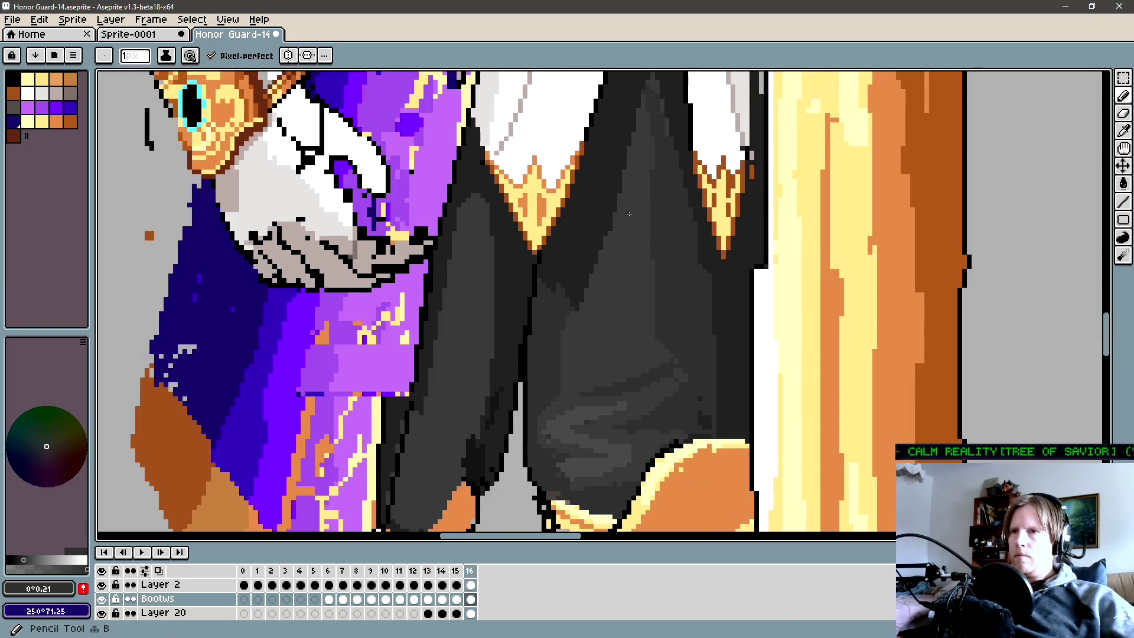
pyautogui.scroll(1, 644, 200)
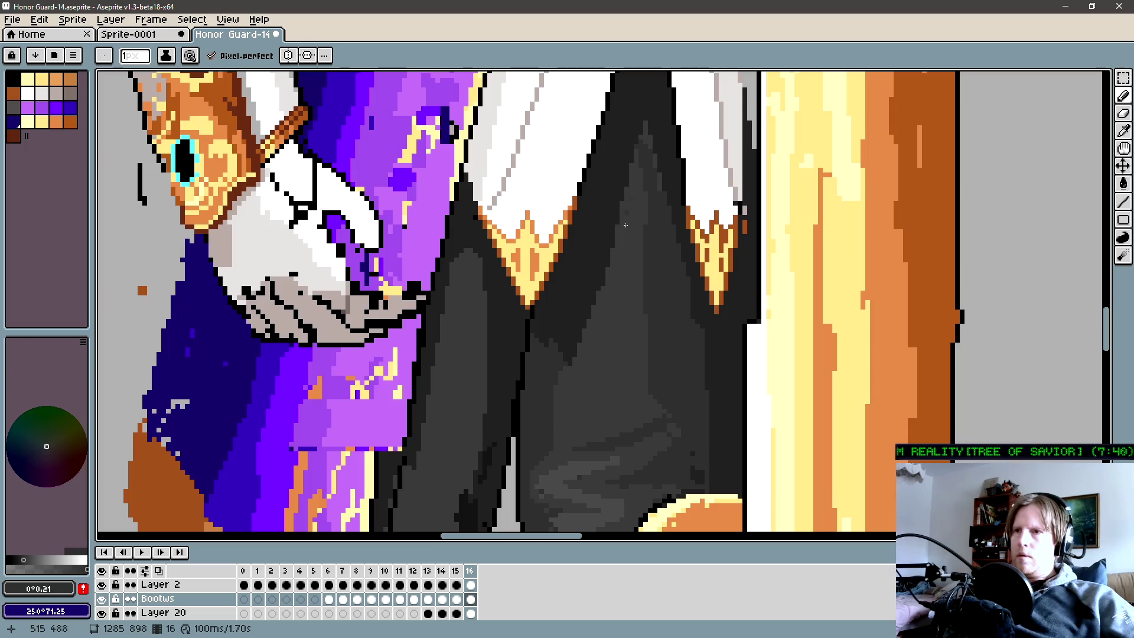
# Discard a trial shading stroke and a rectangular marquee selection around the boot.
pyautogui.moveTo(606, 284); pyautogui.dragTo(606, 292)
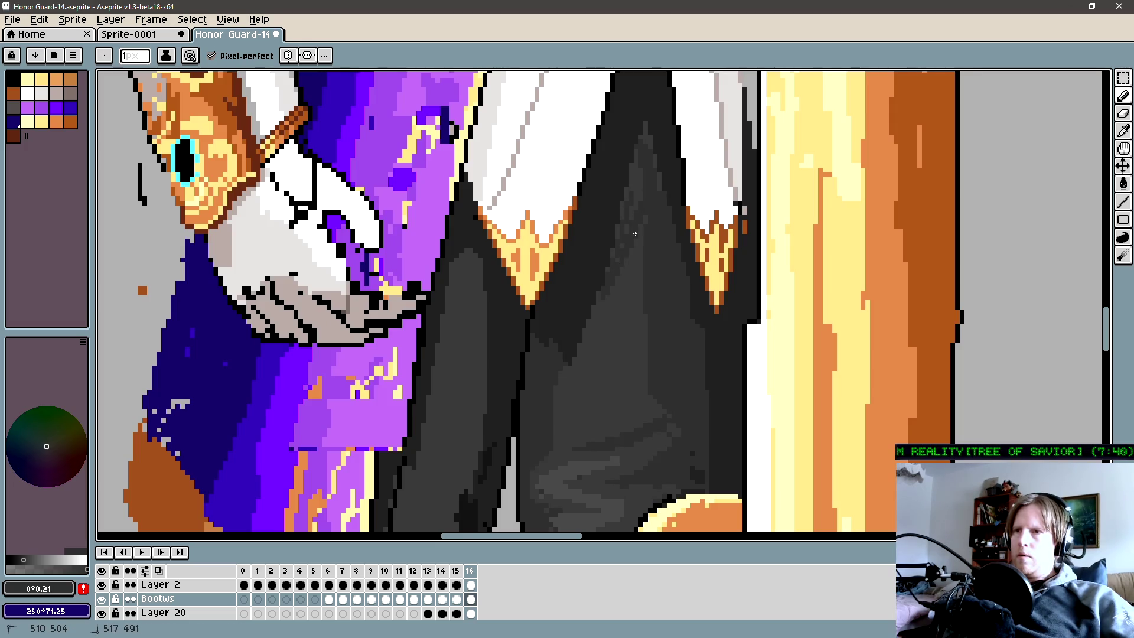
pyautogui.press('g')
pyautogui.click(623, 234)
pyautogui.hotkey('ctrl', 'z')
pyautogui.press('b')
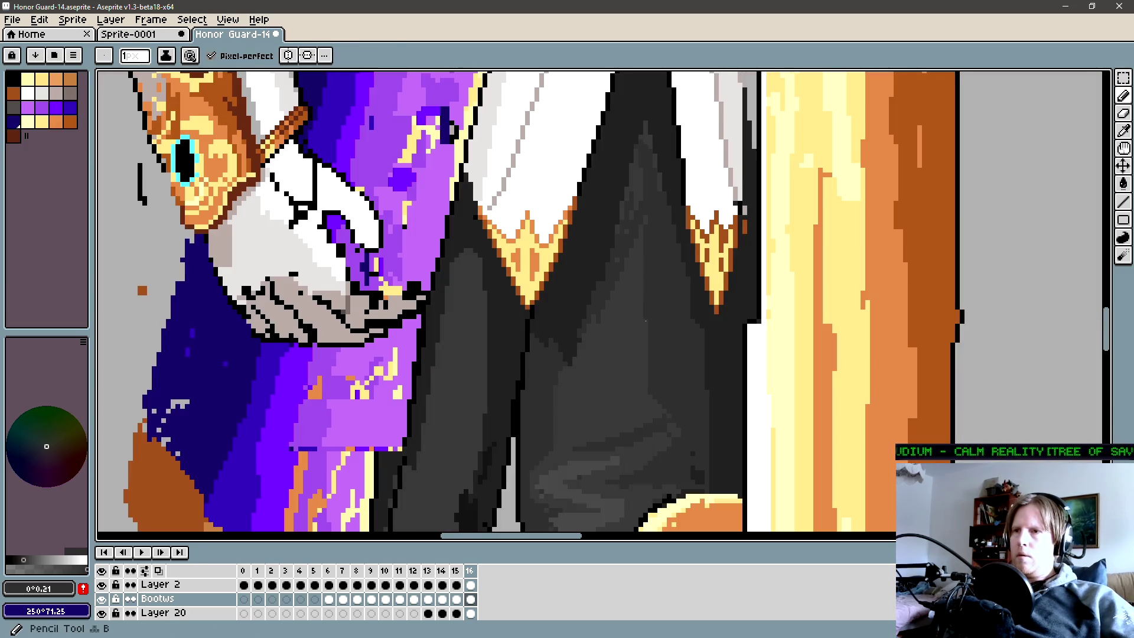
pyautogui.press('m')
pyautogui.moveTo(706, 448)
pyautogui.mouseDown()
pyautogui.moveTo(715, 461)
pyautogui.moveTo(555, 137)
pyautogui.mouseUp()
pyautogui.scroll(-1, 567, 204)
pyautogui.hotkey('ctrl', 'd')
# Make Layer 20 the active layer and settle back on the pencil for trouser shading.
pyautogui.press('b')
pyautogui.press('Down')
pyautogui.press('m')
pyautogui.press('g')
pyautogui.press('b')
pyautogui.scroll(3, 612, 190)
pyautogui.press('g')
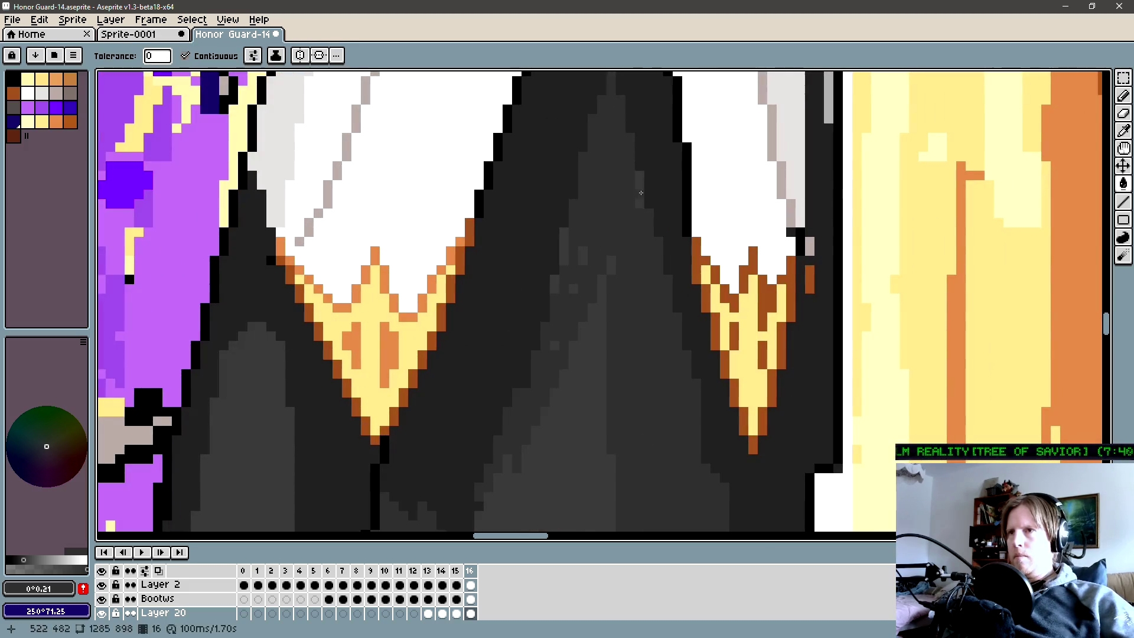
pyautogui.press('g')
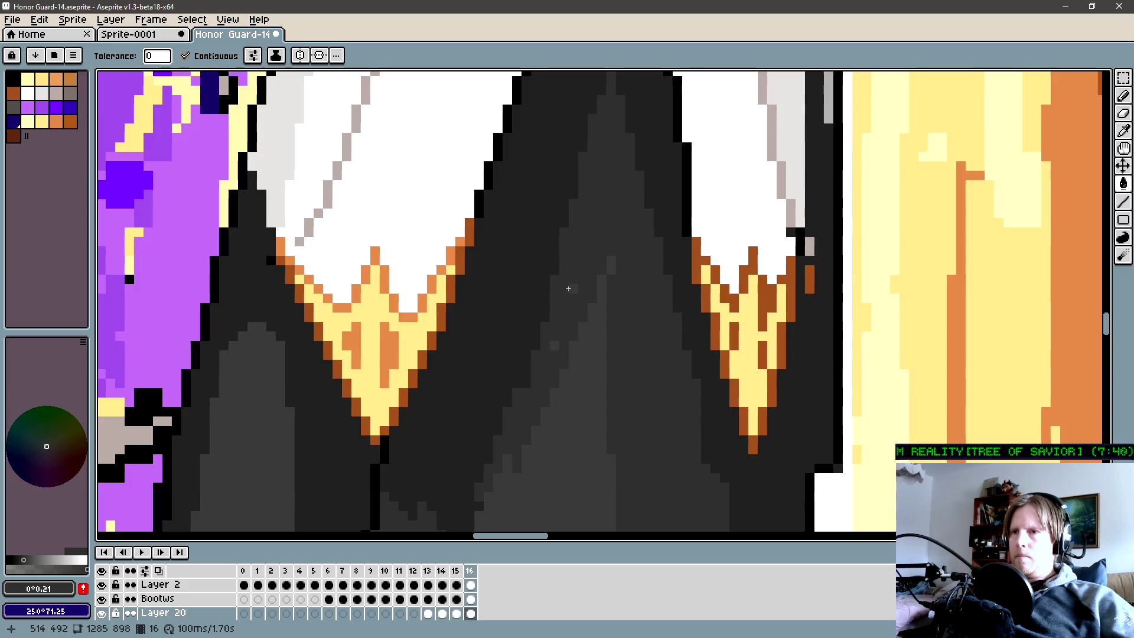
pyautogui.press('b')
pyautogui.scroll(-3, 582, 360)
pyautogui.scroll(-1, 582, 360)
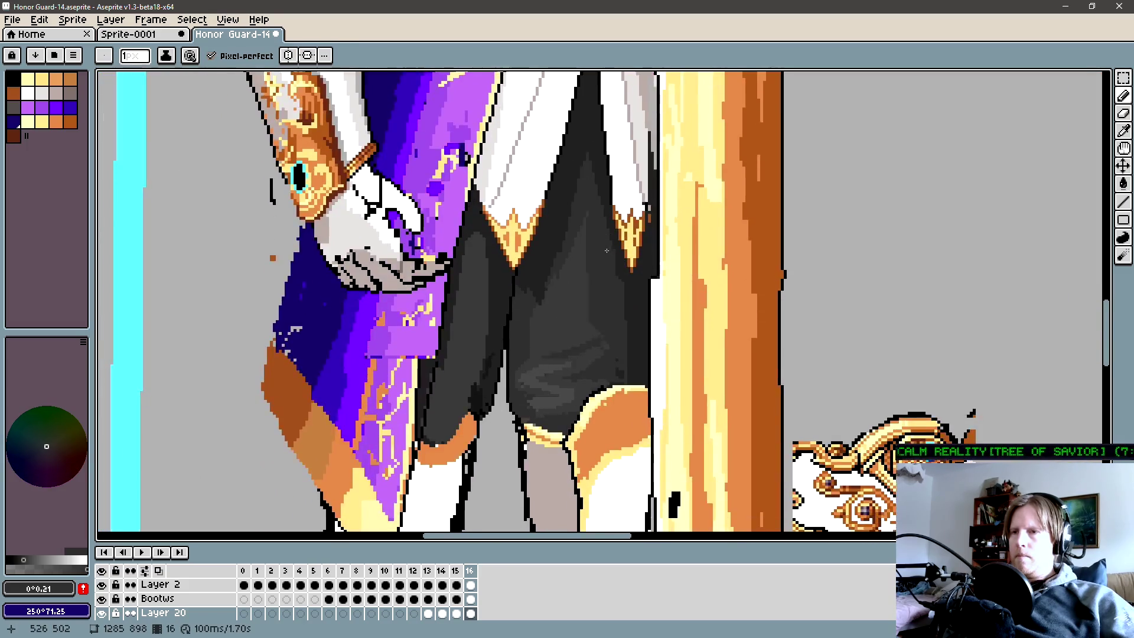
pyautogui.scroll(-1, 589, 310)
pyautogui.scroll(-1, 594, 284)
pyautogui.scroll(-1, 602, 290)
pyautogui.scroll(1, 601, 289)
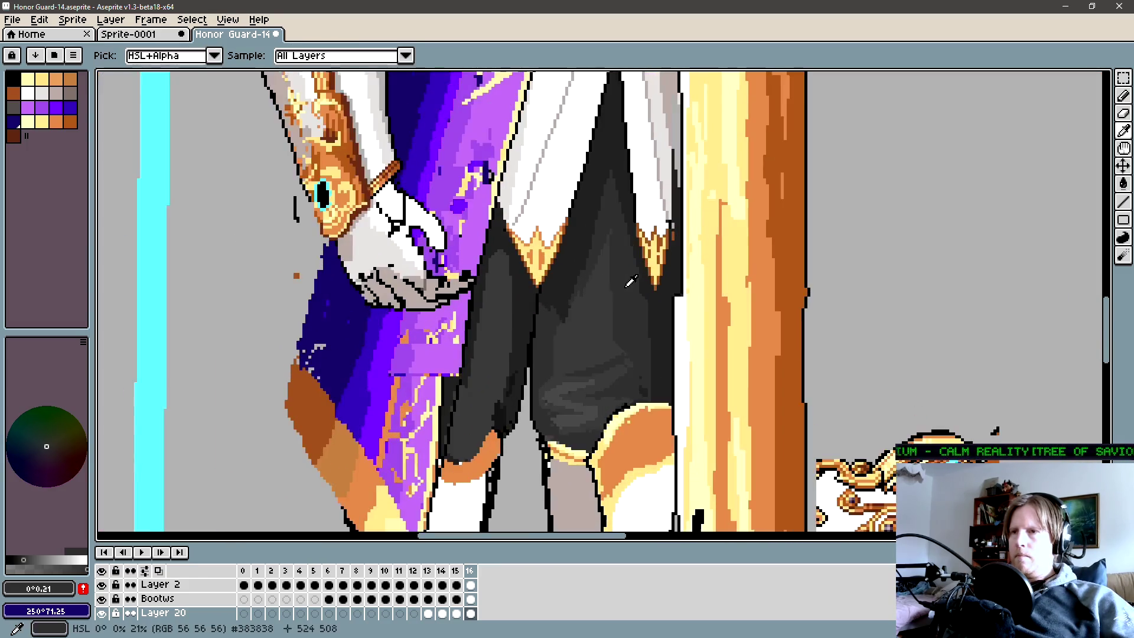
# Sample a darker grey (#383838) from the trousers as the drawing colour and frame the knight's legs.
pyautogui.press('g')
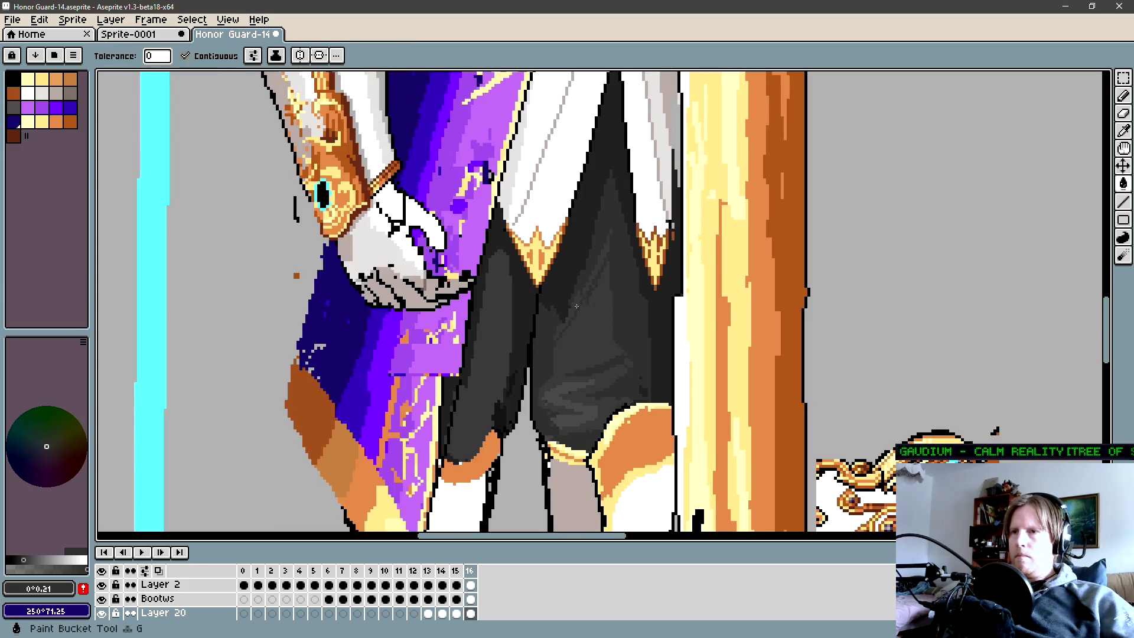
pyautogui.press('b')
pyautogui.keyDown('alt'); pyautogui.click(579, 262); pyautogui.keyUp('alt')
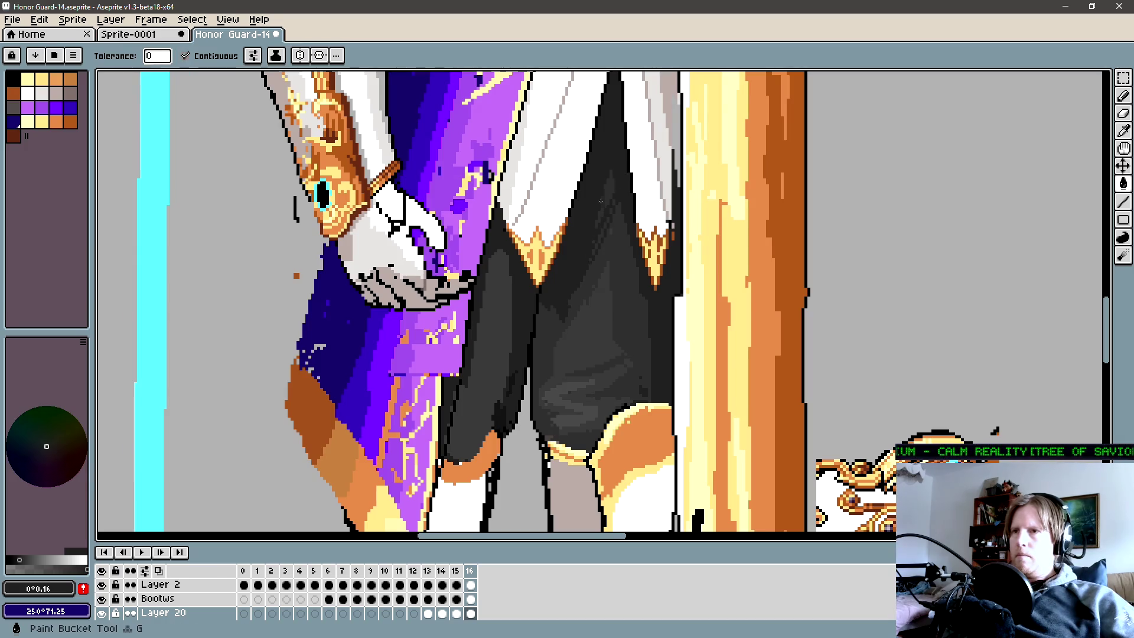
pyautogui.scroll(-1, 603, 309)
pyautogui.scroll(-2, 603, 309)
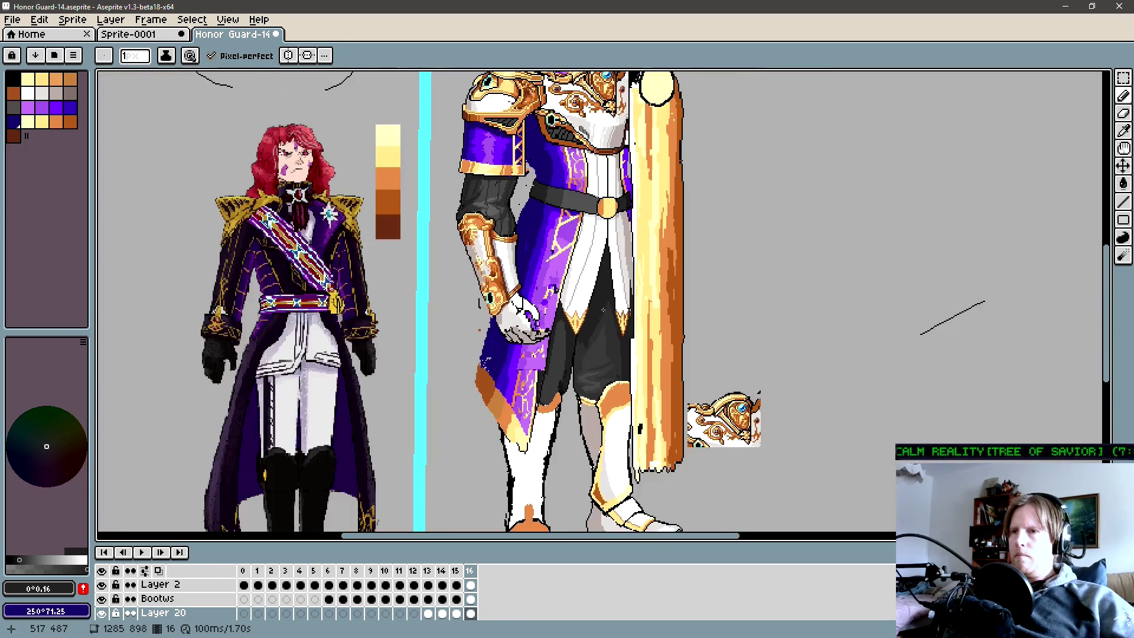
pyautogui.scroll(-2, 541, 309)
pyautogui.moveTo(514, 327); pyautogui.dragTo(546, 328)
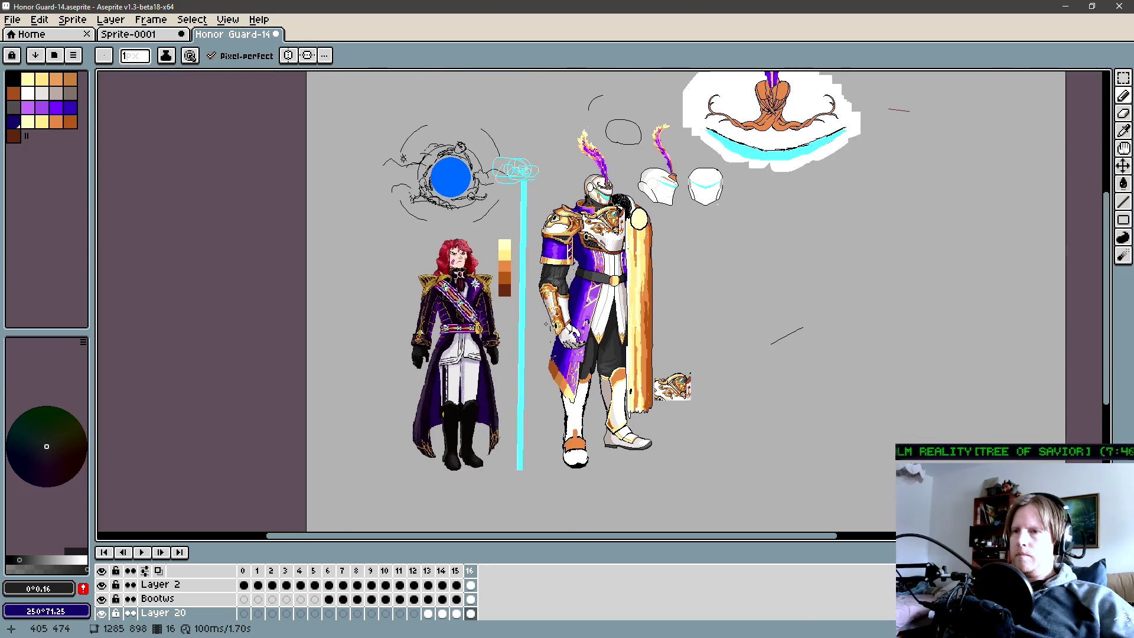
pyautogui.scroll(2, 618, 359)
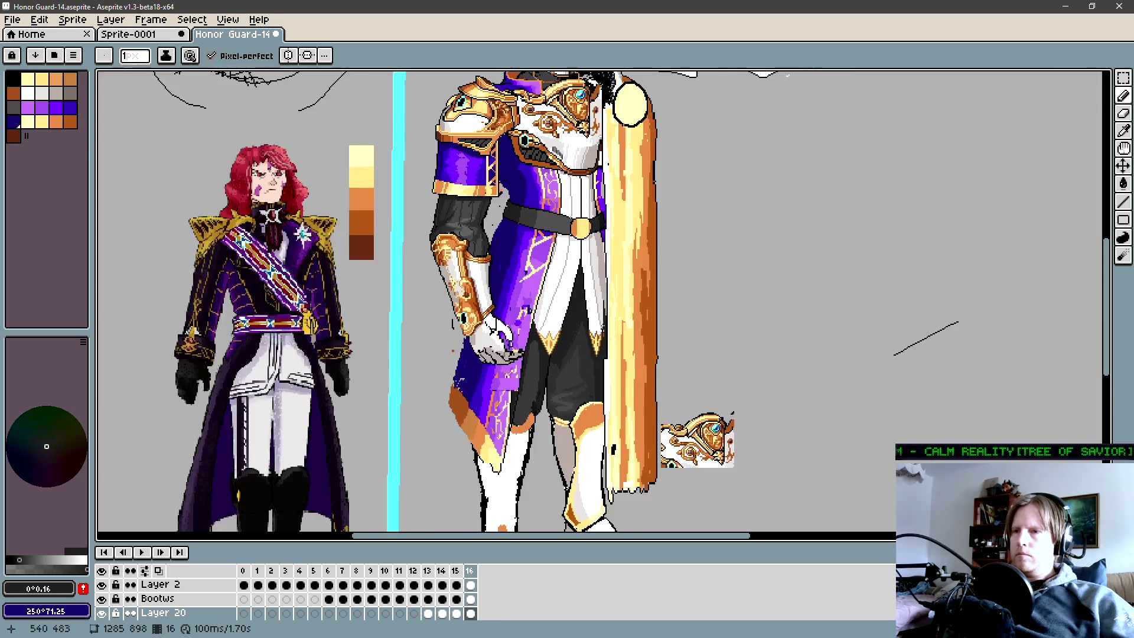
pyautogui.scroll(2, 618, 363)
pyautogui.moveTo(577, 371); pyautogui.dragTo(618, 370)
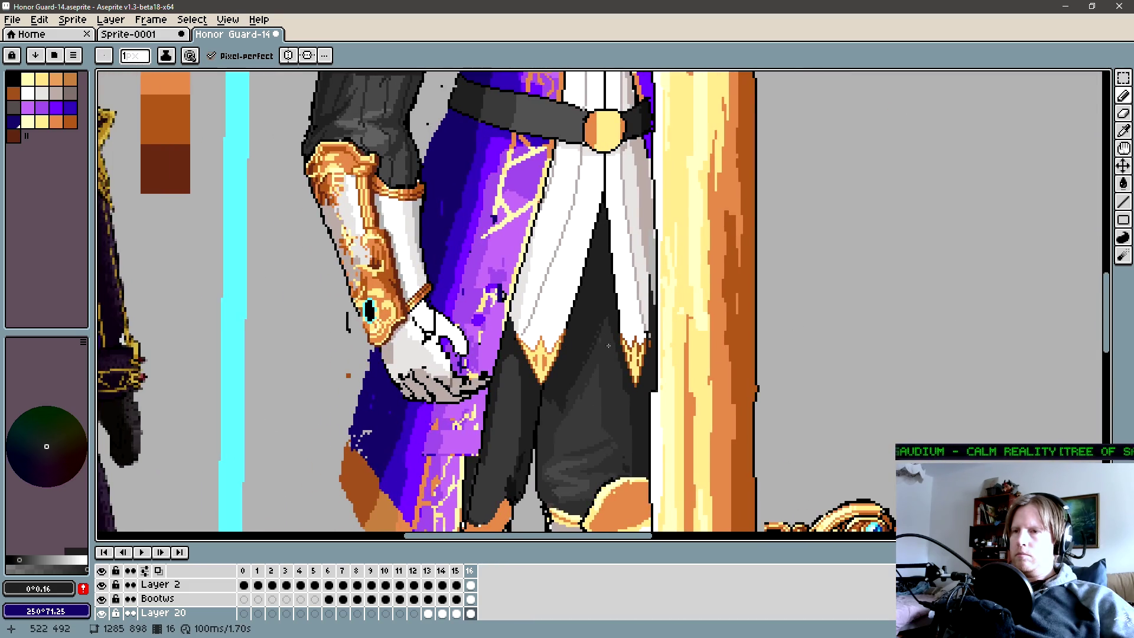
# Paint a 2px lighter-grey highlight stroke down the trousers and flip frames 15/16 to compare.
pyautogui.press('+')
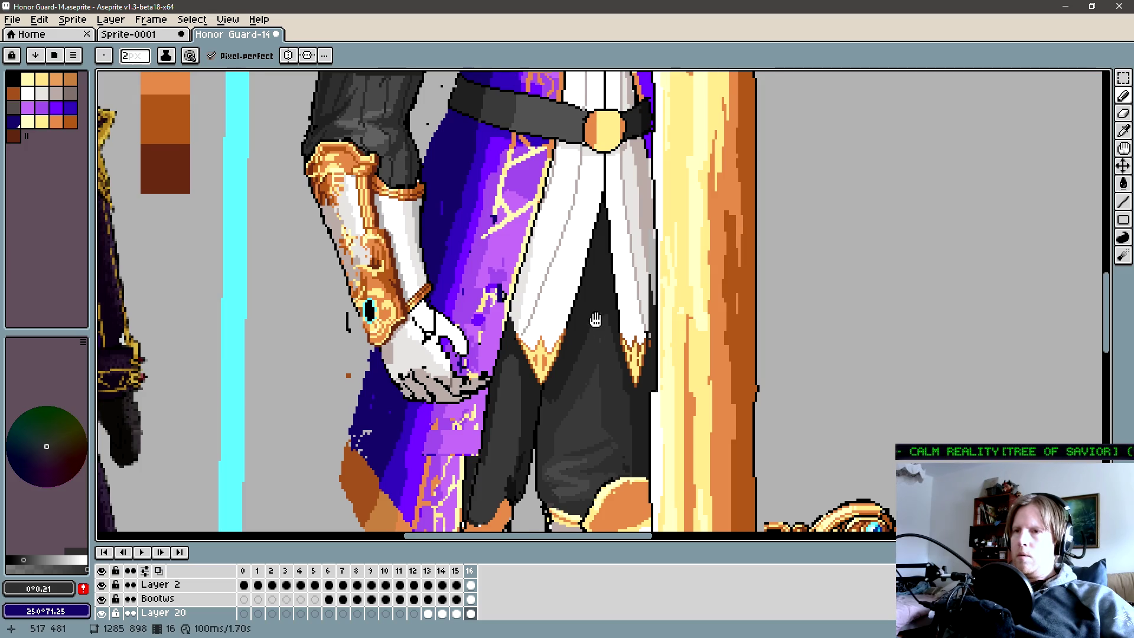
pyautogui.moveTo(596, 320); pyautogui.dragTo(607, 315)
pyautogui.click(592, 339)
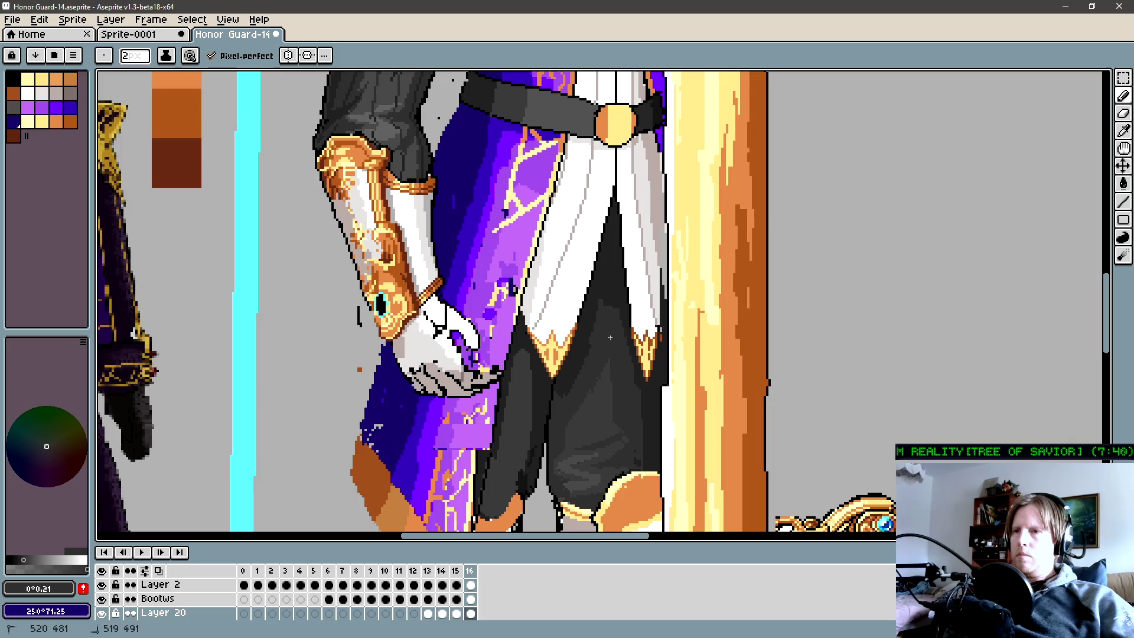
pyautogui.moveTo(600, 319); pyautogui.dragTo(558, 409)
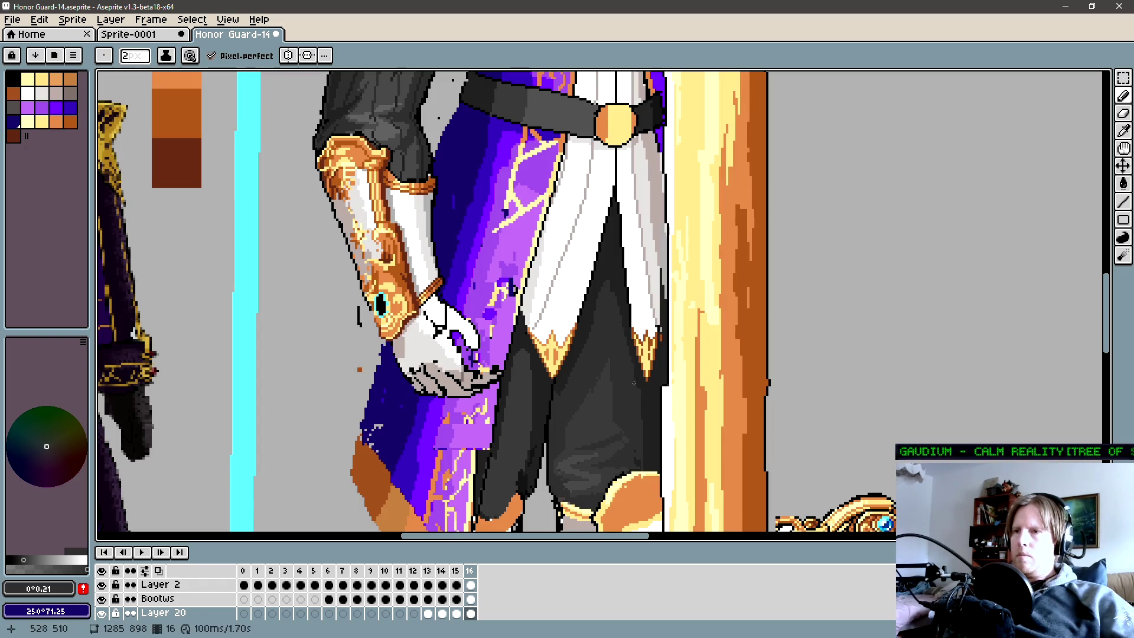
pyautogui.scroll(-2, 617, 314)
pyautogui.scroll(-2, 577, 348)
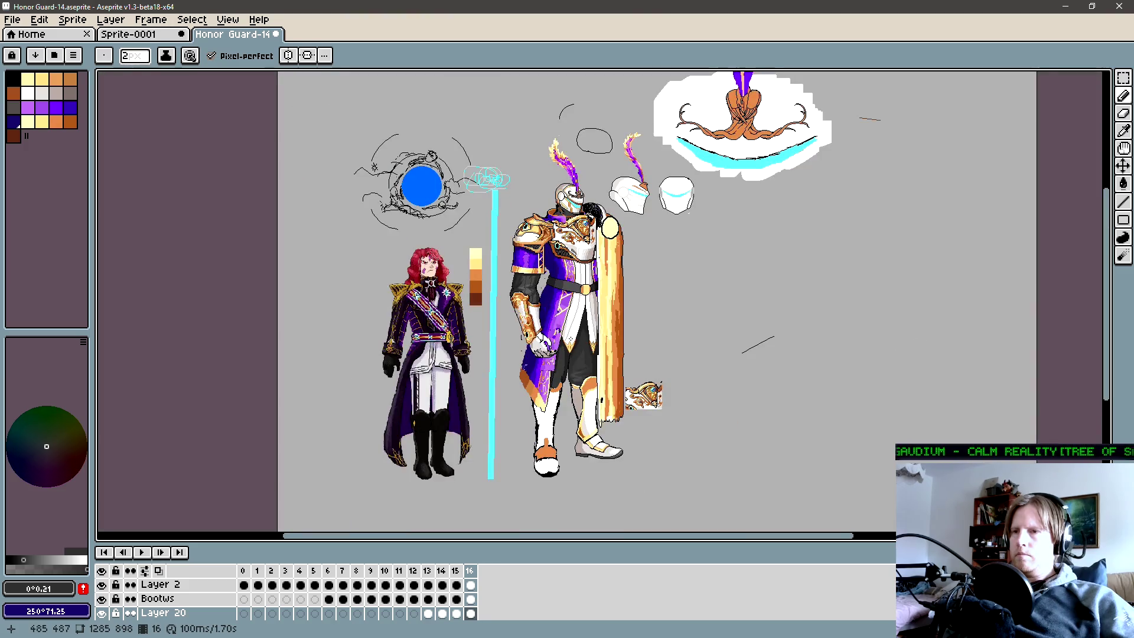
pyautogui.press('b')
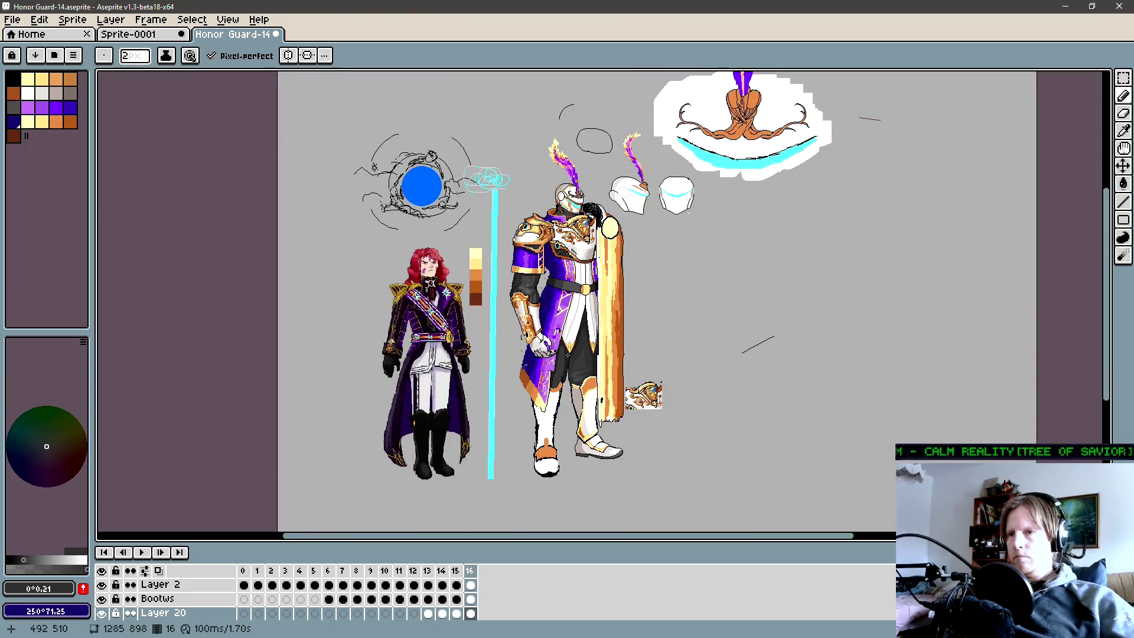
pyautogui.hscroll(-1, 548, 405)
pyautogui.press('Left')
pyautogui.press('Right')
# Draw short dark vertical fold lines down the dark trouser leg with a sampled grey.
pyautogui.press('Left')
pyautogui.press('Right')
pyautogui.scroll(4, 585, 364)
pyautogui.press('alt')
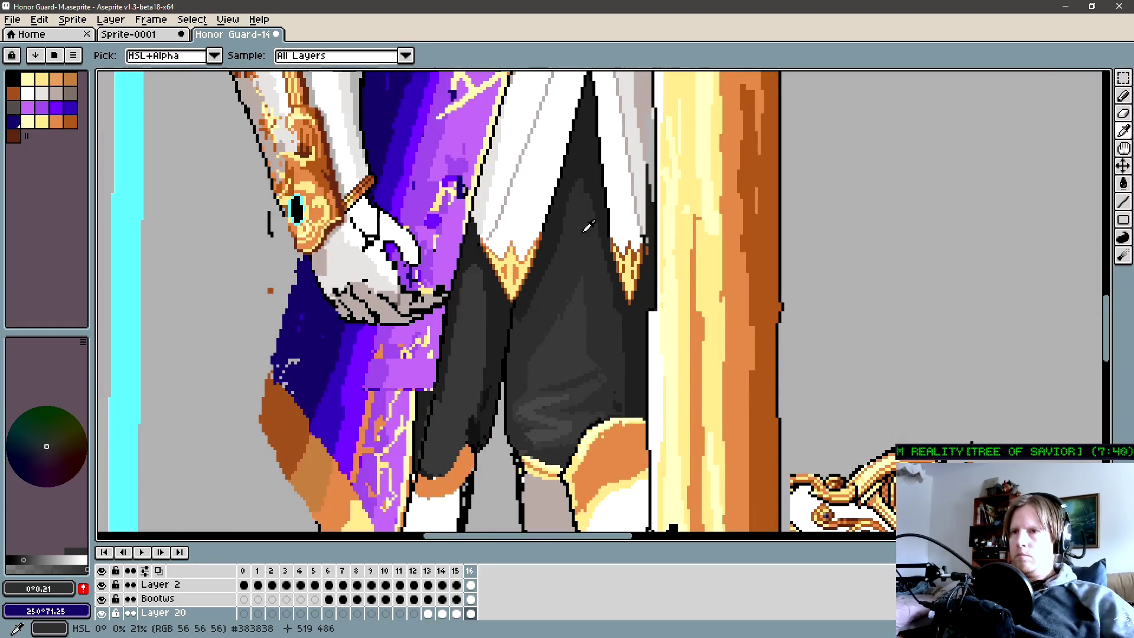
pyautogui.press('b')
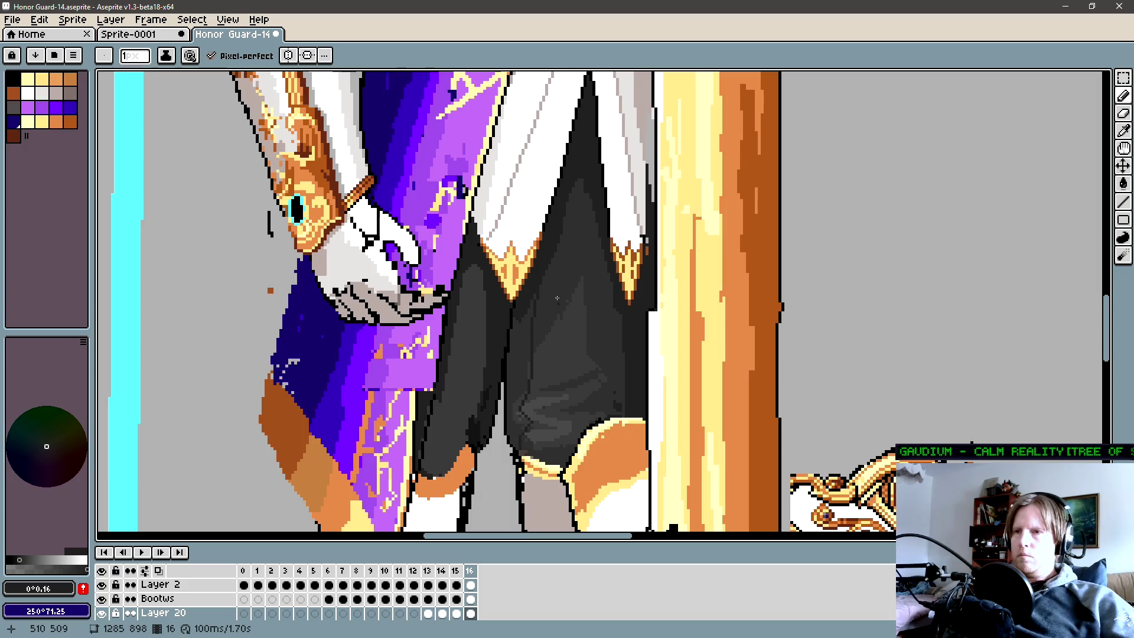
pyautogui.moveTo(559, 322); pyautogui.dragTo(555, 365)
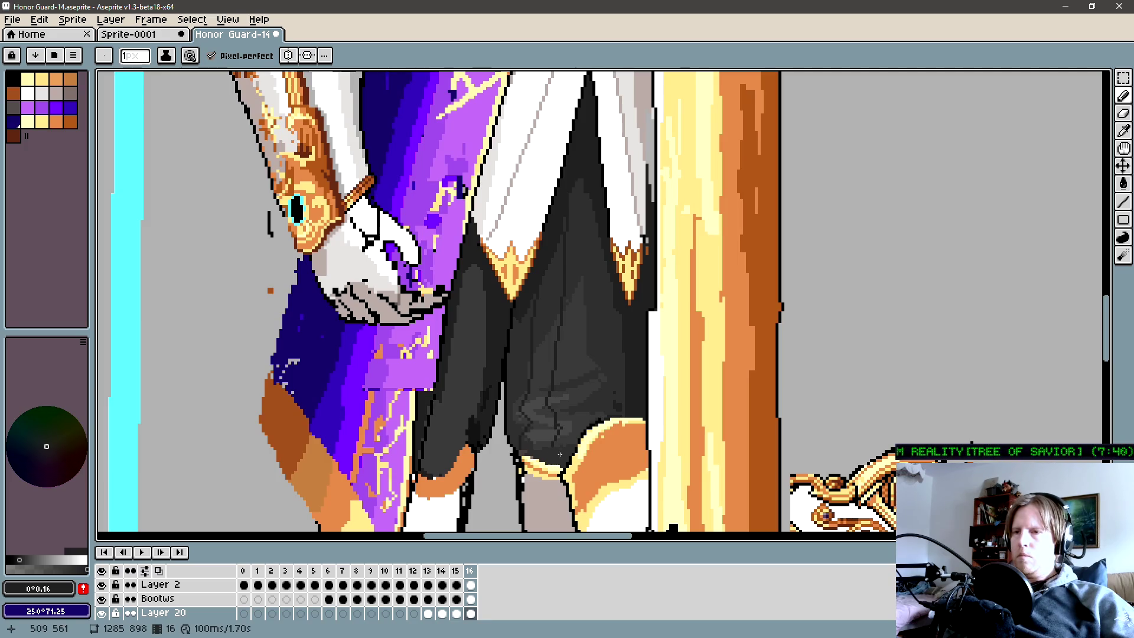
pyautogui.moveTo(590, 237); pyautogui.dragTo(592, 233)
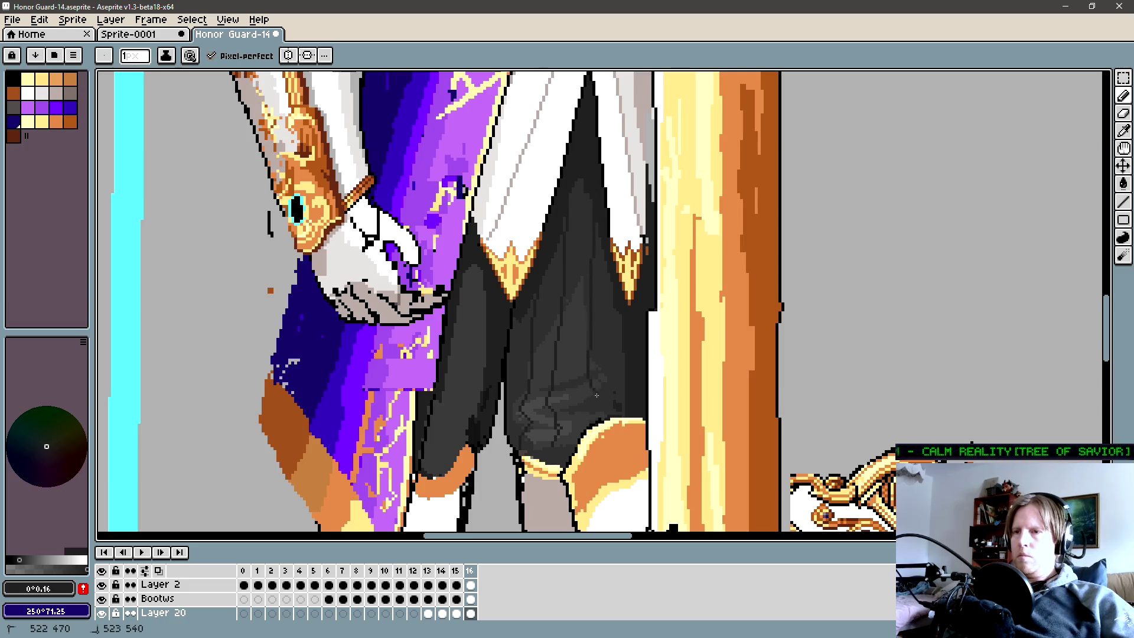
pyautogui.moveTo(595, 410)
pyautogui.mouseDown()
pyautogui.moveTo(611, 307)
pyautogui.moveTo(620, 422)
pyautogui.mouseUp()
pyautogui.moveTo(613, 293); pyautogui.dragTo(613, 299)
pyautogui.scroll(-1, 622, 404)
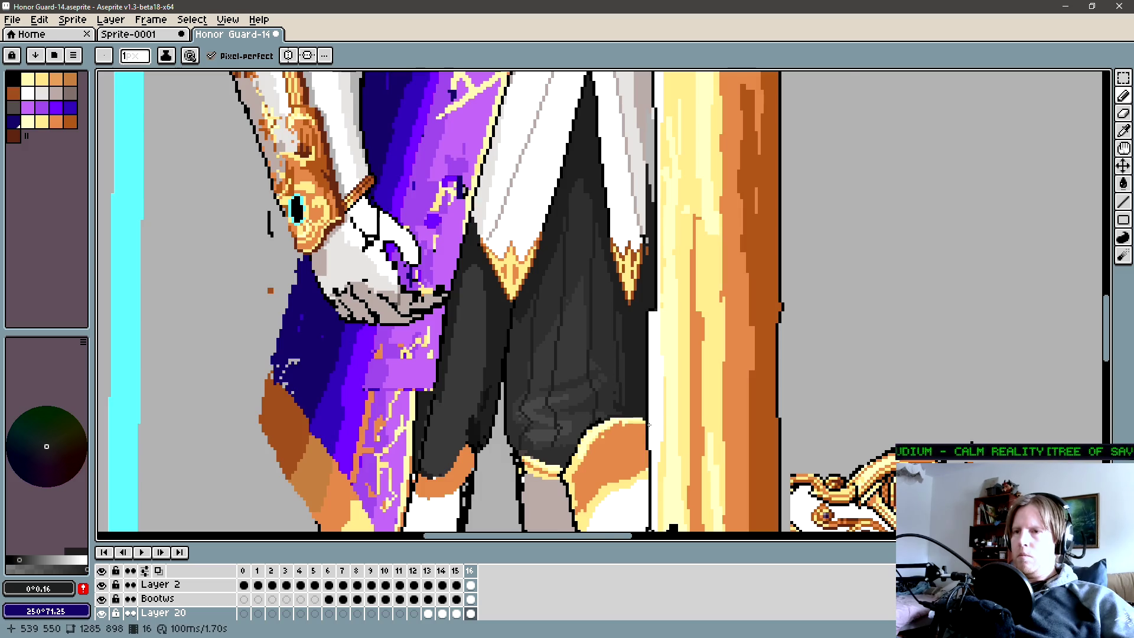
pyautogui.scroll(-2, 611, 403)
pyautogui.scroll(-1, 569, 398)
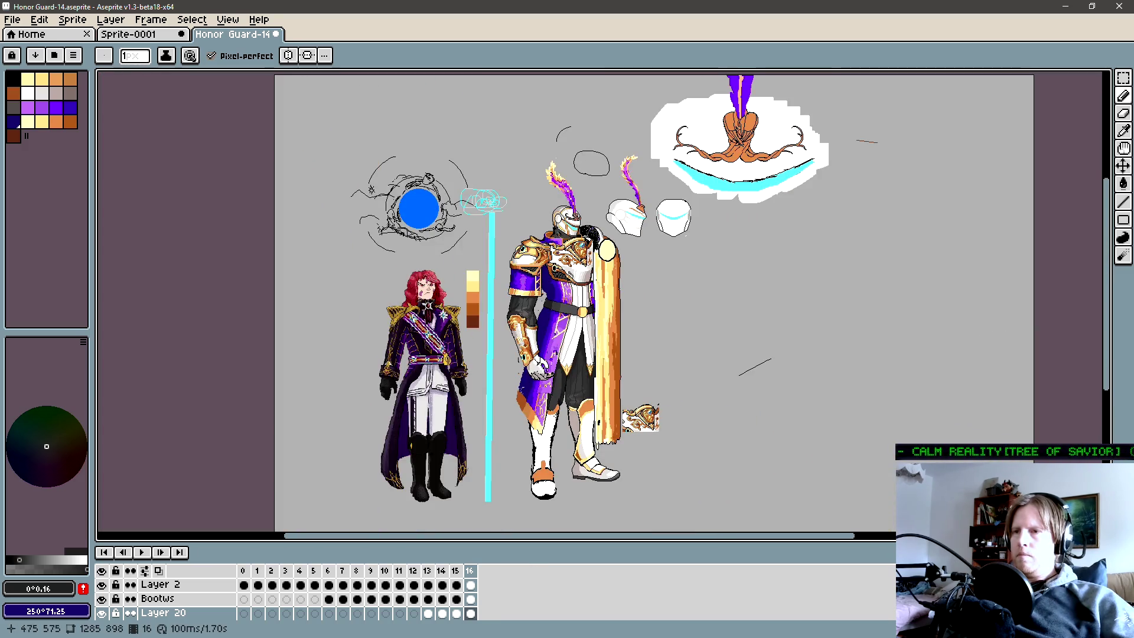
pyautogui.scroll(1, 570, 396)
pyautogui.scroll(2, 553, 256)
pyautogui.scroll(1, 593, 238)
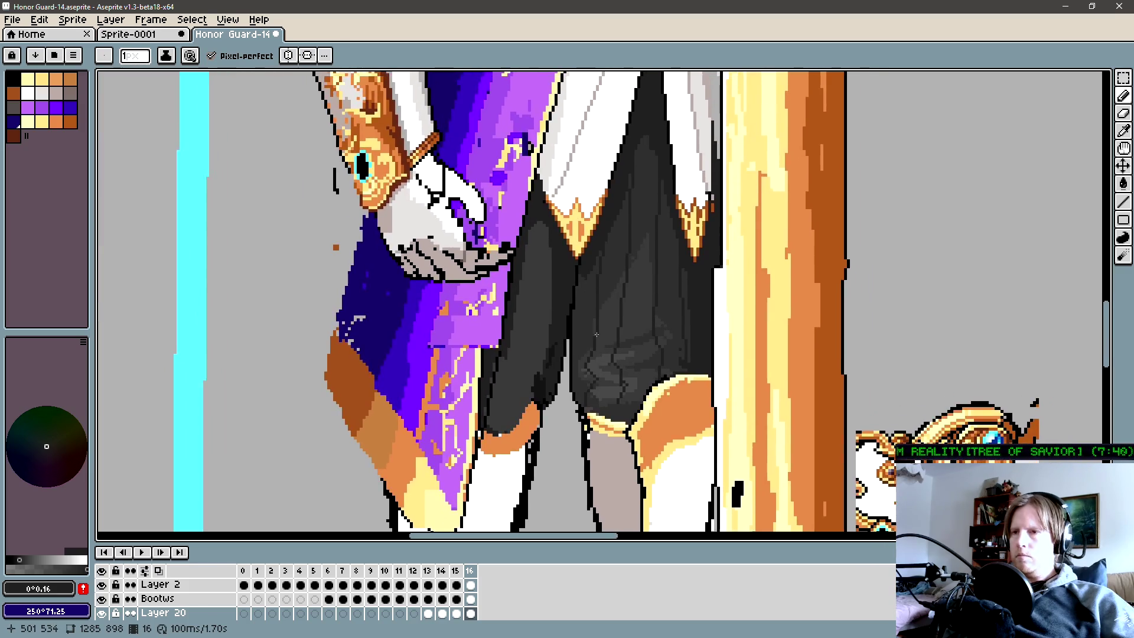
# Fill the lighter grey patch on the left trouser leg darker and switch to the Bootws layer.
pyautogui.press('ctrl')
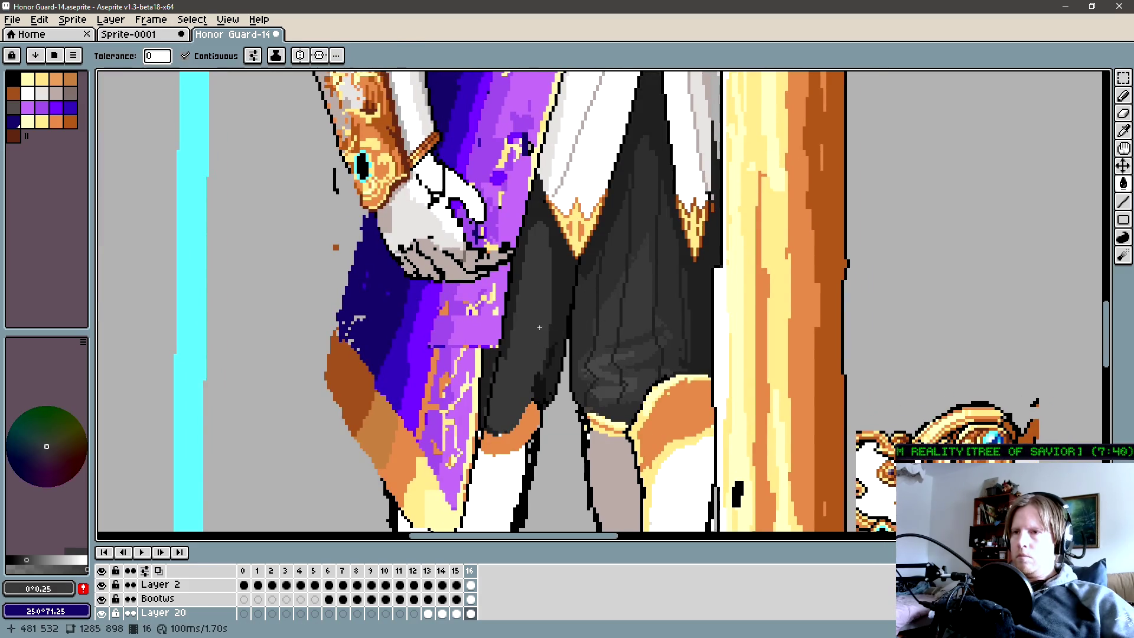
pyautogui.scroll(1, 544, 320)
pyautogui.click(541, 307)
pyautogui.press('b')
pyautogui.keyDown('ctrl'); pyautogui.click(535, 400); pyautogui.keyUp('ctrl')
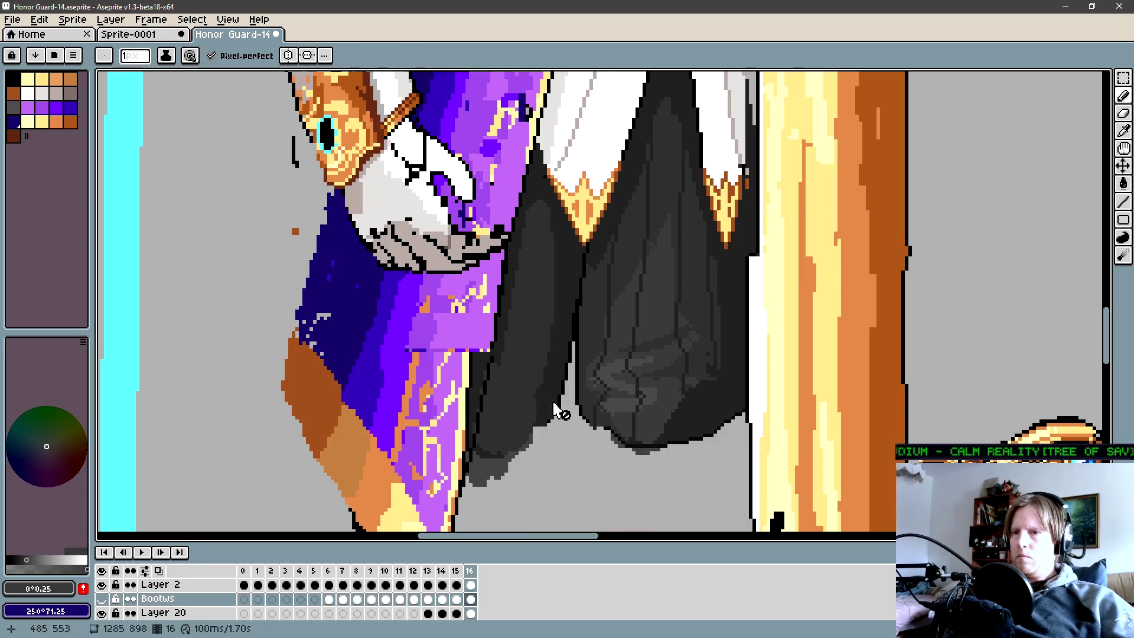
pyautogui.press('e')
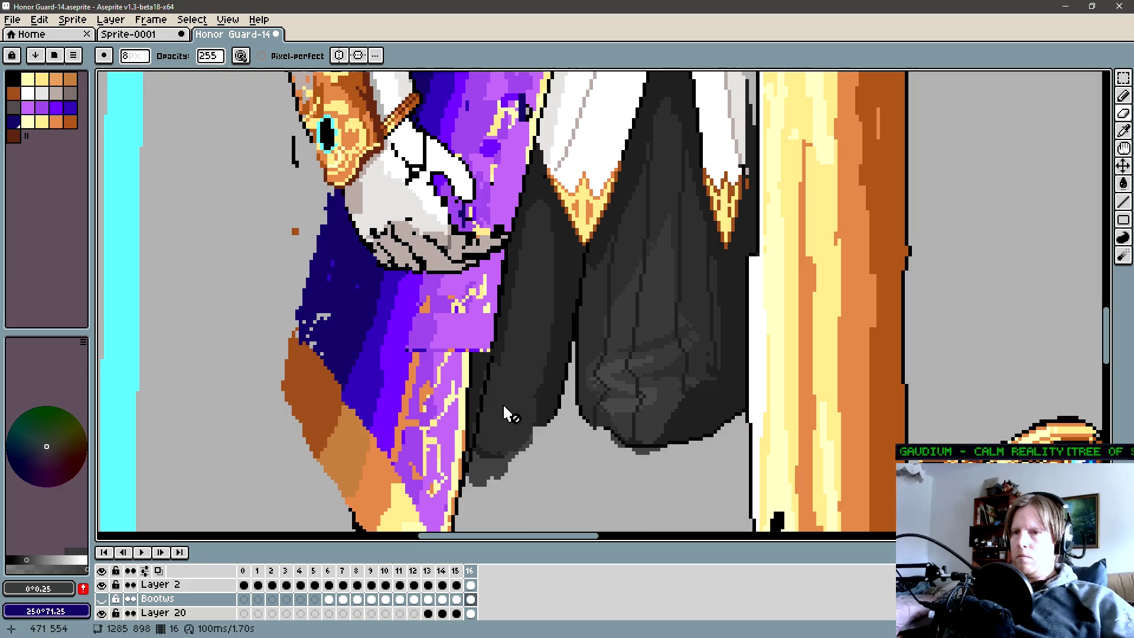
pyautogui.moveTo(550, 406); pyautogui.dragTo(563, 387)
pyautogui.scroll(-1, 563, 388)
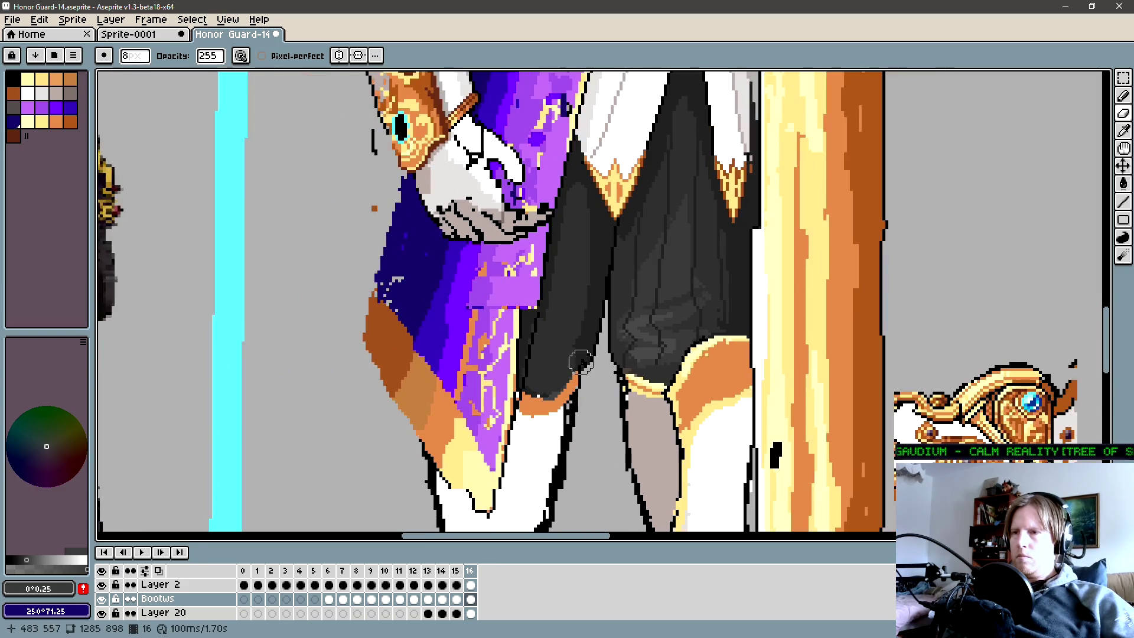
pyautogui.scroll(-1, 558, 375)
# Sample the light gold trim colour and set a 2px pencil for the left knee trim.
pyautogui.press('b')
pyautogui.scroll(1, 540, 376)
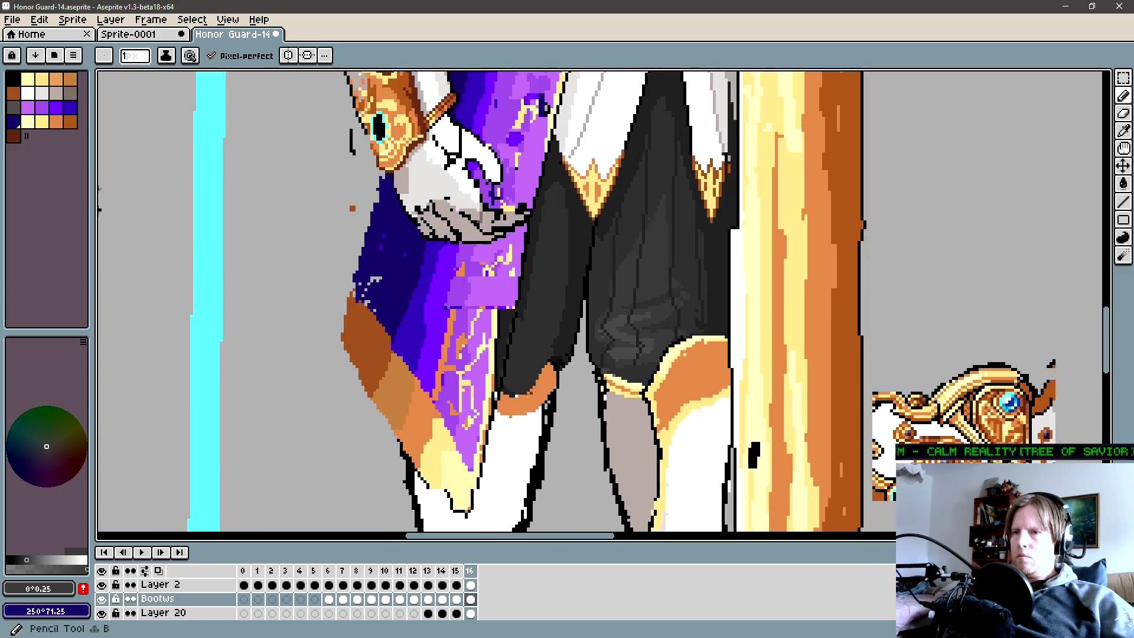
pyautogui.press('i')
pyautogui.click(663, 375)
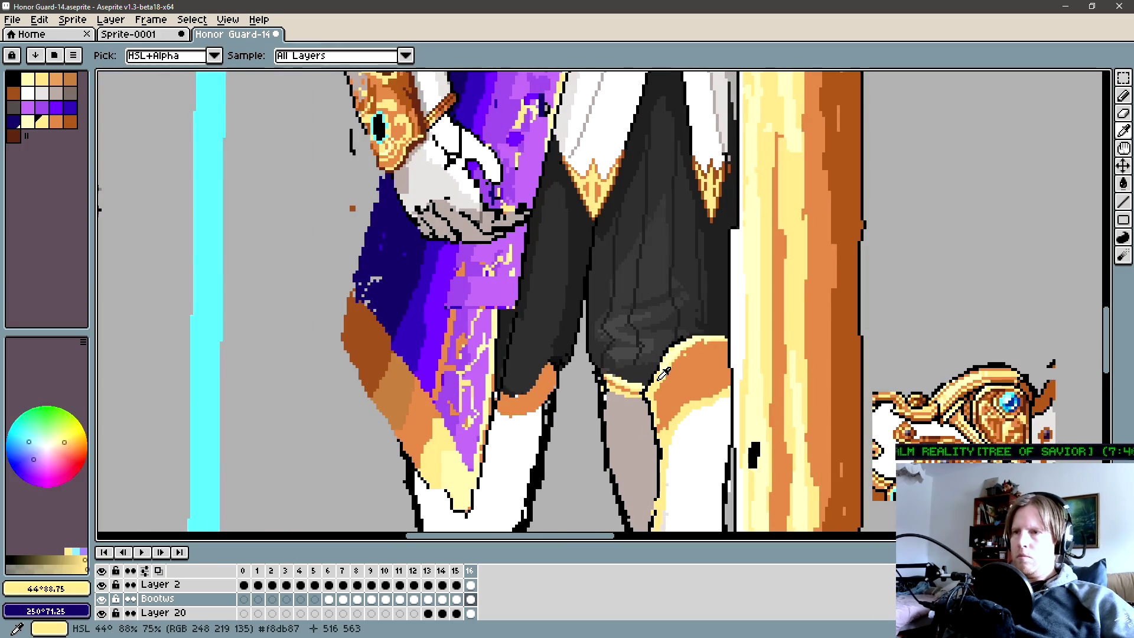
pyautogui.press('b')
pyautogui.press('+')
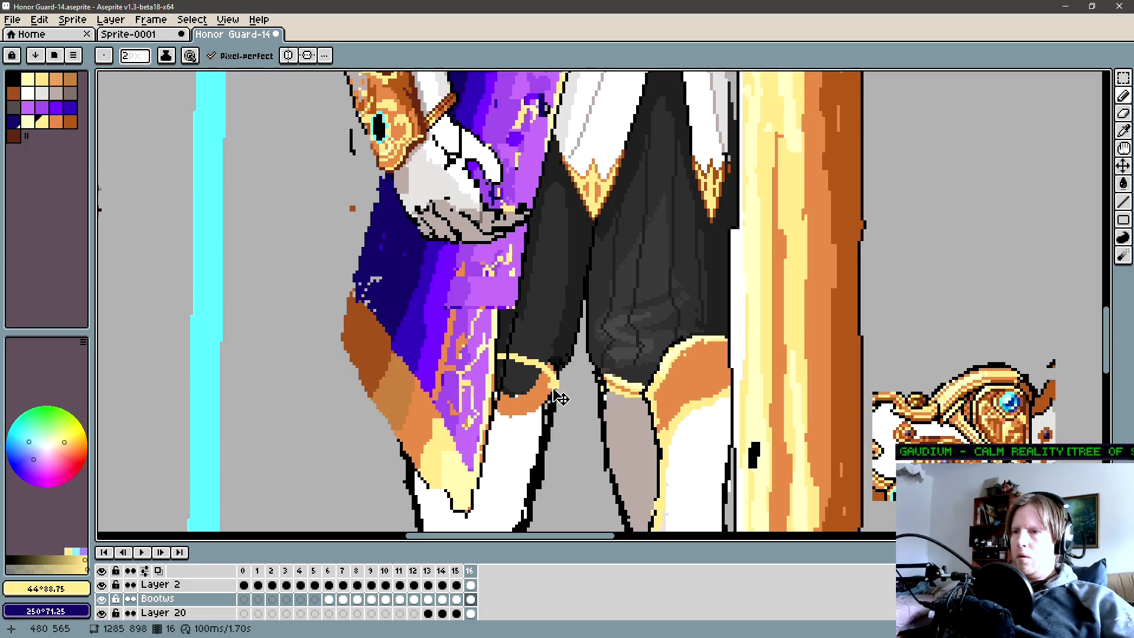
# Draw the gold trim across the left knee, erase stray orange and add black outline pixels.
pyautogui.moveTo(559, 397); pyautogui.dragTo(519, 361)
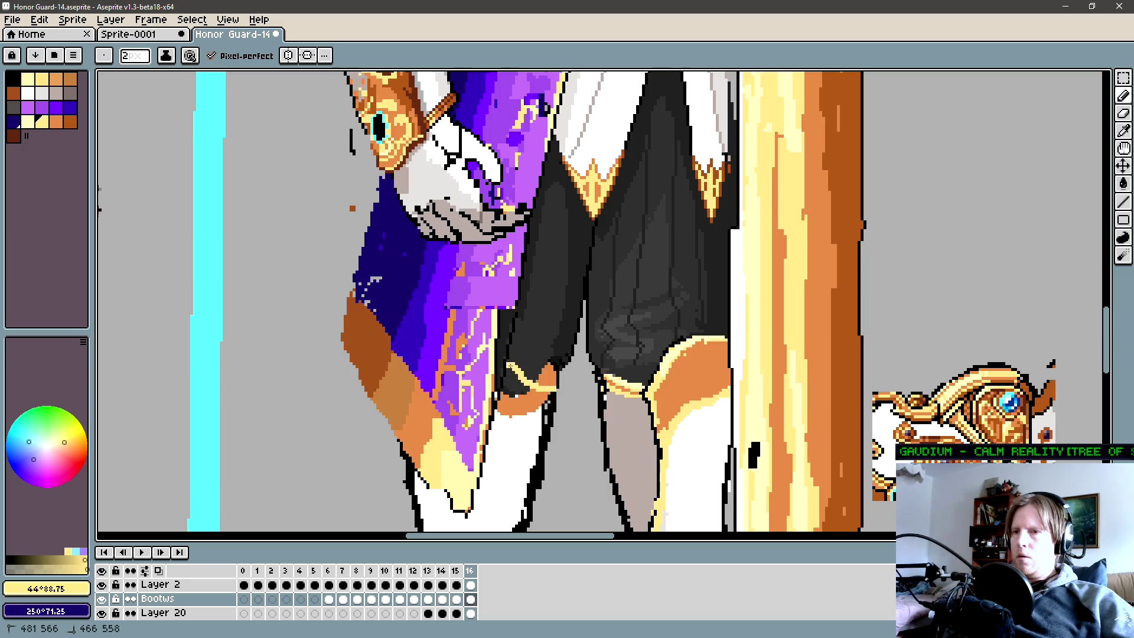
pyautogui.scroll(2, 532, 389)
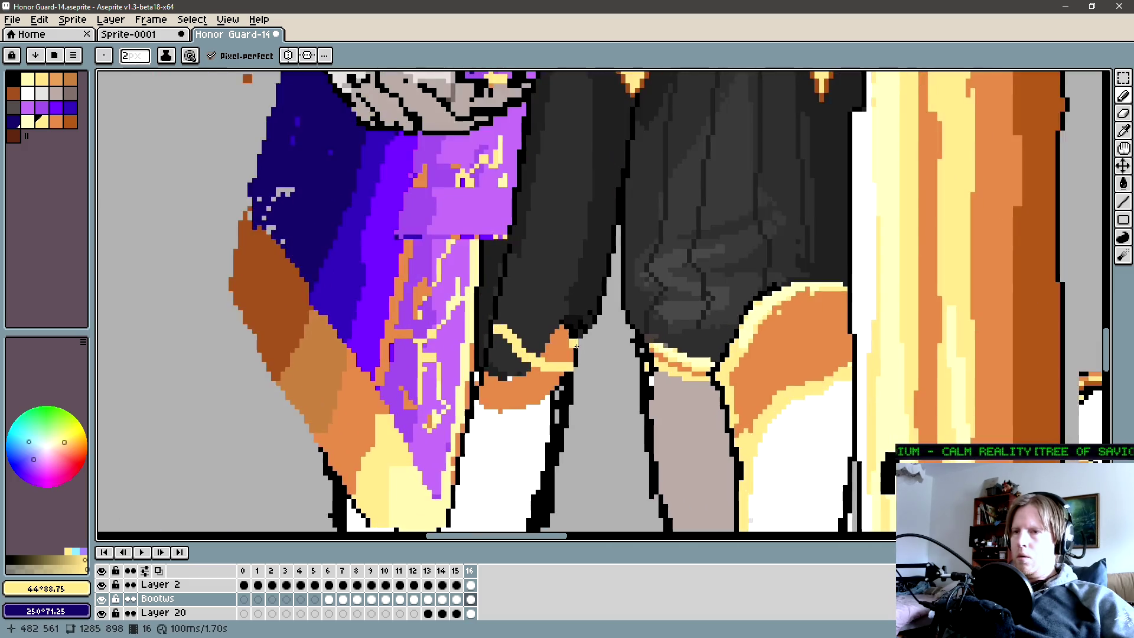
pyautogui.moveTo(587, 373); pyautogui.dragTo(538, 322)
pyautogui.press('e')
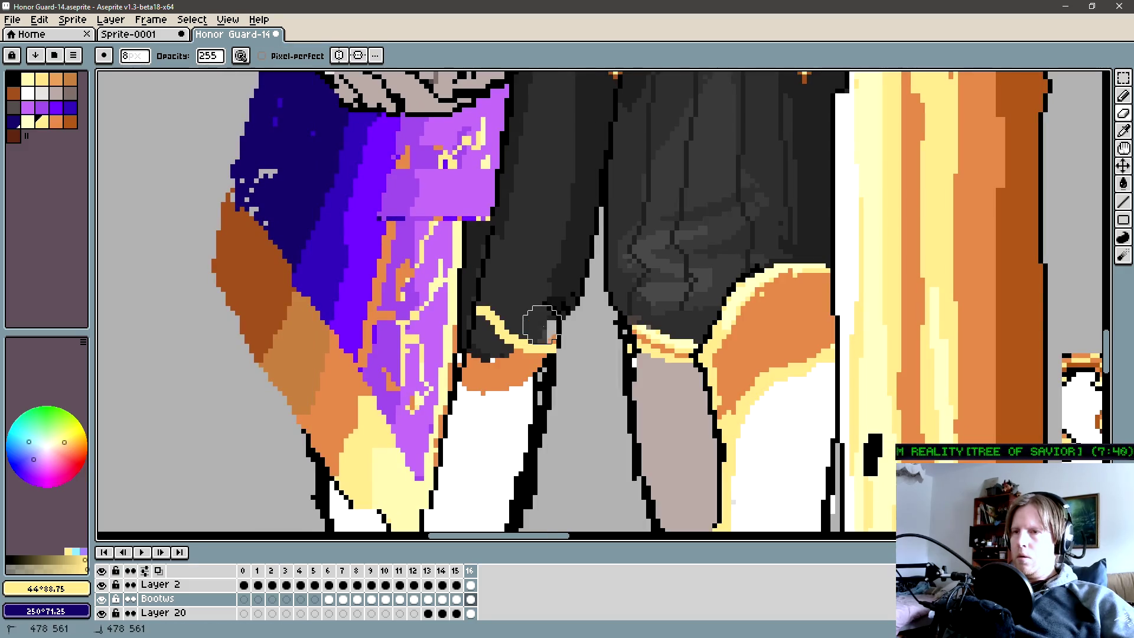
pyautogui.press('b')
pyautogui.keyDown('alt'); pyautogui.click(557, 349); pyautogui.keyUp('alt')
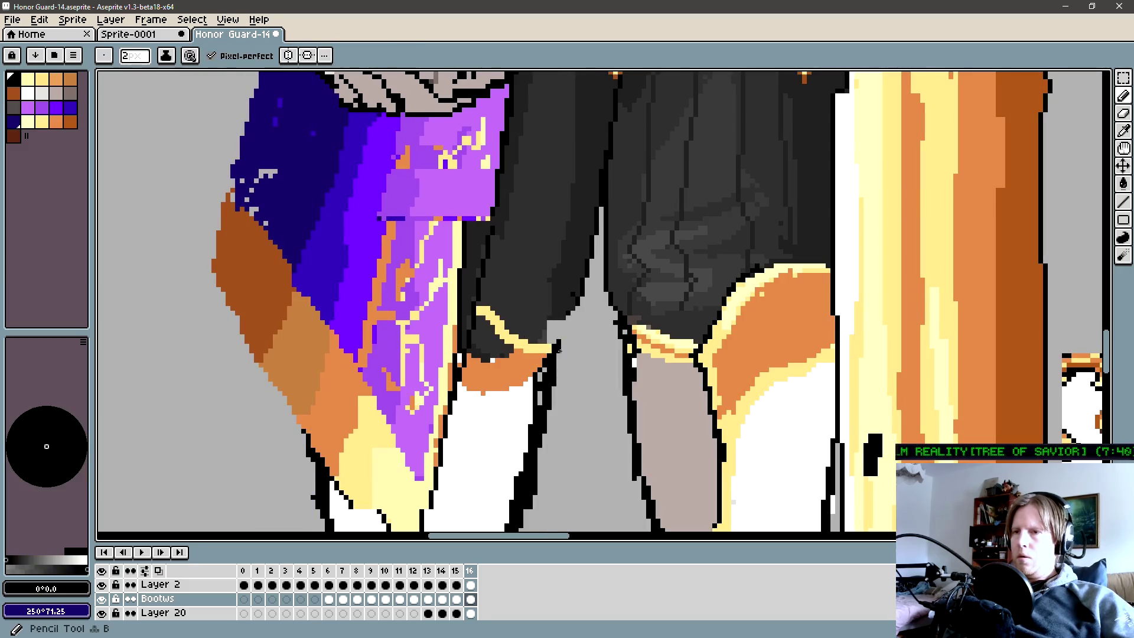
pyautogui.click(563, 352)
pyautogui.click(568, 342)
# Paint near-black trouser pixels above the knee trim, then return to the Bootws layer with gold picked.
pyautogui.keyDown('alt'); pyautogui.click(552, 348); pyautogui.keyUp('alt')
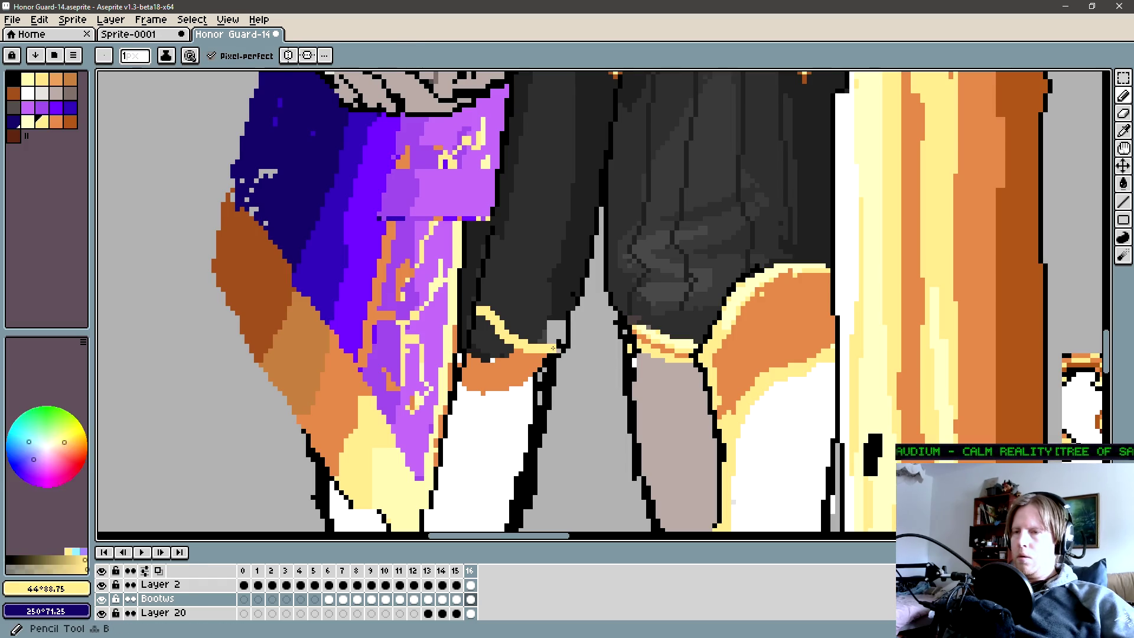
pyautogui.keyDown('alt'); pyautogui.click(552, 360); pyautogui.keyUp('alt')
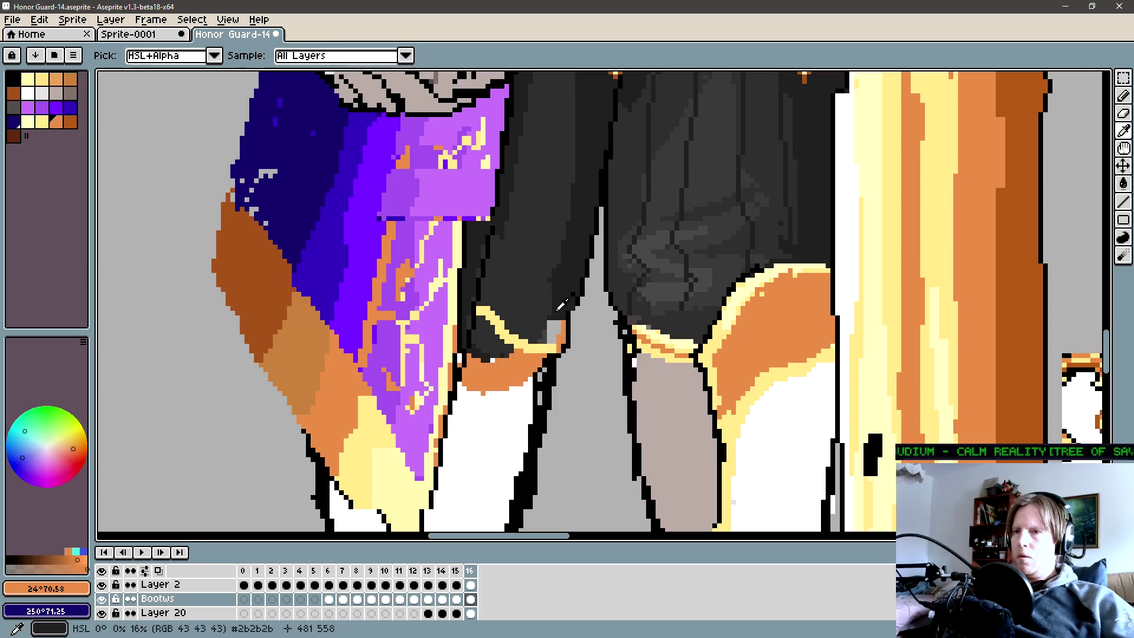
pyautogui.keyDown('alt'); pyautogui.click(554, 335); pyautogui.keyUp('alt')
pyautogui.moveTo(550, 335); pyautogui.dragTo(605, 279)
pyautogui.keyDown('ctrl'); pyautogui.click(791, 296); pyautogui.keyUp('ctrl')
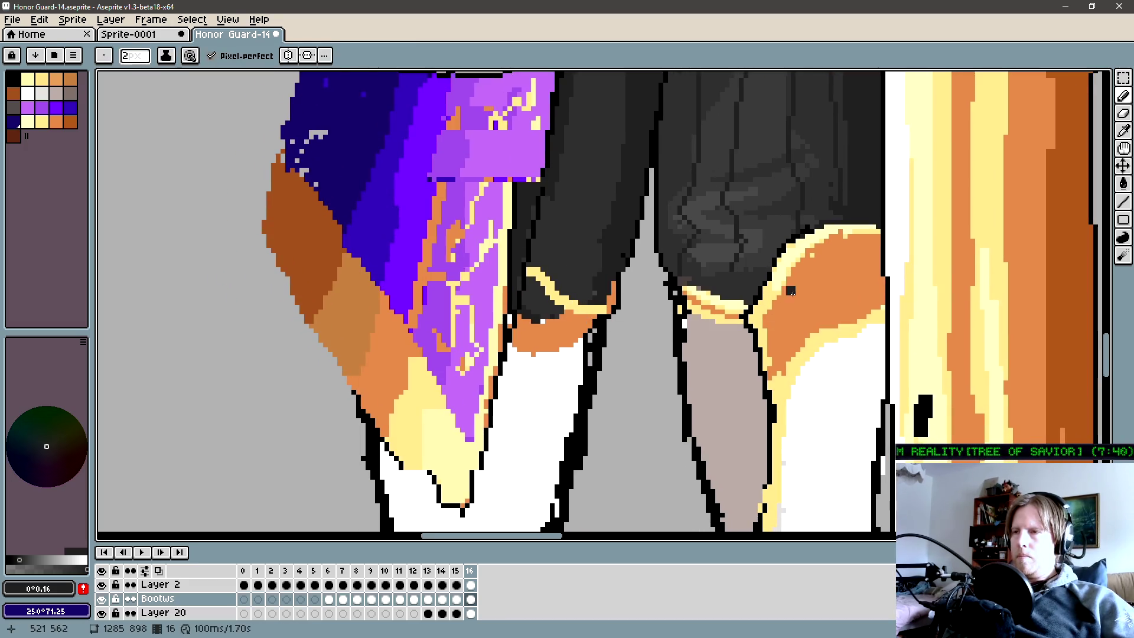
pyautogui.keyDown('alt'); pyautogui.click(591, 305); pyautogui.keyUp('alt')
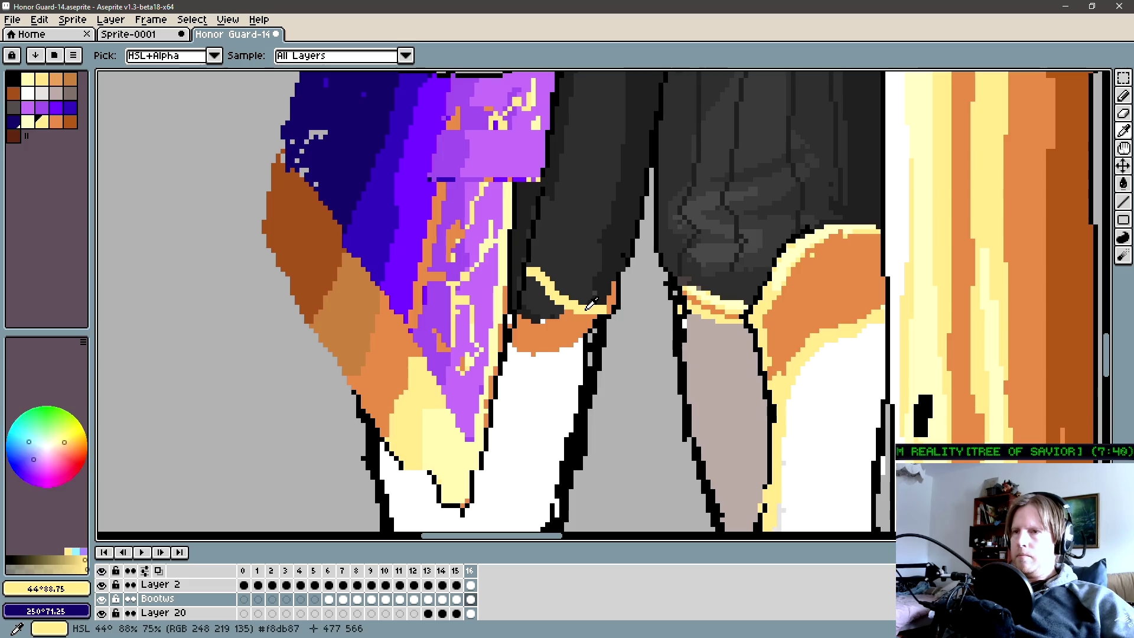
pyautogui.scroll(-1, 591, 304)
pyautogui.scroll(-1, 585, 302)
pyautogui.scroll(-1, 567, 297)
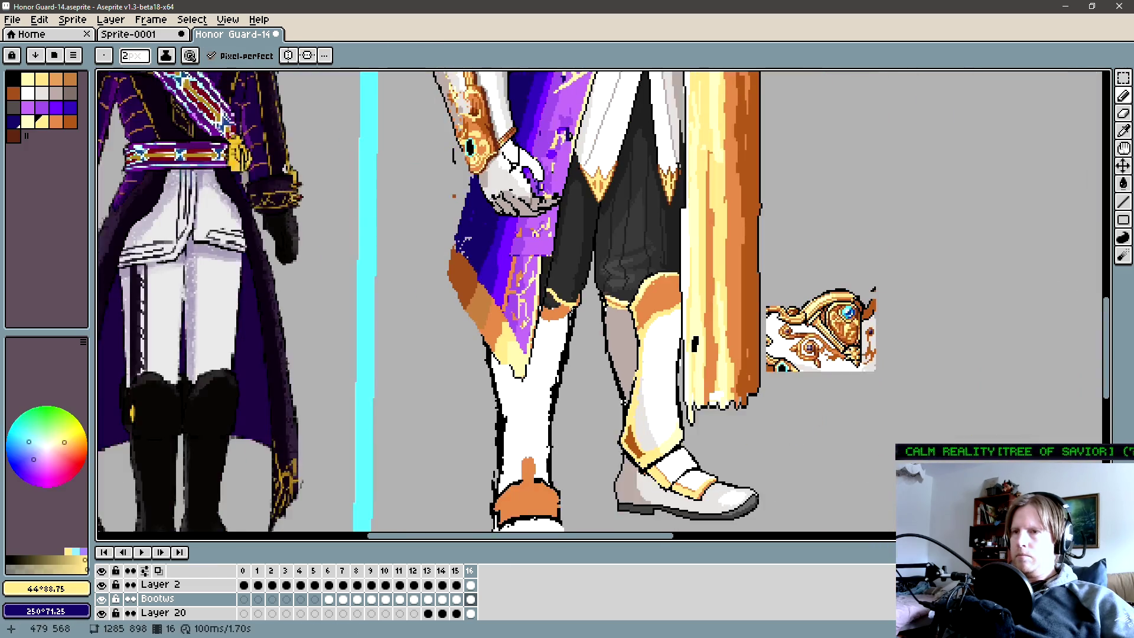
pyautogui.hscroll(1, 597, 302)
pyautogui.scroll(-1, 537, 311)
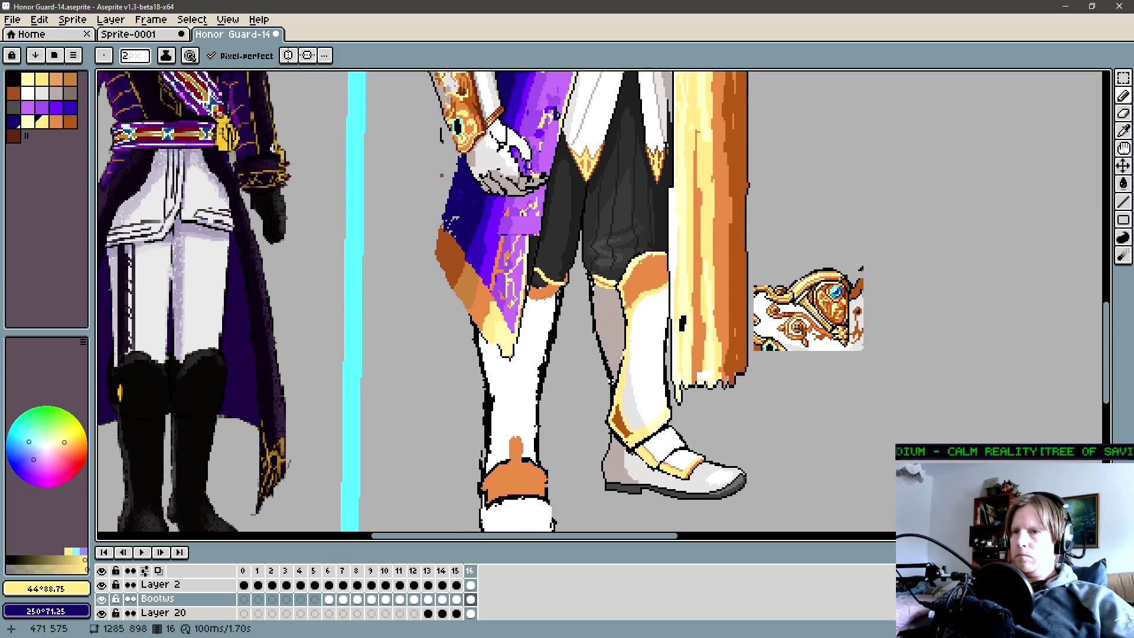
pyautogui.scroll(2, 538, 301)
# Paint the orange boot cuff below the left knee trim with a 3px pencil, undoing a stray bucket fill.
pyautogui.keyDown('alt'); pyautogui.click(536, 300); pyautogui.keyUp('alt')
pyautogui.press('g')
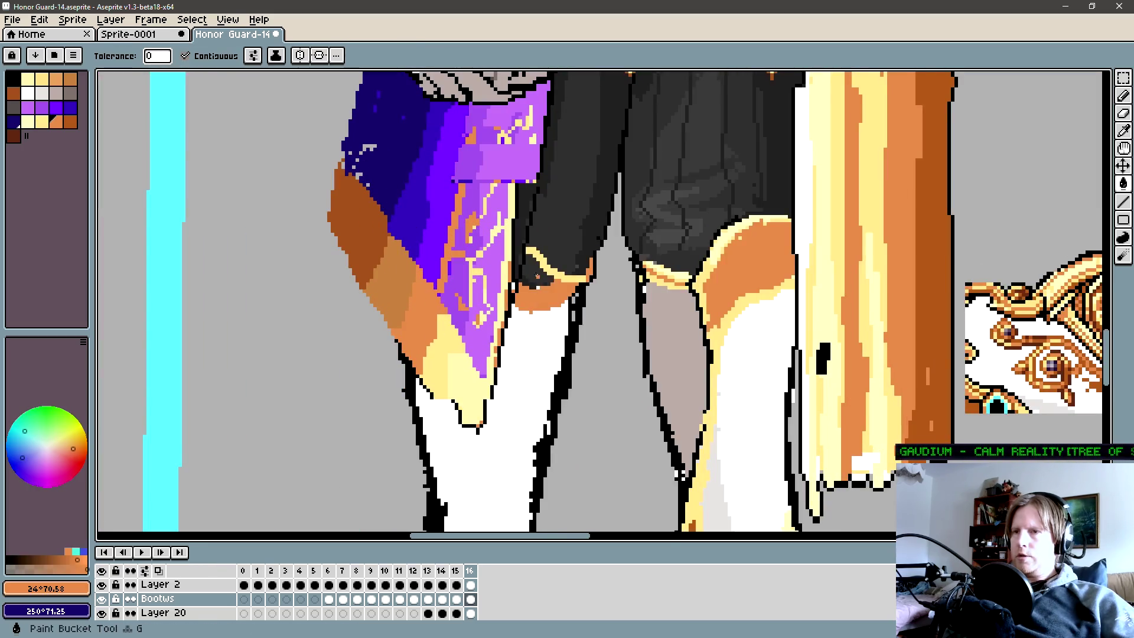
pyautogui.click(536, 300)
pyautogui.hotkey('ctrl', 'z')
pyautogui.scroll(1, 532, 266)
pyautogui.press('b')
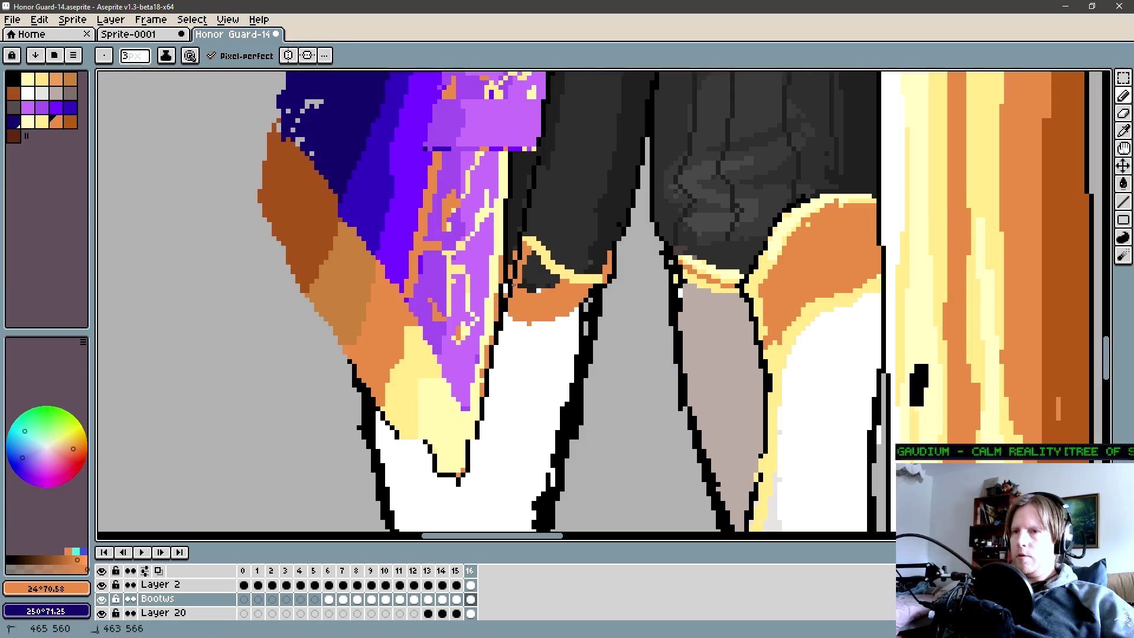
pyautogui.moveTo(528, 258)
pyautogui.mouseDown()
pyautogui.moveTo(546, 287)
pyautogui.moveTo(531, 269)
pyautogui.moveTo(538, 318)
pyautogui.moveTo(553, 307)
pyautogui.mouseUp()
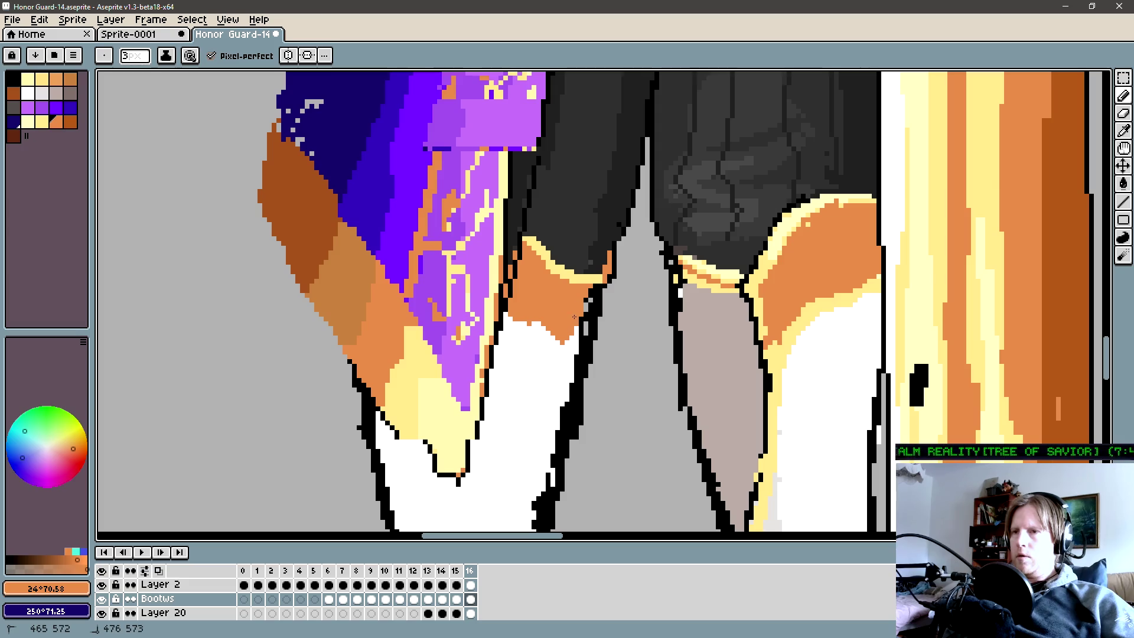
pyautogui.moveTo(556, 337)
pyautogui.mouseDown()
pyautogui.moveTo(533, 323)
pyautogui.moveTo(556, 318)
pyautogui.moveTo(583, 283)
pyautogui.moveTo(580, 221)
pyautogui.mouseUp()
# Sample the light gold and touch up the lower-leg outline pixels.
pyautogui.press('alt')
pyautogui.keyDown('alt'); pyautogui.click(807, 318); pyautogui.keyUp('alt')
pyautogui.press('ctrl')
pyautogui.scroll(-1, 581, 221)
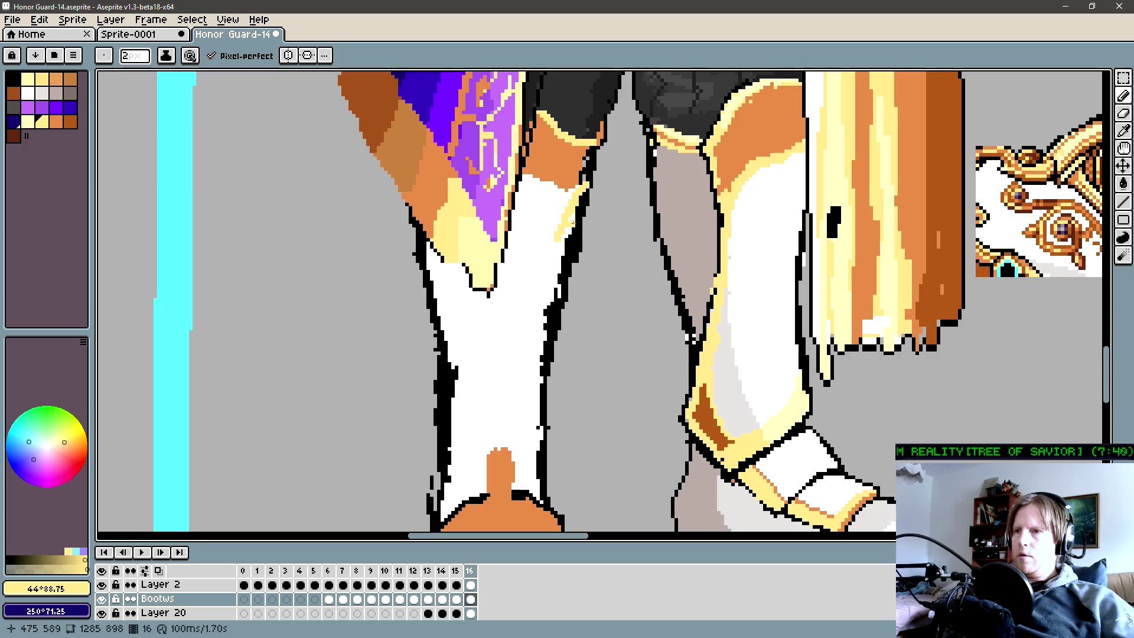
pyautogui.moveTo(582, 191); pyautogui.dragTo(547, 307)
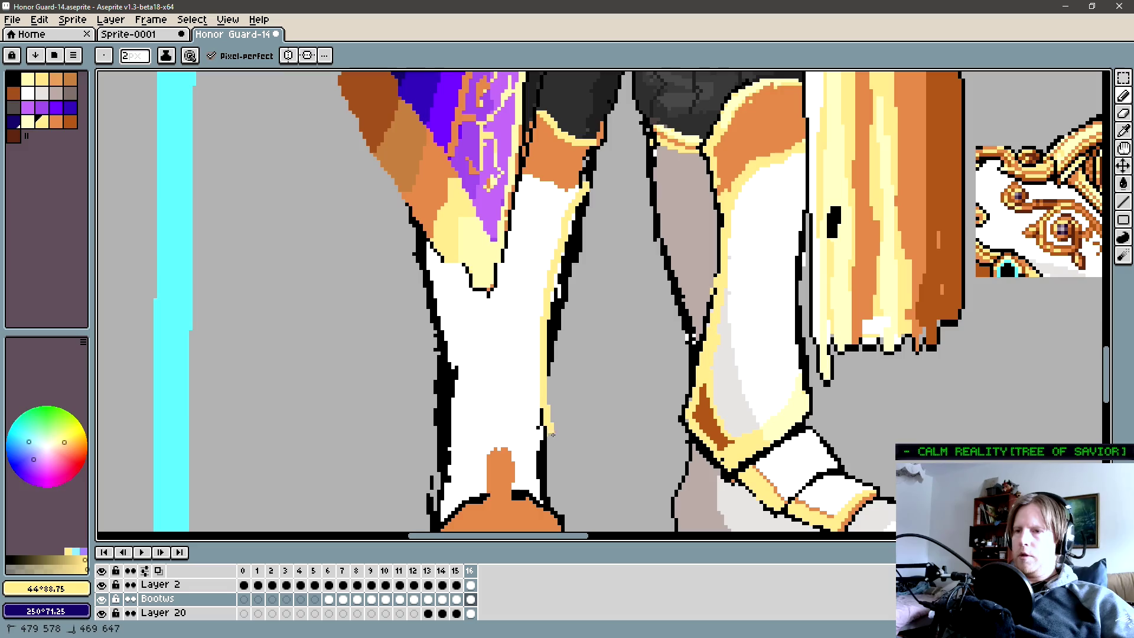
pyautogui.scroll(-1, 602, 293)
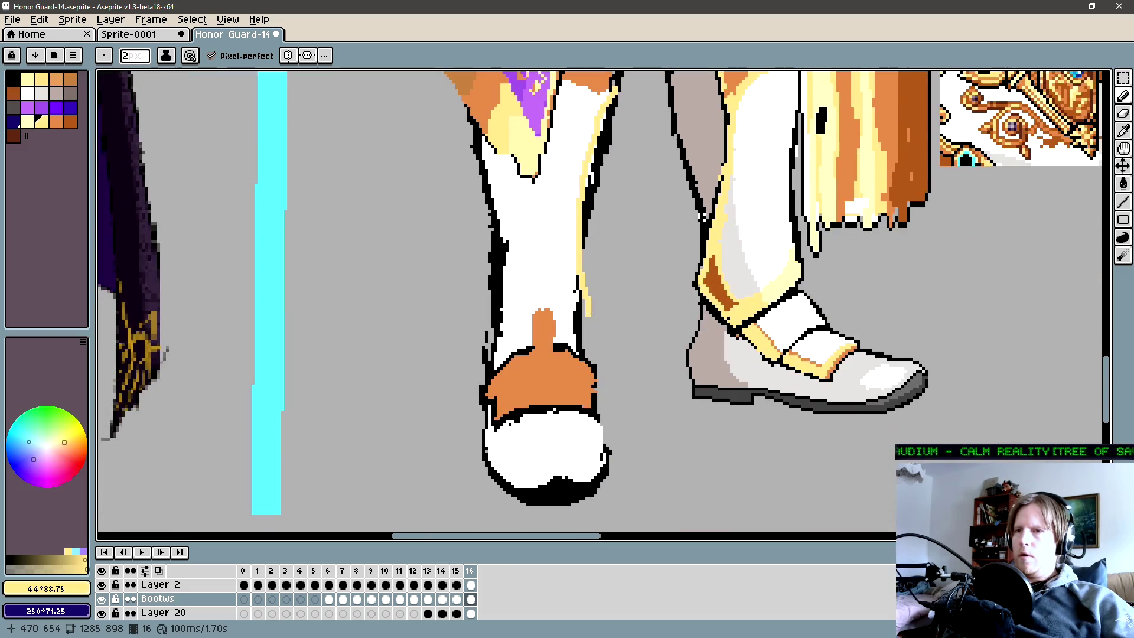
# Draw cream highlight lines down both edges of the white left boot above the orange cuff.
pyautogui.click(587, 312)
pyautogui.moveTo(588, 325); pyautogui.dragTo(588, 356)
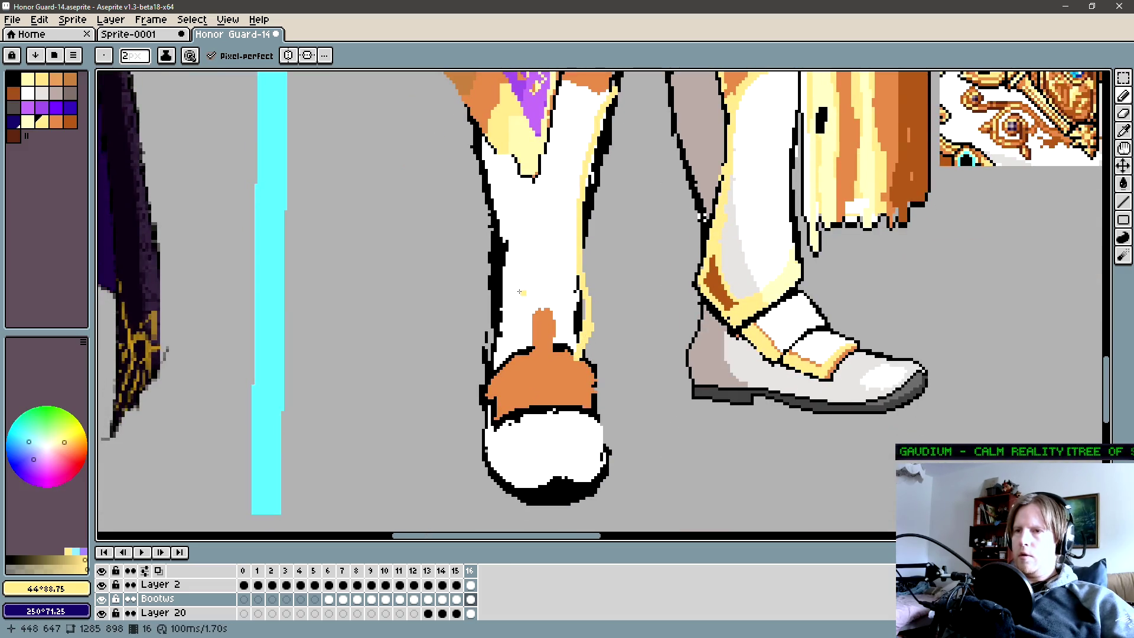
pyautogui.moveTo(496, 280); pyautogui.dragTo(496, 336)
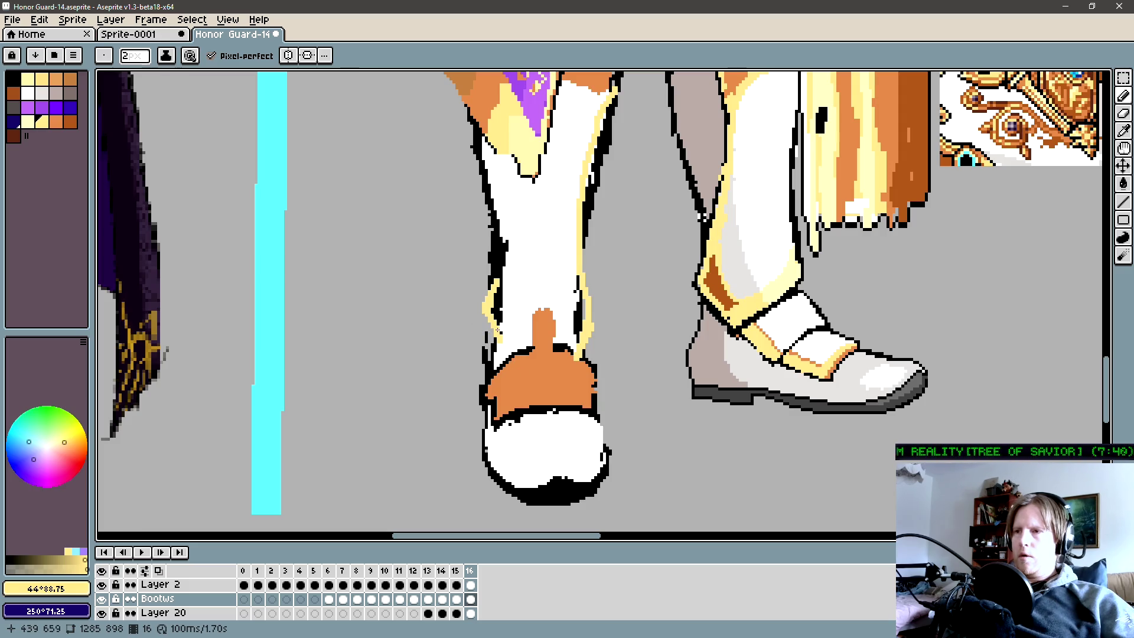
pyautogui.moveTo(493, 340); pyautogui.dragTo(500, 351)
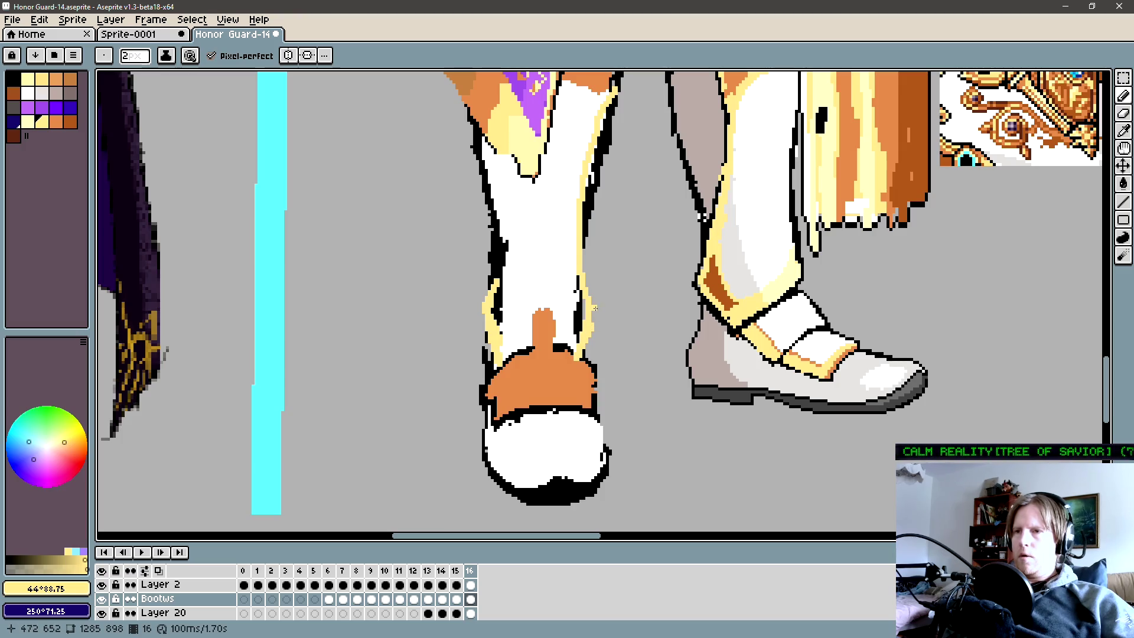
pyautogui.press('e')
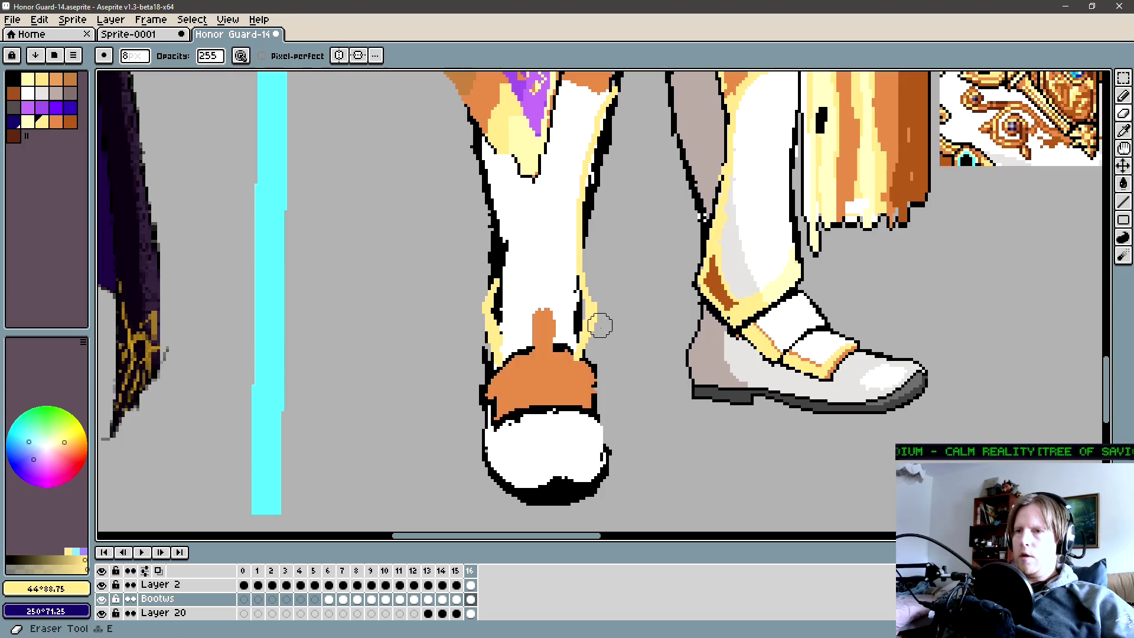
pyautogui.press('-')
pyautogui.press('b')
pyautogui.scroll(1, 603, 319)
pyautogui.scroll(2, 589, 311)
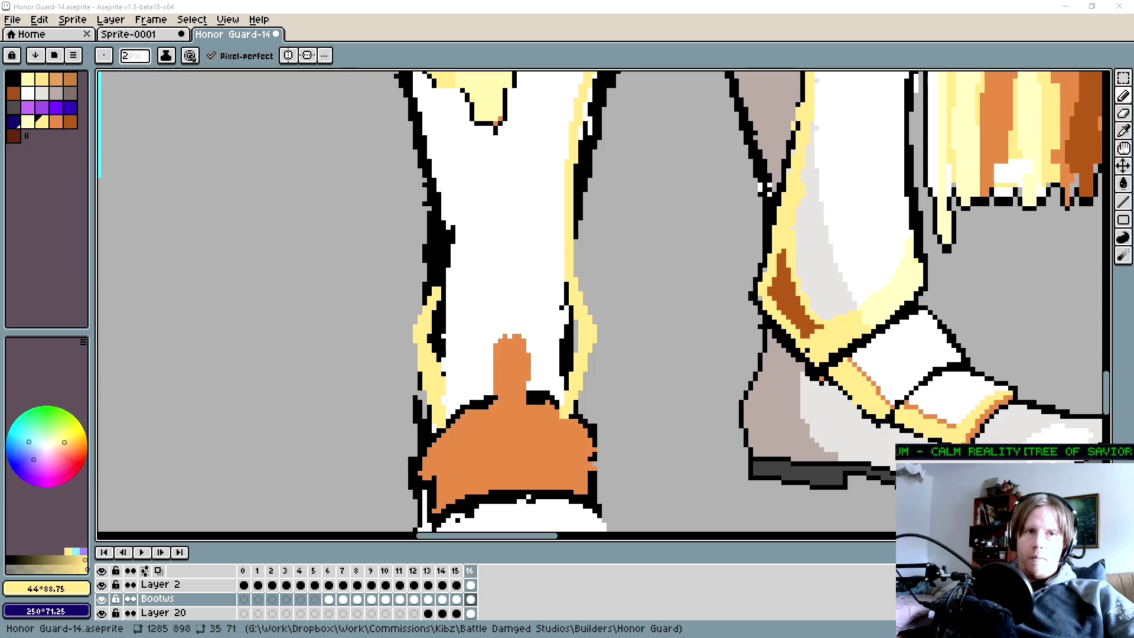
pyautogui.scroll(-2, 474, 315)
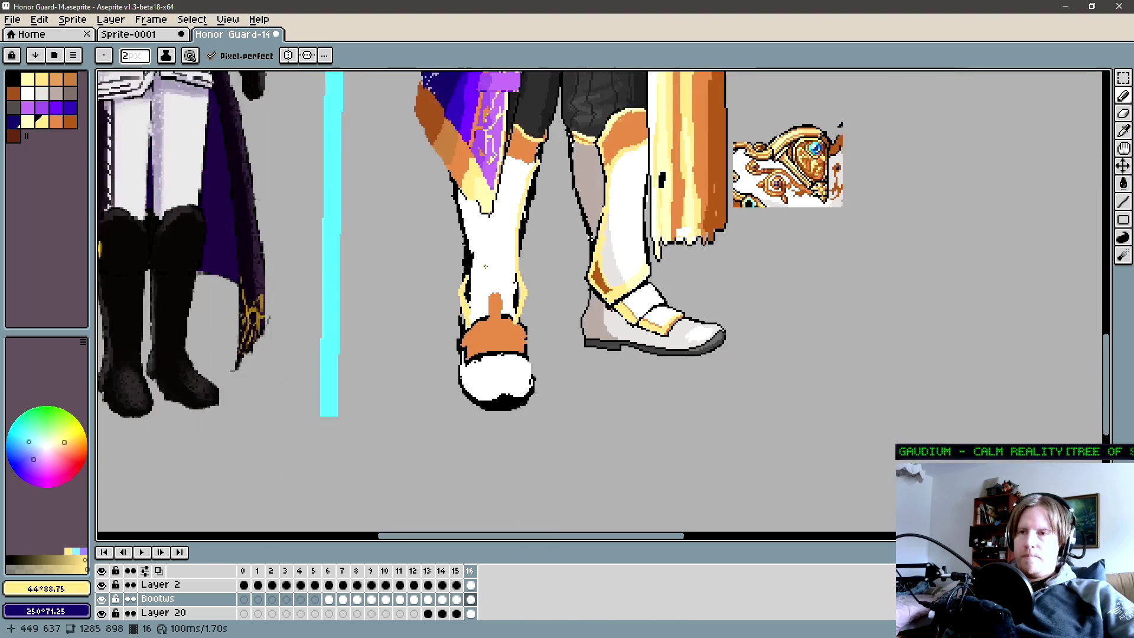
pyautogui.scroll(1, 475, 314)
pyautogui.scroll(1, 475, 315)
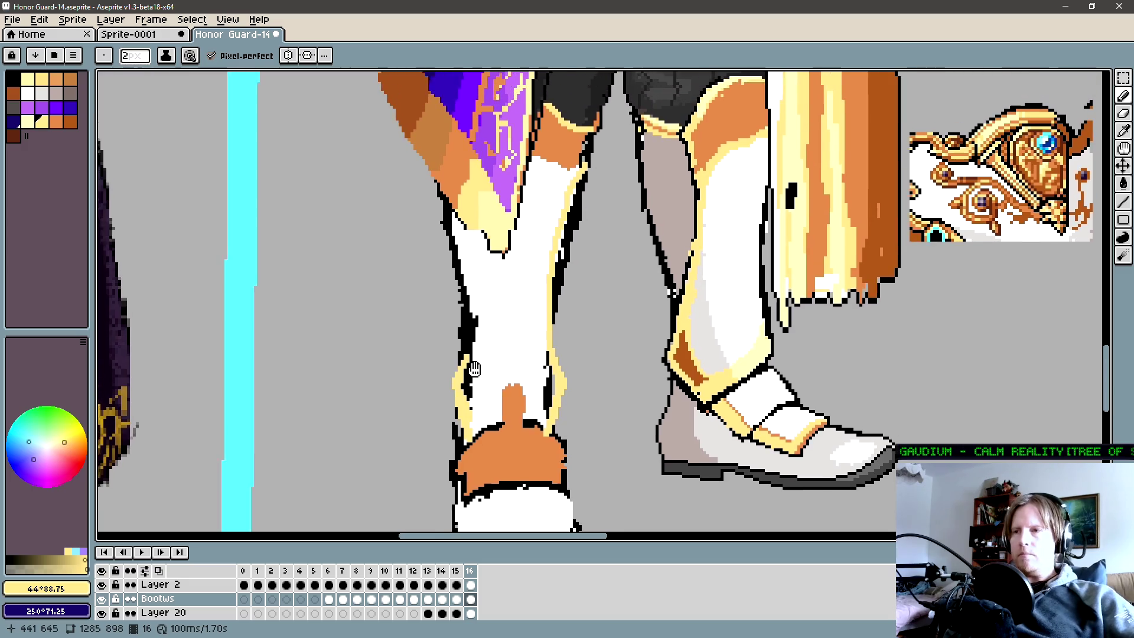
pyautogui.scroll(1, 507, 356)
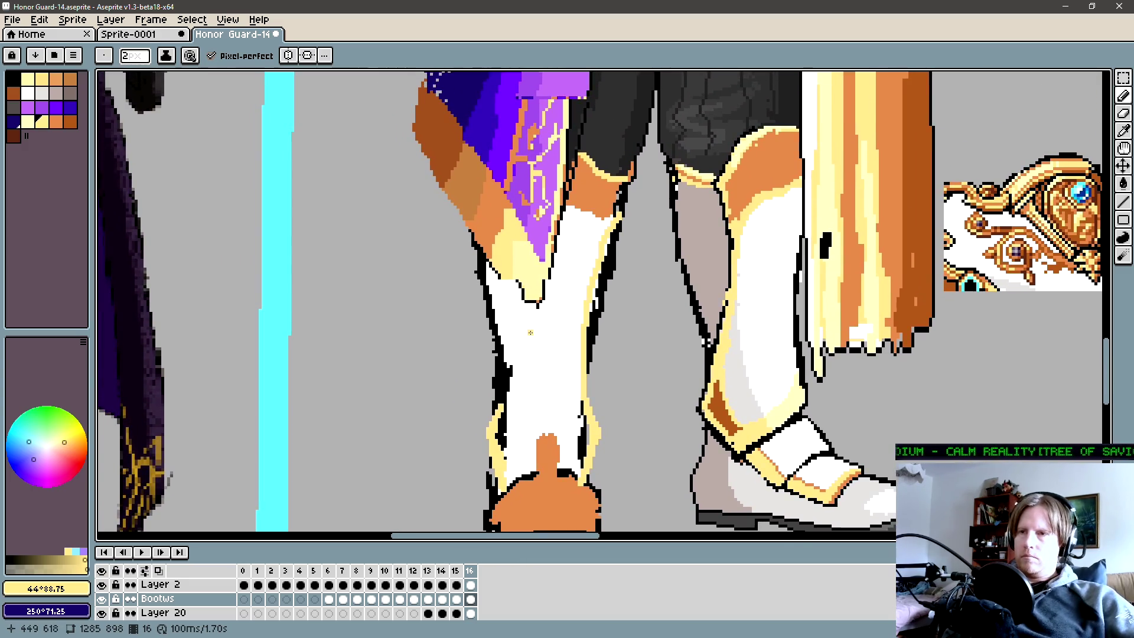
# Paint a sampled light highlight along the front boot's left shin outline.
pyautogui.moveTo(707, 343); pyautogui.dragTo(735, 330)
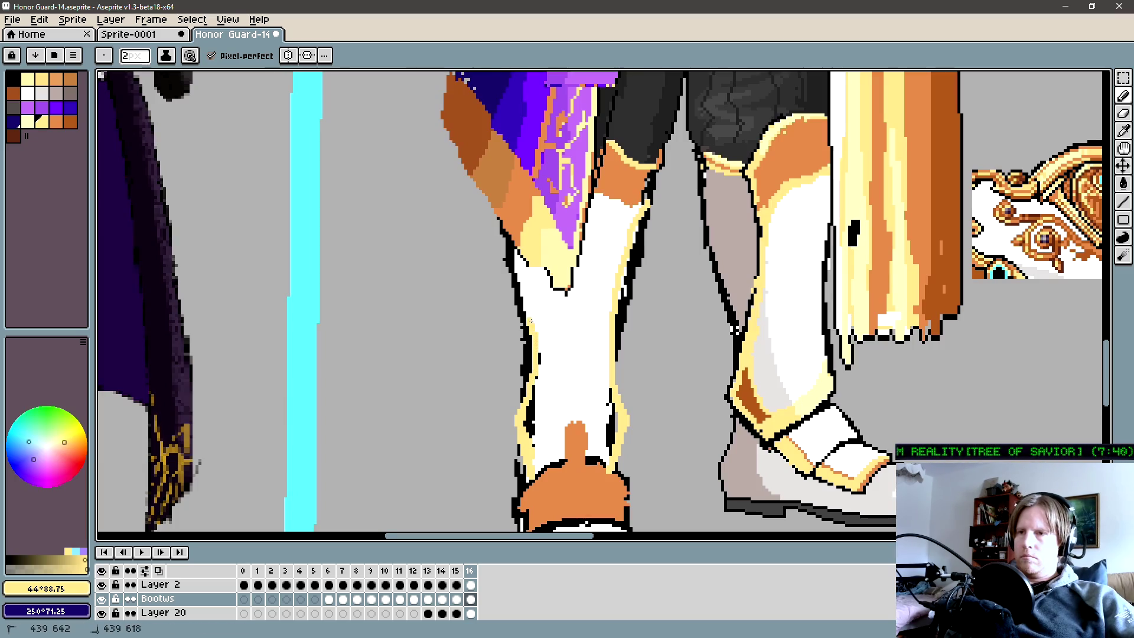
pyautogui.moveTo(514, 335); pyautogui.dragTo(492, 354)
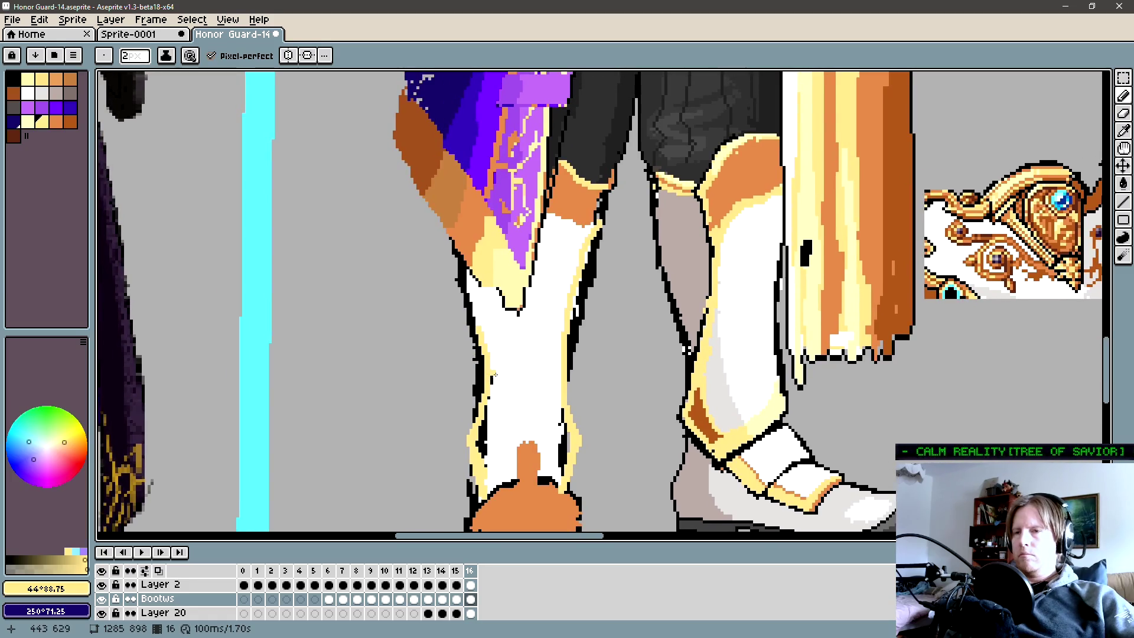
pyautogui.keyDown('alt'); pyautogui.click(487, 359); pyautogui.keyUp('alt')
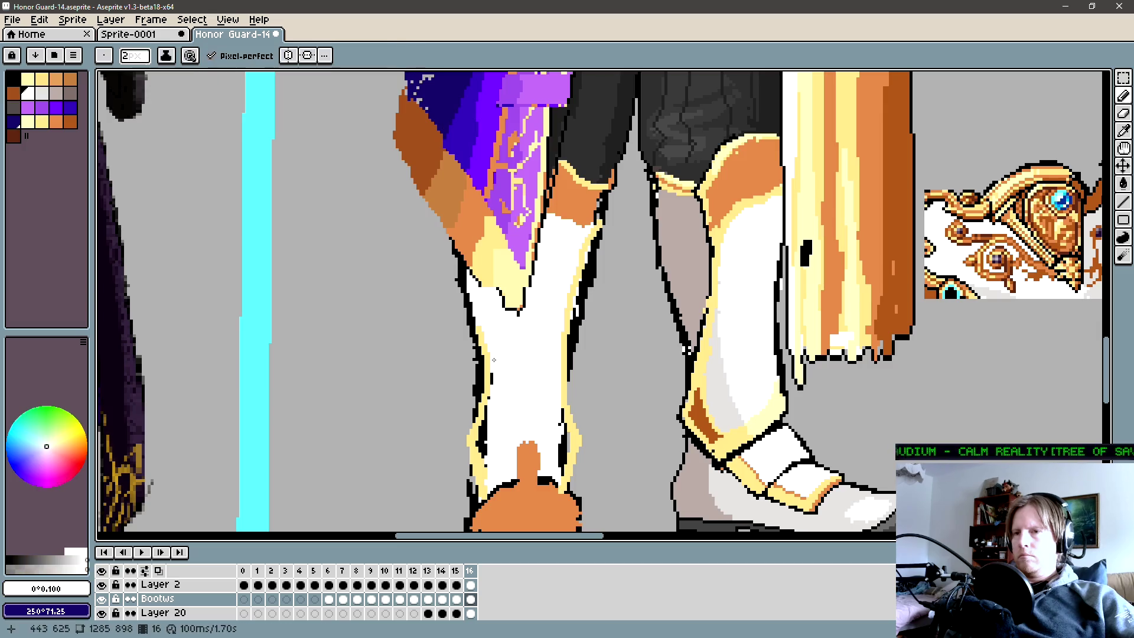
pyautogui.keyDown('alt'); pyautogui.click(487, 331); pyautogui.keyUp('alt')
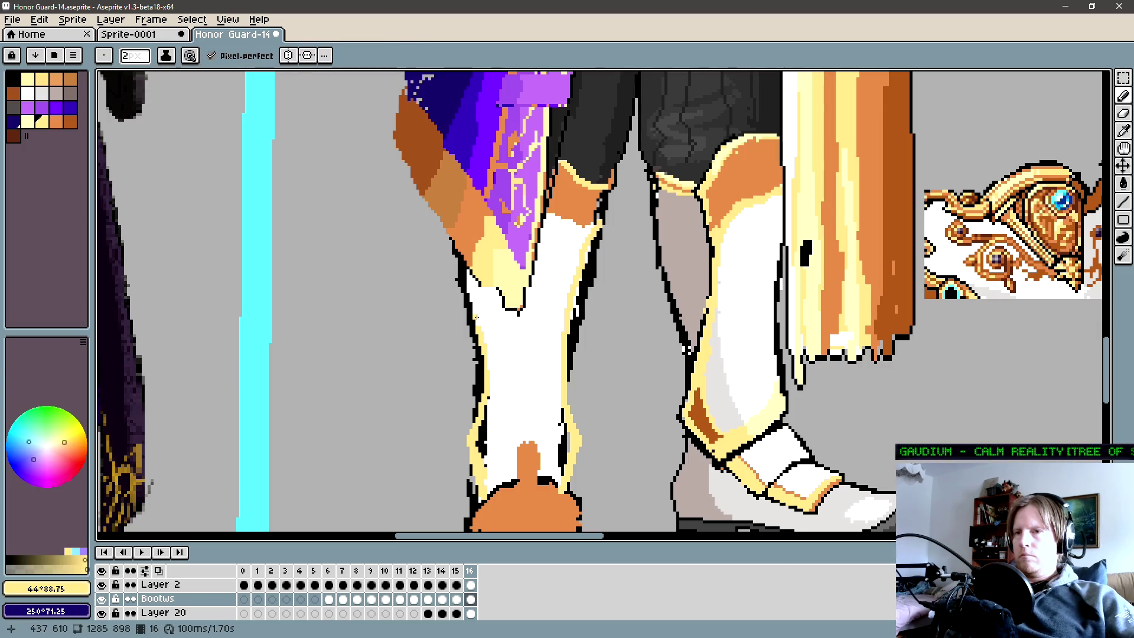
pyautogui.moveTo(474, 319); pyautogui.dragTo(465, 282)
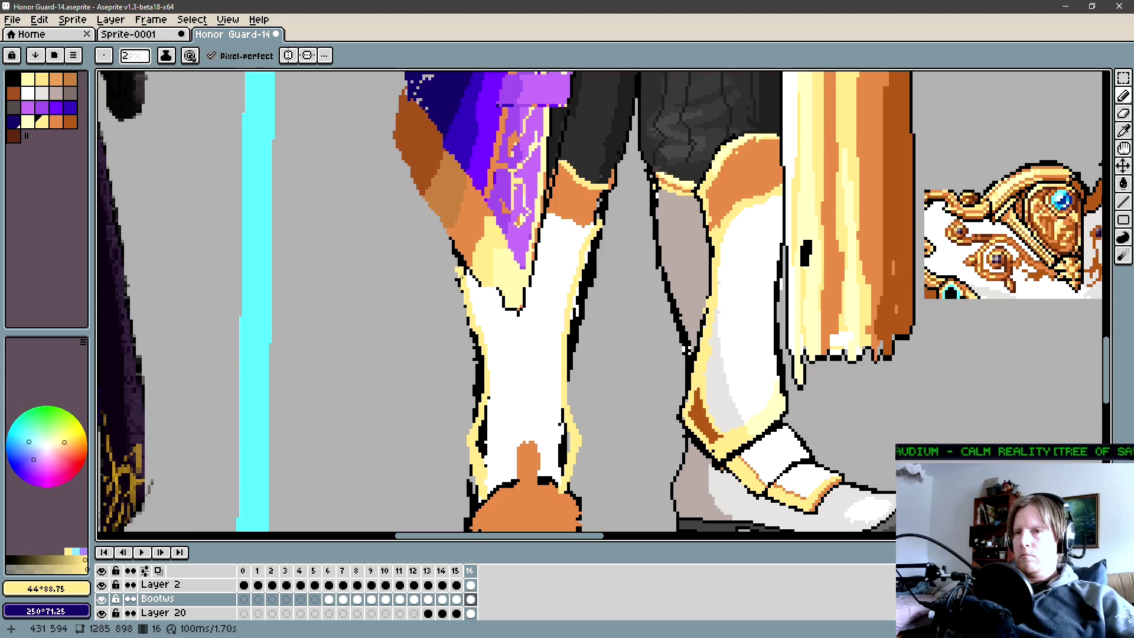
pyautogui.scroll(-2, 686, 349)
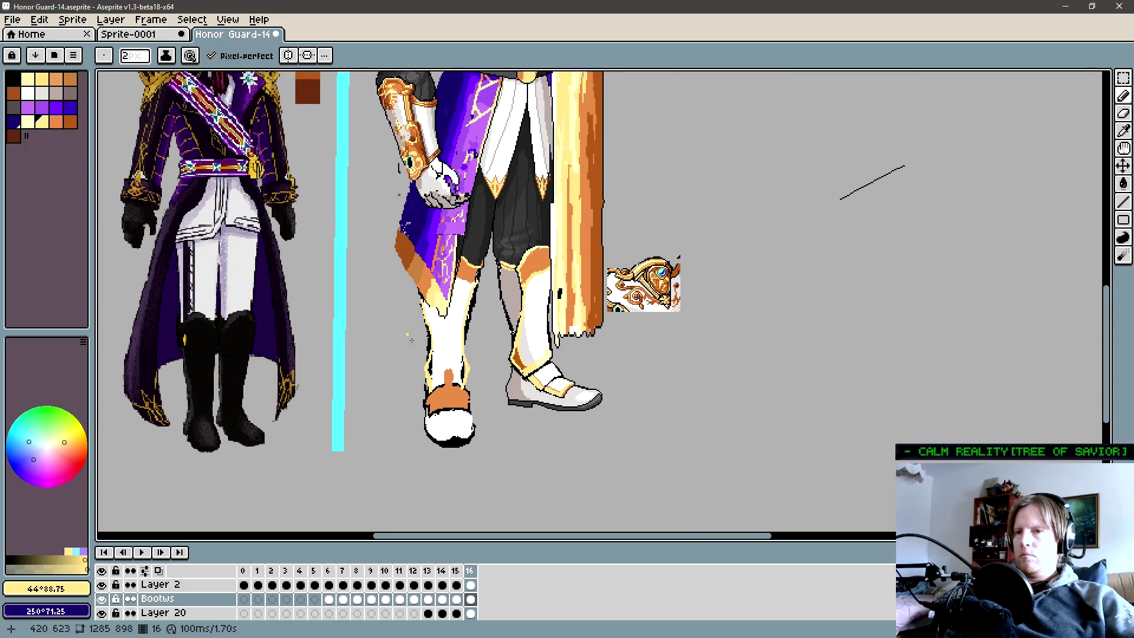
pyautogui.scroll(1, 462, 416)
pyautogui.scroll(1, 456, 372)
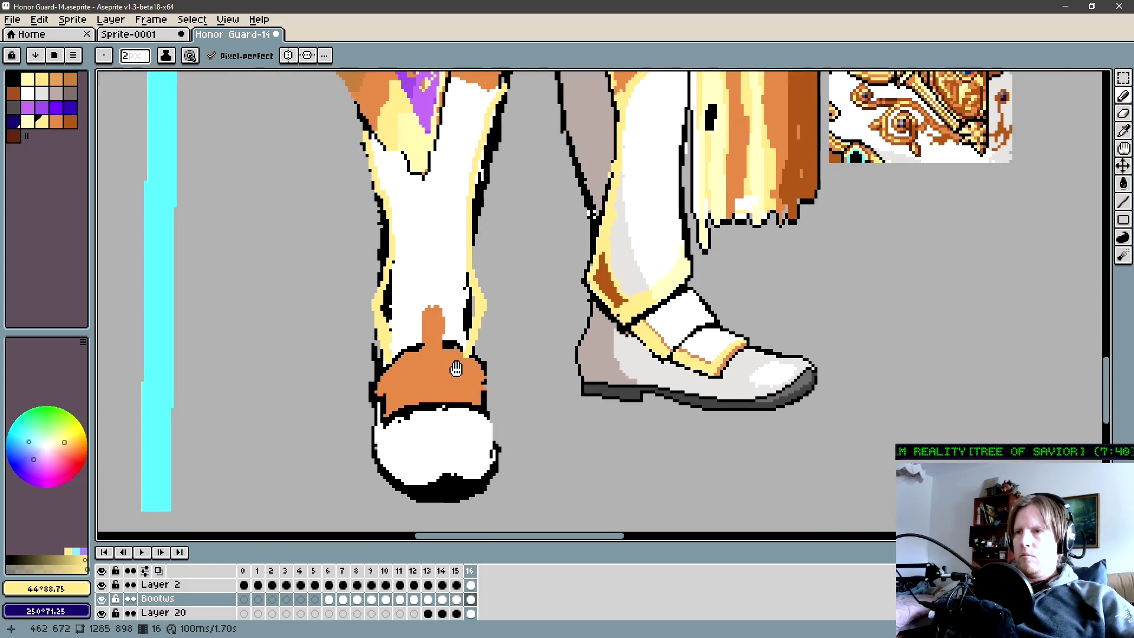
pyautogui.scroll(1, 444, 349)
# Outline the top edge of the orange cuff in black sampled from the boot.
pyautogui.keyDown('alt'); pyautogui.click(423, 359); pyautogui.keyUp('alt')
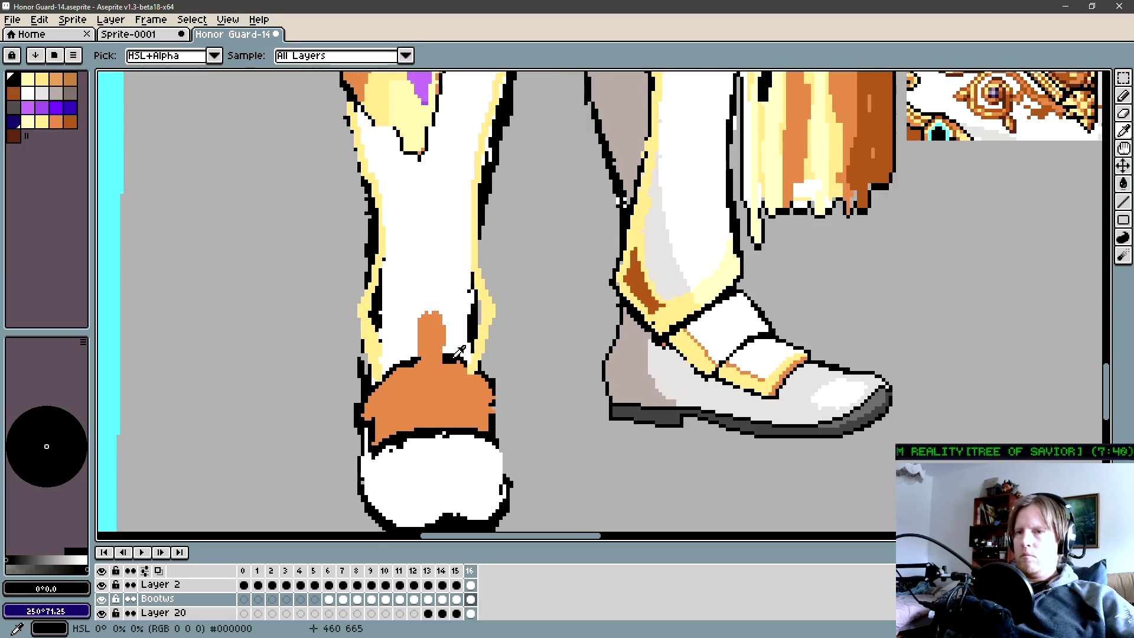
pyautogui.moveTo(423, 359)
pyautogui.mouseDown()
pyautogui.moveTo(448, 359)
pyautogui.moveTo(427, 357)
pyautogui.mouseUp()
pyautogui.click(429, 356)
pyautogui.click(432, 356)
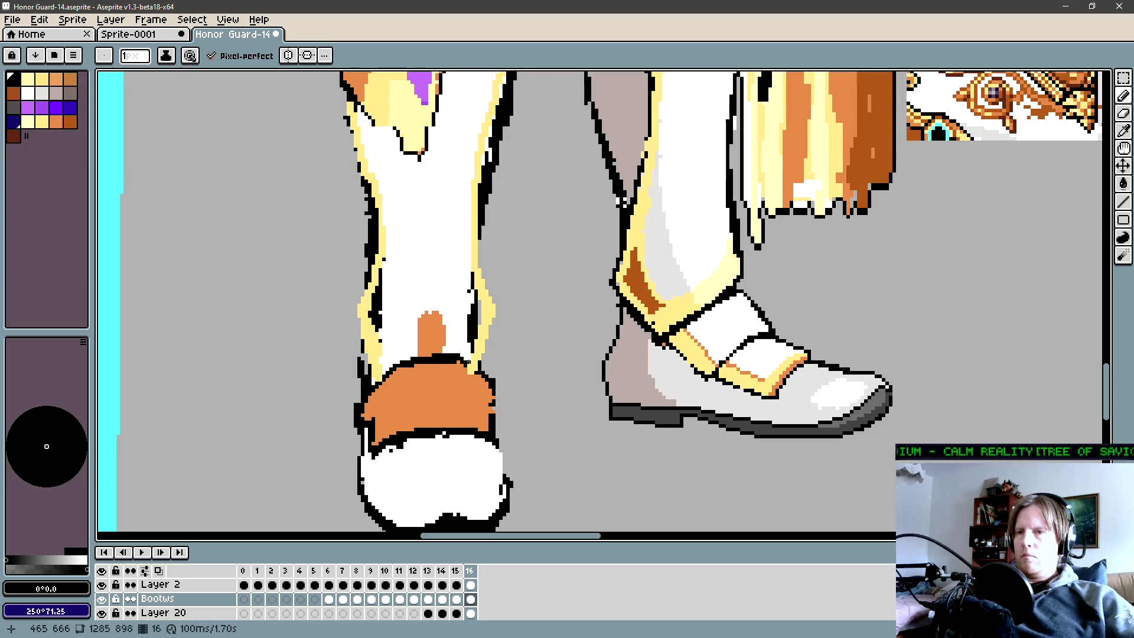
# Widen the orange tab above the cuff into a tapered point up the shin.
pyautogui.keyDown('alt'); pyautogui.click(434, 364); pyautogui.keyUp('alt')
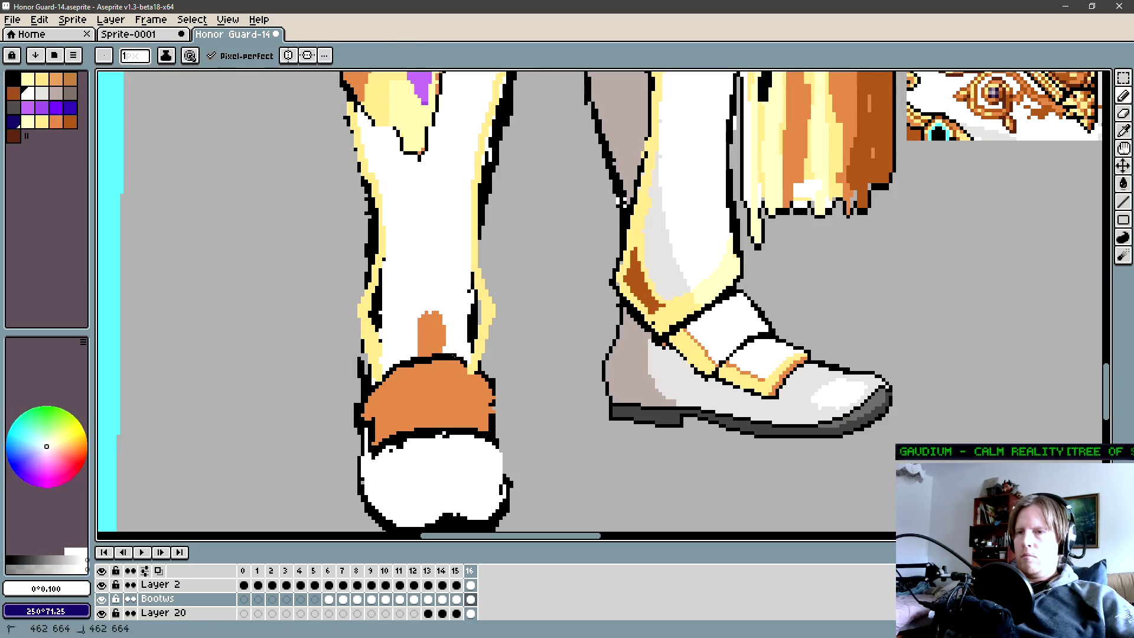
pyautogui.keyDown('alt'); pyautogui.click(458, 359); pyautogui.keyUp('alt')
pyautogui.keyDown('alt'); pyautogui.click(459, 384); pyautogui.keyUp('alt')
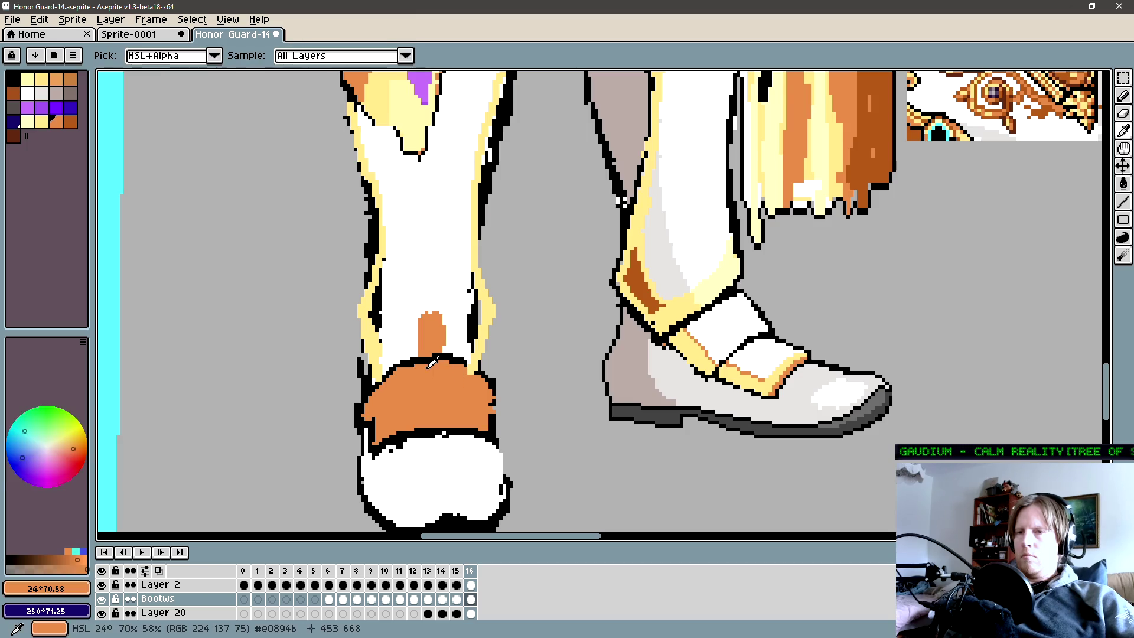
pyautogui.keyDown('alt'); pyautogui.click(432, 331); pyautogui.keyUp('alt')
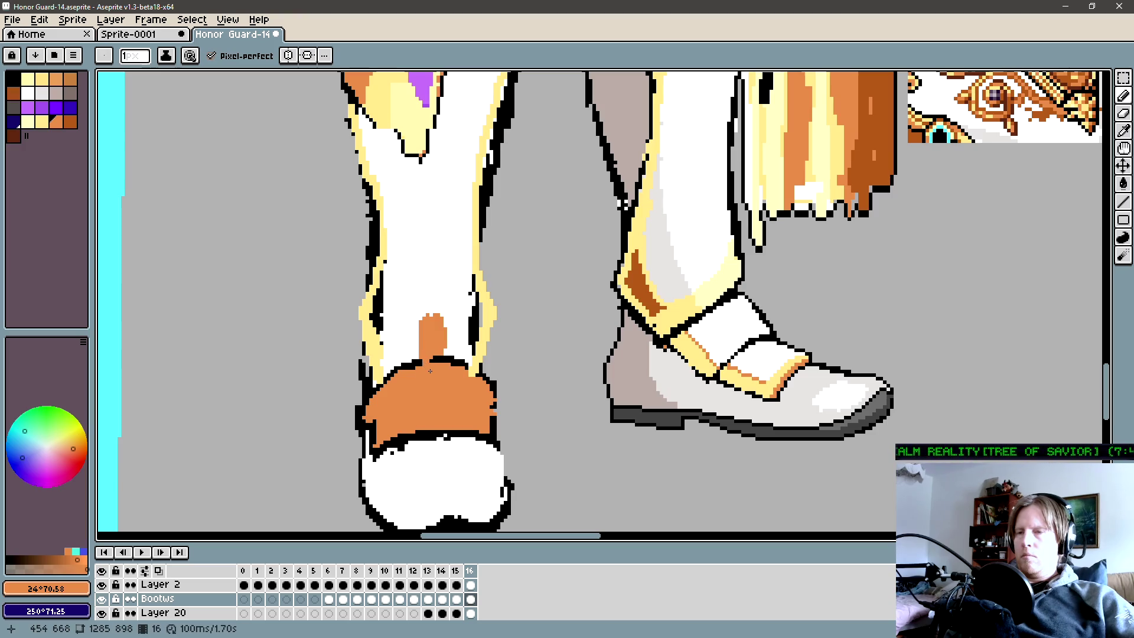
pyautogui.keyDown('alt'); pyautogui.click(443, 355); pyautogui.keyUp('alt')
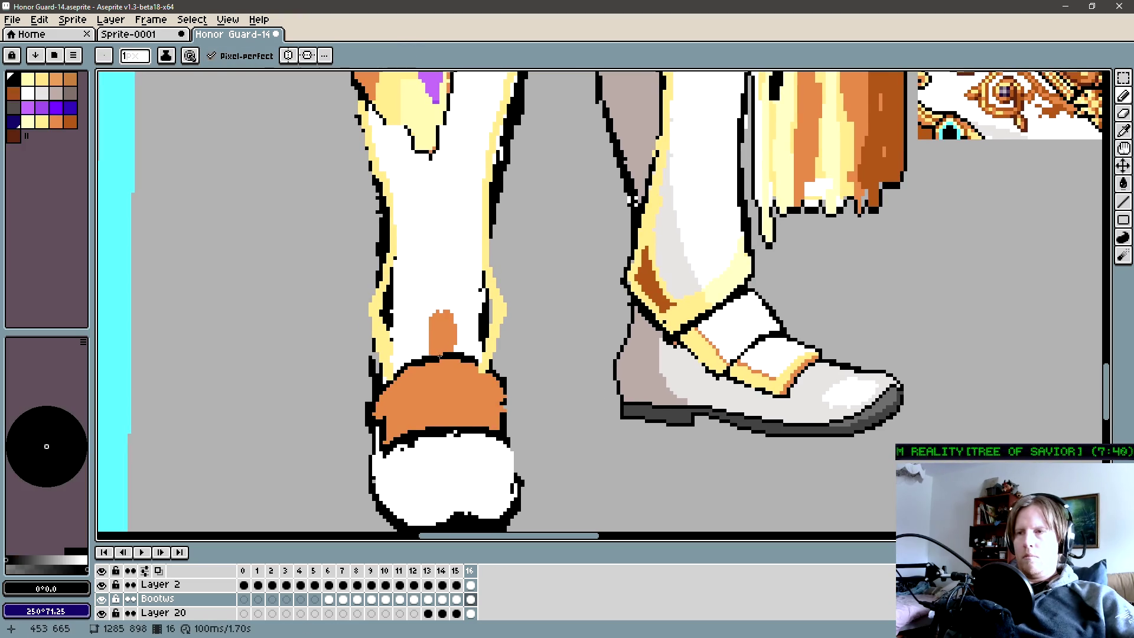
pyautogui.keyDown('alt'); pyautogui.click(440, 352); pyautogui.keyUp('alt')
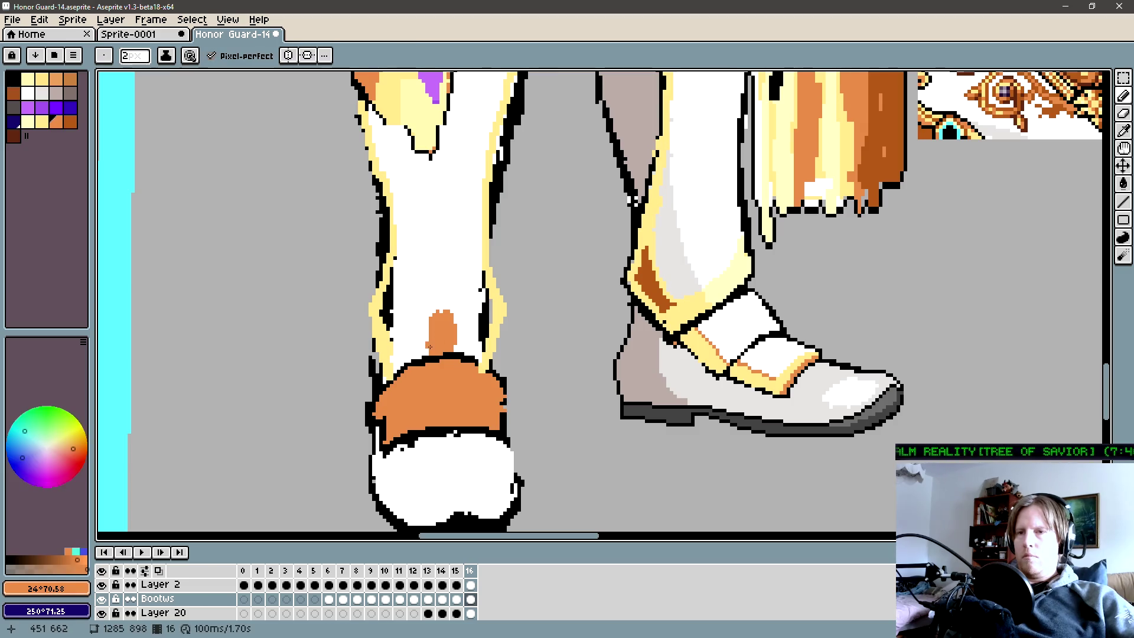
pyautogui.keyDown('shift'); pyautogui.click(429, 349); pyautogui.keyUp('shift')
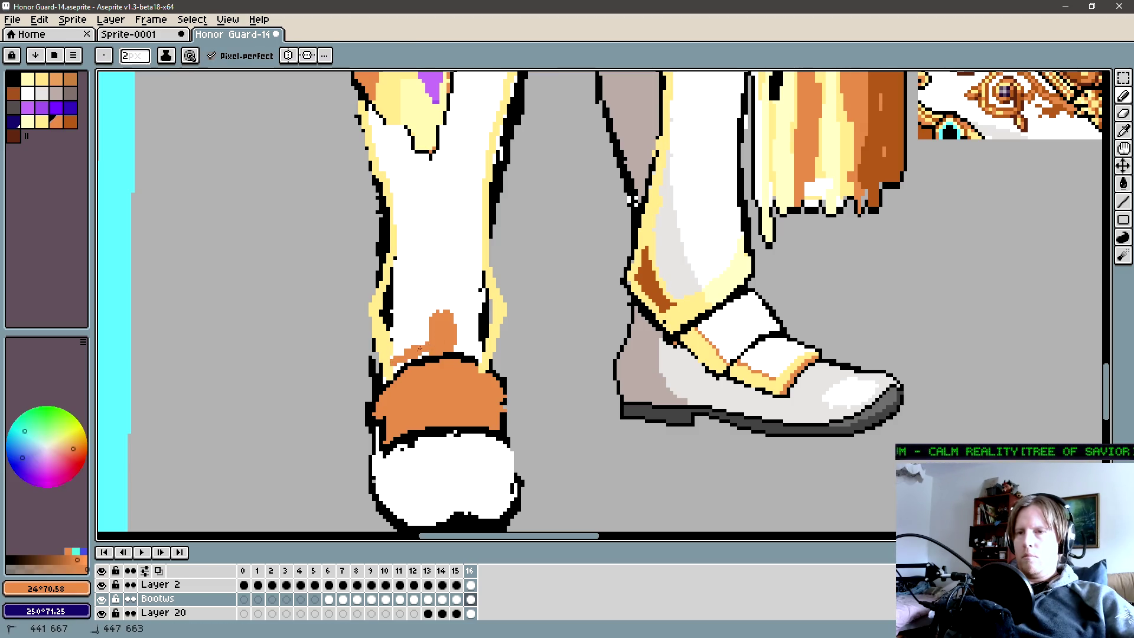
pyautogui.moveTo(456, 341); pyautogui.dragTo(479, 352)
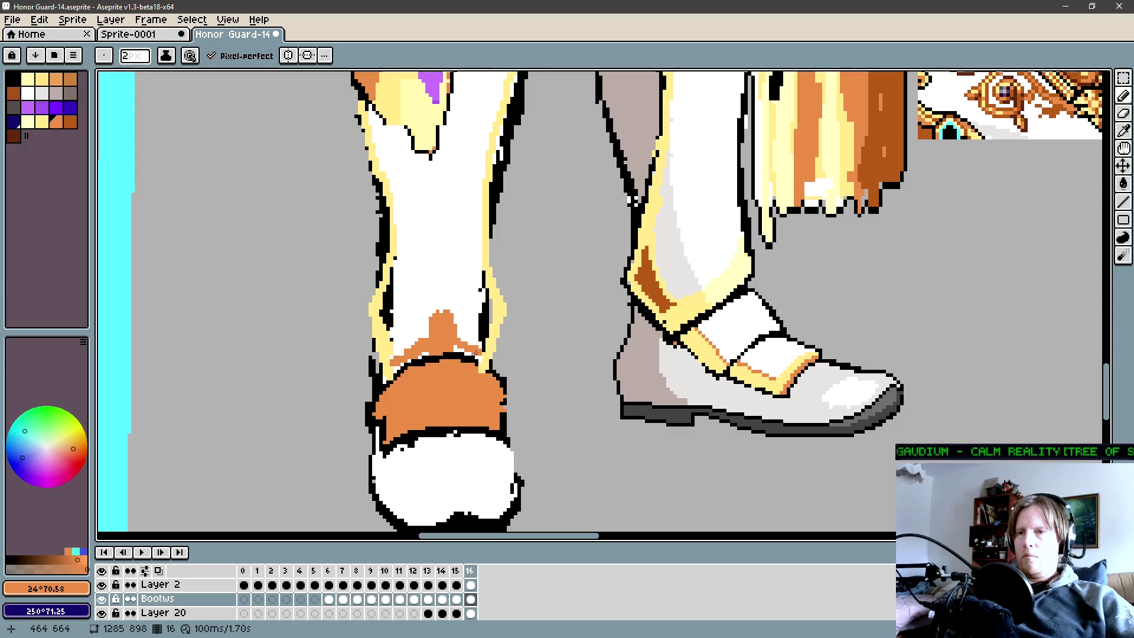
pyautogui.click(432, 324)
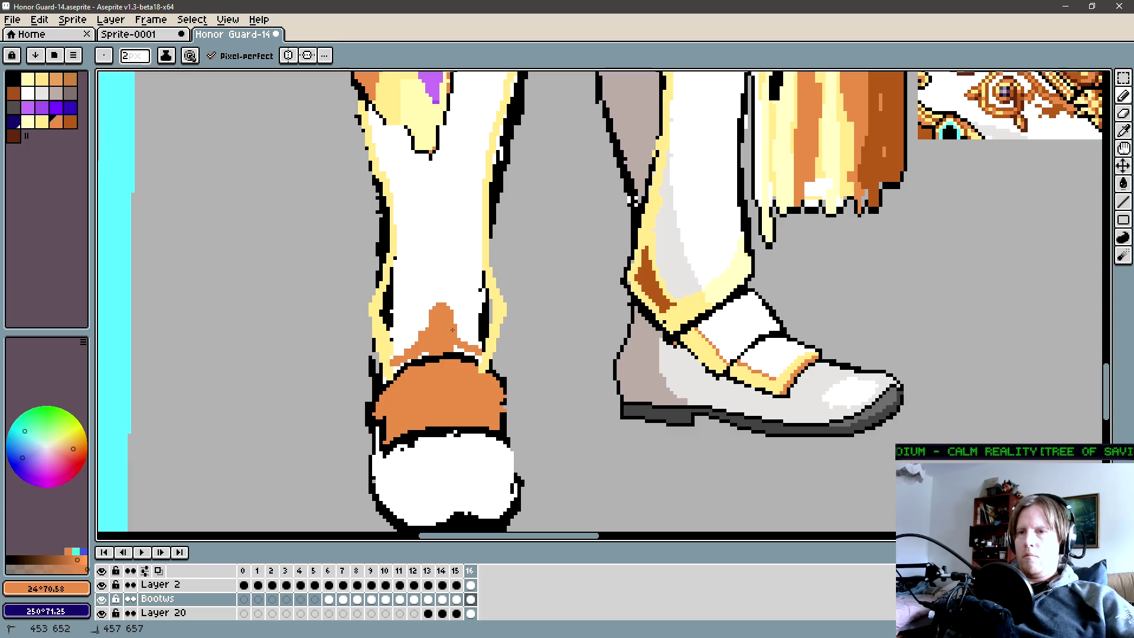
pyautogui.press('g')
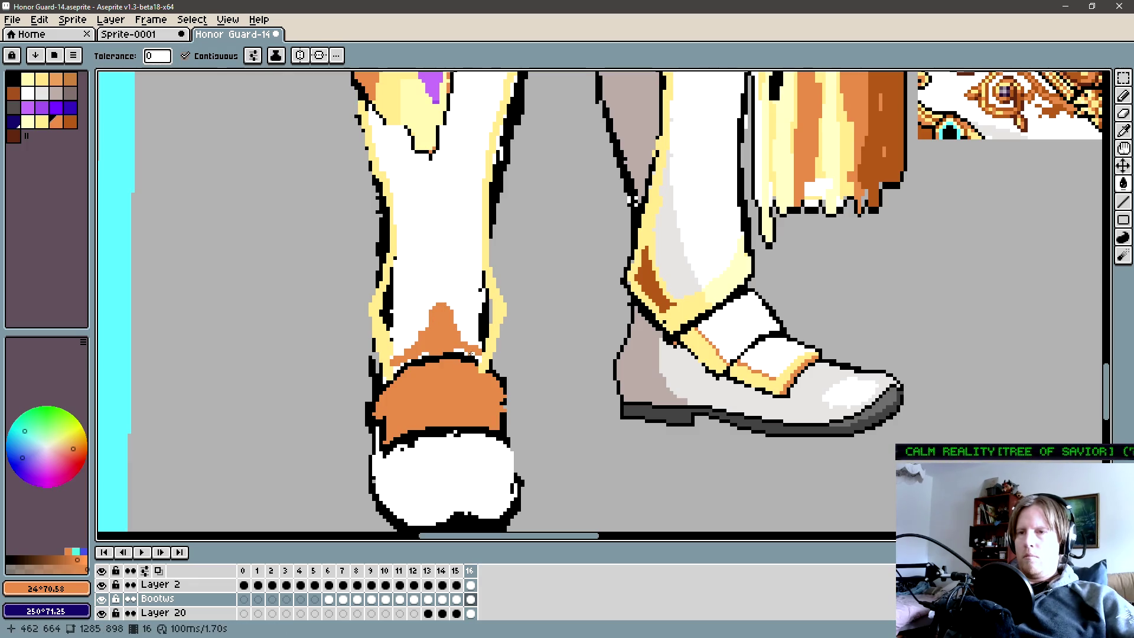
pyautogui.scroll(1, 474, 355)
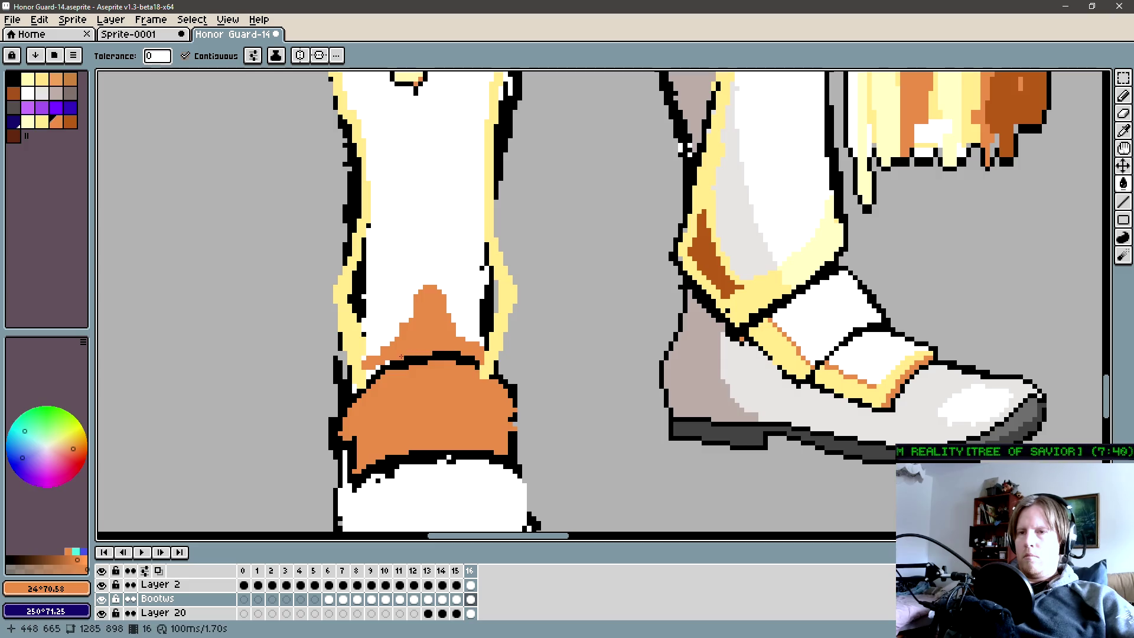
# Bucket-fill the stray black line inside the front shin with white sampled from the boot.
pyautogui.press('b')
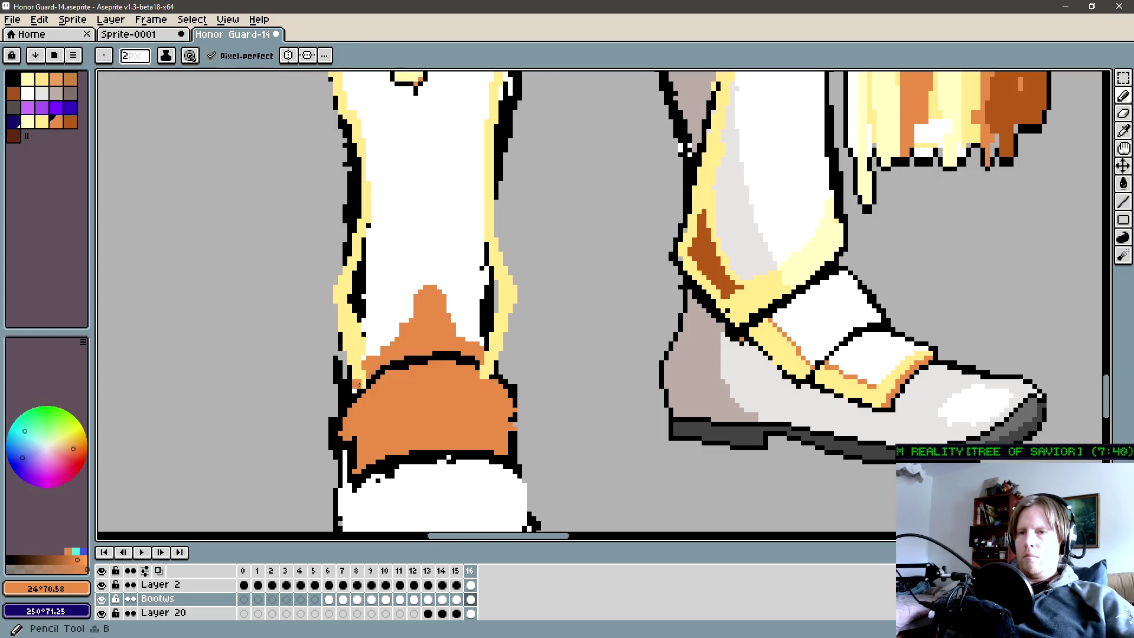
pyautogui.press('[')
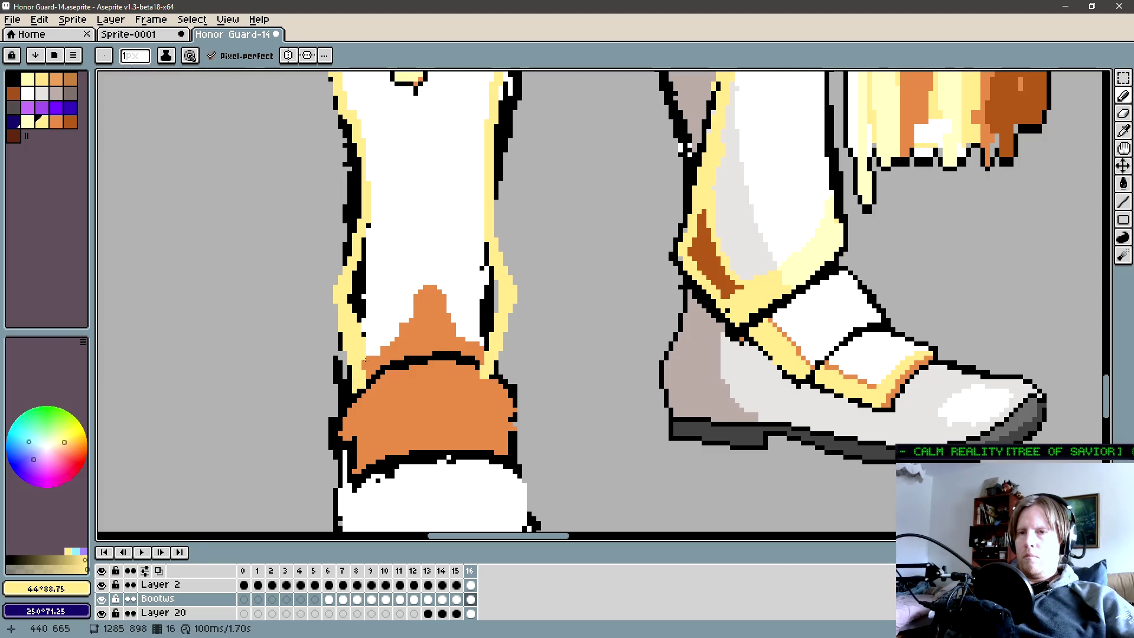
pyautogui.keyDown('alt'); pyautogui.click(364, 324); pyautogui.keyUp('alt')
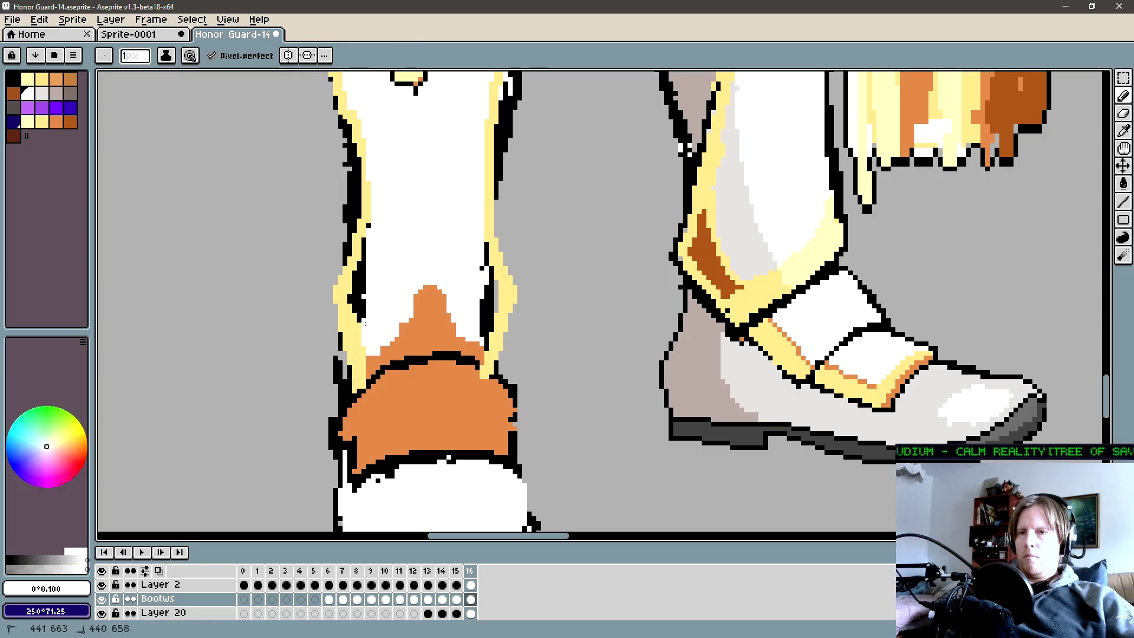
pyautogui.press('g')
pyautogui.scroll(1, 406, 321)
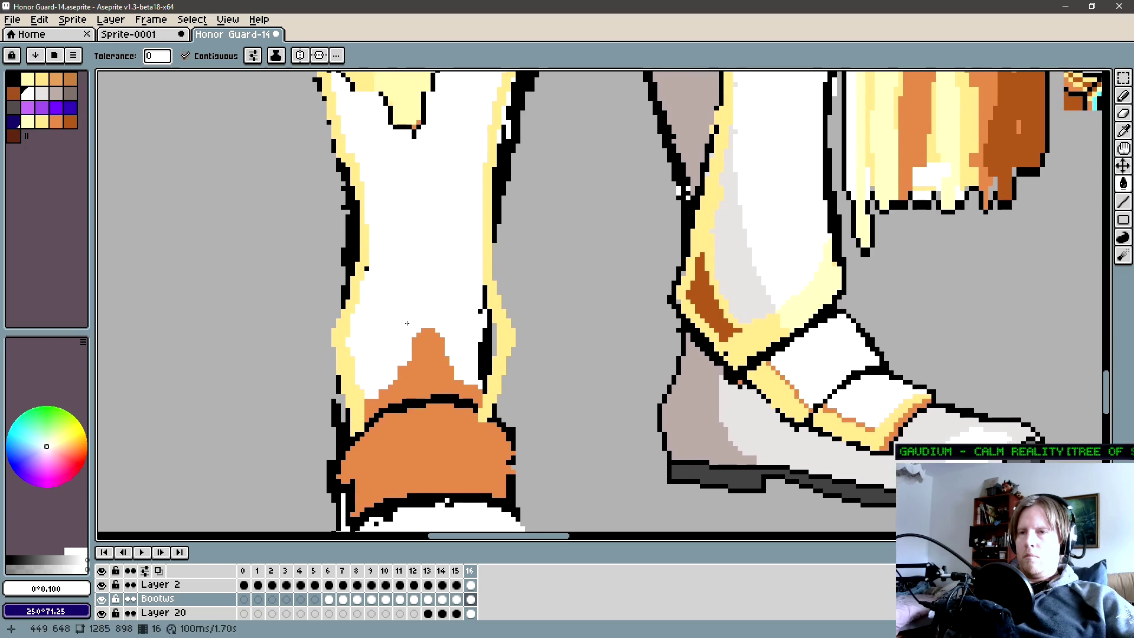
pyautogui.click(489, 349)
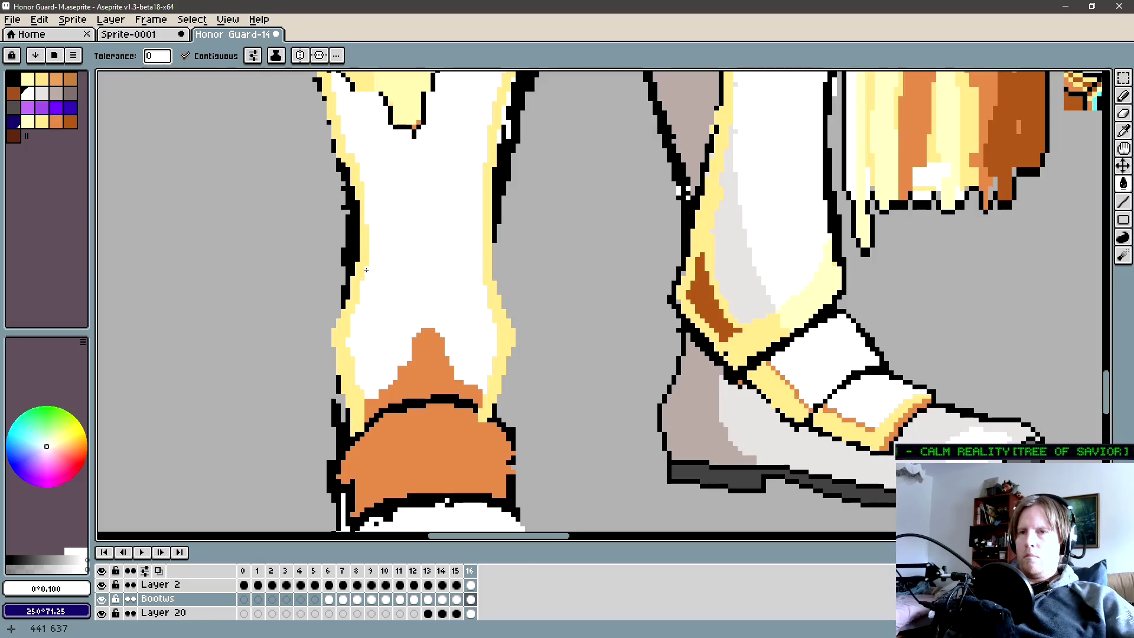
pyautogui.scroll(-2, 421, 325)
pyautogui.press('b')
pyautogui.scroll(2, 420, 325)
pyautogui.keyDown('alt'); pyautogui.click(399, 301); pyautogui.keyUp('alt')
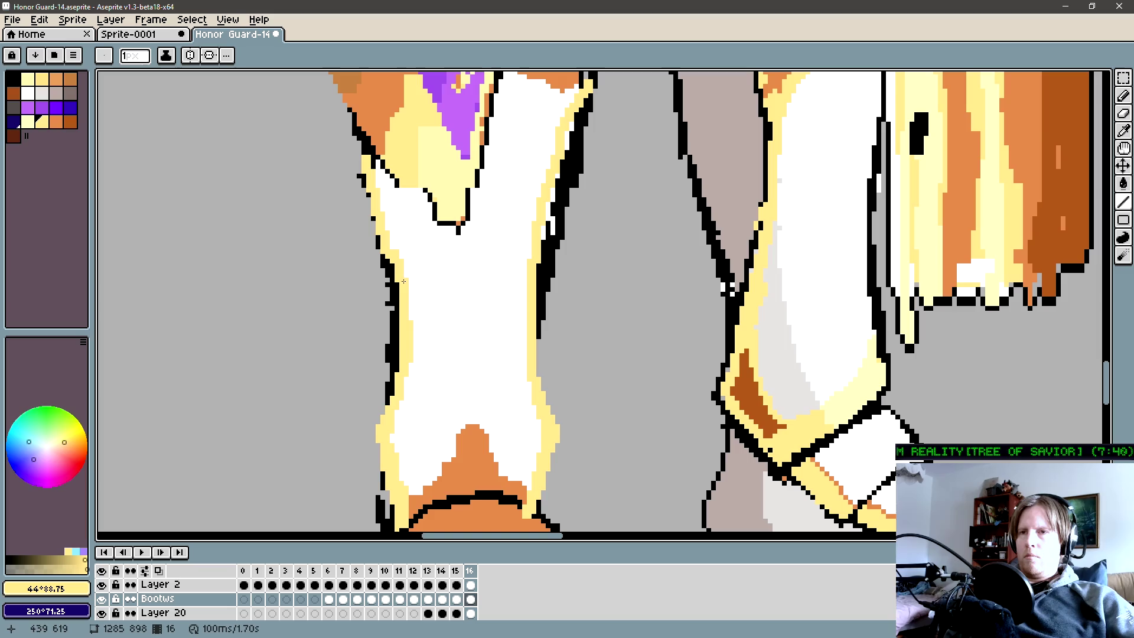
# Redraw the front boot's left shin outline in black, extending it up the leg.
pyautogui.keyDown('alt'); pyautogui.click(409, 373); pyautogui.keyUp('alt')
pyautogui.moveTo(404, 256); pyautogui.dragTo(395, 302)
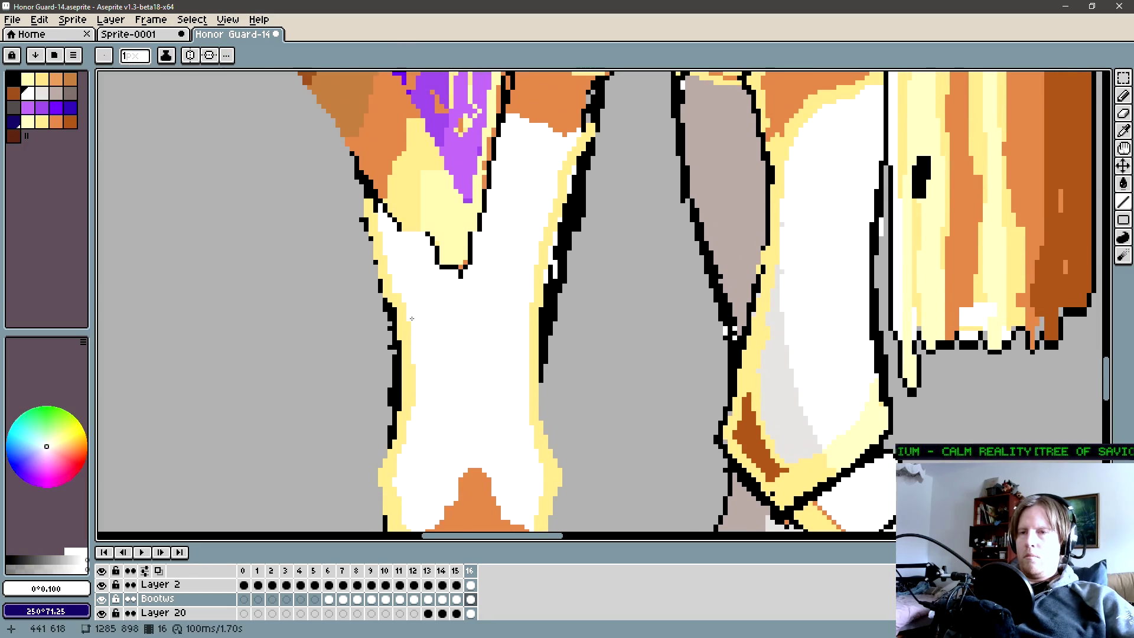
pyautogui.keyDown('alt'); pyautogui.click(397, 302); pyautogui.keyUp('alt')
pyautogui.press('b')
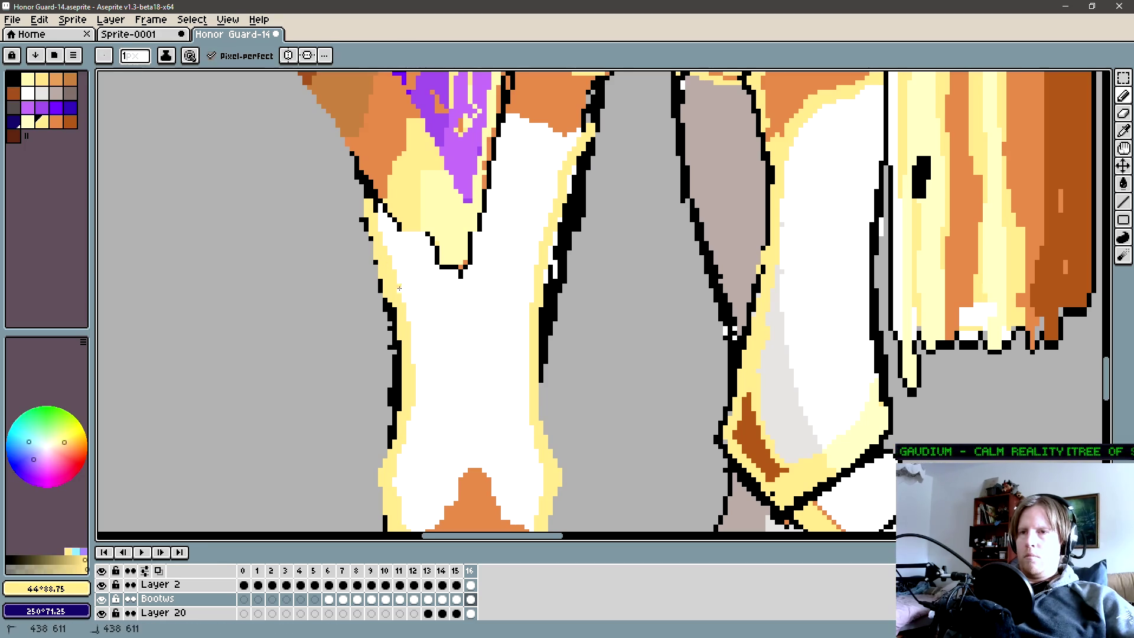
pyautogui.keyDown('alt'); pyautogui.click(408, 297); pyautogui.keyUp('alt')
pyautogui.moveTo(386, 305); pyautogui.dragTo(454, 305)
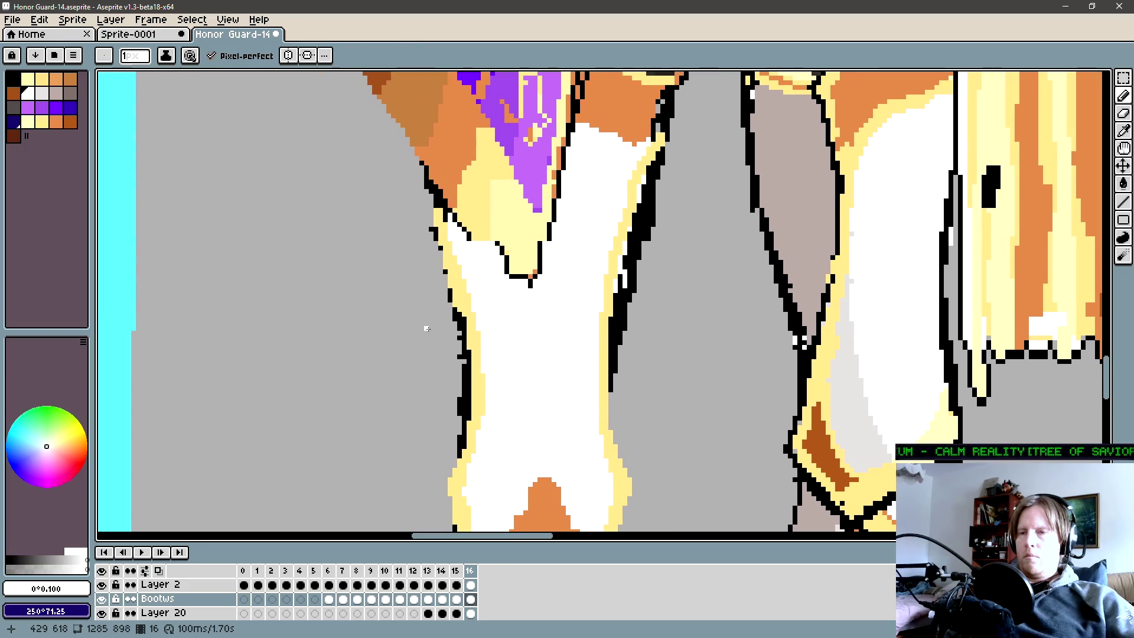
pyautogui.keyDown('alt'); pyautogui.click(454, 305); pyautogui.keyUp('alt')
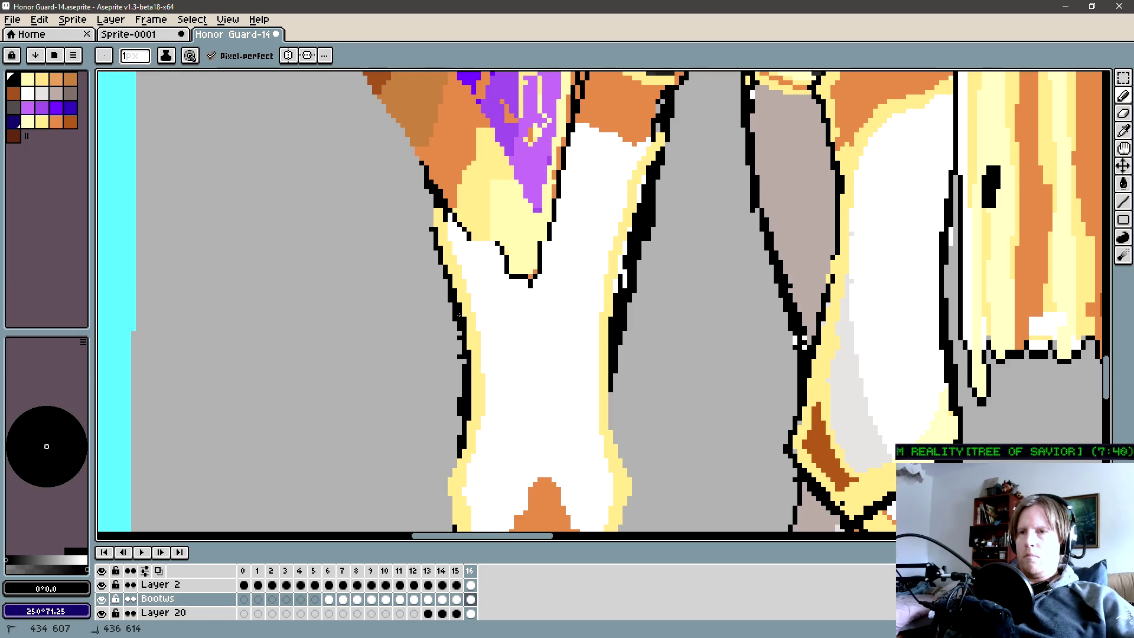
pyautogui.scroll(-1, 719, 274)
pyautogui.scroll(1, 466, 366)
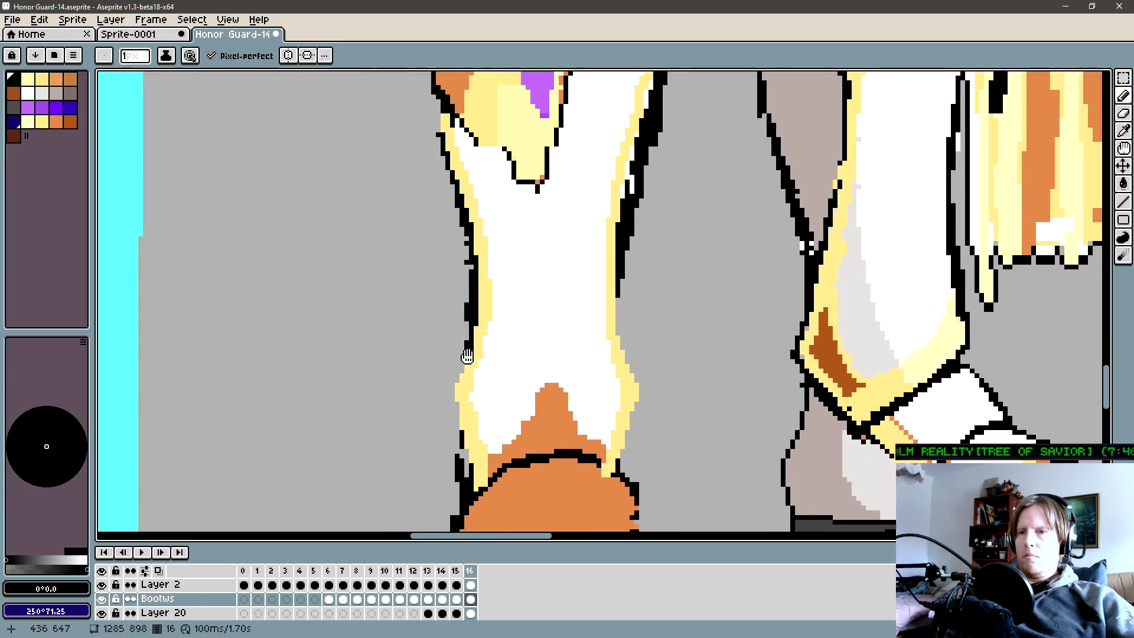
pyautogui.scroll(1, 465, 366)
pyautogui.moveTo(461, 332); pyautogui.dragTo(462, 354)
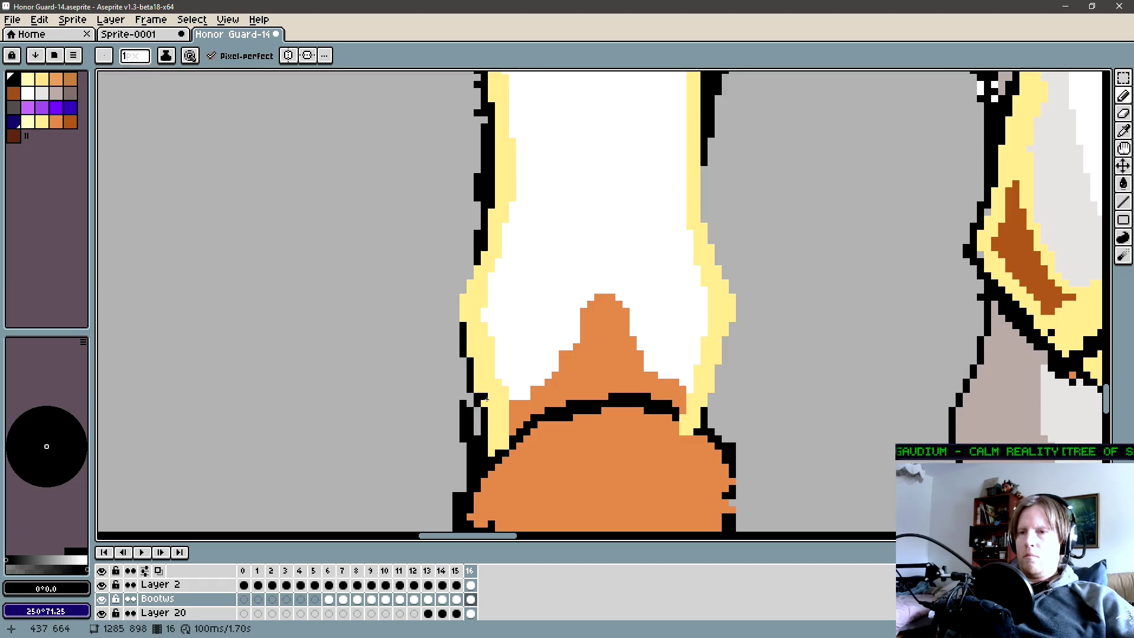
pyautogui.moveTo(456, 328)
pyautogui.mouseDown()
pyautogui.moveTo(472, 279)
pyautogui.moveTo(442, 323)
pyautogui.moveTo(415, 323)
pyautogui.mouseUp()
# Paint white over the stray yellow trim pixels along that shin edge.
pyautogui.keyDown('alt'); pyautogui.click(475, 282); pyautogui.keyUp('alt')
pyautogui.press('e')
pyautogui.press('b')
pyautogui.keyDown('alt'); pyautogui.click(434, 321); pyautogui.keyUp('alt')
pyautogui.click(432, 359)
pyautogui.click(424, 309)
pyautogui.scroll(-3, 424, 349)
pyautogui.scroll(2, 432, 340)
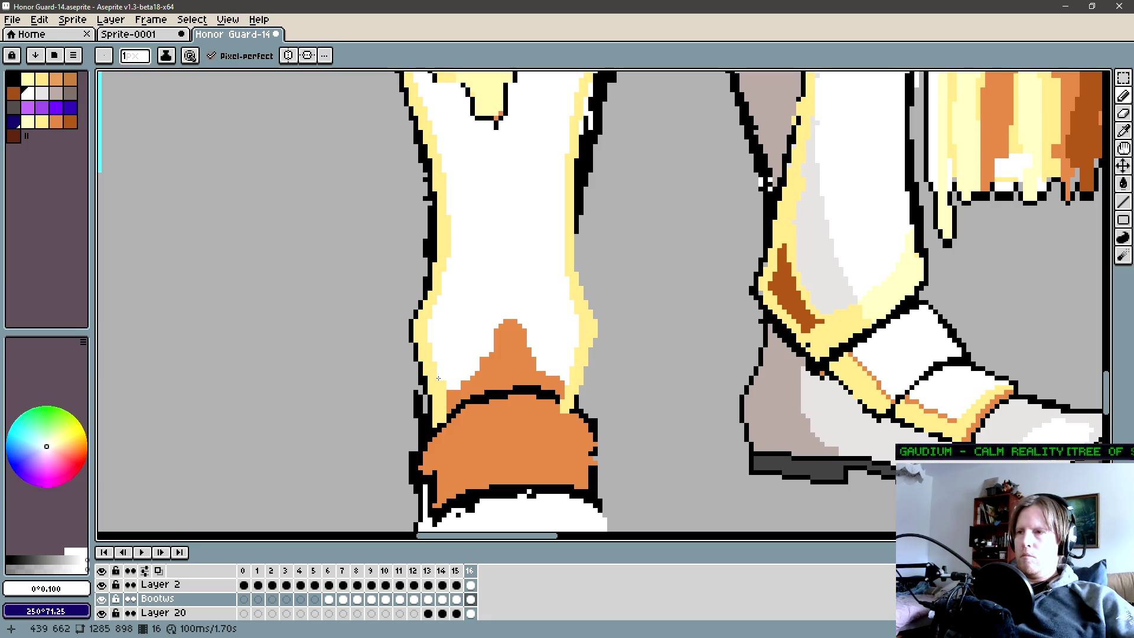
# Paint orange shading strokes inside the yellow trim on both ankle edges, touching up the inner edge in yellow.
pyautogui.keyDown('alt'); pyautogui.click(429, 322); pyautogui.keyUp('alt')
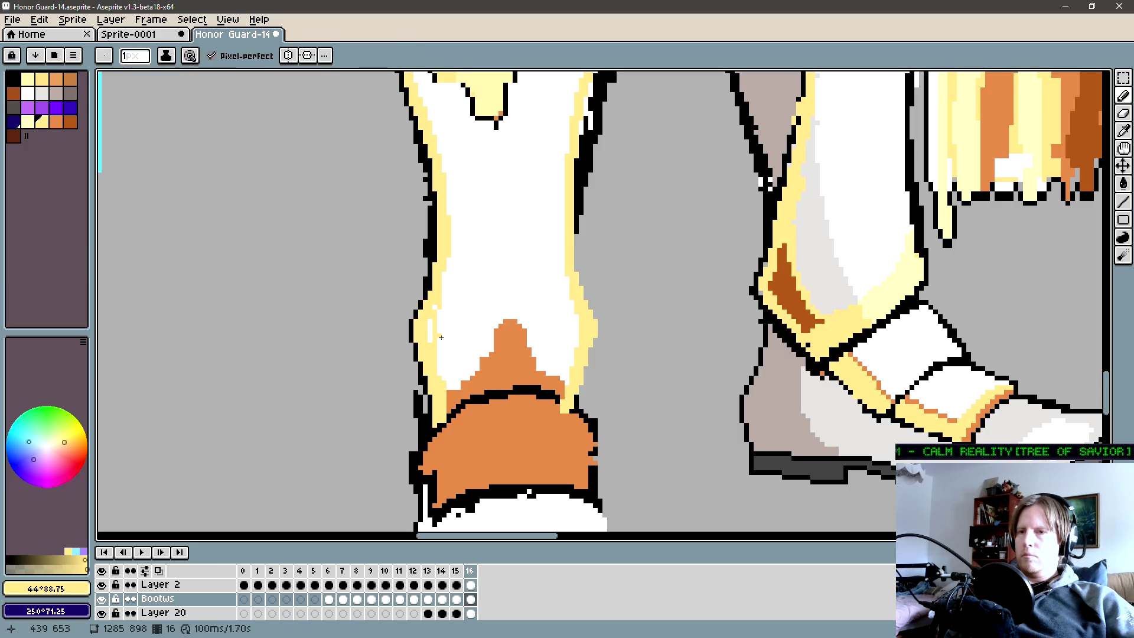
pyautogui.keyDown('alt'); pyautogui.click(486, 378); pyautogui.keyUp('alt')
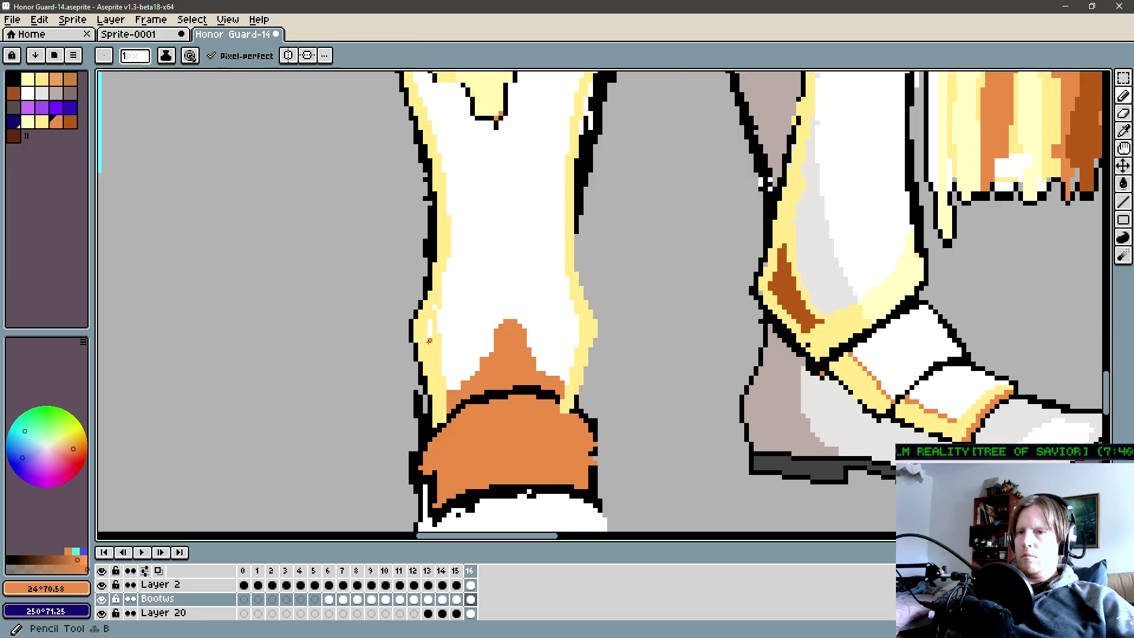
pyautogui.scroll(1, 435, 342)
pyautogui.moveTo(424, 362); pyautogui.dragTo(426, 307)
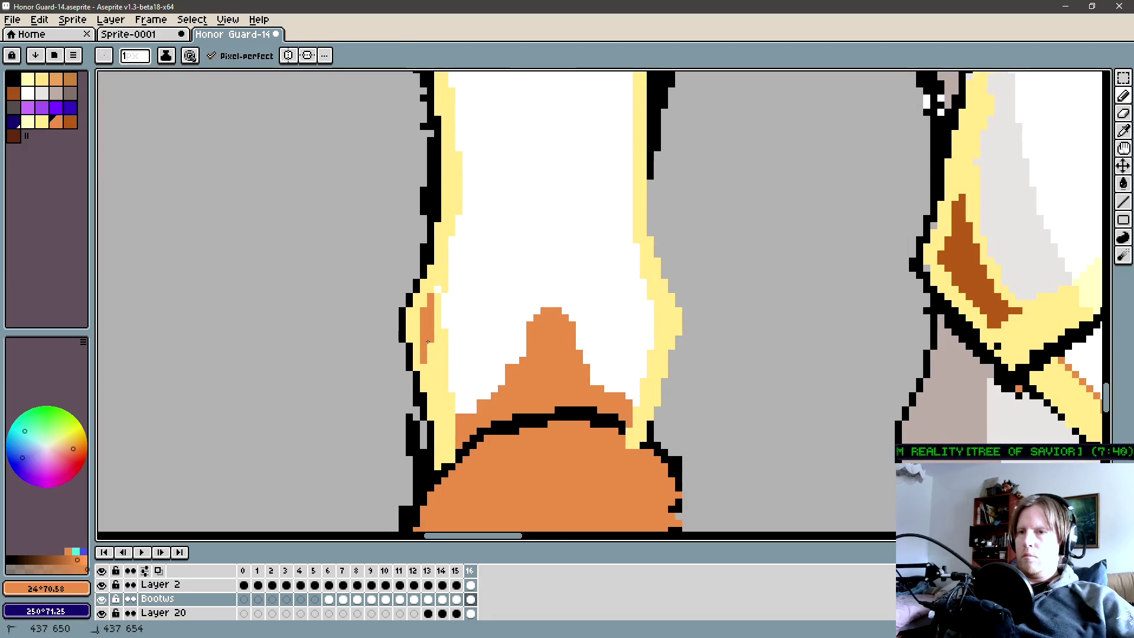
pyautogui.scroll(-1, 400, 330)
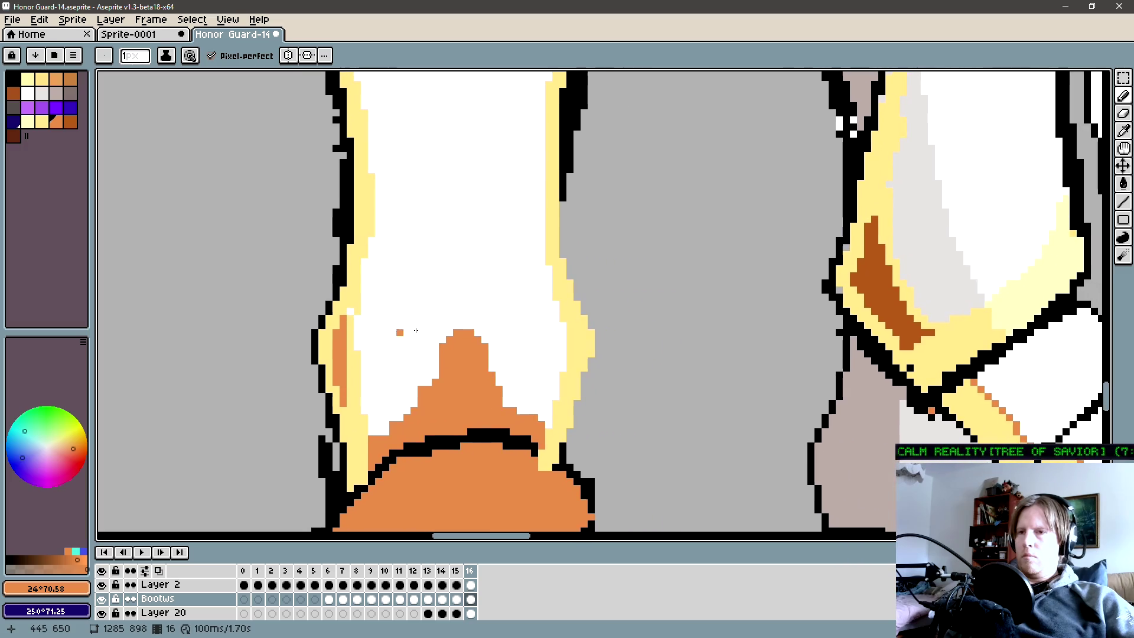
pyautogui.scroll(-1, 517, 342)
pyautogui.moveTo(517, 342); pyautogui.dragTo(476, 345)
pyautogui.scroll(1, 501, 345)
pyautogui.scroll(1, 505, 359)
pyautogui.moveTo(499, 389)
pyautogui.mouseDown()
pyautogui.moveTo(500, 330)
pyautogui.moveTo(510, 368)
pyautogui.moveTo(502, 308)
pyautogui.moveTo(498, 358)
pyautogui.mouseUp()
pyautogui.keyDown('alt'); pyautogui.click(521, 379); pyautogui.keyUp('alt')
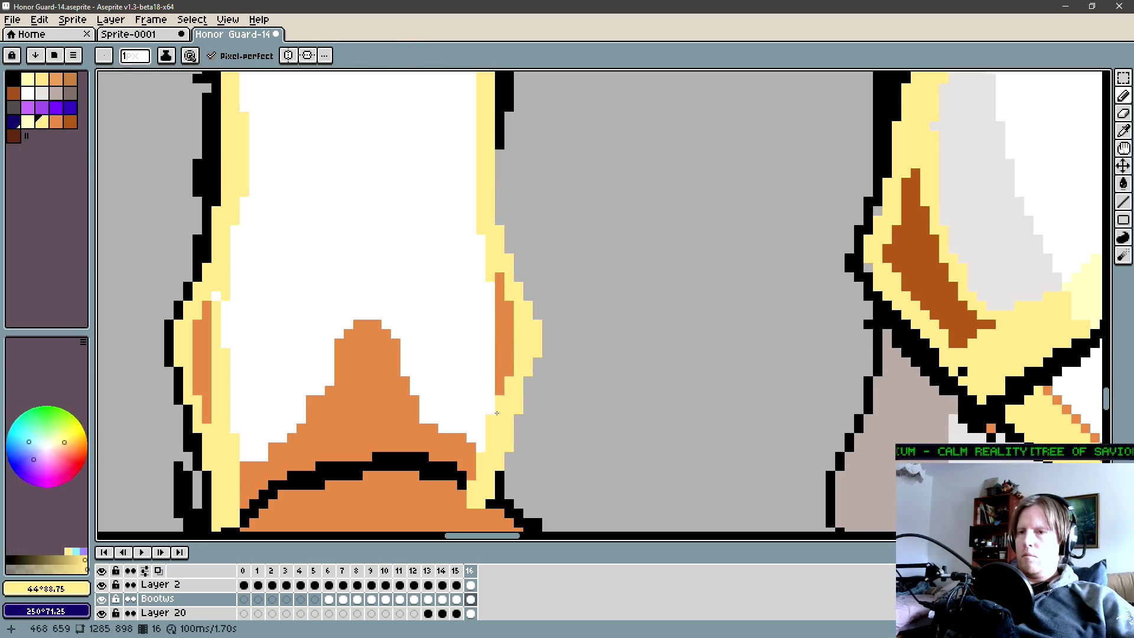
pyautogui.moveTo(496, 413); pyautogui.dragTo(491, 277)
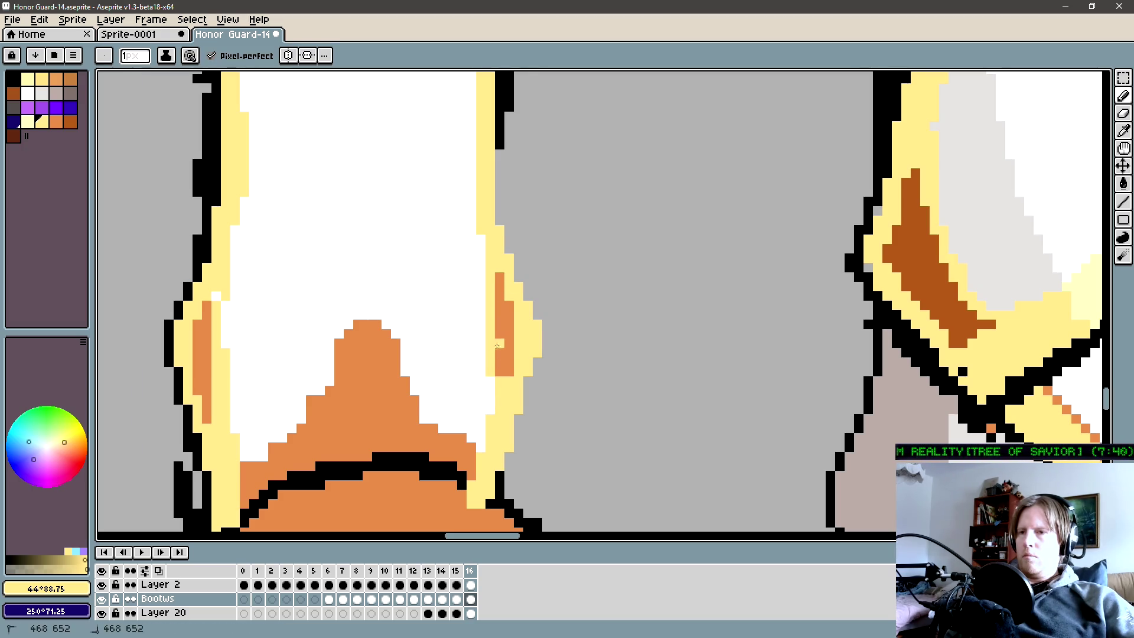
pyautogui.keyDown('alt'); pyautogui.click(508, 369); pyautogui.keyUp('alt')
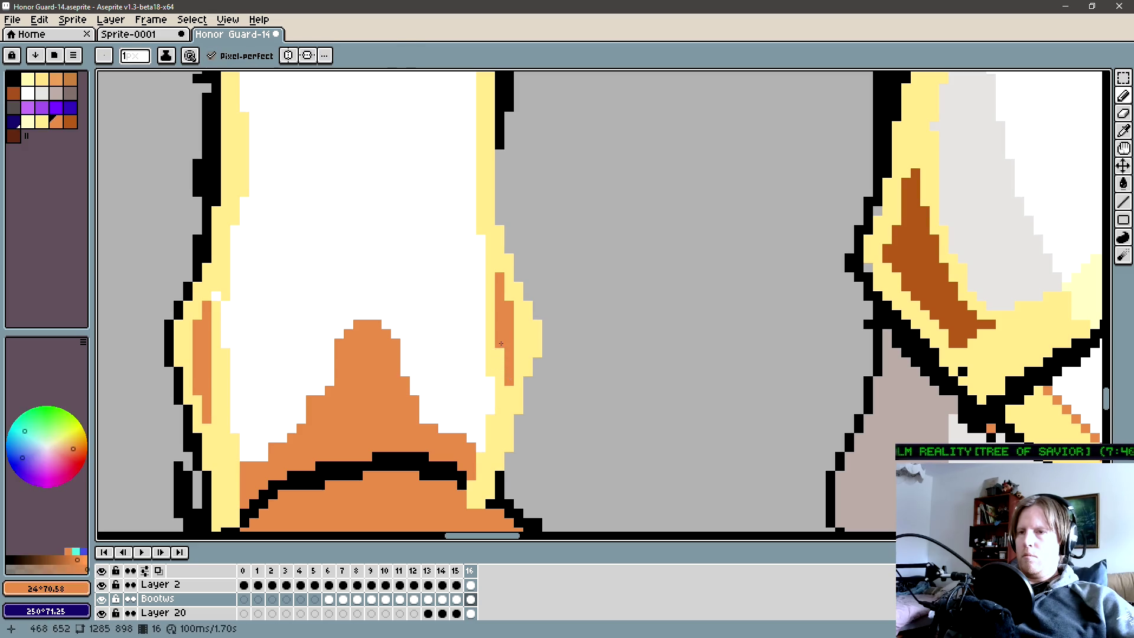
pyautogui.scroll(-3, 519, 334)
pyautogui.scroll(-2, 493, 353)
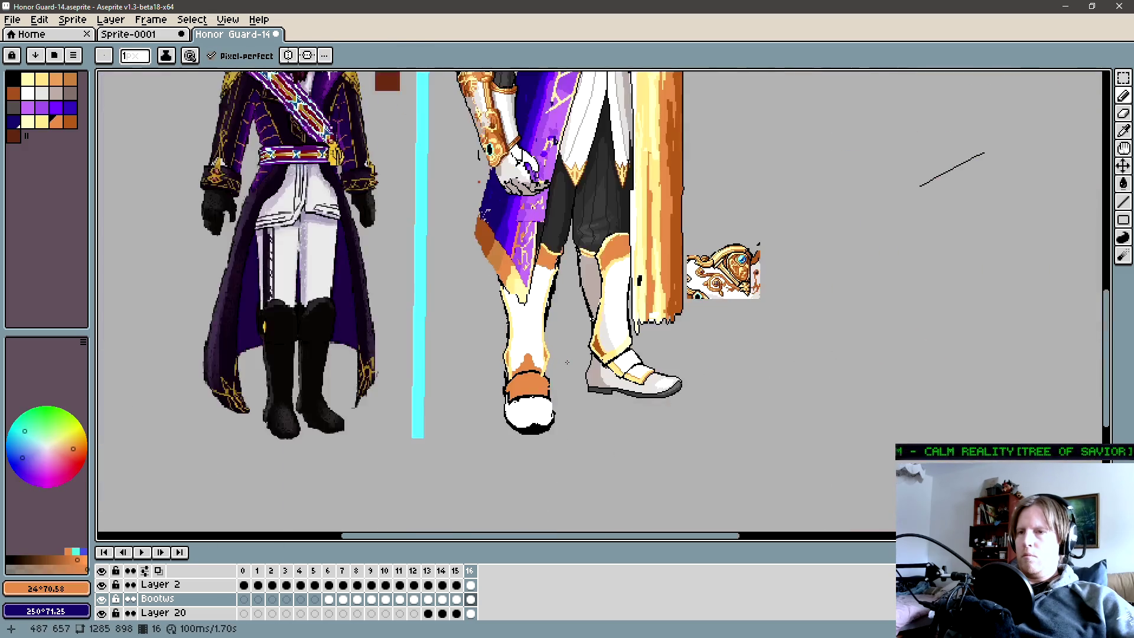
pyautogui.scroll(3, 507, 378)
# Extend the black outline up the right side of the front ankle with a straight line.
pyautogui.press('m')
pyautogui.moveTo(502, 321); pyautogui.dragTo(564, 400)
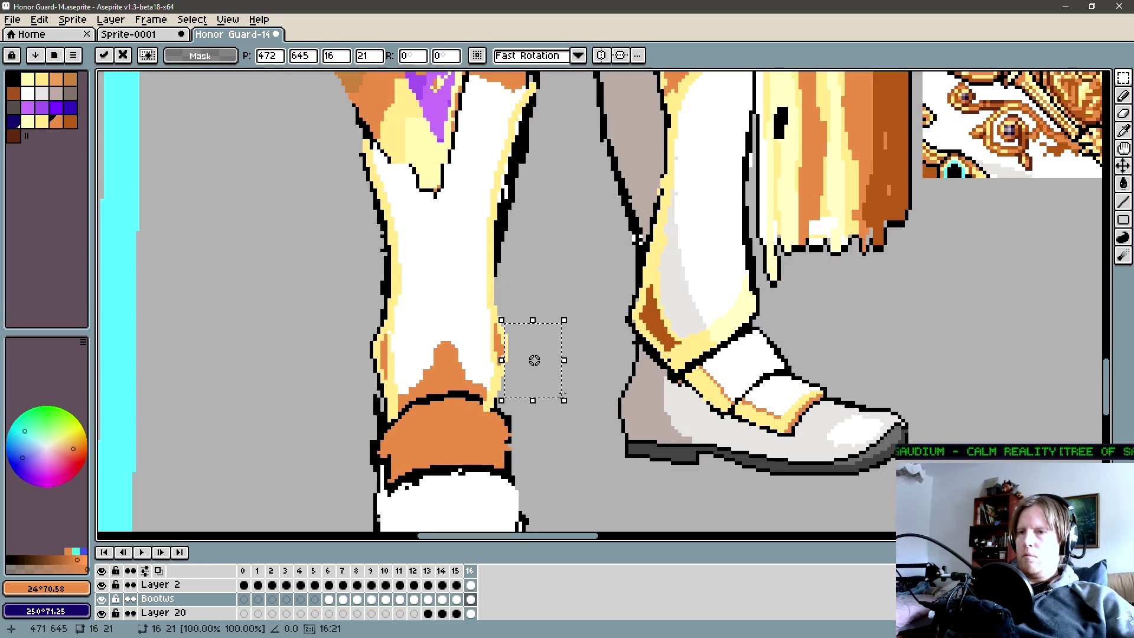
pyautogui.hotkey('ctrl', 'd')
pyautogui.scroll(2, 547, 387)
pyautogui.press('b')
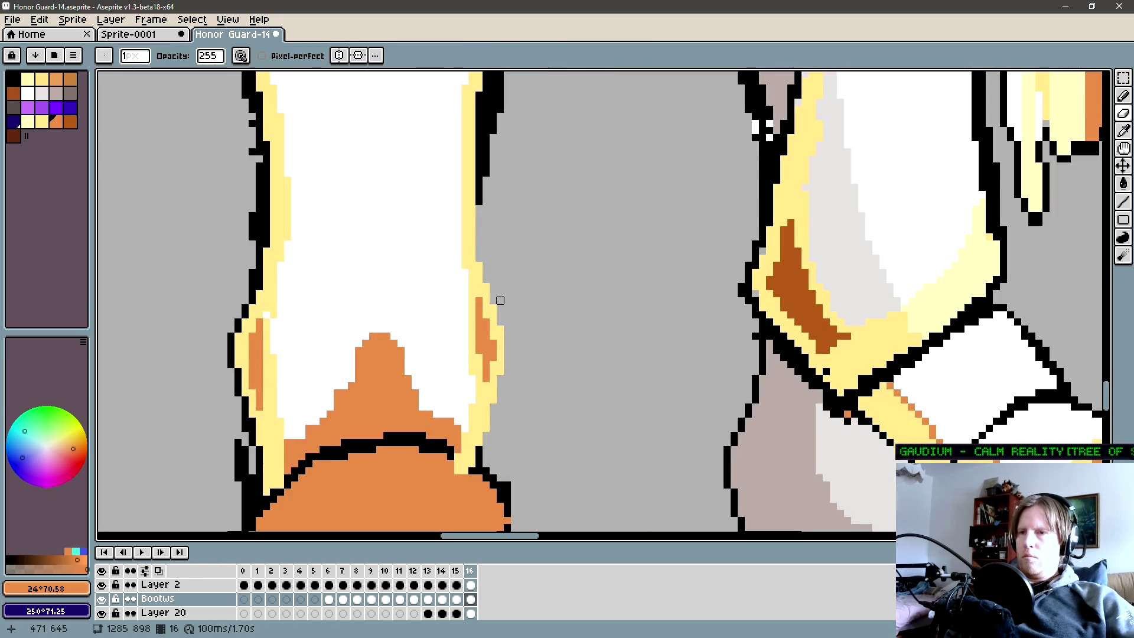
pyautogui.keyDown('alt'); pyautogui.click(493, 335); pyautogui.keyUp('alt')
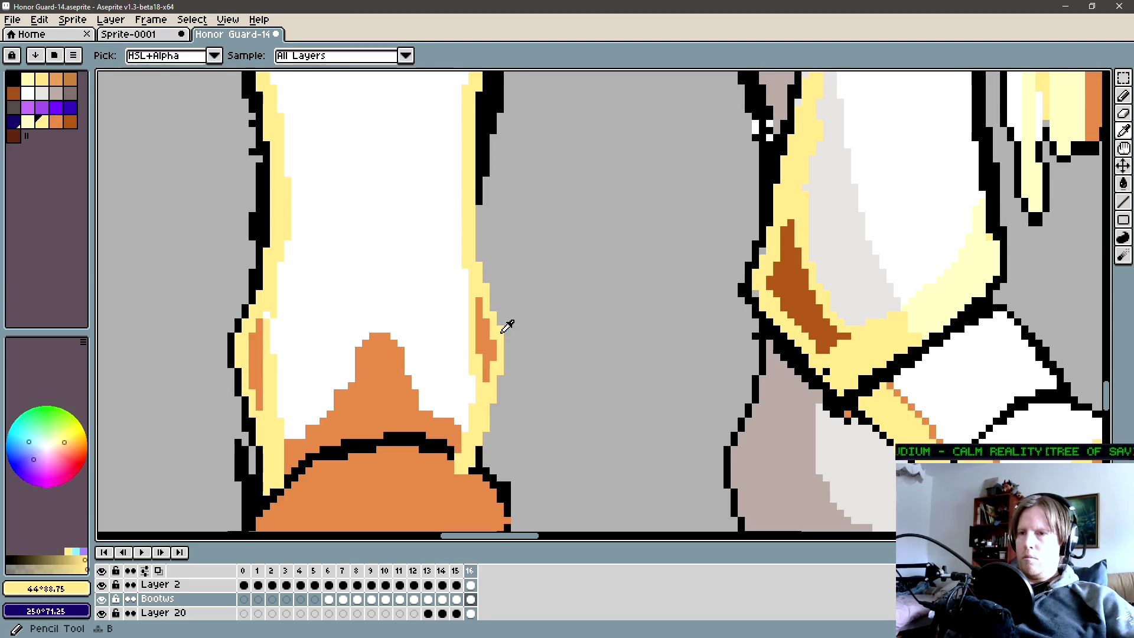
pyautogui.press('e')
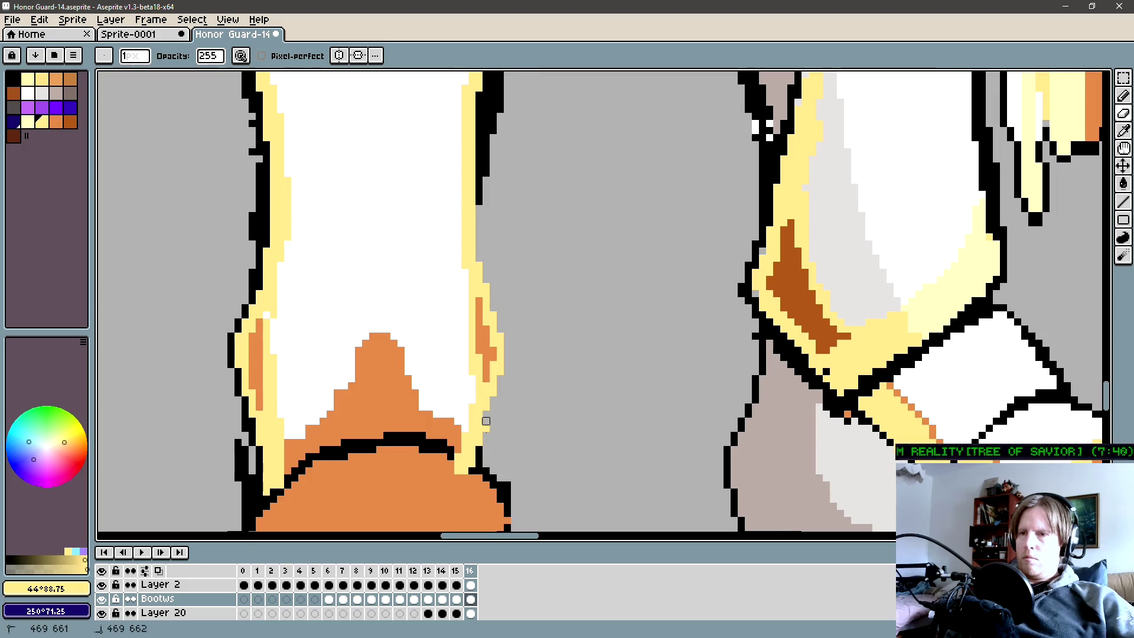
pyautogui.moveTo(481, 449); pyautogui.dragTo(490, 429)
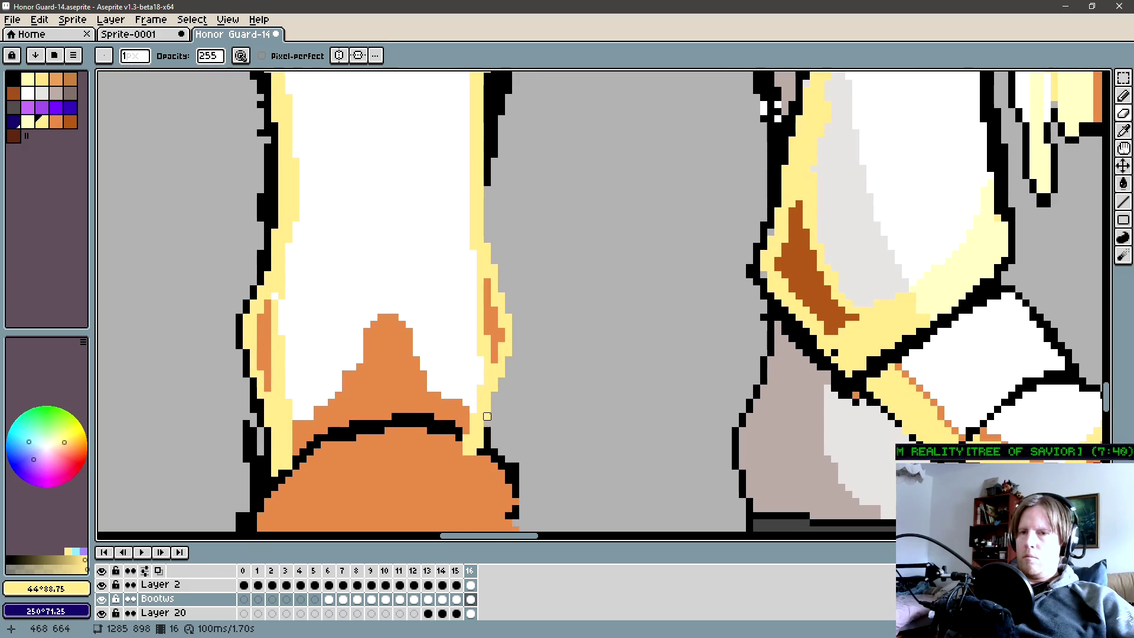
pyautogui.keyDown('alt'); pyautogui.click(488, 427); pyautogui.keyUp('alt')
pyautogui.press('b')
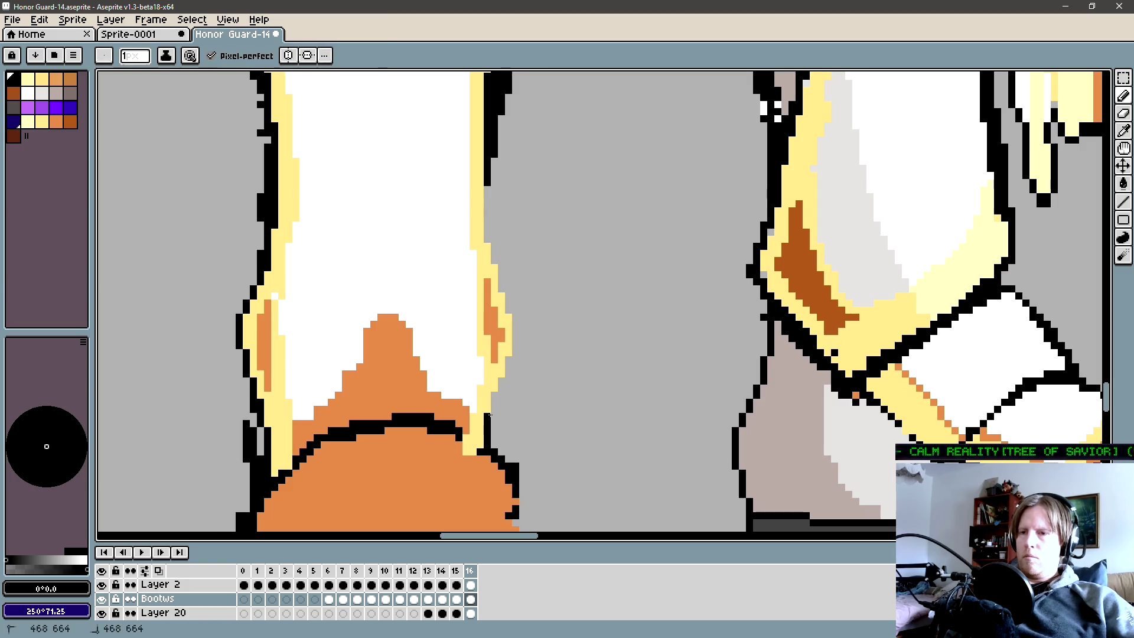
pyautogui.moveTo(494, 417); pyautogui.dragTo(496, 393)
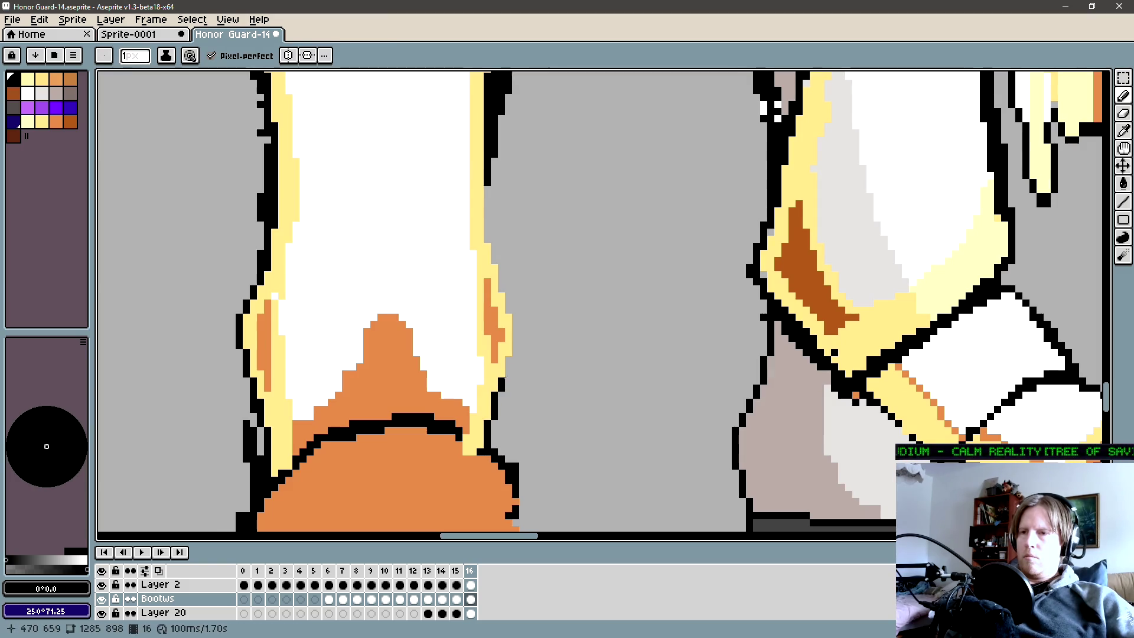
pyautogui.click(510, 360)
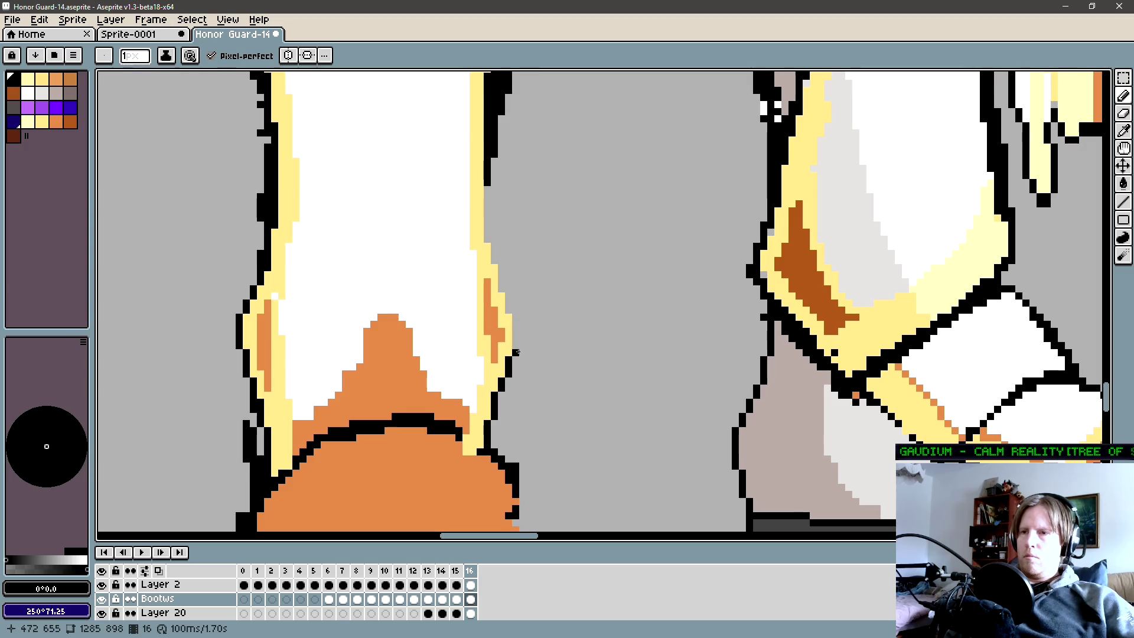
pyautogui.keyDown('shift'); pyautogui.click(509, 310); pyautogui.keyUp('shift')
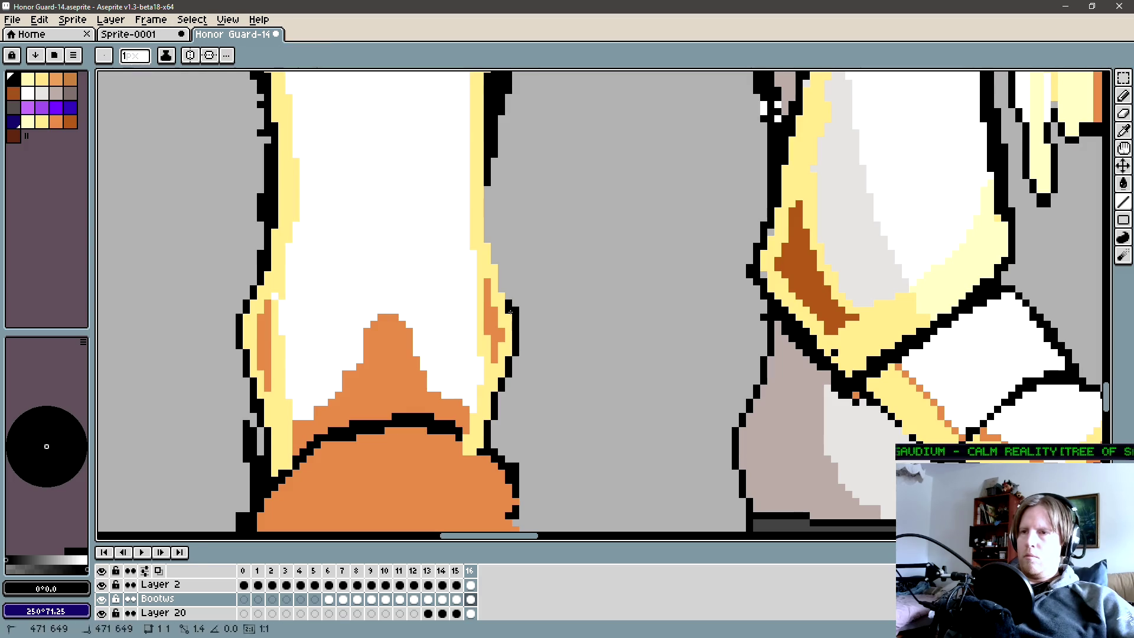
# Bucket-fill a spot near the ankle with brown sampled from the boot shading.
pyautogui.press('e')
pyautogui.press('b')
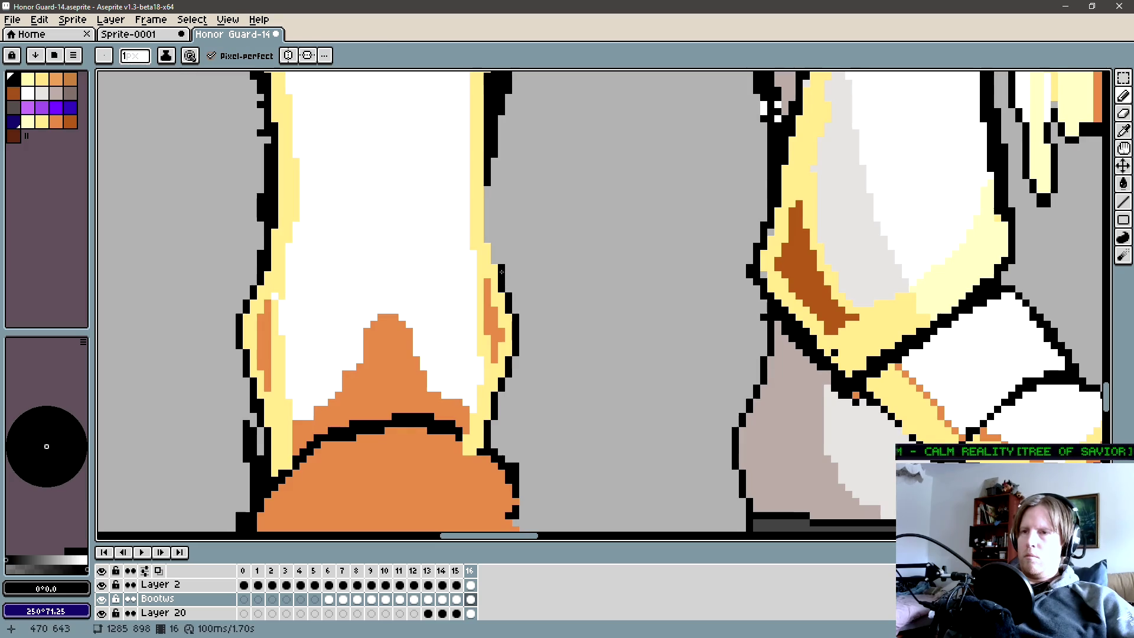
pyautogui.scroll(-1, 501, 269)
pyautogui.scroll(-1, 493, 239)
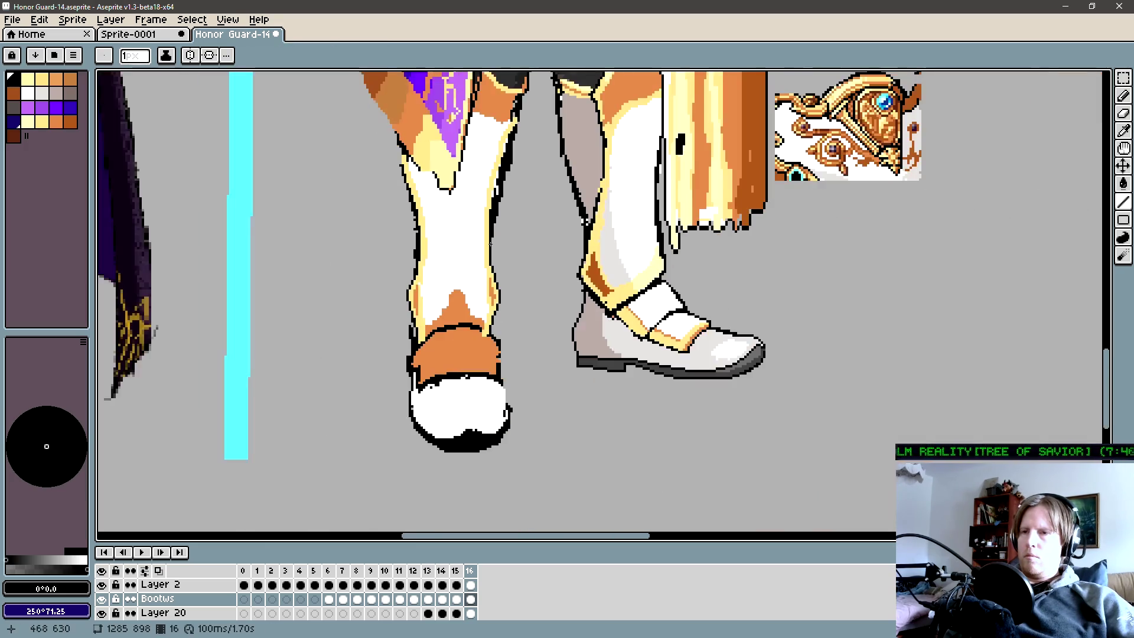
pyautogui.scroll(1, 491, 239)
pyautogui.moveTo(400, 324); pyautogui.dragTo(384, 335)
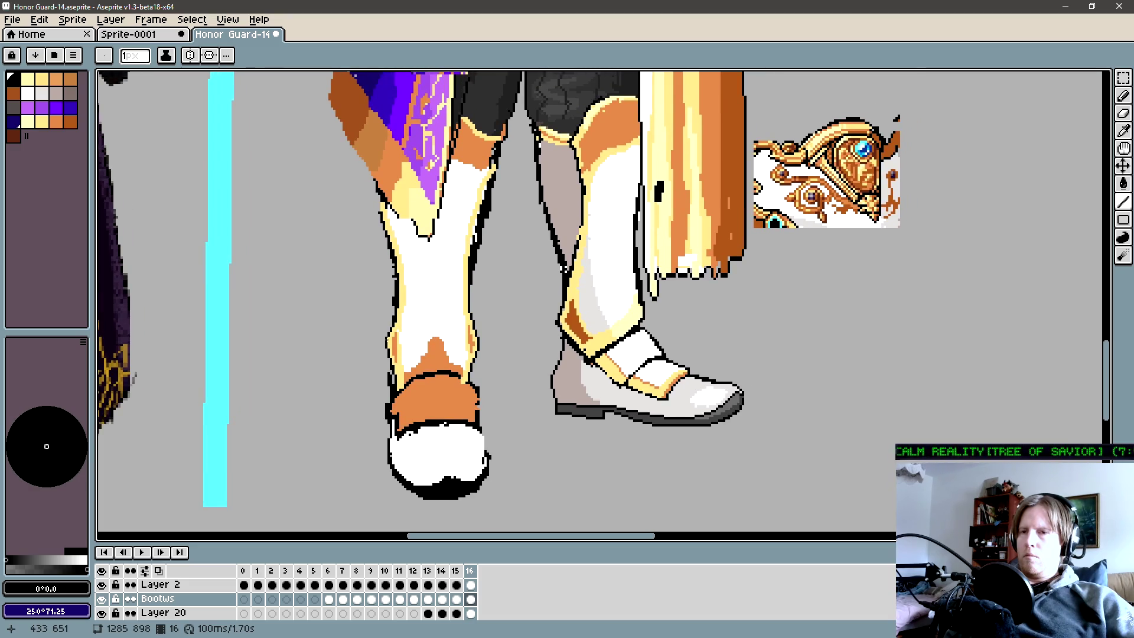
pyautogui.scroll(2, 413, 322)
pyautogui.press('b')
pyautogui.press('alt')
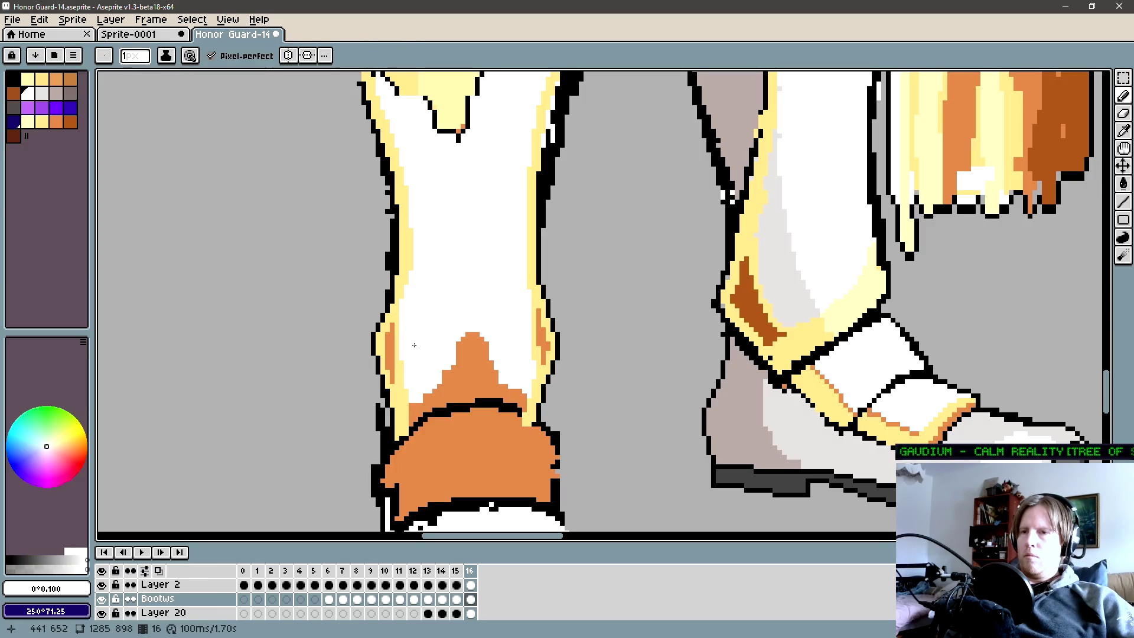
pyautogui.scroll(-1, 411, 345)
pyautogui.scroll(-1, 403, 345)
pyautogui.scroll(-1, 399, 348)
pyautogui.scroll(-2, 381, 351)
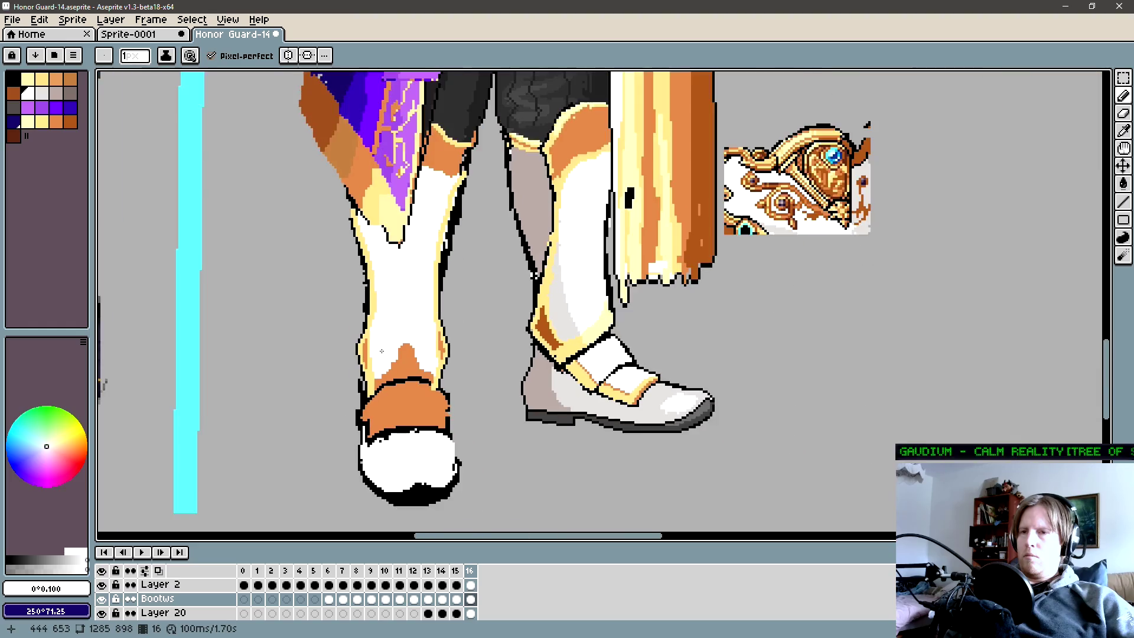
pyautogui.scroll(1, 421, 349)
pyautogui.press('m')
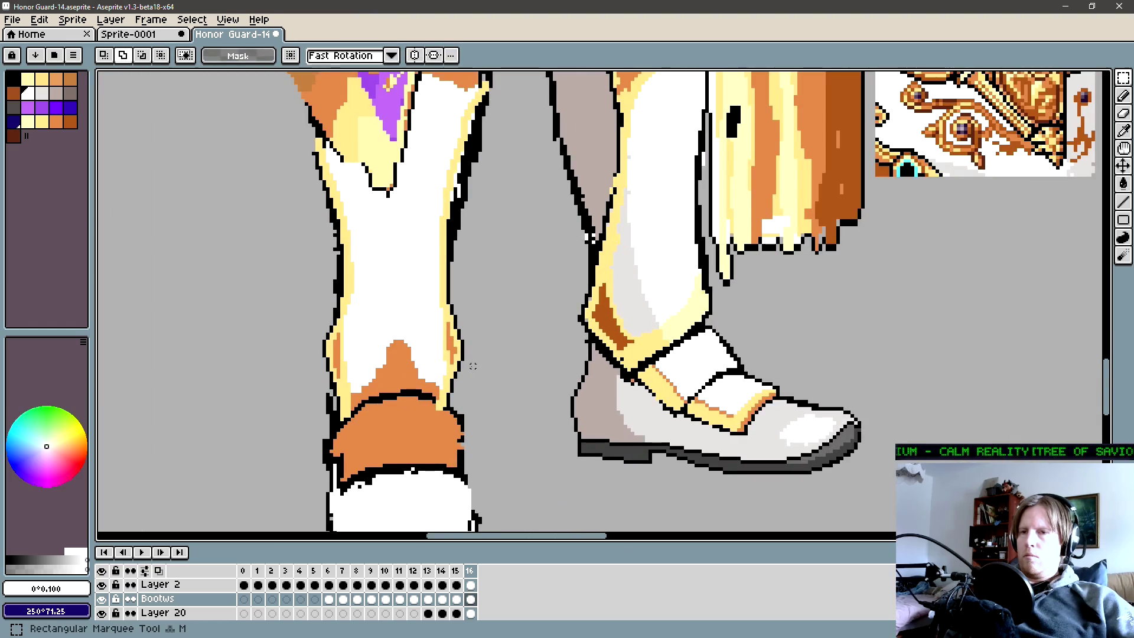
pyautogui.press('i')
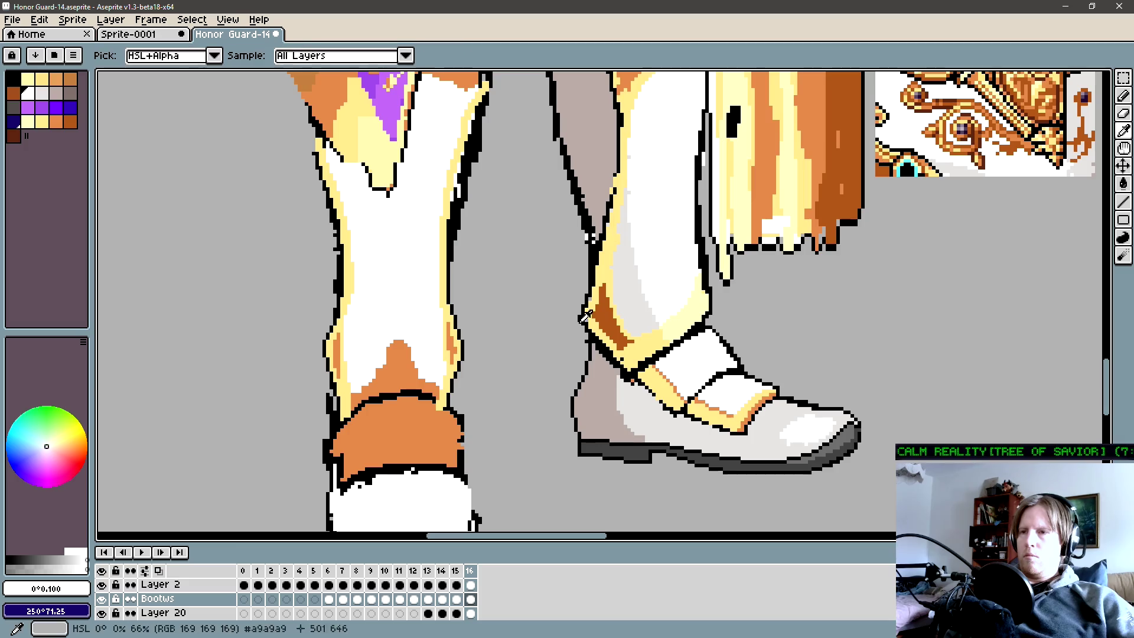
pyautogui.click(605, 312)
pyautogui.press('g')
pyautogui.scroll(1, 446, 351)
pyautogui.click(446, 350)
pyautogui.moveTo(233, 366); pyautogui.dragTo(326, 337)
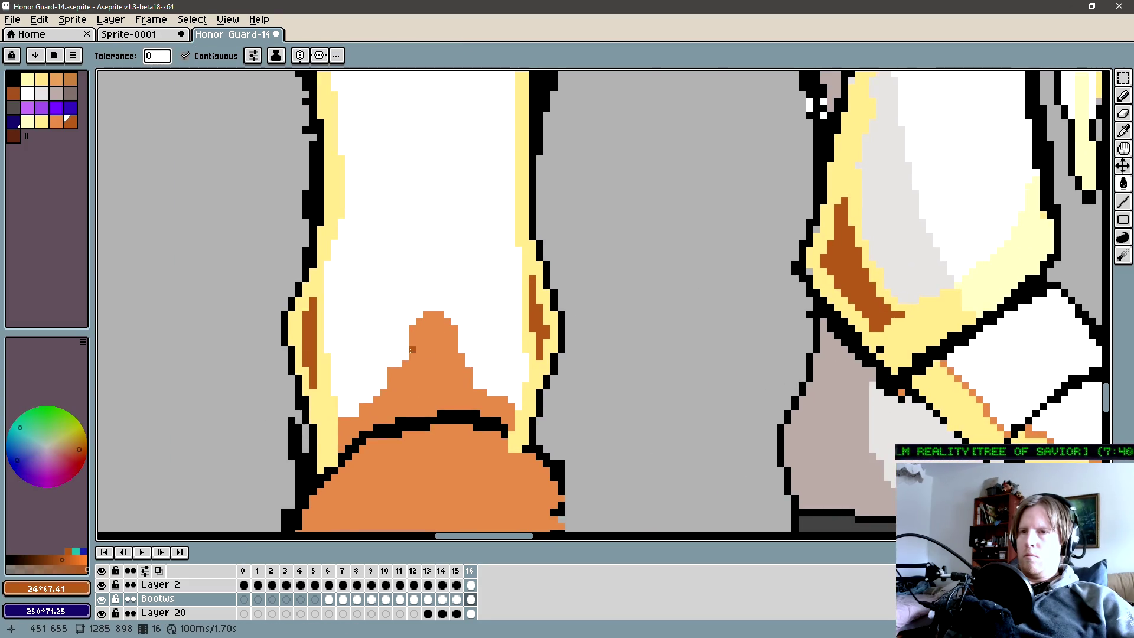
pyautogui.scroll(-3, 411, 350)
# Recolour the orange patch light yellow and add pale yellow highlight pixels above the boot cuff.
pyautogui.press('b')
pyautogui.keyDown('alt'); pyautogui.click(388, 380); pyautogui.keyUp('alt')
pyautogui.scroll(2, 389, 379)
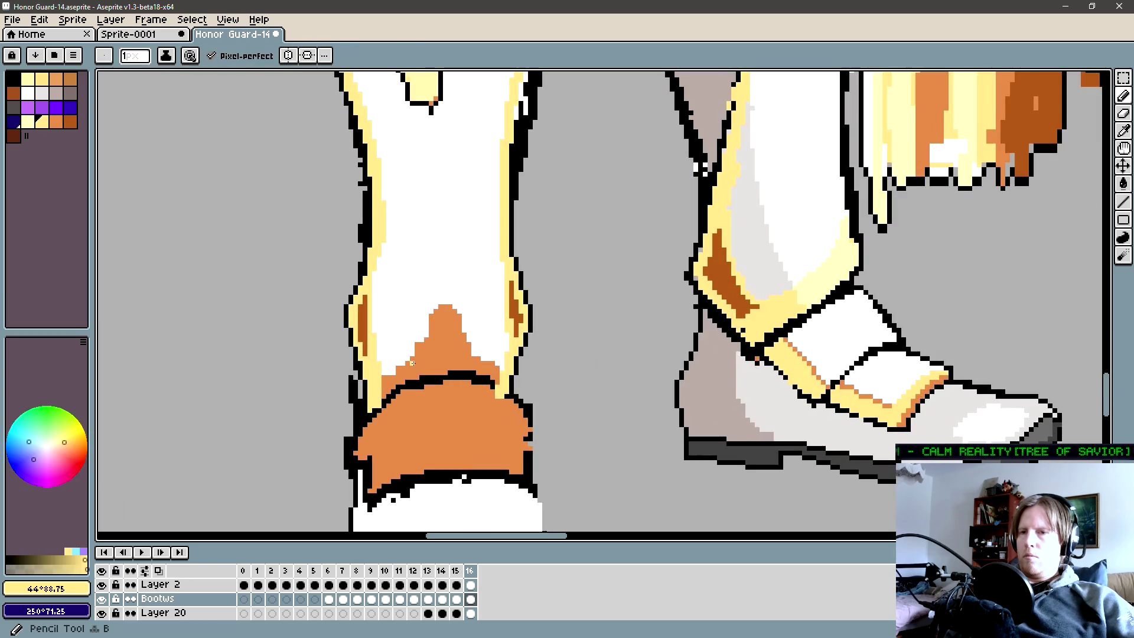
pyautogui.press('g')
pyautogui.click(411, 361)
pyautogui.press('b')
pyautogui.hscroll(1, 431, 347)
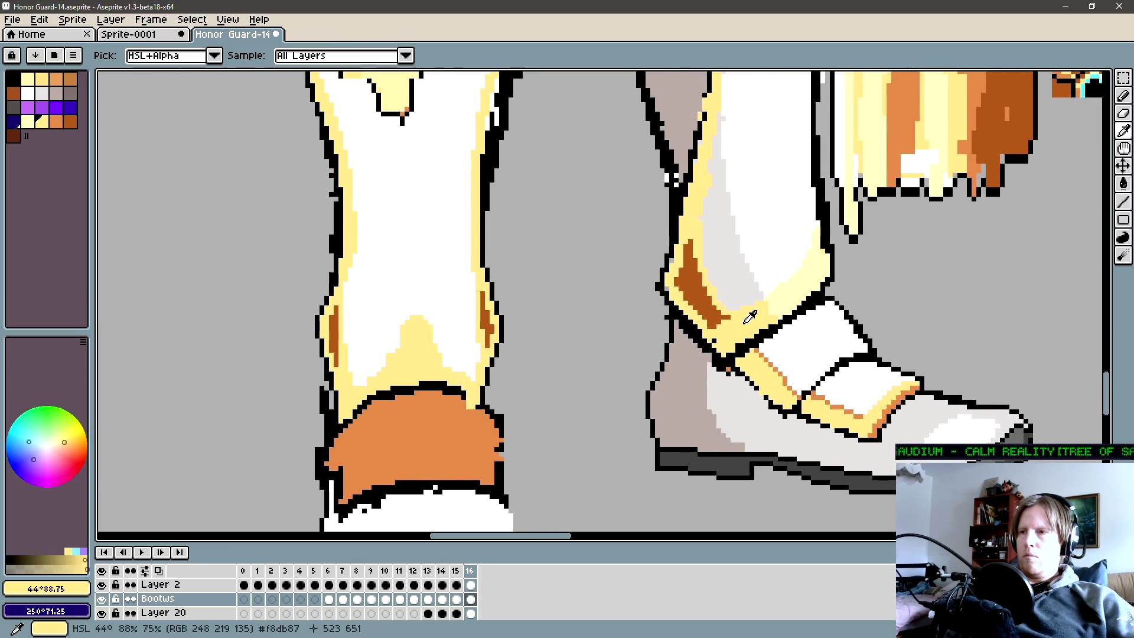
pyautogui.keyDown('alt'); pyautogui.click(842, 410); pyautogui.keyUp('alt')
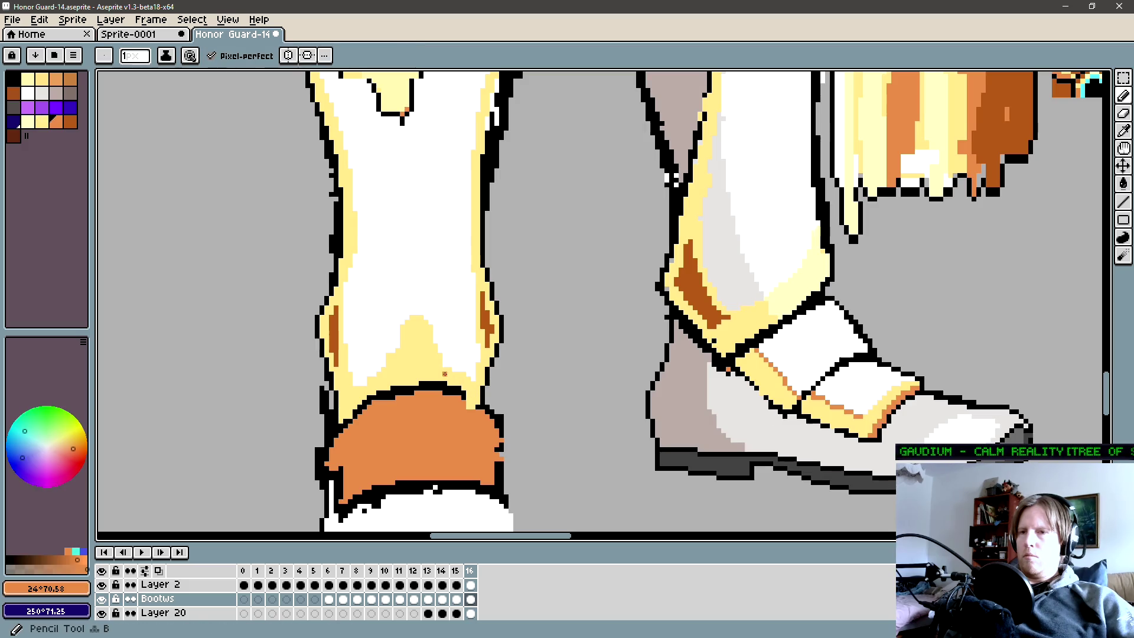
pyautogui.keyDown('alt'); pyautogui.click(785, 306); pyautogui.keyUp('alt')
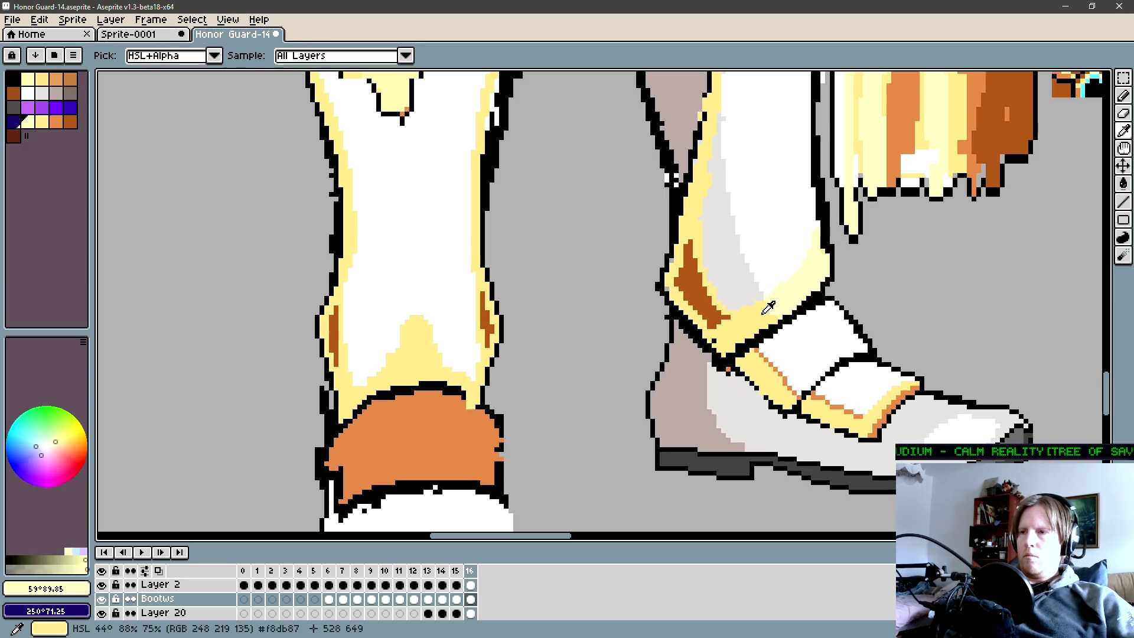
pyautogui.moveTo(373, 378); pyautogui.dragTo(355, 390)
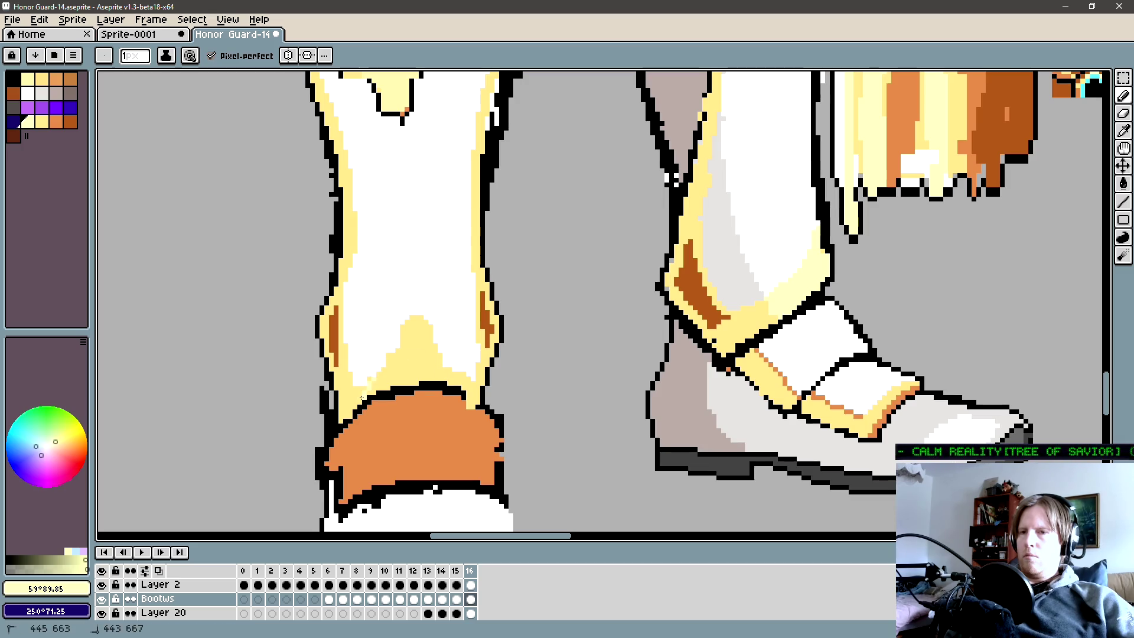
pyautogui.press('alt')
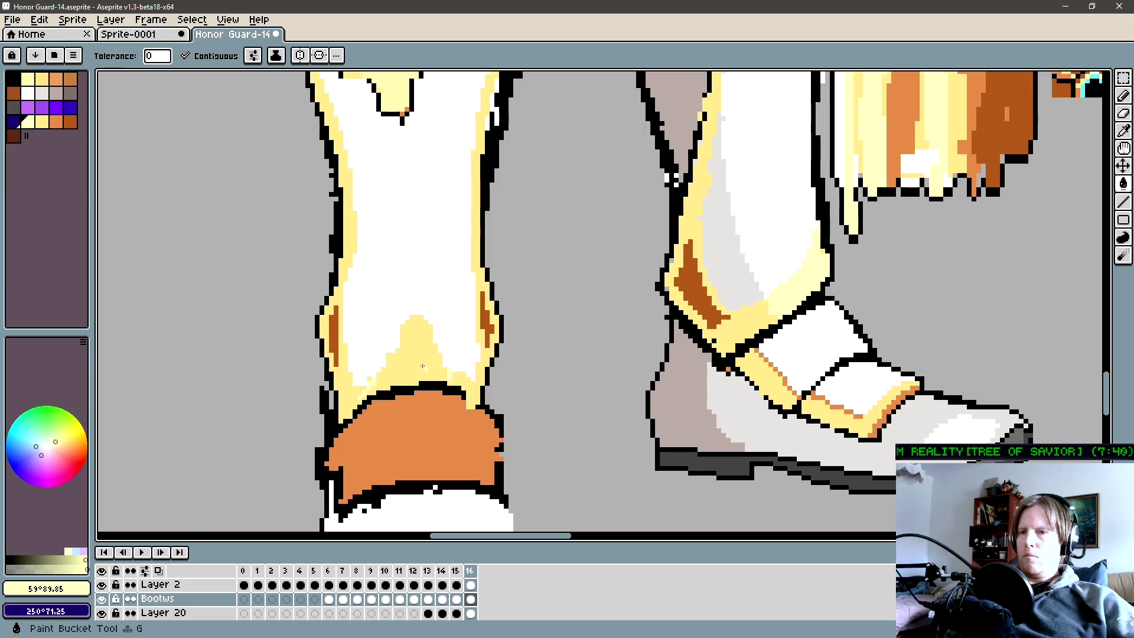
# Stroke and bucket-fill the strip along the shin's right edge orange.
pyautogui.press('alt')
pyautogui.keyDown('alt'); pyautogui.click(788, 371); pyautogui.keyUp('alt')
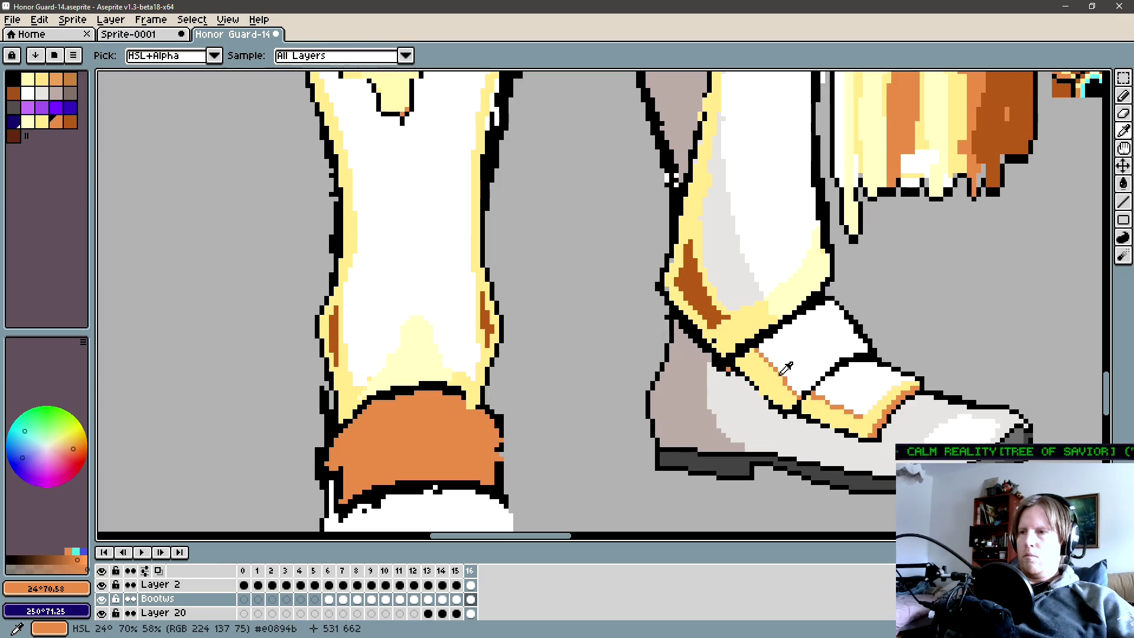
pyautogui.scroll(1, 429, 375)
pyautogui.scroll(1, 430, 375)
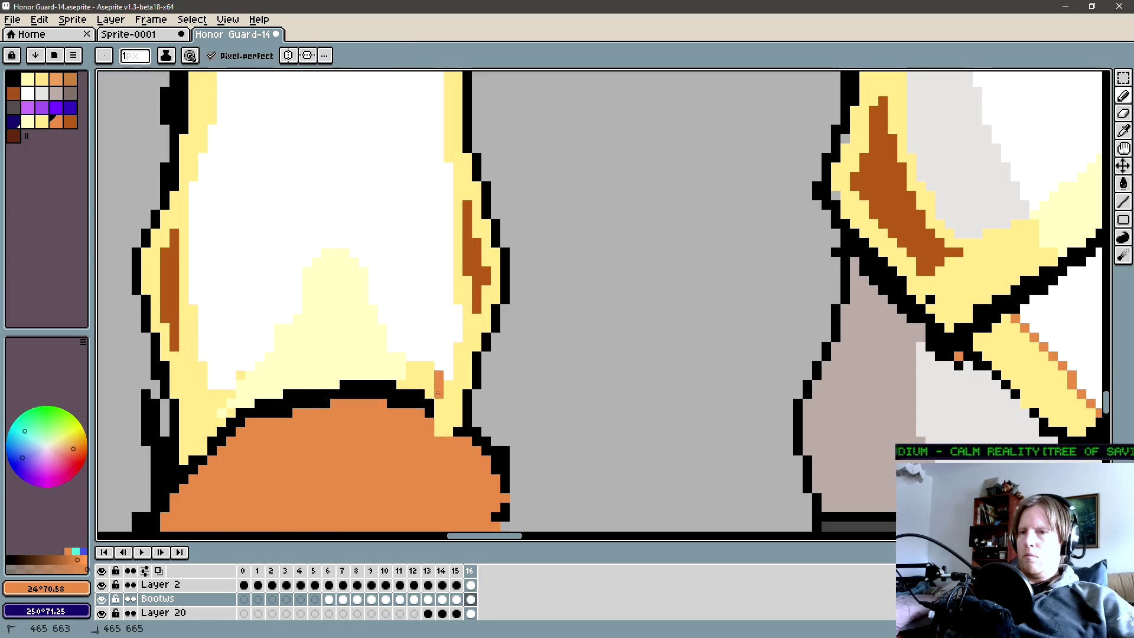
pyautogui.moveTo(430, 375); pyautogui.dragTo(438, 417)
pyautogui.keyDown('alt'); pyautogui.click(437, 418); pyautogui.keyUp('alt')
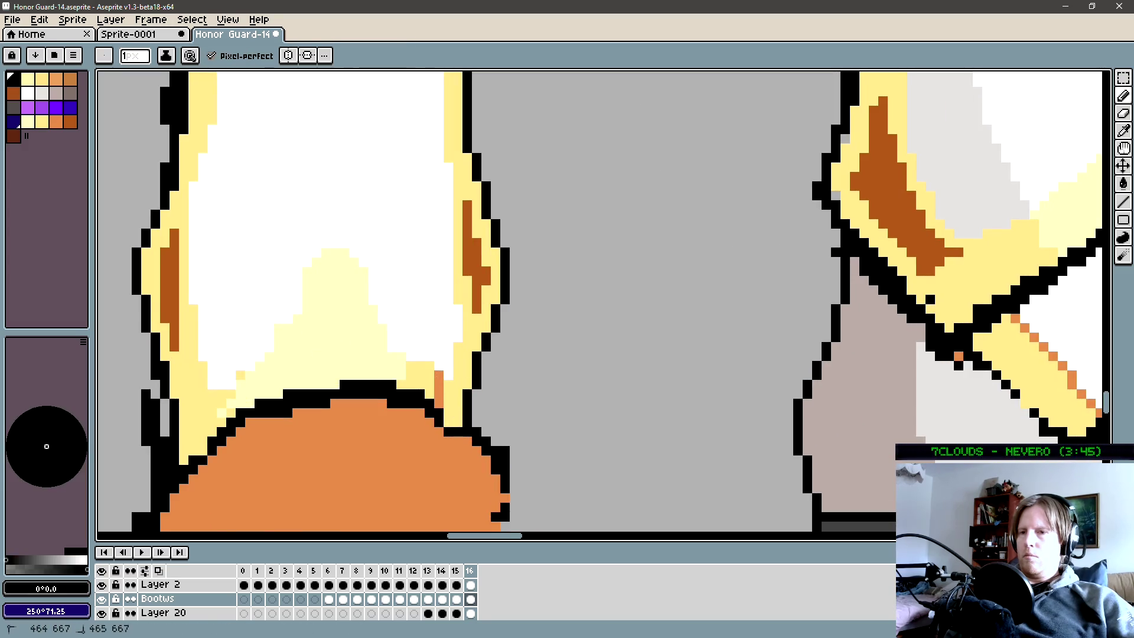
pyautogui.keyDown('alt'); pyautogui.click(438, 410); pyautogui.keyUp('alt')
pyautogui.press('g')
pyautogui.click(455, 383)
pyautogui.scroll(-3, 454, 384)
pyautogui.scroll(1, 488, 329)
pyautogui.press('b')
pyautogui.keyDown('alt'); pyautogui.click(481, 219); pyautogui.keyUp('alt')
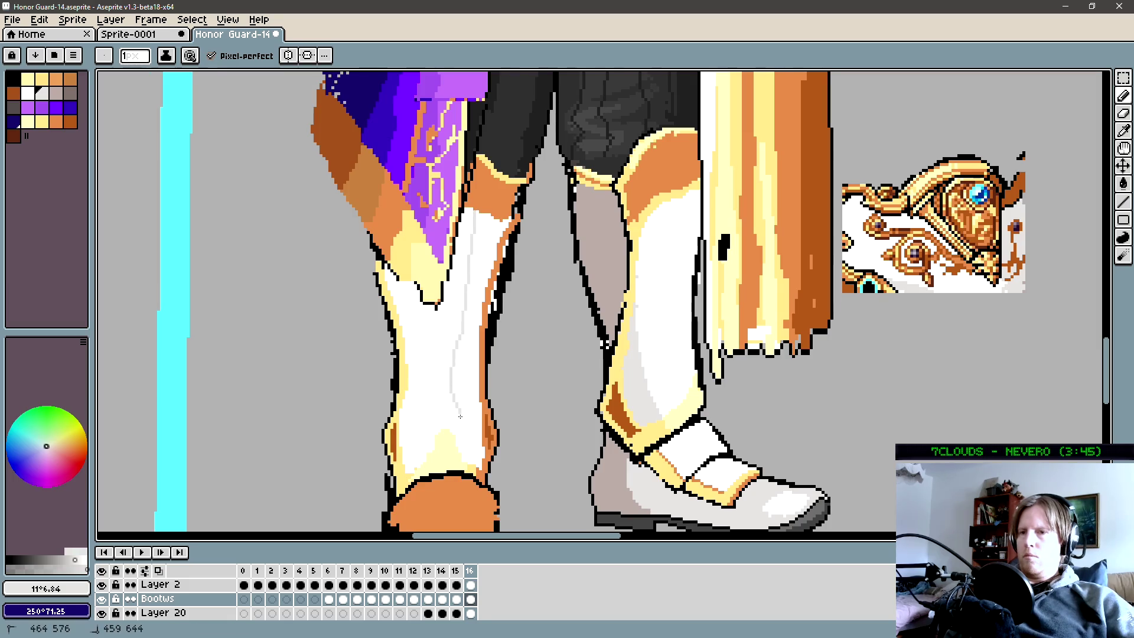
# Bucket-fill the right part of the front shin light grey sampled from the back leg.
pyautogui.press('g')
pyautogui.click(467, 459)
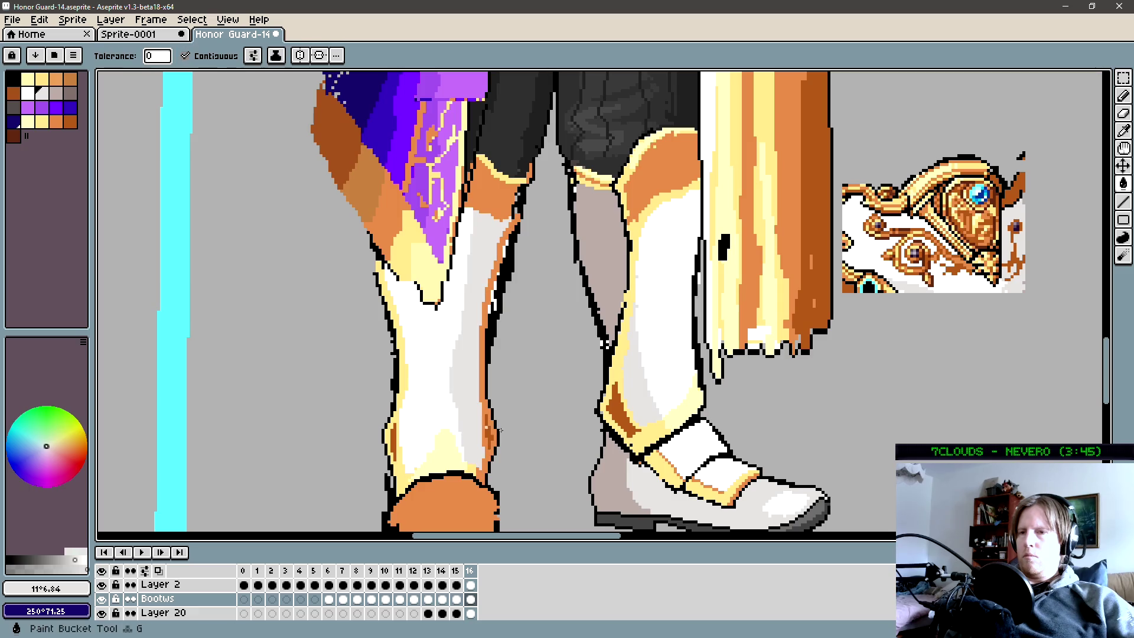
pyautogui.scroll(1, 481, 329)
pyautogui.press('b')
pyautogui.scroll(-1, 651, 324)
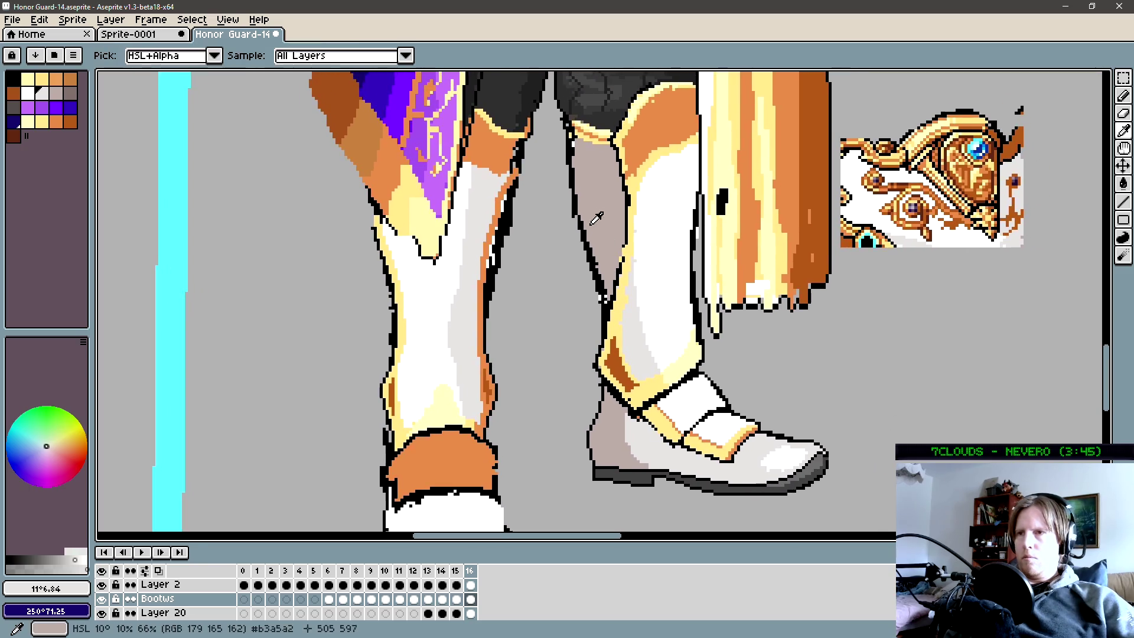
pyautogui.keyDown('alt'); pyautogui.click(650, 324); pyautogui.keyUp('alt')
pyautogui.press('g')
pyautogui.scroll(1, 476, 283)
pyautogui.press('b')
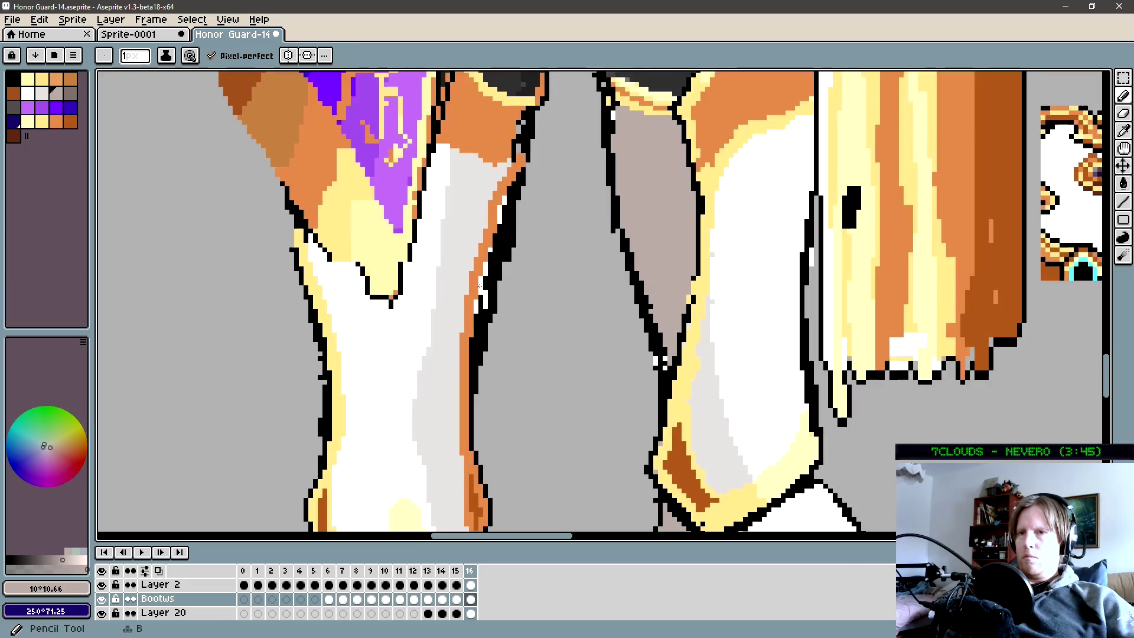
pyautogui.scroll(-2, 471, 332)
pyautogui.scroll(1, 482, 267)
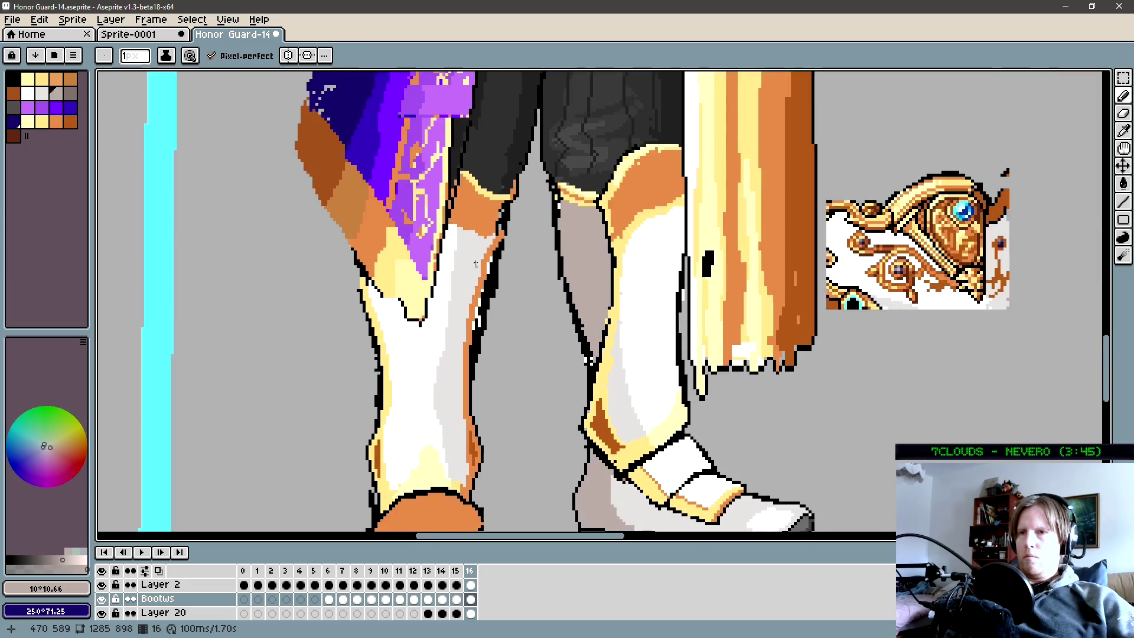
pyautogui.scroll(1, 493, 231)
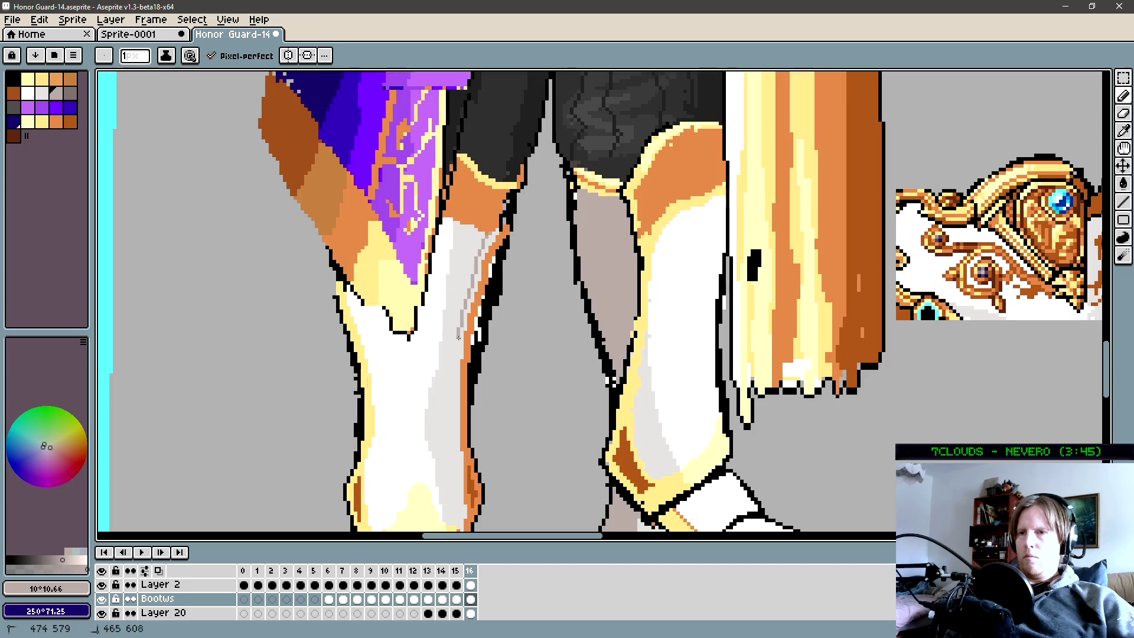
# Paint medium grey shading strokes down the front shin.
pyautogui.moveTo(459, 499); pyautogui.dragTo(444, 341)
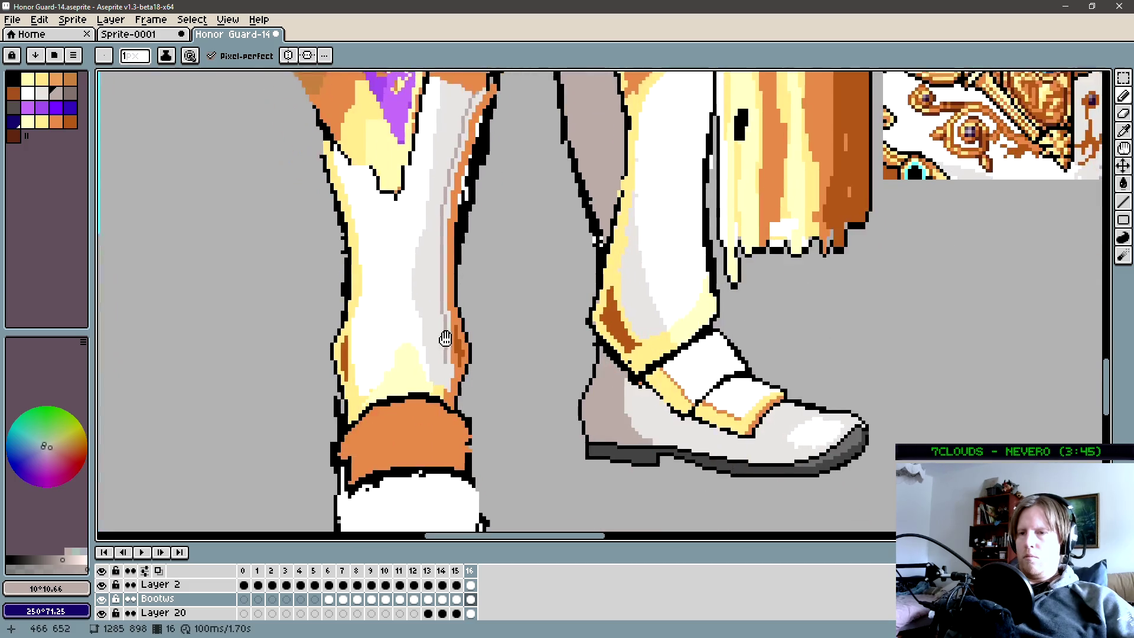
pyautogui.moveTo(458, 74); pyautogui.dragTo(443, 306)
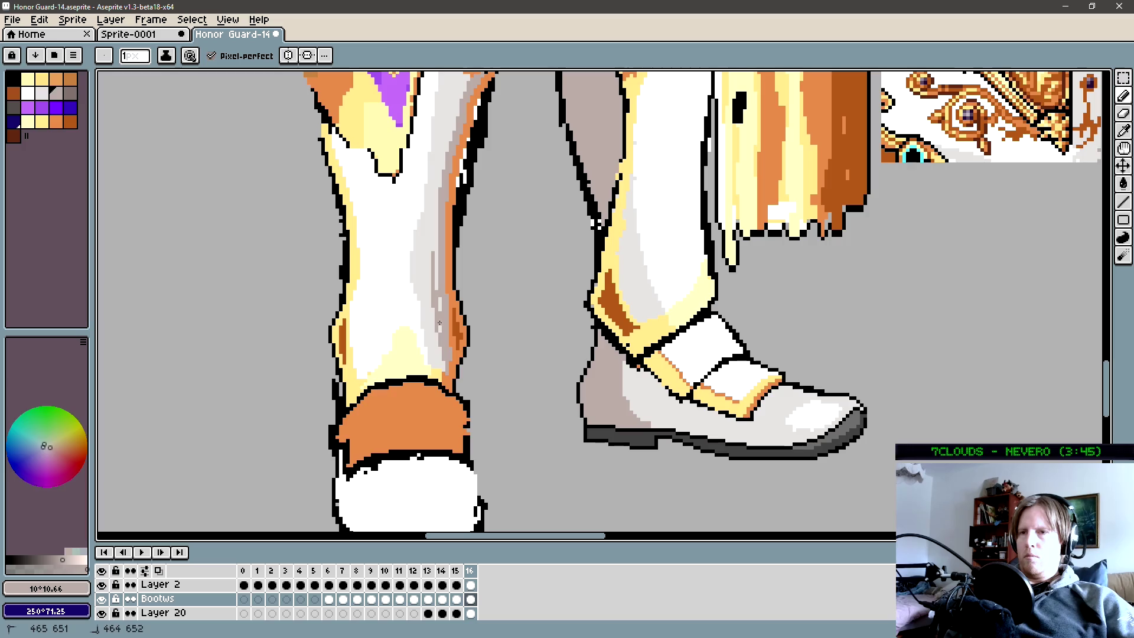
pyautogui.moveTo(437, 250); pyautogui.dragTo(436, 286)
pyautogui.keyDown('alt'); pyautogui.click(437, 285); pyautogui.keyUp('alt')
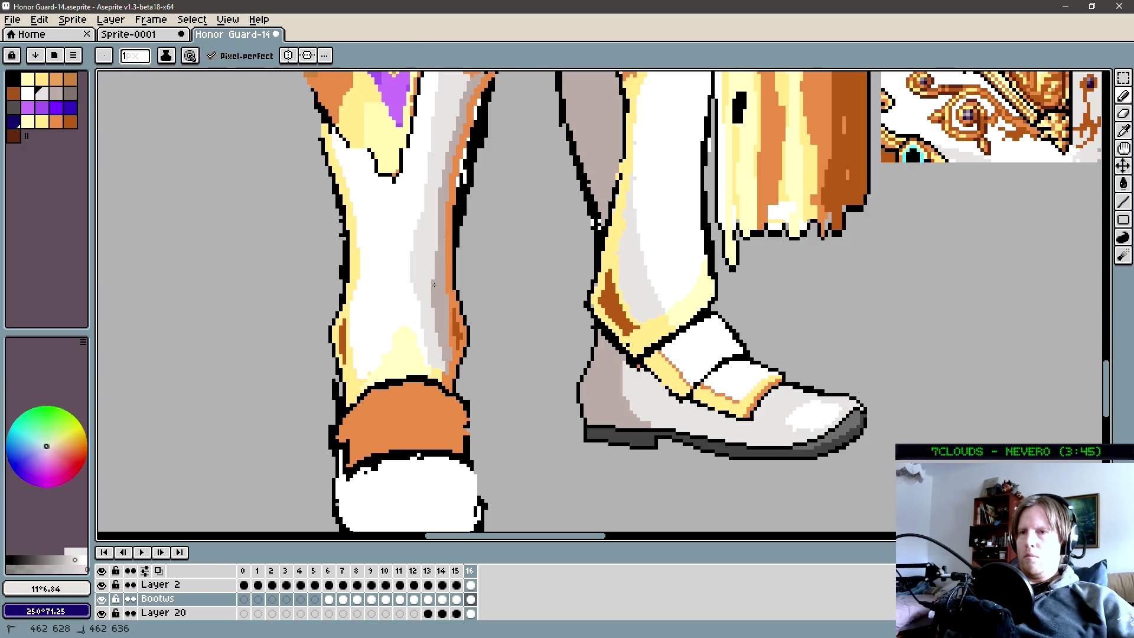
pyautogui.scroll(-3, 449, 330)
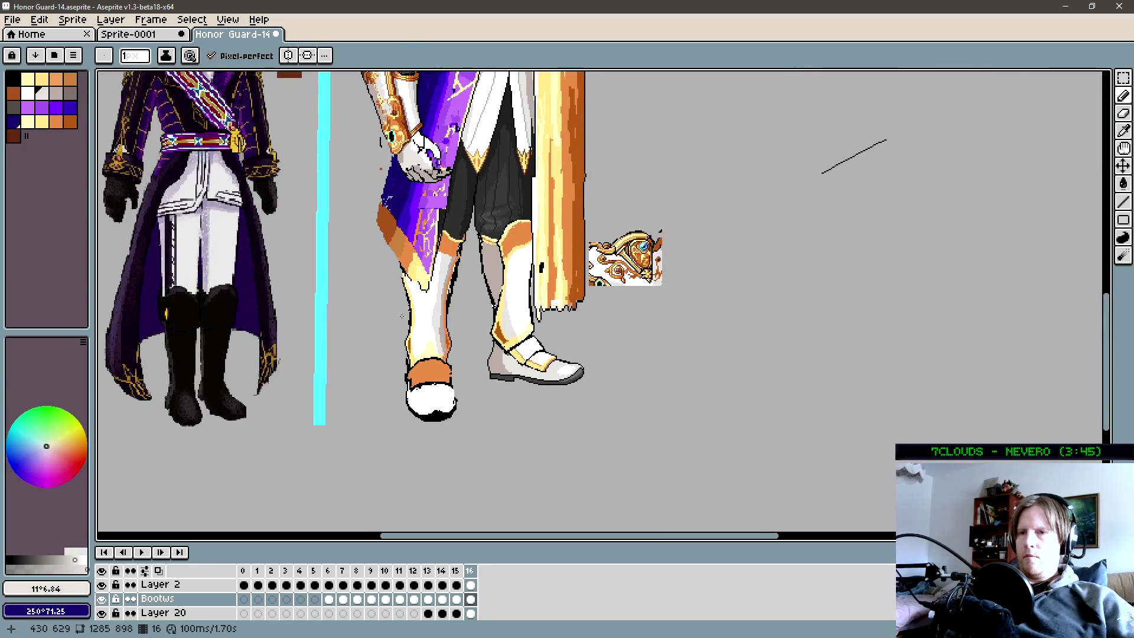
pyautogui.scroll(2, 479, 355)
pyautogui.scroll(2, 487, 359)
# Paint pale yellow over the grey pixels at the front ankle highlight.
pyautogui.keyDown('alt'); pyautogui.click(496, 362); pyautogui.keyUp('alt')
pyautogui.scroll(2, 501, 364)
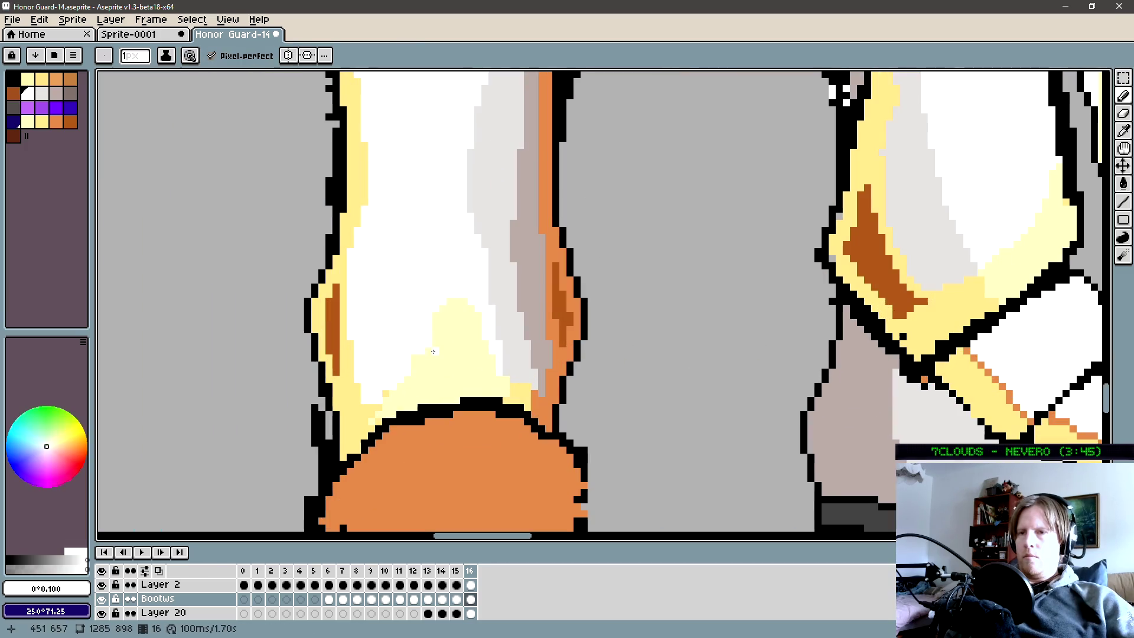
pyautogui.keyDown('alt'); pyautogui.click(430, 341); pyautogui.keyUp('alt')
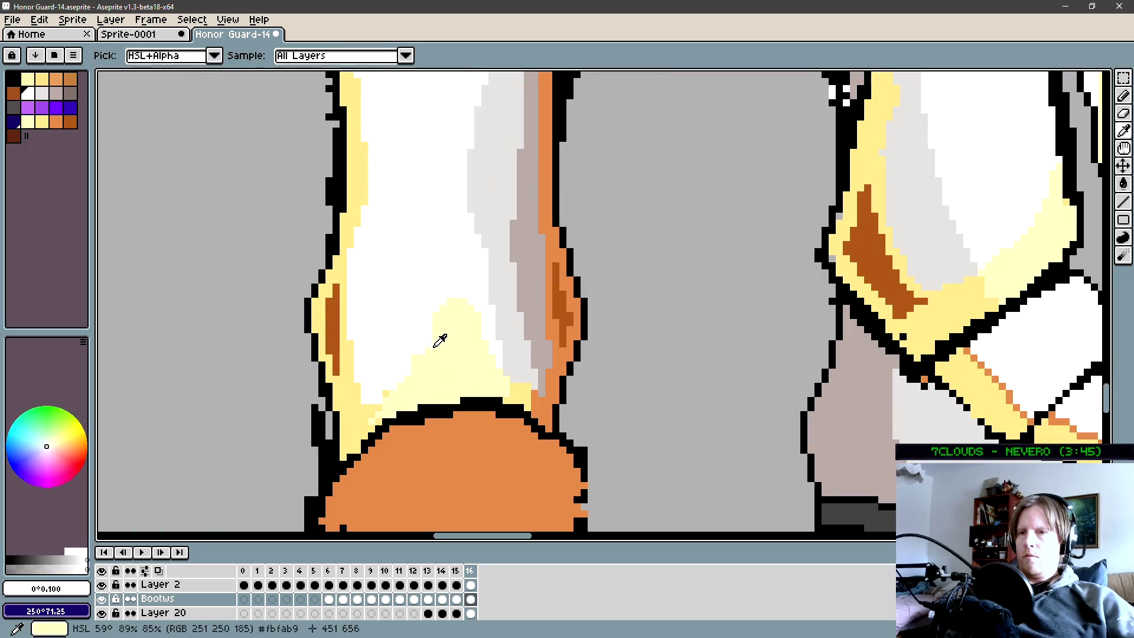
pyautogui.keyDown('alt'); pyautogui.click(405, 383); pyautogui.keyUp('alt')
pyautogui.moveTo(428, 347); pyautogui.dragTo(512, 357)
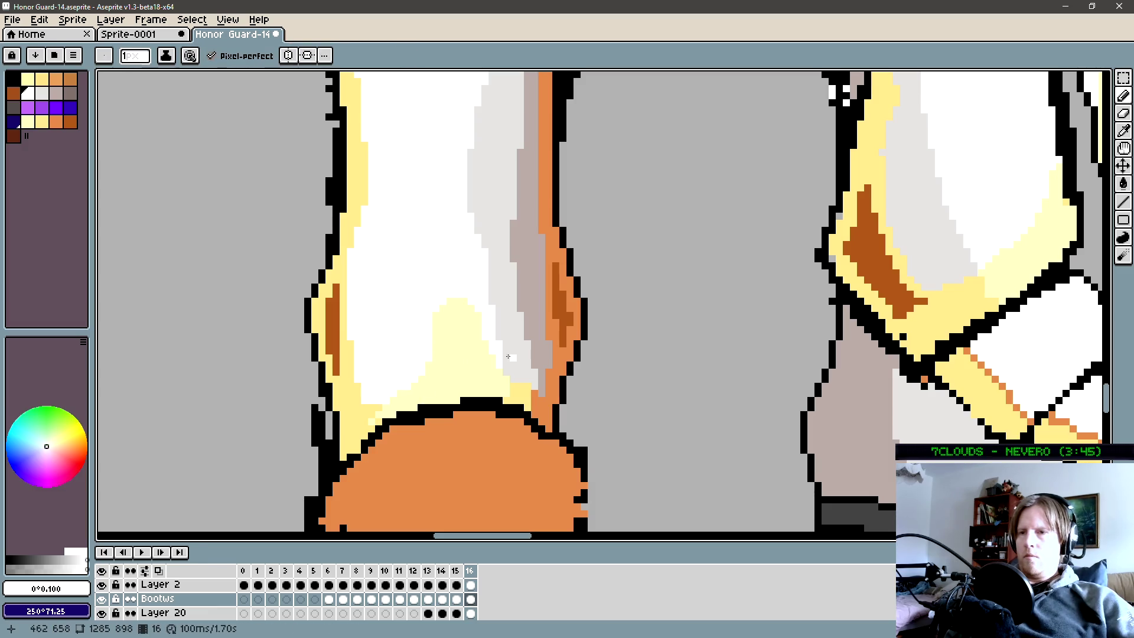
pyautogui.scroll(1, 438, 354)
pyautogui.keyDown('alt'); pyautogui.click(420, 352); pyautogui.keyUp('alt')
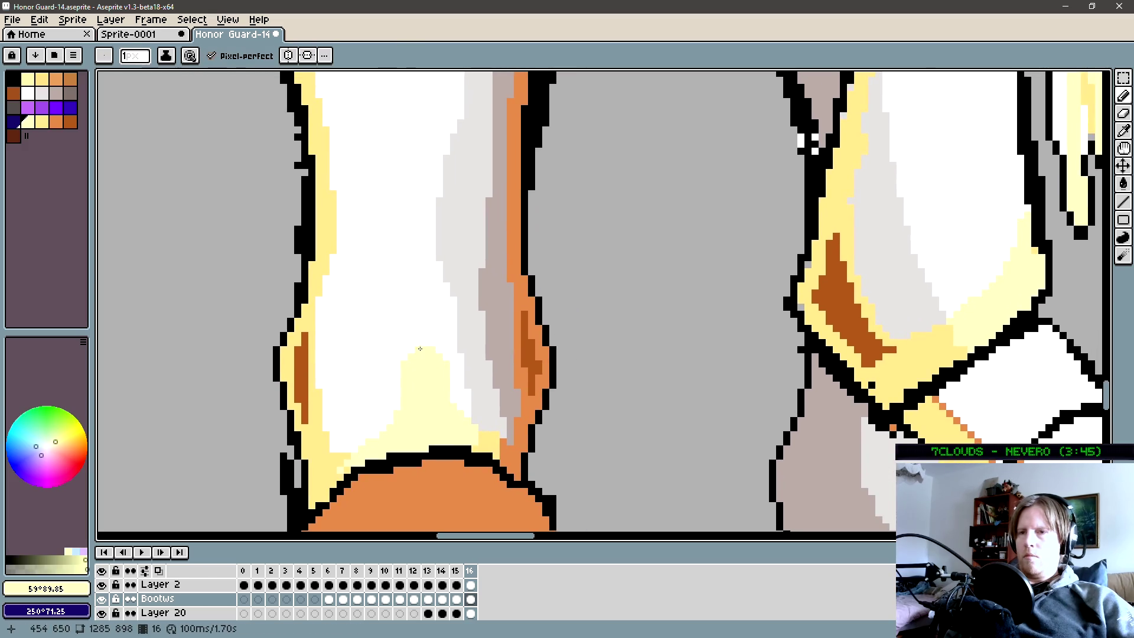
pyautogui.click(413, 350)
pyautogui.scroll(-1, 449, 361)
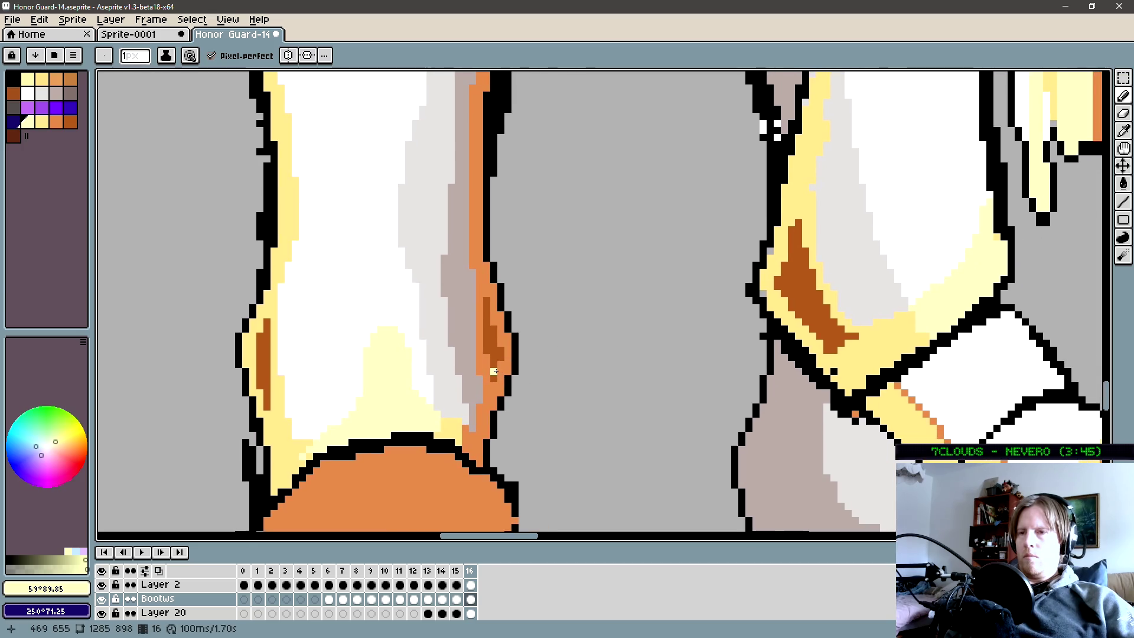
# Outline the pale yellow highlight with a thin darker orange line arching up and down its sides.
pyautogui.keyDown('alt'); pyautogui.click(502, 365); pyautogui.keyUp('alt')
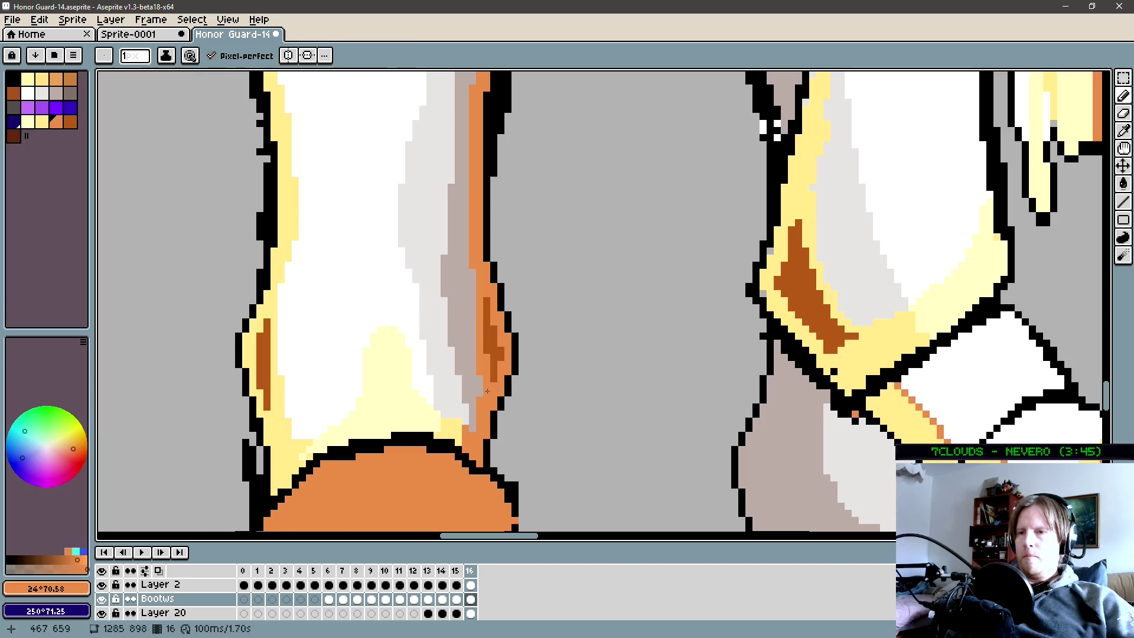
pyautogui.keyDown('alt'); pyautogui.click(474, 430); pyautogui.keyUp('alt')
pyautogui.moveTo(459, 414); pyautogui.dragTo(445, 413)
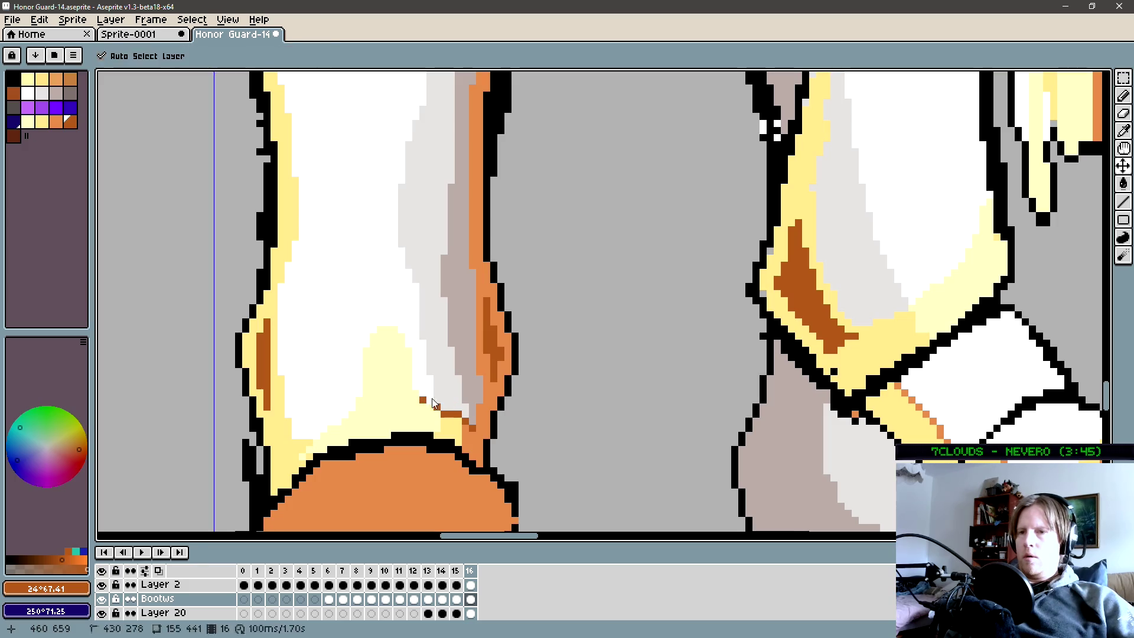
pyautogui.keyDown('shift'); pyautogui.click(412, 366); pyautogui.keyUp('shift')
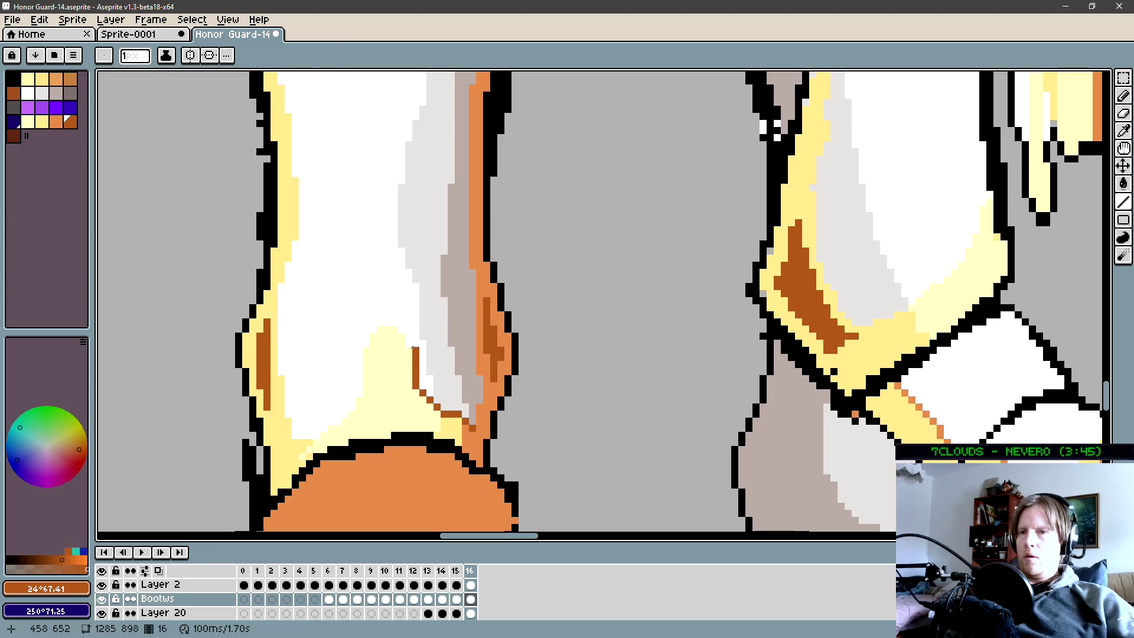
pyautogui.keyDown('shift'); pyautogui.click(394, 322); pyautogui.keyUp('shift')
pyautogui.moveTo(358, 351); pyautogui.dragTo(351, 396)
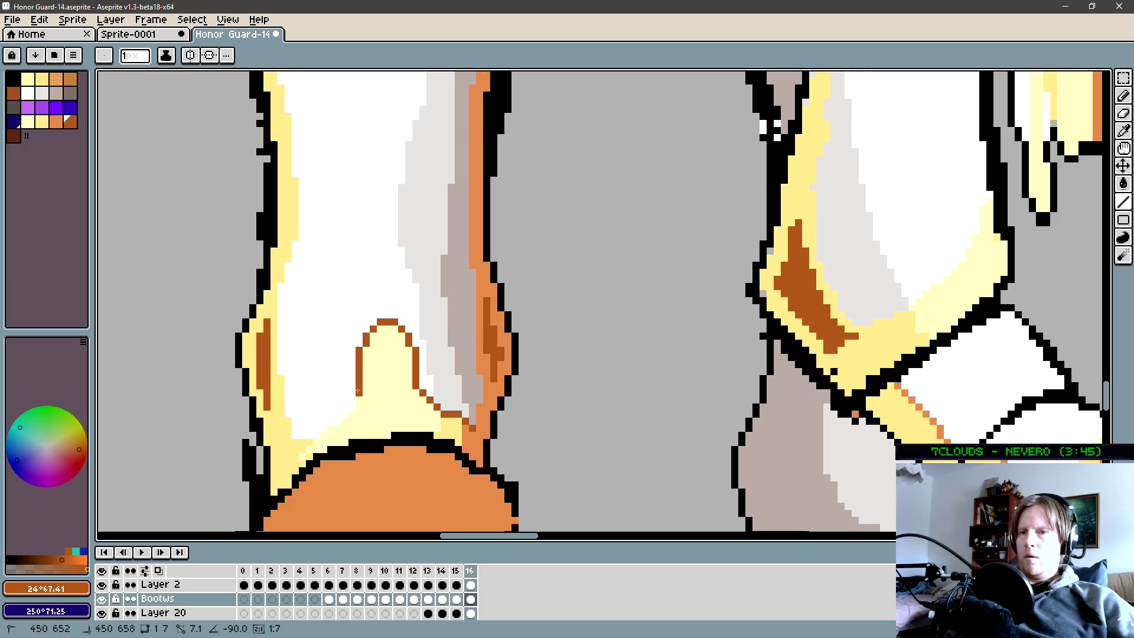
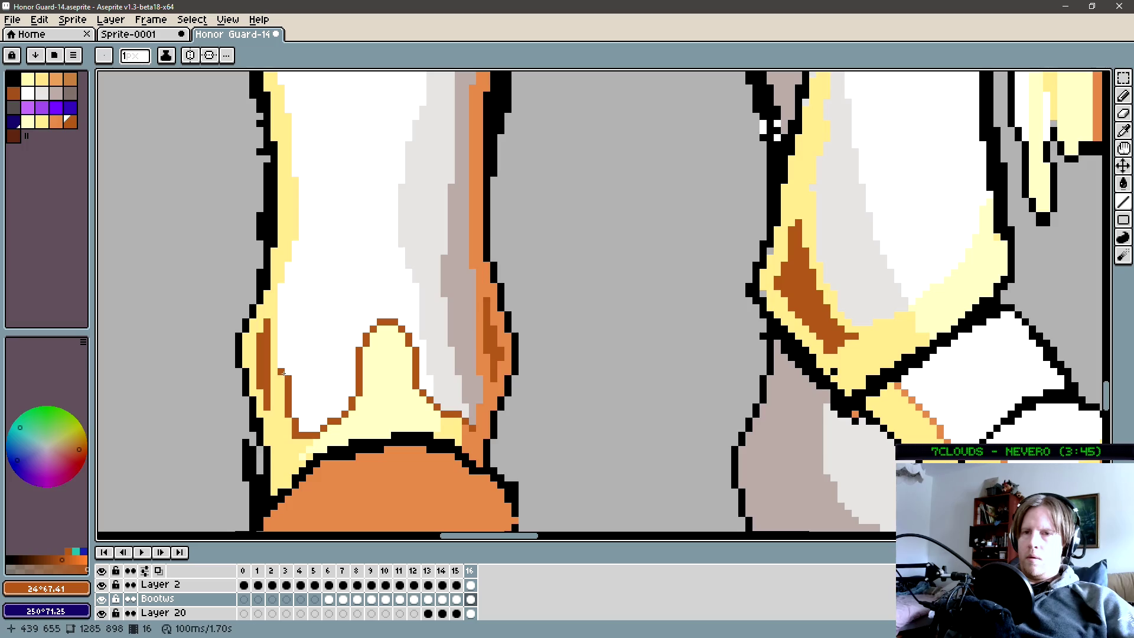
# Frame the front greave with the Pencil ready and sample its pale yellow.
pyautogui.moveTo(287, 279)
pyautogui.mouseDown()
pyautogui.moveTo(378, 401)
pyautogui.moveTo(385, 341)
pyautogui.mouseUp()
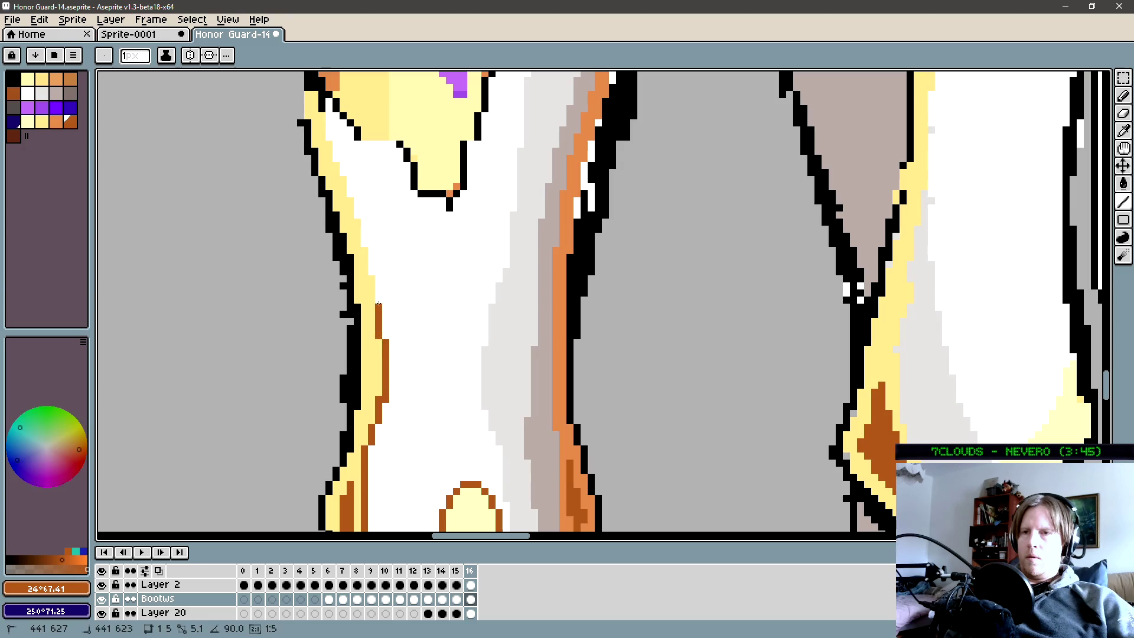
pyautogui.press('b')
pyautogui.moveTo(384, 270)
pyautogui.mouseDown()
pyautogui.moveTo(411, 395)
pyautogui.moveTo(389, 346)
pyautogui.mouseUp()
pyautogui.press('l')
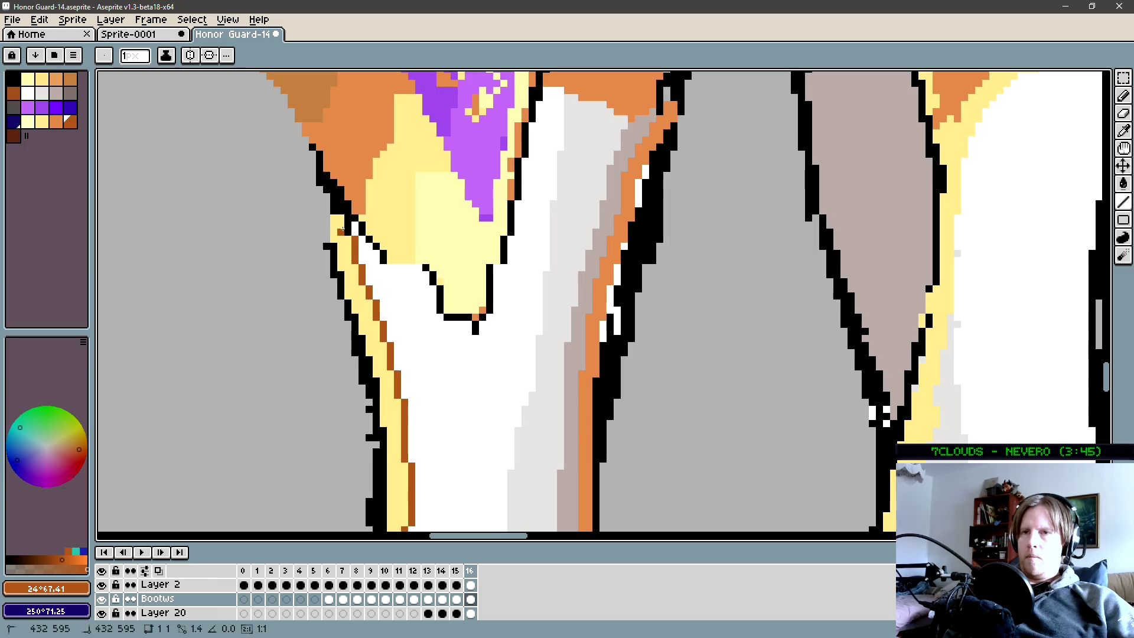
pyautogui.scroll(-2, 427, 365)
pyautogui.scroll(-2, 426, 365)
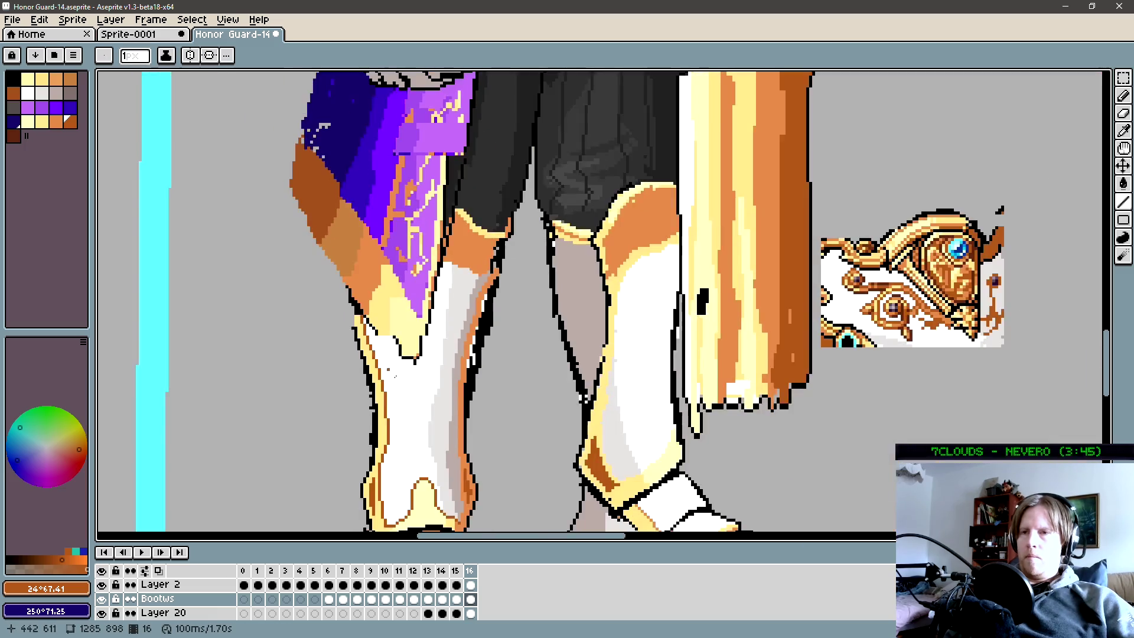
pyautogui.scroll(-1, 426, 364)
pyautogui.moveTo(423, 399); pyautogui.dragTo(426, 364)
pyautogui.scroll(2, 426, 365)
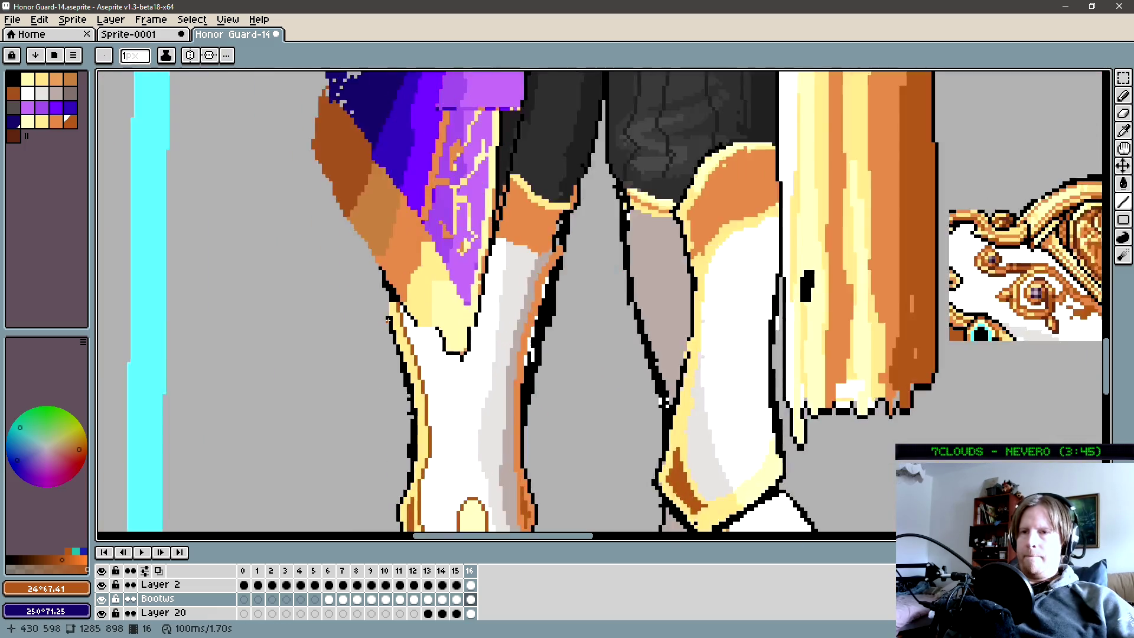
pyautogui.scroll(2, 427, 364)
pyautogui.press('b')
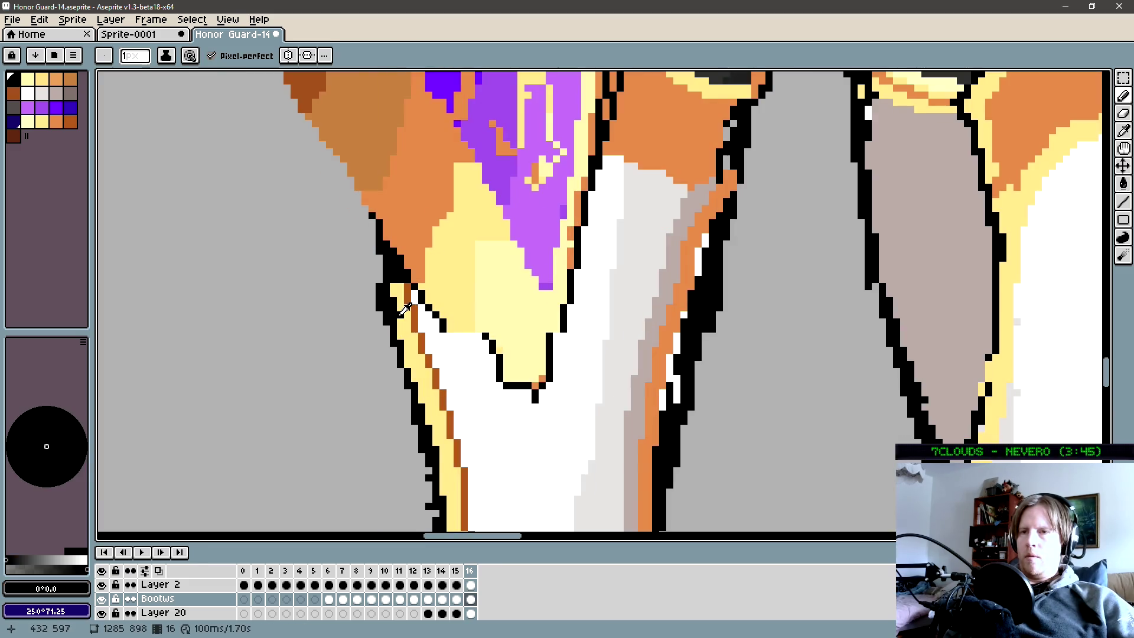
pyautogui.keyDown('alt'); pyautogui.click(400, 310); pyautogui.keyUp('alt')
pyautogui.scroll(-2, 400, 354)
pyautogui.scroll(1, 414, 345)
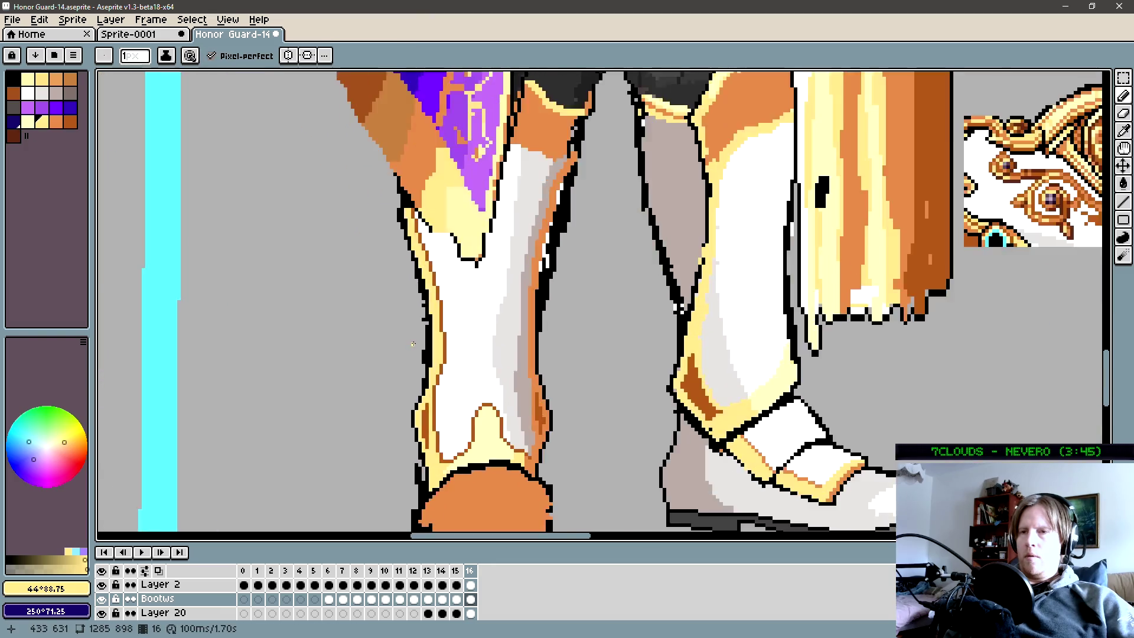
pyautogui.scroll(1, 413, 344)
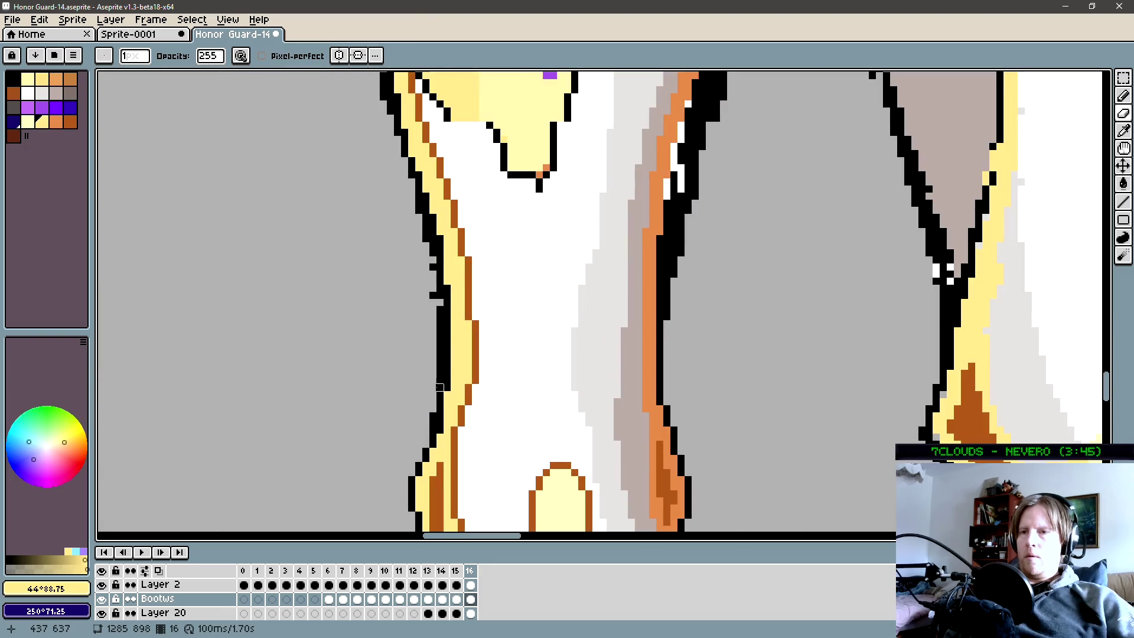
# Eyedrop black and fill in the outline down the greave's left edge, then check both boots zoomed out.
pyautogui.press('b')
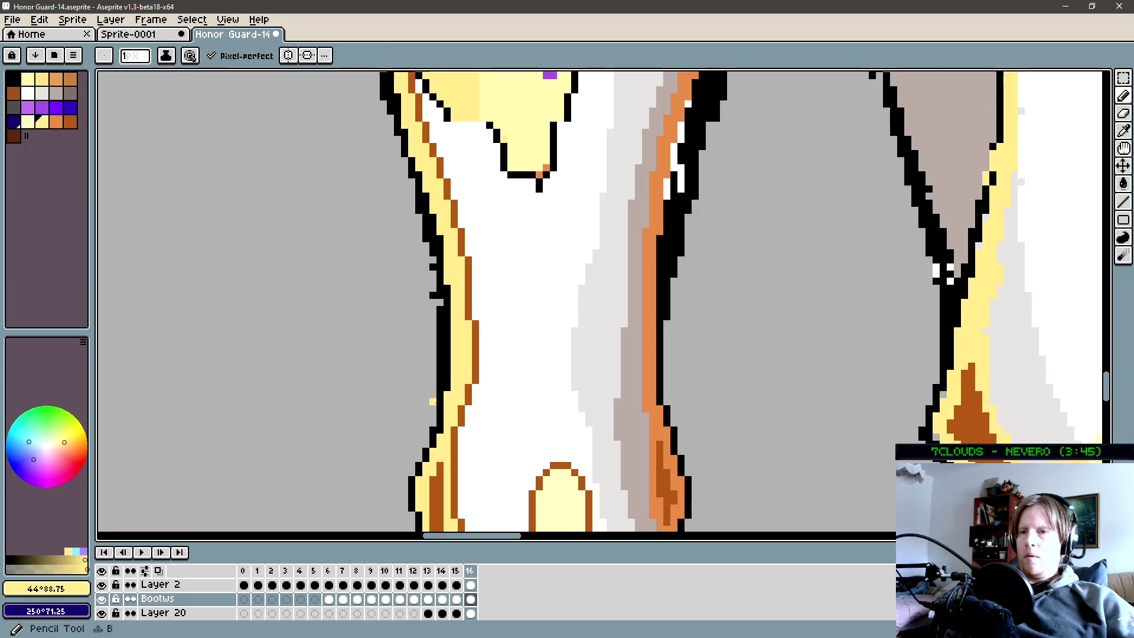
pyautogui.keyDown('alt'); pyautogui.click(438, 406); pyautogui.keyUp('alt')
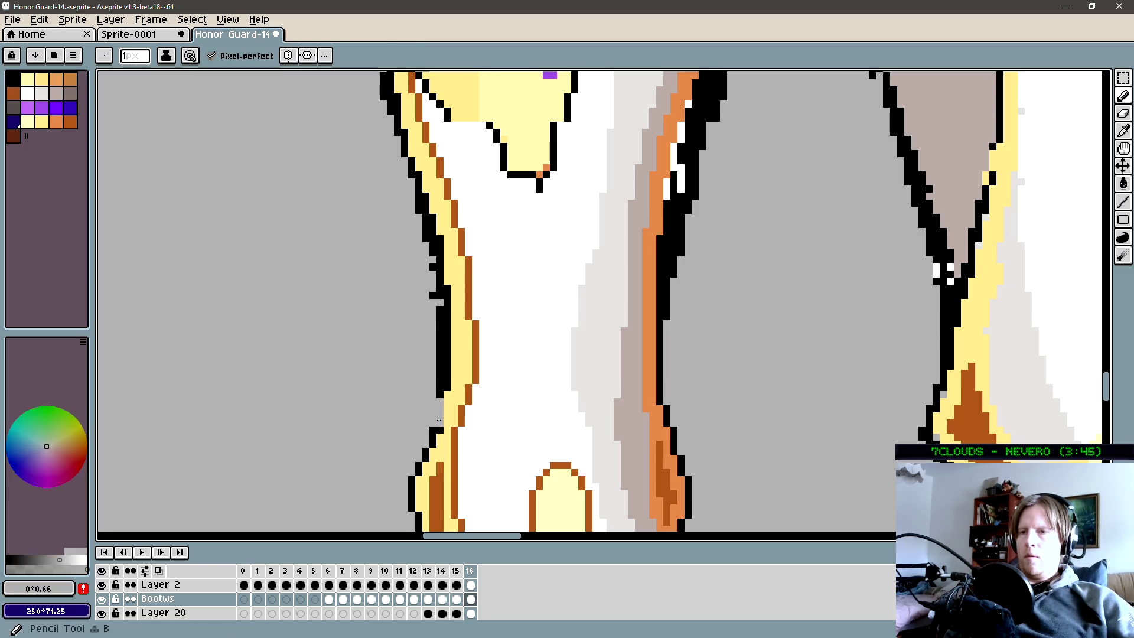
pyautogui.moveTo(438, 415); pyautogui.dragTo(433, 255)
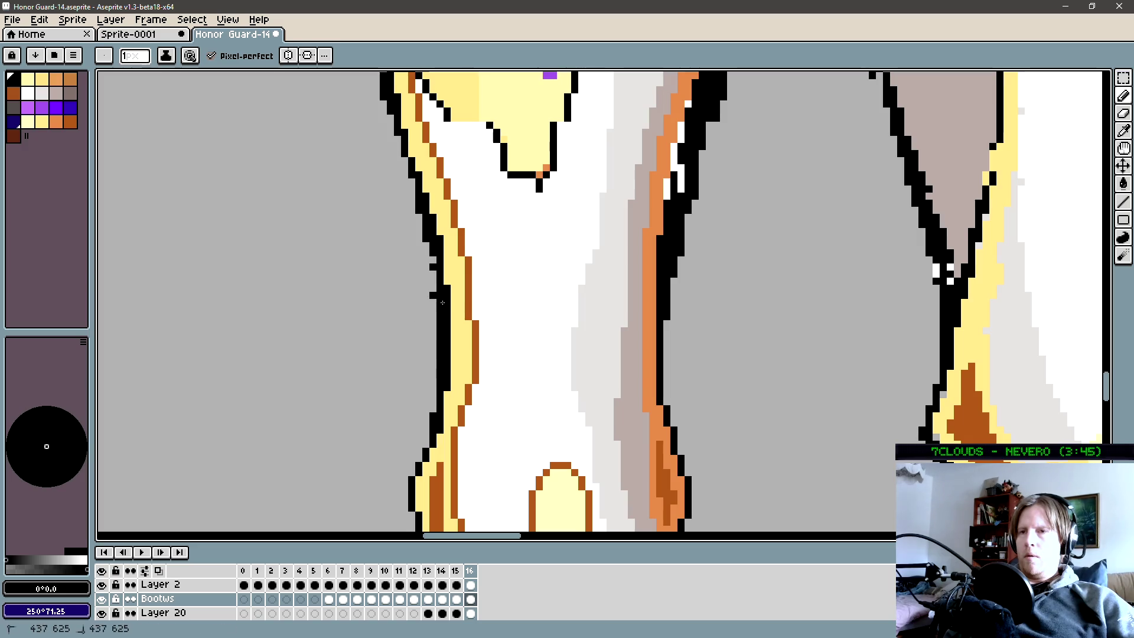
pyautogui.press('-')
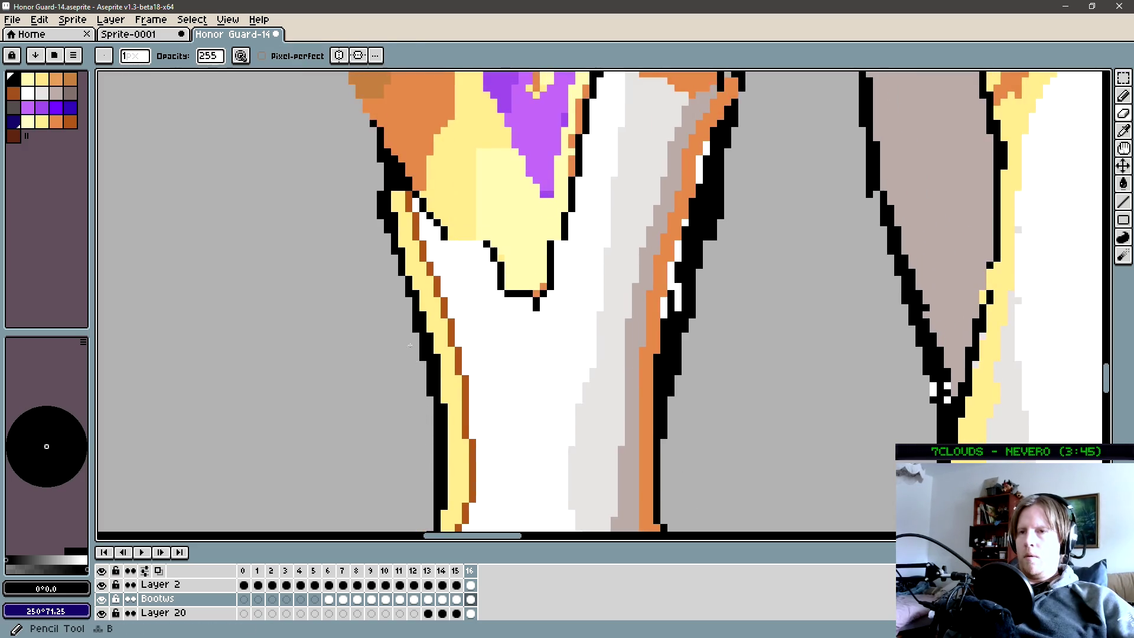
pyautogui.press('-')
pyautogui.scroll(-1, 402, 296)
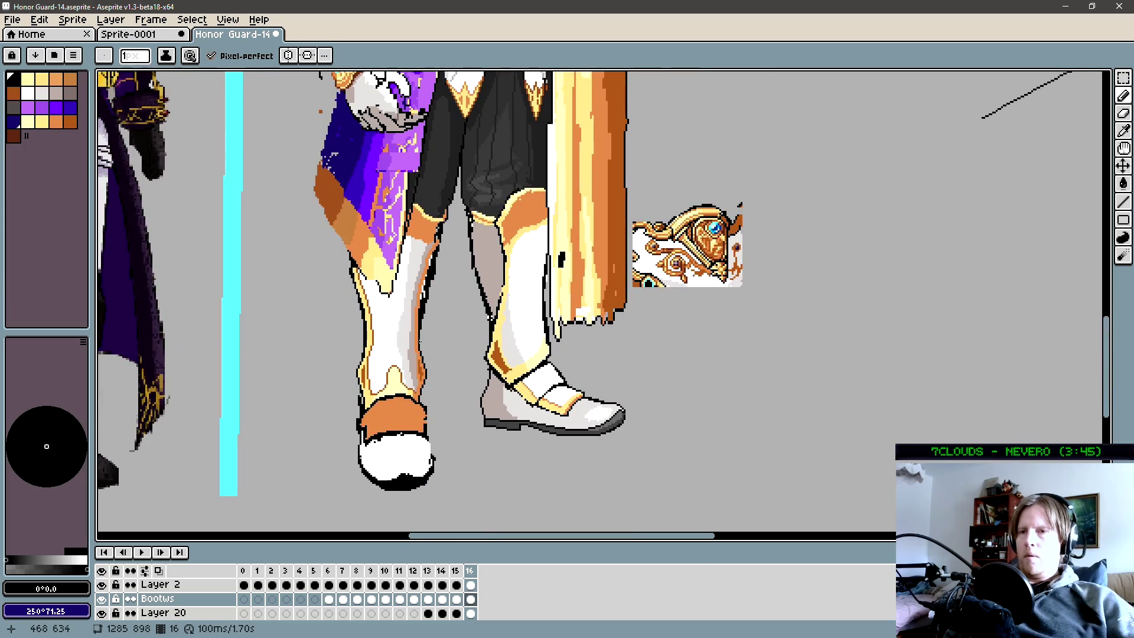
pyautogui.scroll(2, 421, 344)
pyautogui.scroll(1, 421, 343)
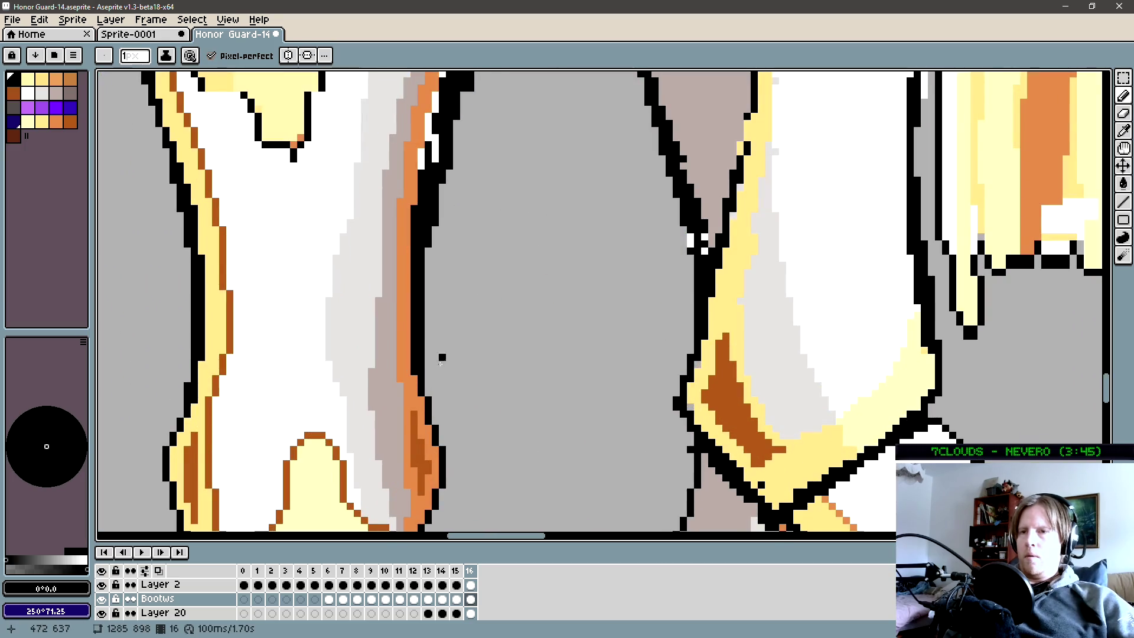
pyautogui.scroll(-1, 425, 390)
pyautogui.scroll(1, 433, 301)
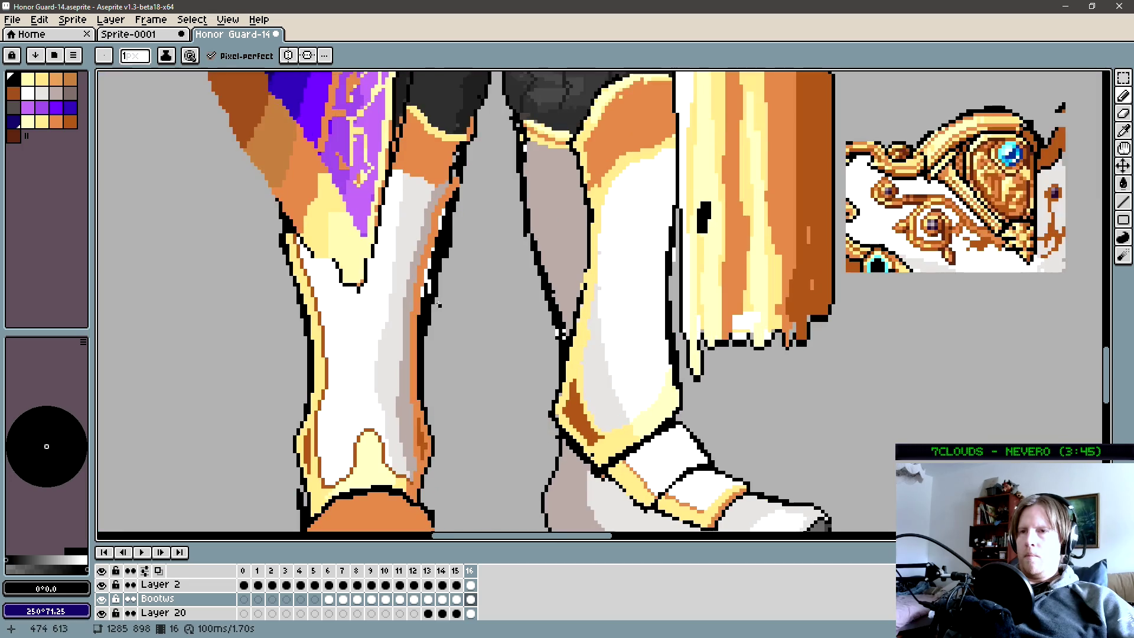
pyautogui.press('e')
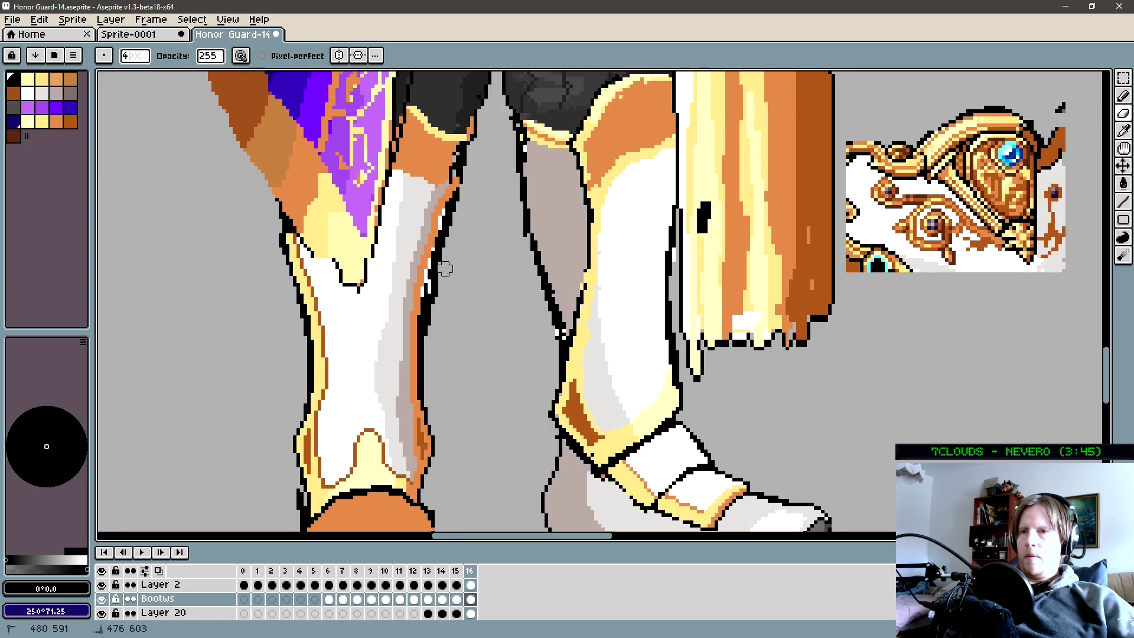
pyautogui.scroll(1, 431, 304)
# Bucket the white gaps in the greave's right outline black, undoing the stray fill of the orange strip.
pyautogui.press('g')
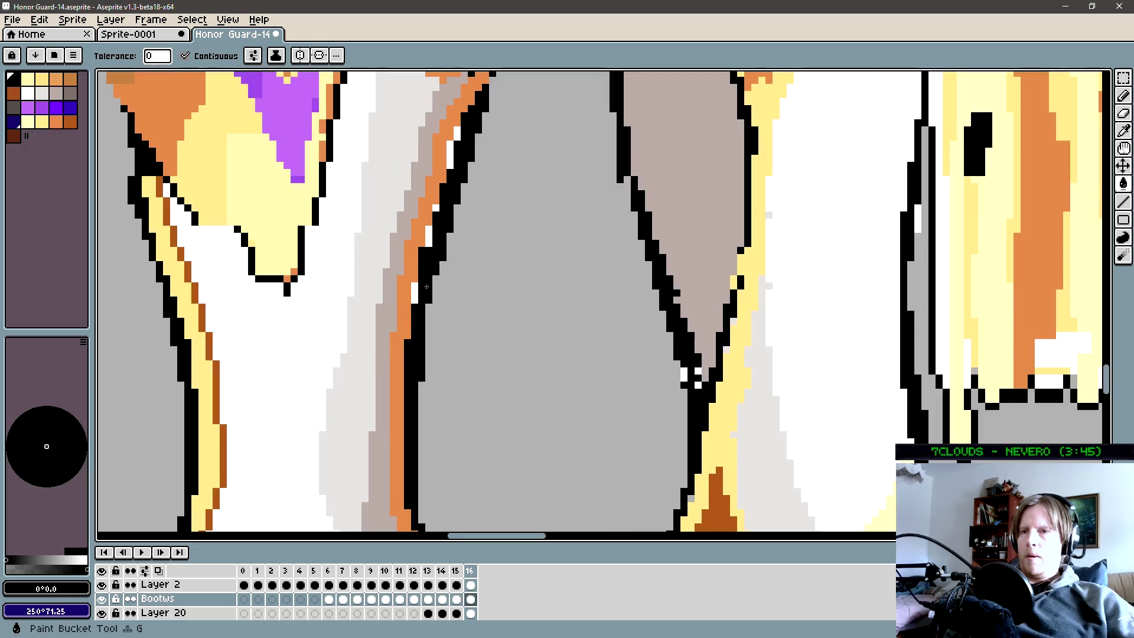
pyautogui.click(421, 256)
pyautogui.hotkey('ctrl', 'z')
pyautogui.click(429, 234)
pyautogui.click(439, 206)
pyautogui.press('b')
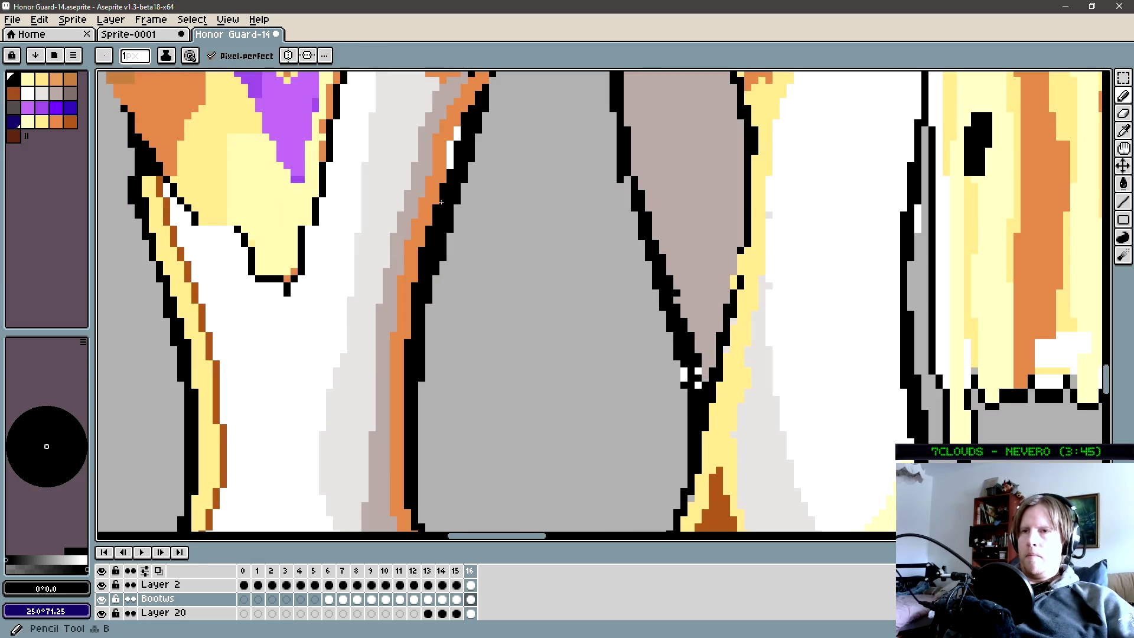
pyautogui.scroll(-1, 453, 144)
pyautogui.scroll(-2, 436, 278)
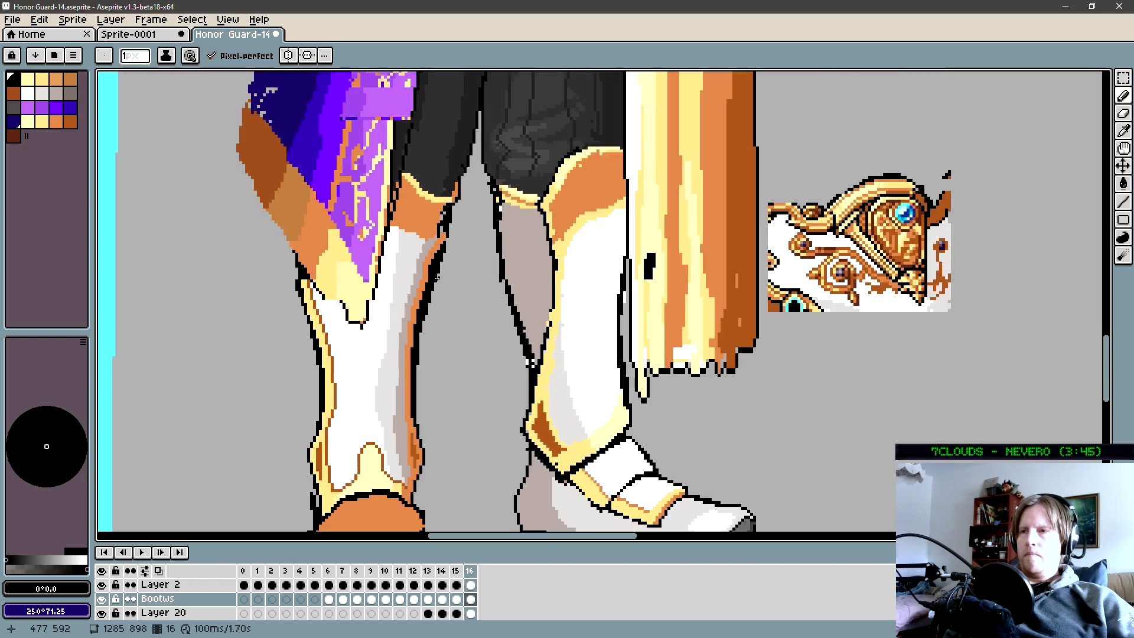
pyautogui.scroll(-1, 530, 361)
pyautogui.scroll(-1, 461, 346)
pyautogui.scroll(-1, 399, 337)
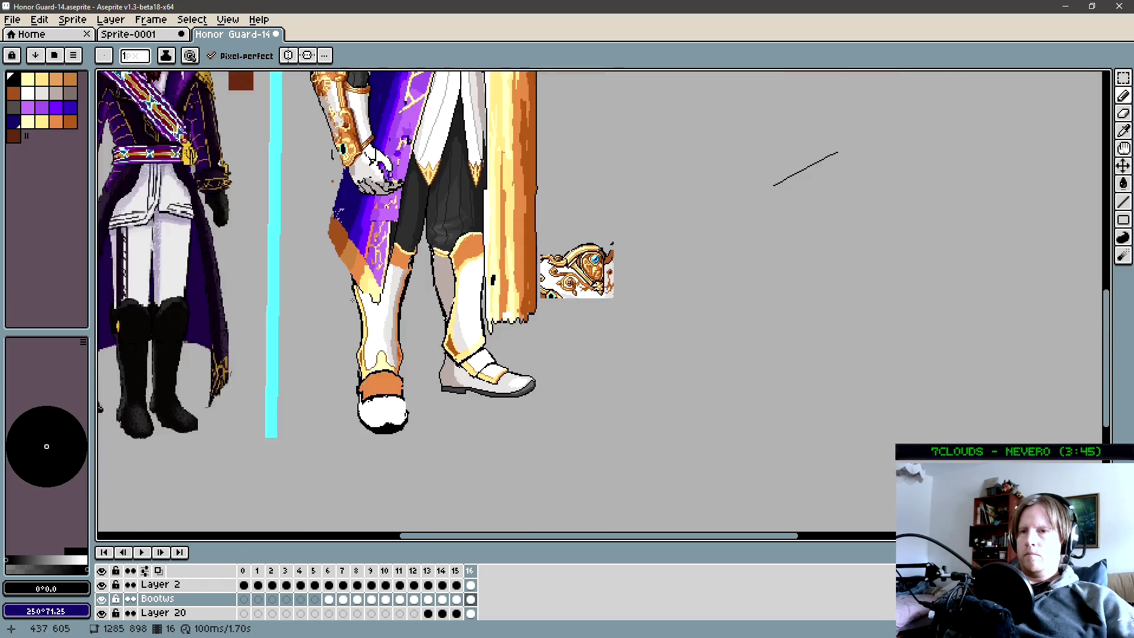
pyautogui.scroll(-1, 332, 331)
# Redraw and touch up the black outline down the greave edge with the Pencil.
pyautogui.moveTo(333, 331); pyautogui.dragTo(376, 330)
pyautogui.scroll(2, 545, 258)
pyautogui.scroll(1, 545, 259)
pyautogui.scroll(1, 545, 258)
pyautogui.scroll(1, 426, 299)
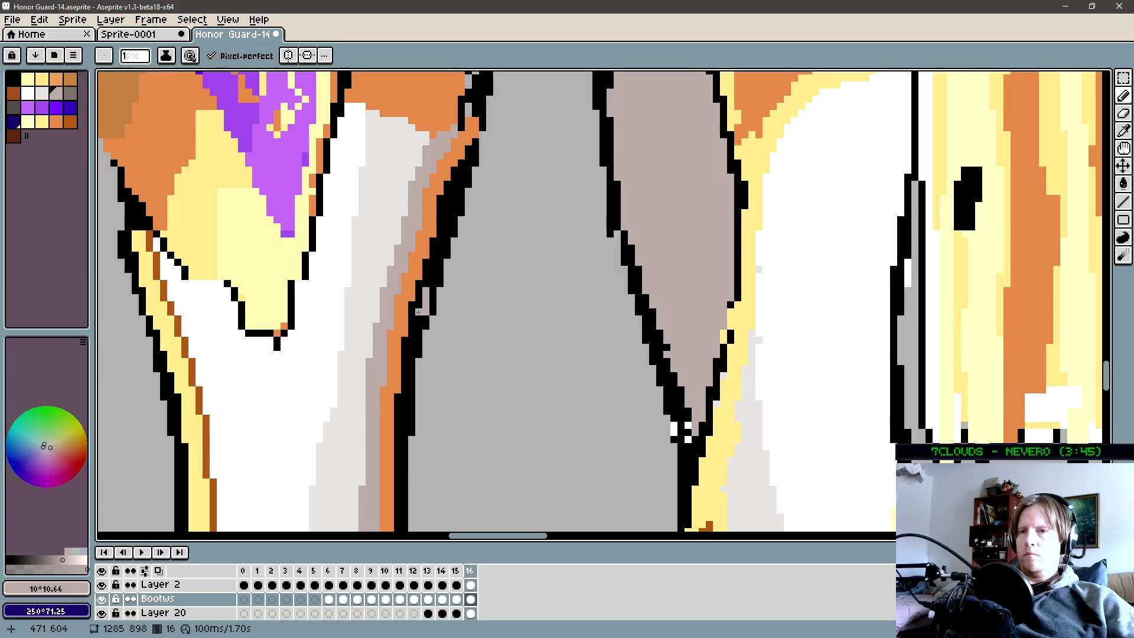
pyautogui.moveTo(419, 316)
pyautogui.mouseDown()
pyautogui.moveTo(417, 330)
pyautogui.moveTo(452, 188)
pyautogui.mouseUp()
pyautogui.click(438, 257)
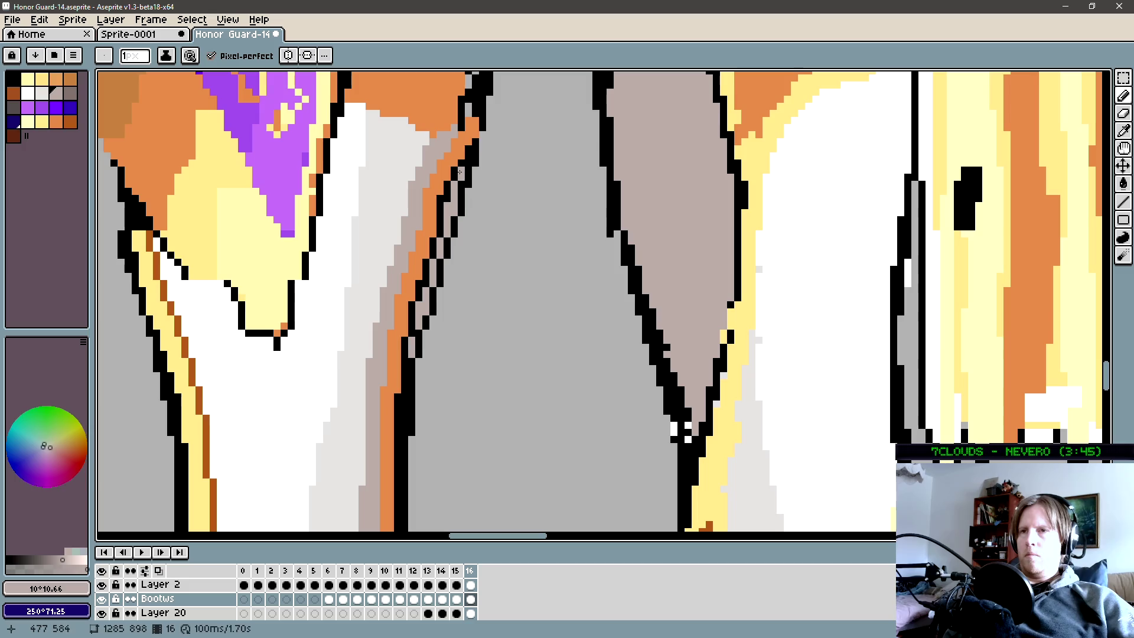
pyautogui.scroll(-1, 405, 258)
pyautogui.scroll(-1, 406, 260)
pyautogui.moveTo(399, 275); pyautogui.dragTo(420, 285)
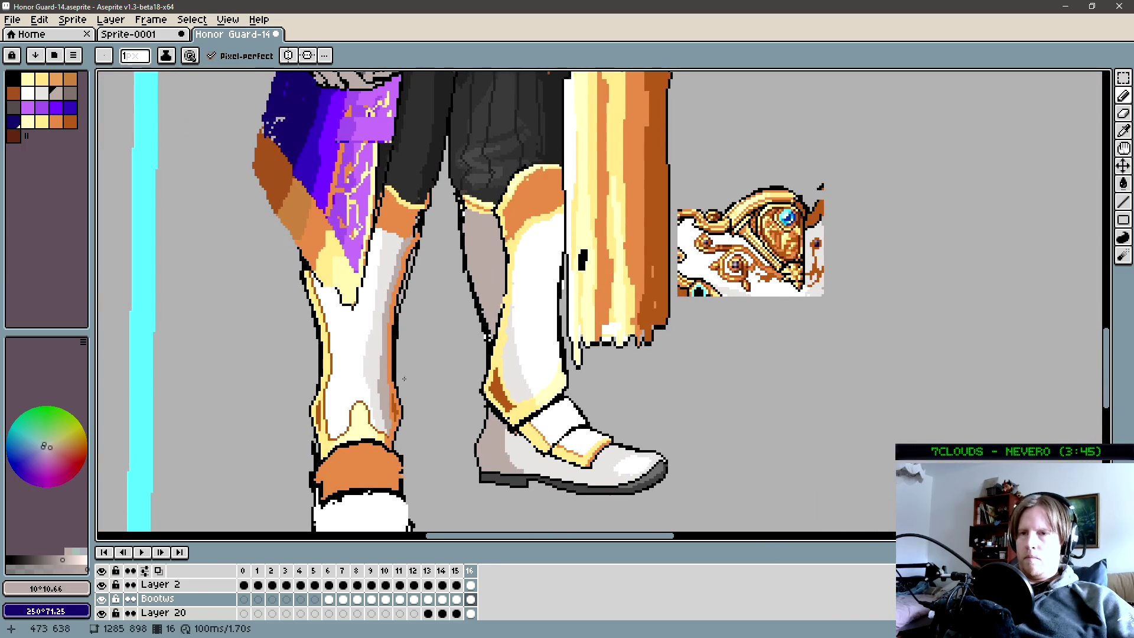
pyautogui.scroll(-2, 376, 380)
pyautogui.scroll(-1, 376, 379)
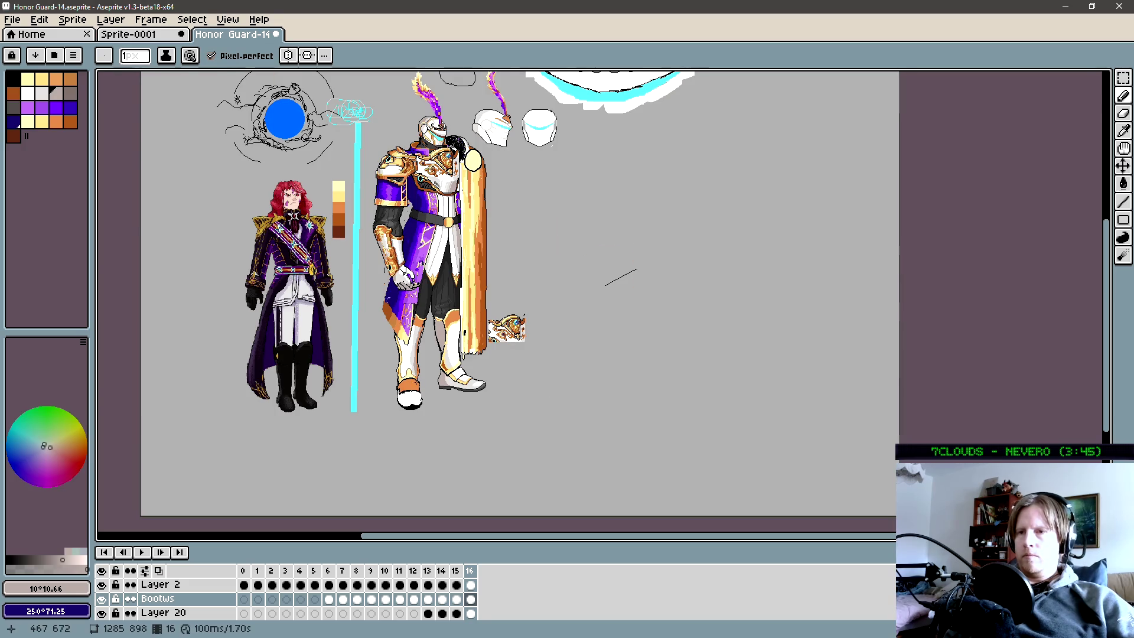
pyautogui.scroll(3, 409, 391)
pyautogui.scroll(1, 408, 391)
# Bucket the boot band white, then finish the black strap line across the boot and darken its left end.
pyautogui.keyDown('alt'); pyautogui.click(381, 470); pyautogui.keyUp('alt')
pyautogui.press('g')
pyautogui.click(408, 390)
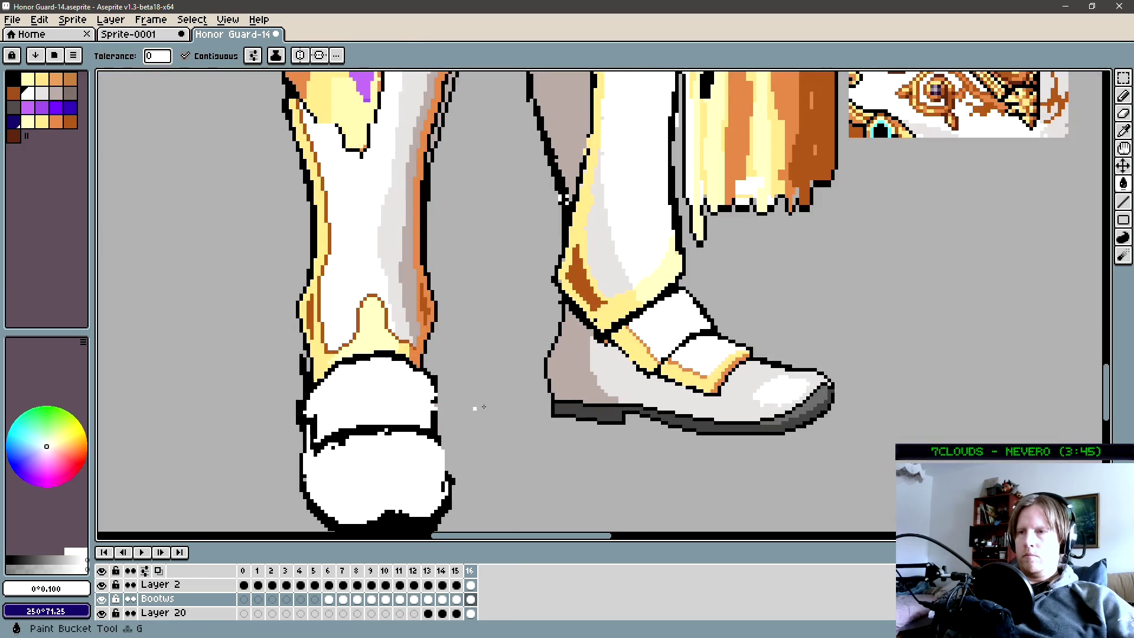
pyautogui.moveTo(335, 461); pyautogui.dragTo(380, 416)
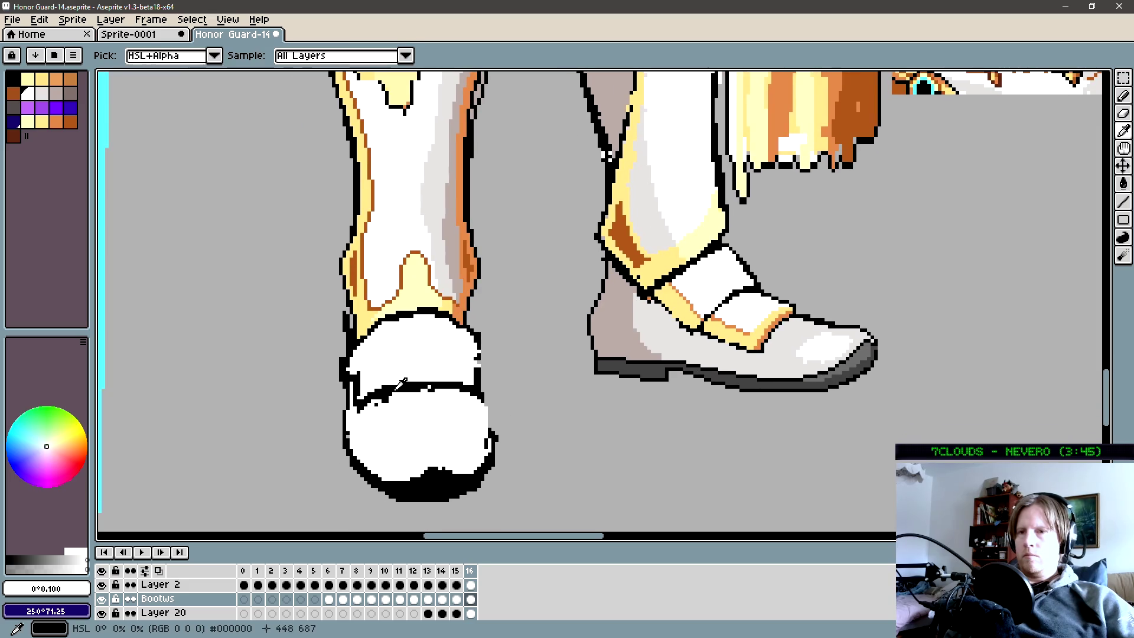
pyautogui.keyDown('alt'); pyautogui.click(379, 390); pyautogui.keyUp('alt')
pyautogui.press('b')
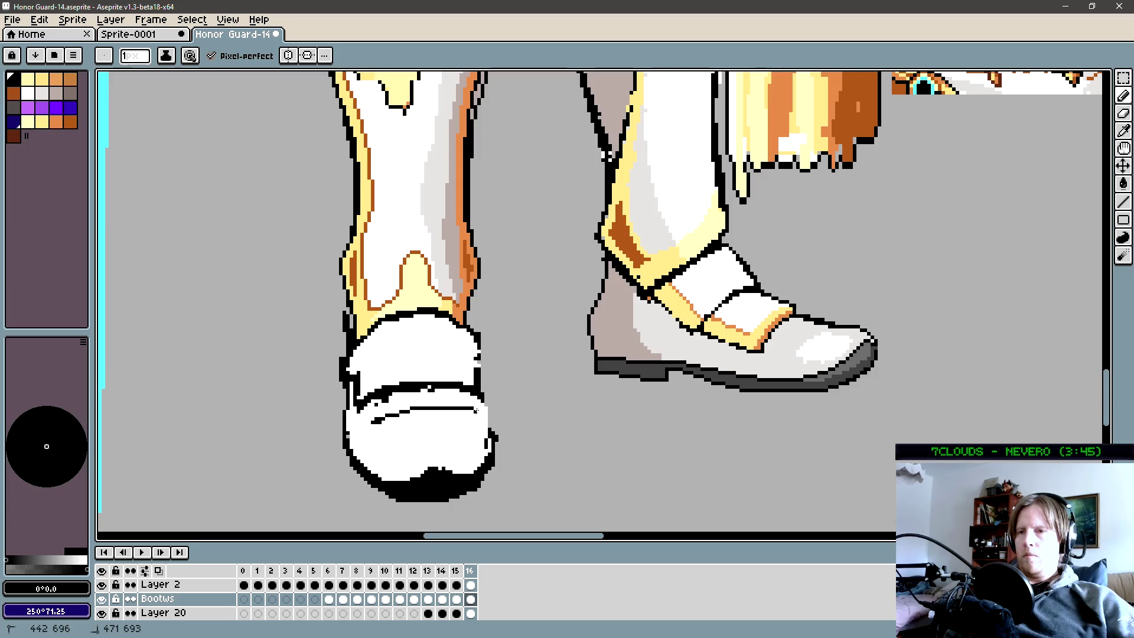
pyautogui.keyDown('shift'); pyautogui.click(476, 410); pyautogui.keyUp('shift')
pyautogui.press('shift')
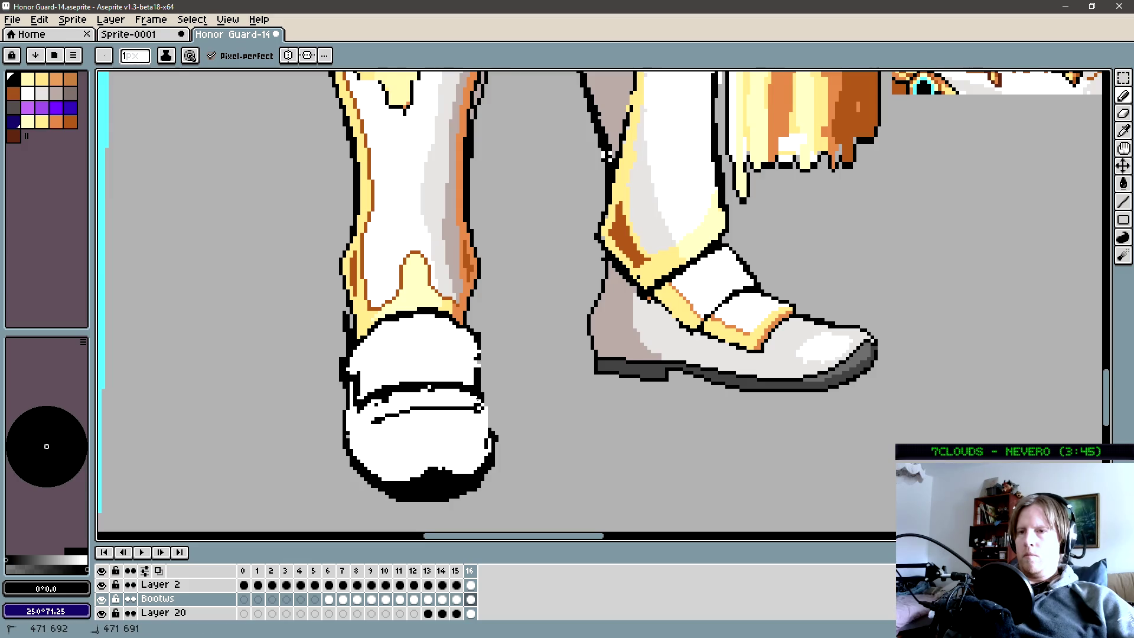
pyautogui.keyDown('shift'); pyautogui.click(370, 425); pyautogui.keyUp('shift')
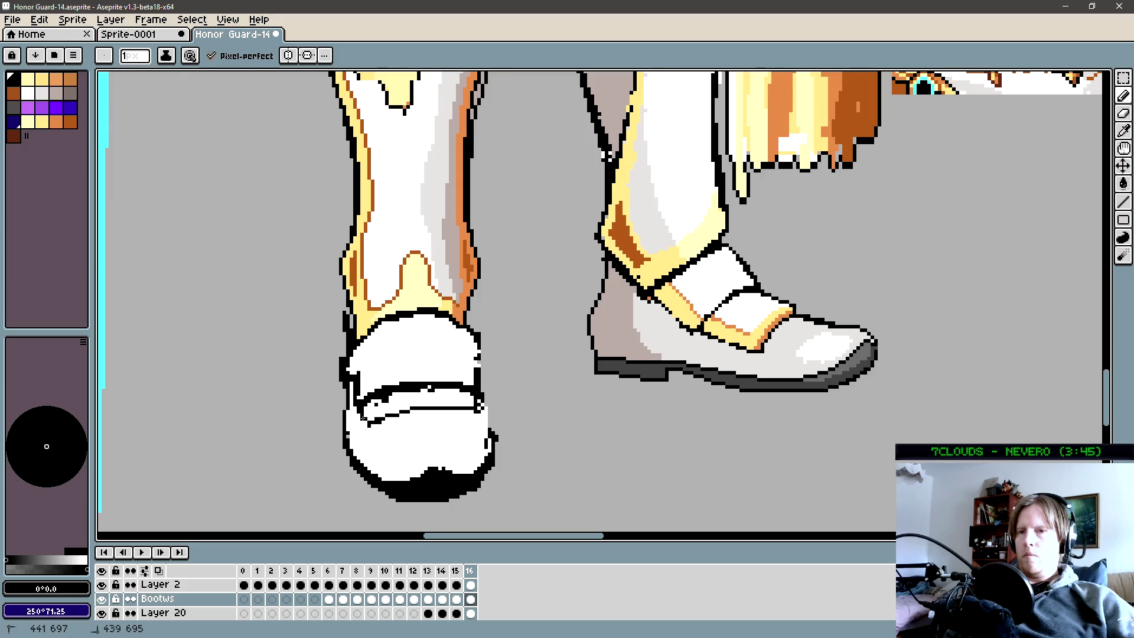
# Add a short black line across the boot, then whiten the stray inner shoe line and leftover black pixels.
pyautogui.keyDown('alt'); pyautogui.click(367, 413); pyautogui.keyUp('alt')
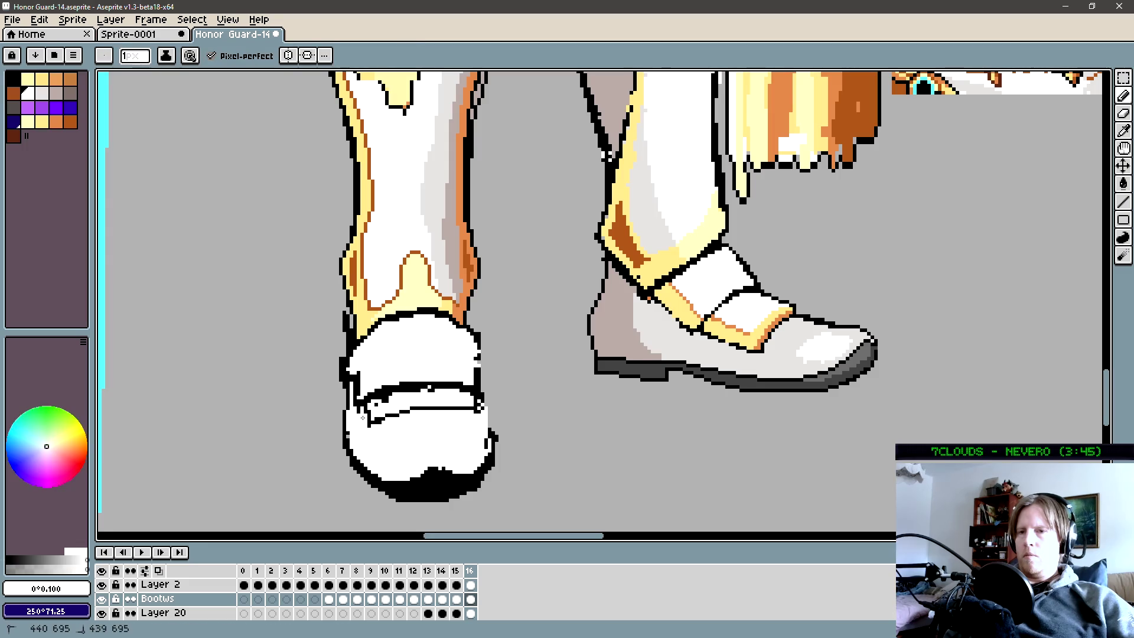
pyautogui.keyDown('alt'); pyautogui.click(361, 384); pyautogui.keyUp('alt')
pyautogui.keyDown('shift'); pyautogui.click(397, 373); pyautogui.keyUp('shift')
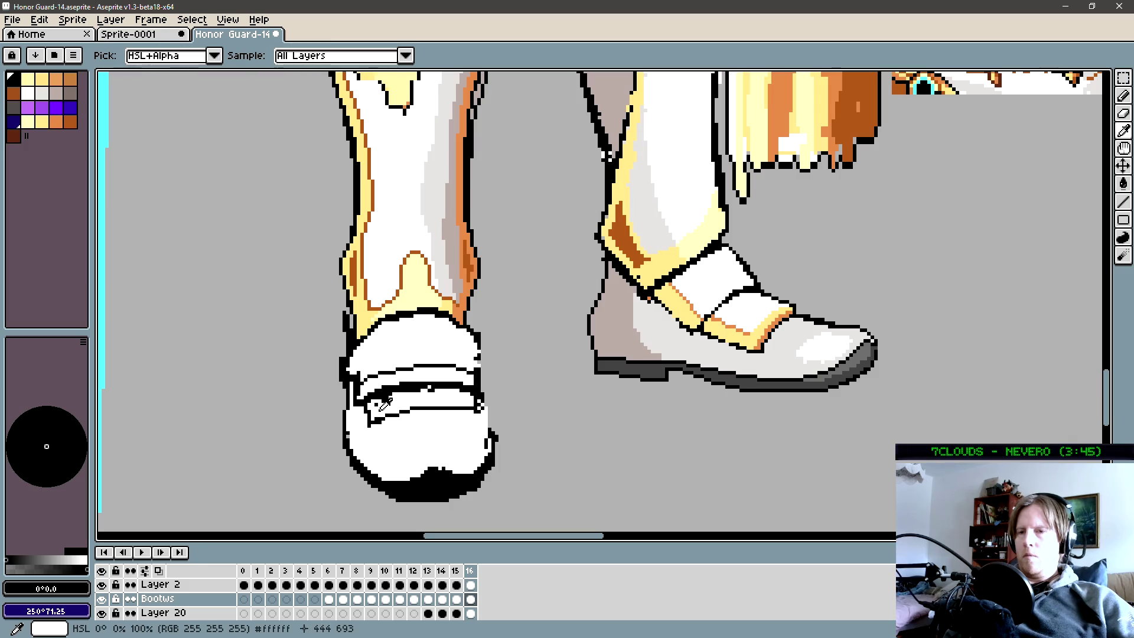
pyautogui.keyDown('alt'); pyautogui.click(363, 405); pyautogui.keyUp('alt')
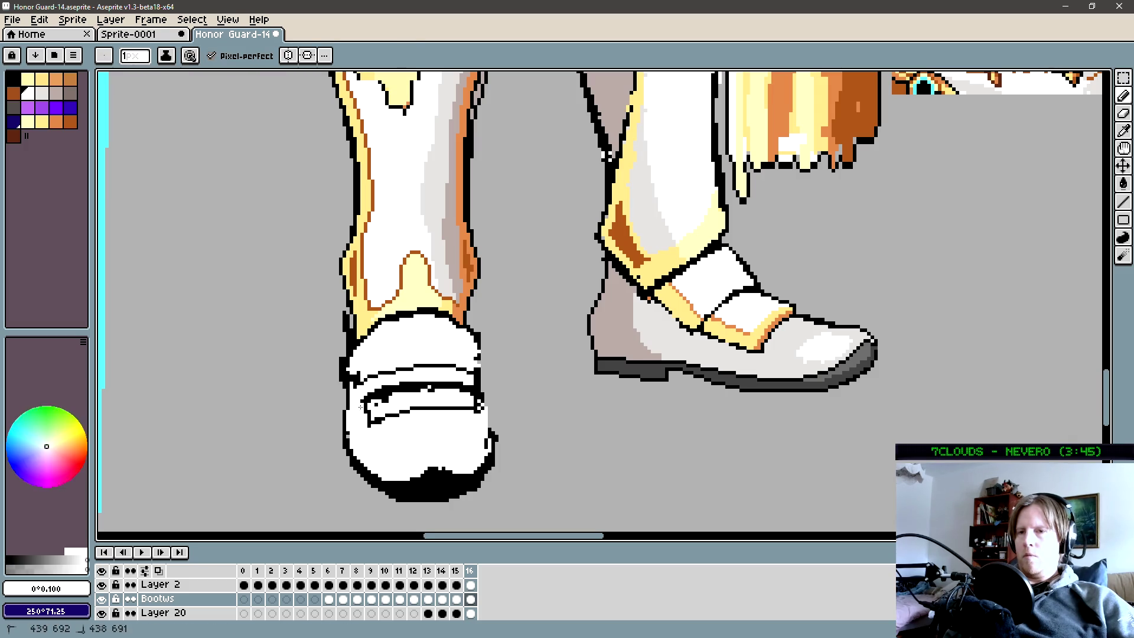
pyautogui.keyDown('alt'); pyautogui.click(430, 388); pyautogui.keyUp('alt')
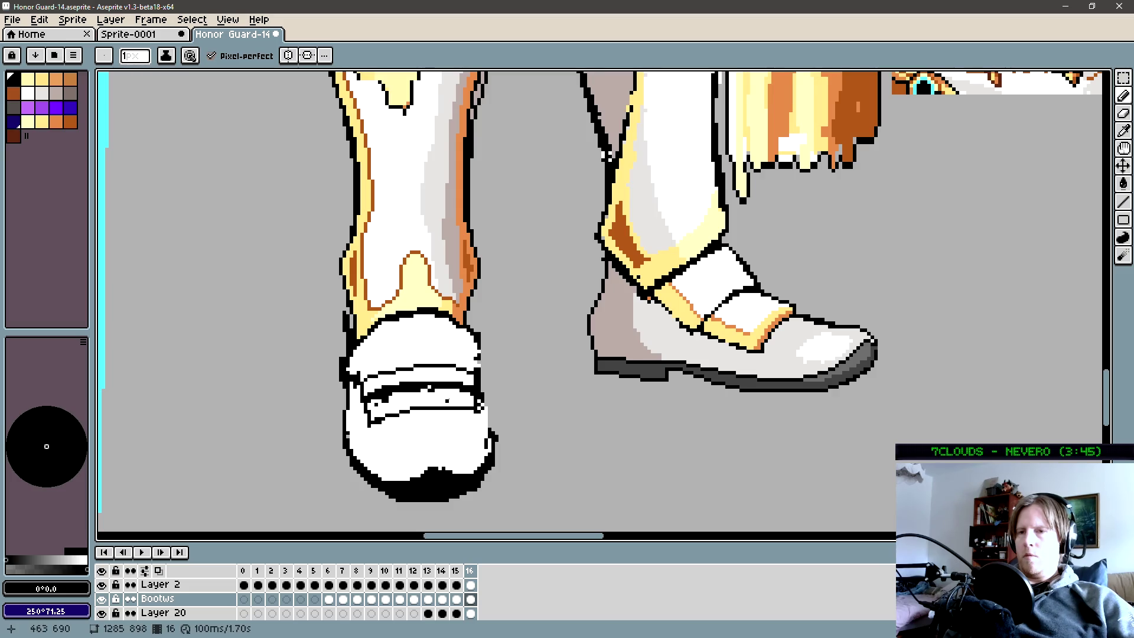
pyautogui.scroll(2, 363, 386)
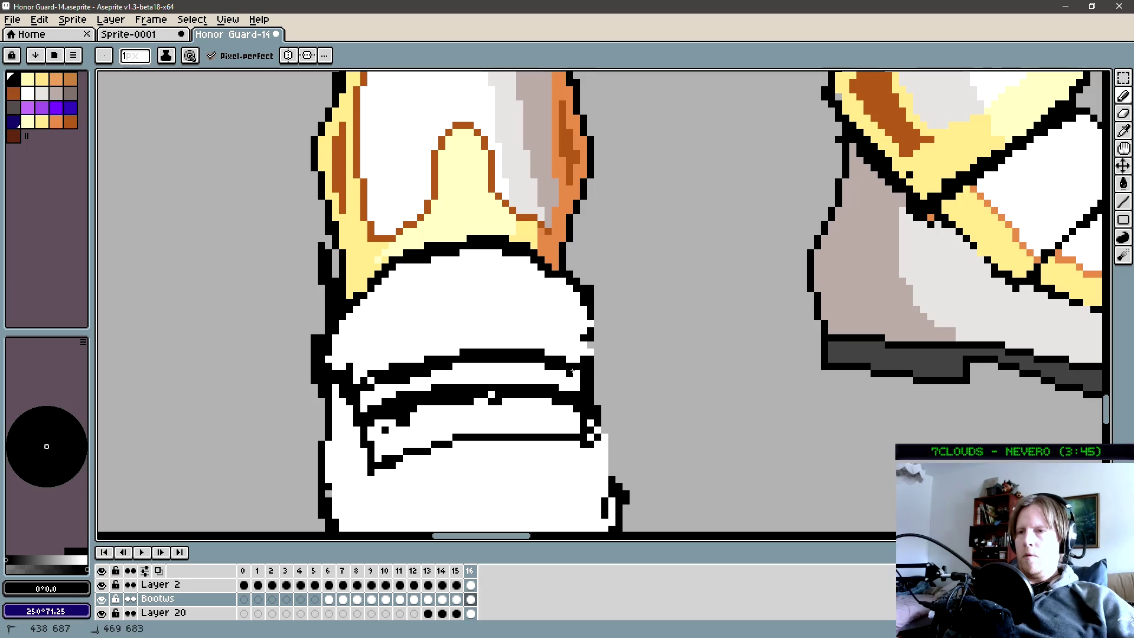
pyautogui.keyDown('alt'); pyautogui.click(470, 410); pyautogui.keyUp('alt')
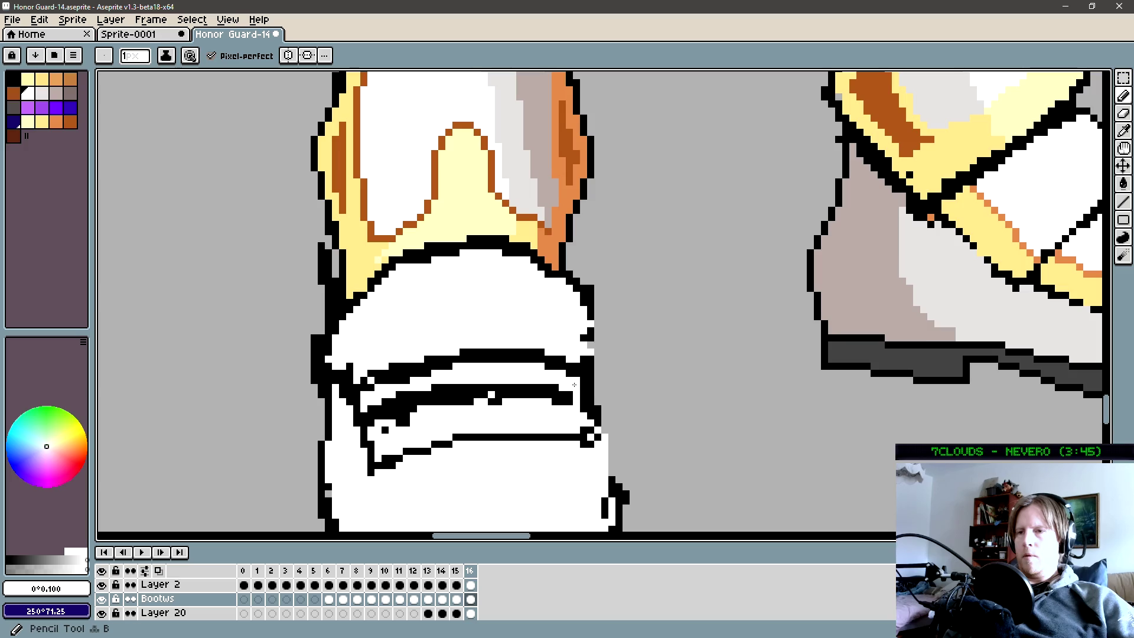
pyautogui.press('g')
pyautogui.click(373, 416)
pyautogui.press('b')
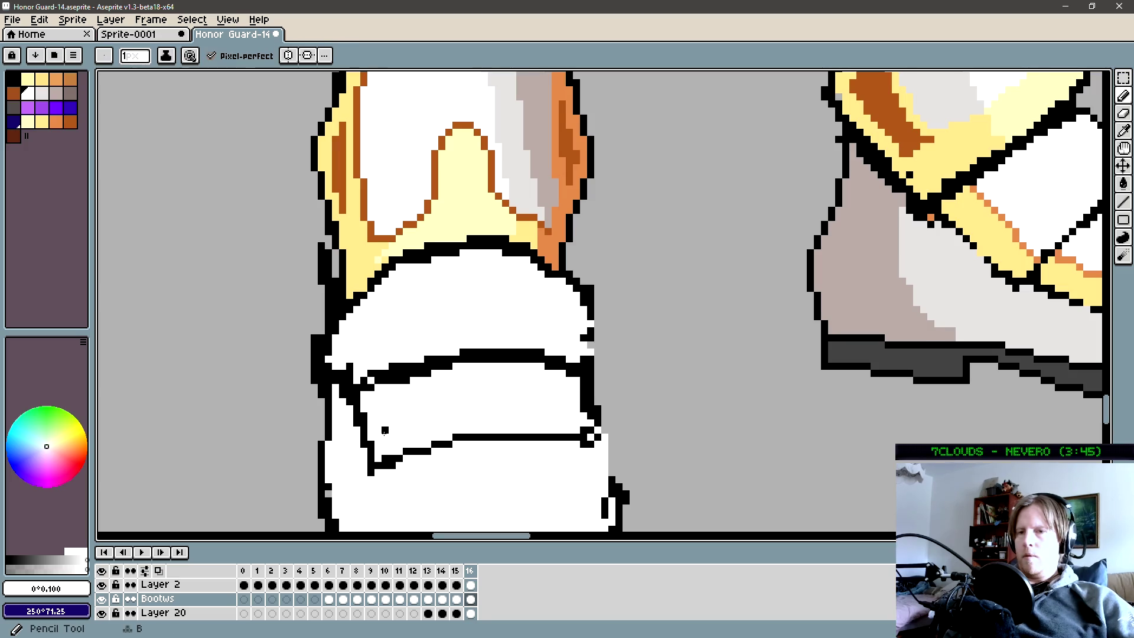
pyautogui.scroll(-2, 590, 411)
pyautogui.scroll(-1, 589, 411)
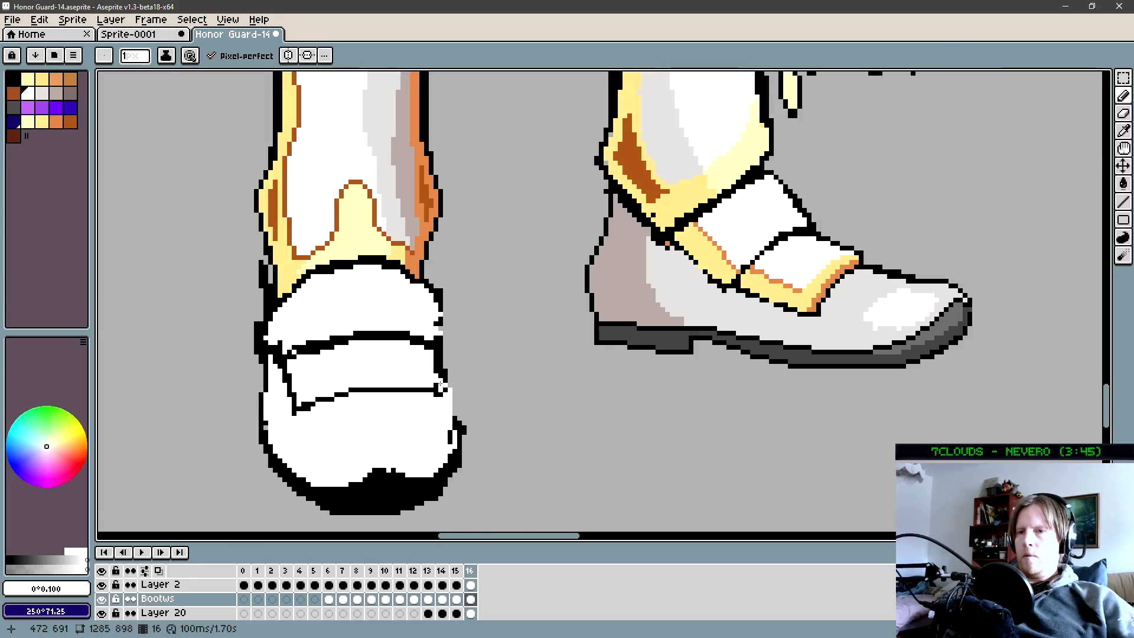
pyautogui.scroll(4, 440, 401)
pyautogui.press('alt')
pyautogui.rightClick(442, 399)
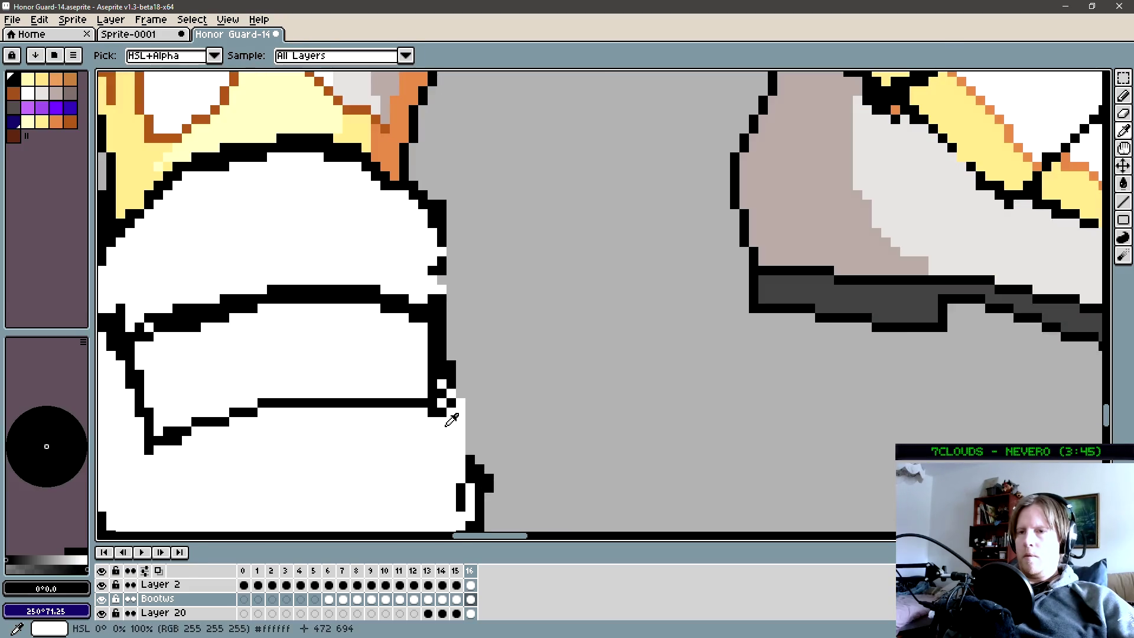
pyautogui.scroll(-3, 449, 431)
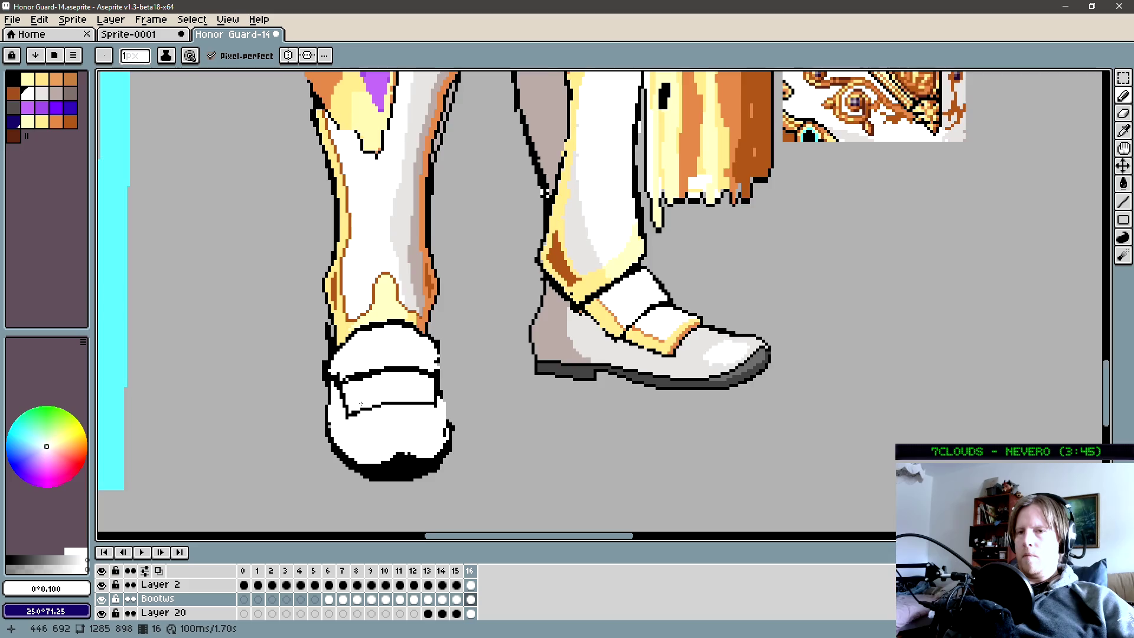
pyautogui.scroll(1, 361, 406)
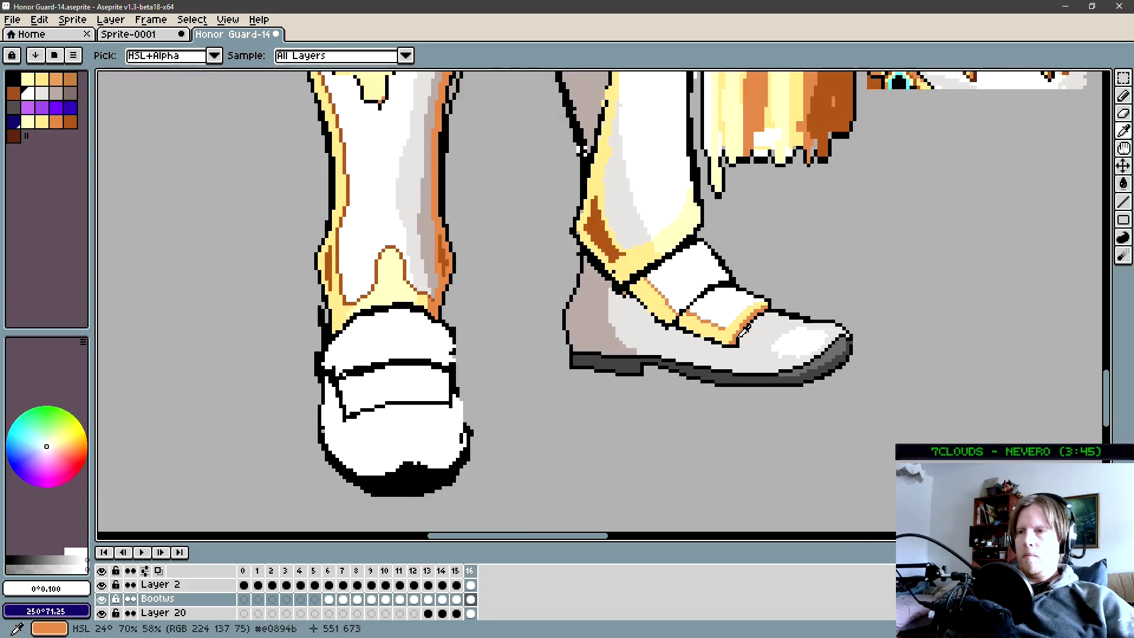
# Sample the greave's orange and draw an orange trim line along the lower strap edge.
pyautogui.keyDown('alt'); pyautogui.click(743, 331); pyautogui.keyUp('alt')
pyautogui.scroll(2, 375, 416)
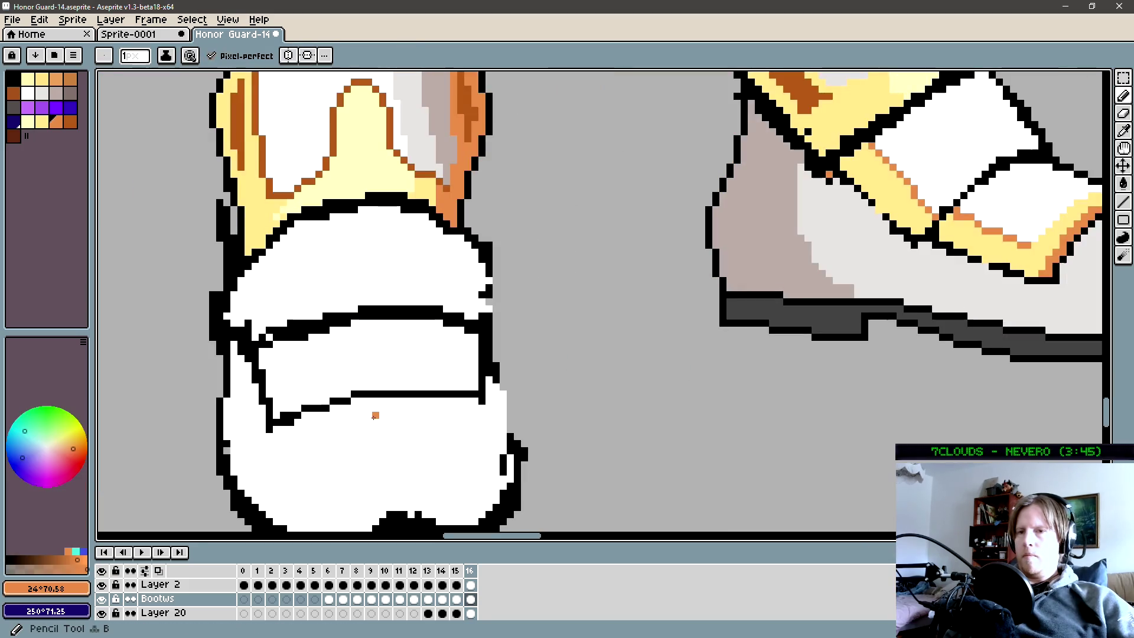
pyautogui.moveTo(478, 388); pyautogui.dragTo(458, 387)
pyautogui.moveTo(366, 393)
pyautogui.mouseDown()
pyautogui.moveTo(386, 385)
pyautogui.moveTo(282, 409)
pyautogui.moveTo(277, 421)
pyautogui.mouseUp()
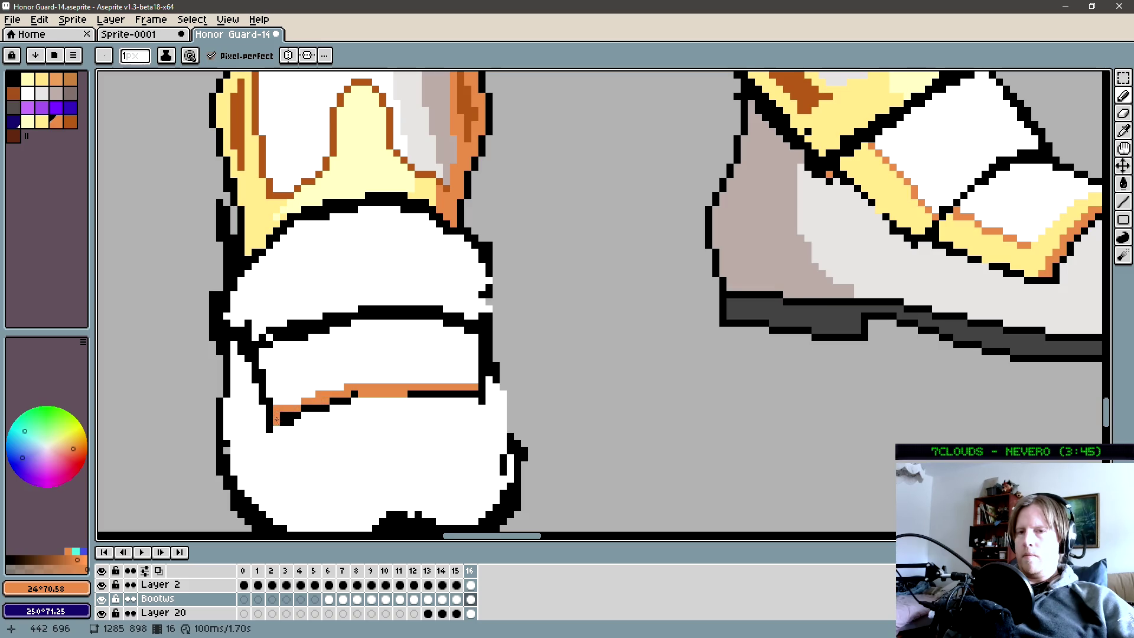
pyautogui.press('i')
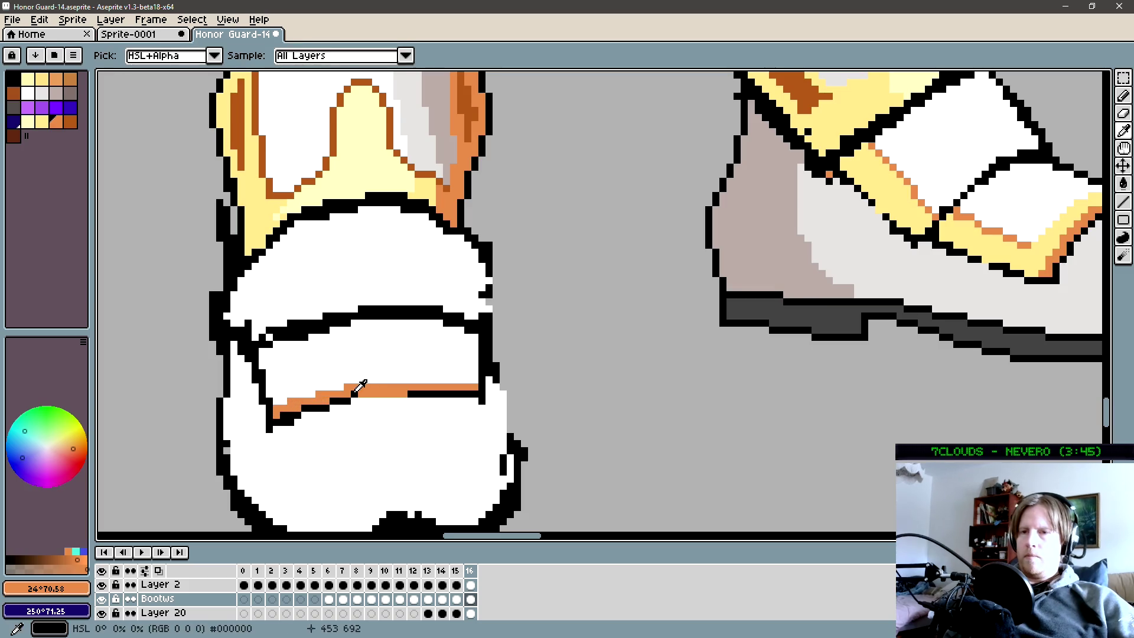
pyautogui.click(368, 397)
pyautogui.moveTo(373, 393); pyautogui.dragTo(454, 402)
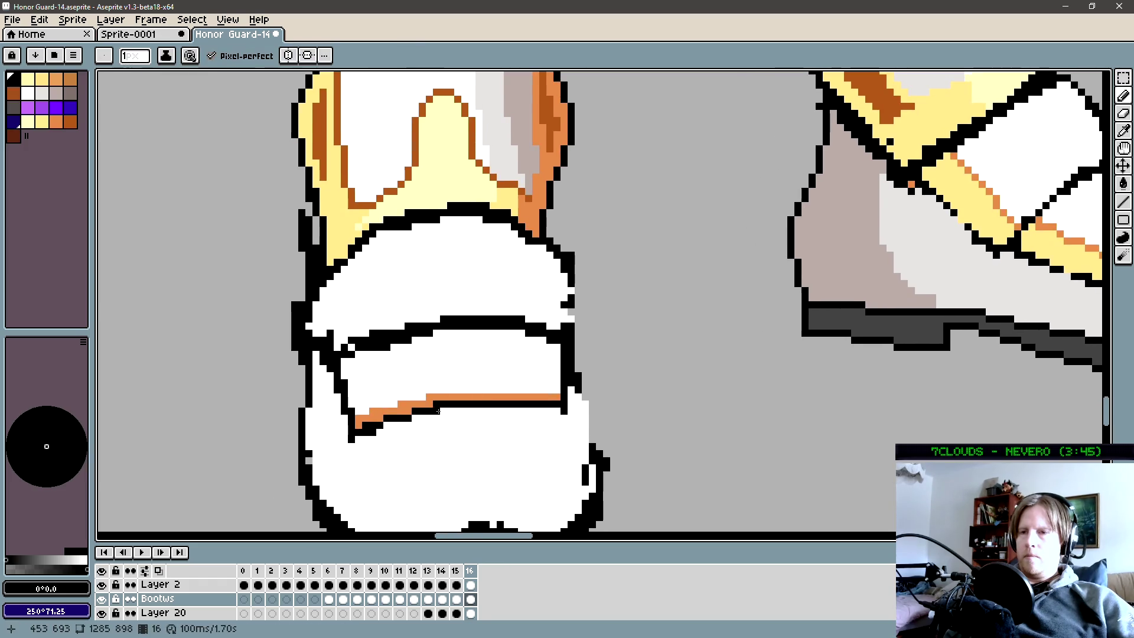
pyautogui.keyDown('alt'); pyautogui.click(434, 400); pyautogui.keyUp('alt')
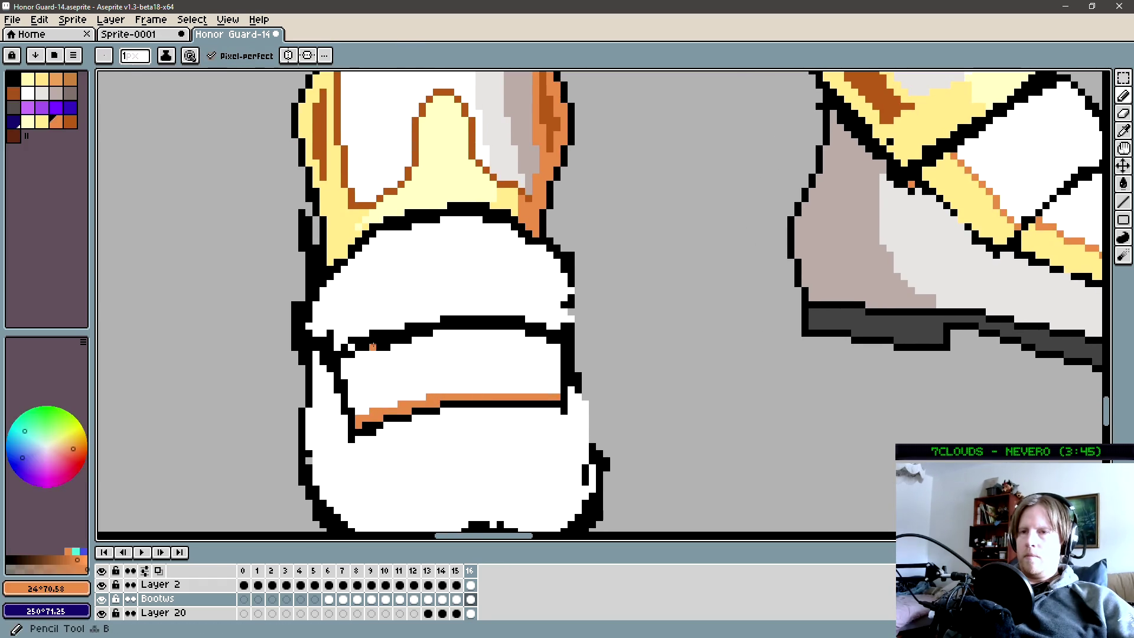
# Recolour the upper strap line orange with the bucket, retrying after an undo, and dot orange on the boot.
pyautogui.press('g')
pyautogui.click(521, 333)
pyautogui.hotkey('ctrl', 'z')
pyautogui.press('b')
pyautogui.click(557, 338)
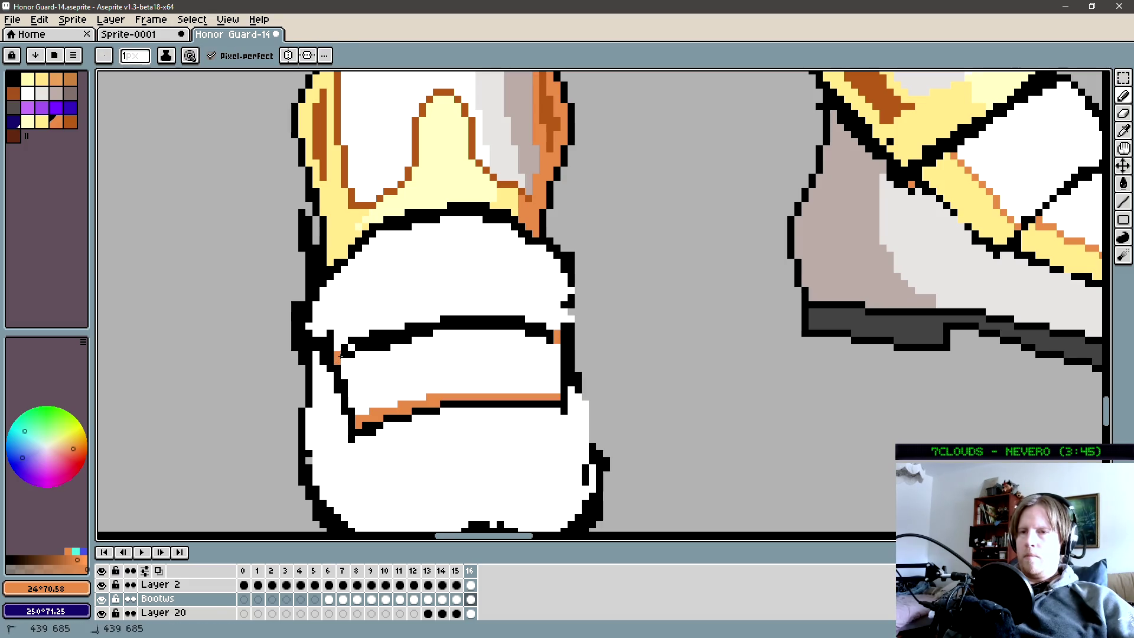
pyautogui.press('g')
pyautogui.click(345, 350)
pyautogui.press('b')
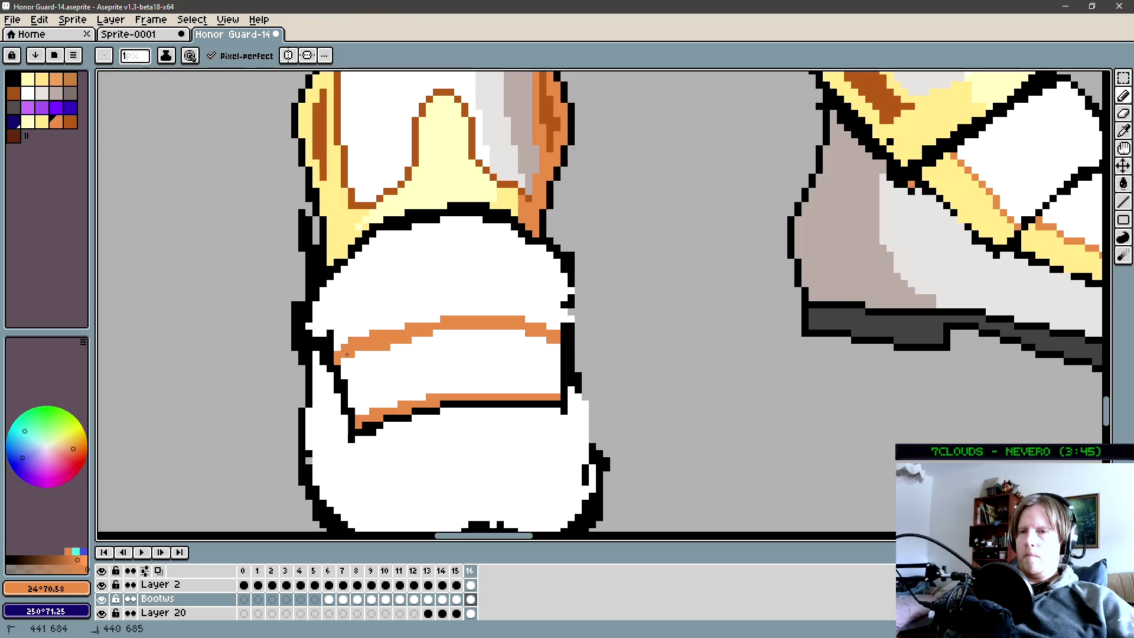
pyautogui.click(407, 312)
pyautogui.moveTo(408, 312)
pyautogui.mouseDown()
pyautogui.moveTo(354, 362)
pyautogui.moveTo(421, 368)
pyautogui.mouseUp()
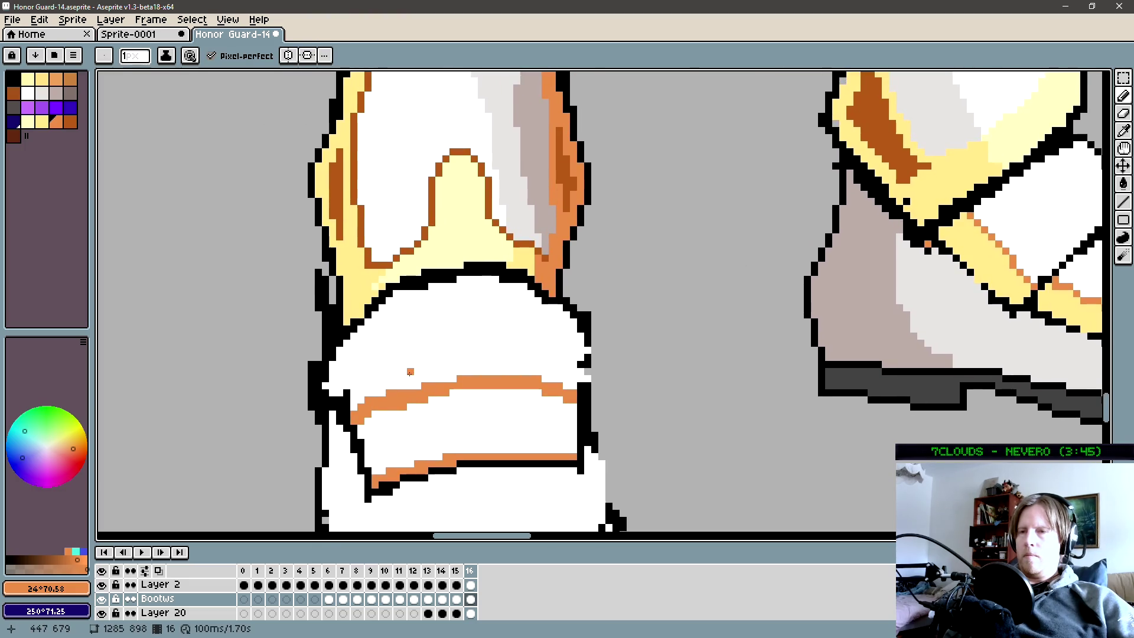
pyautogui.scroll(-1, 406, 373)
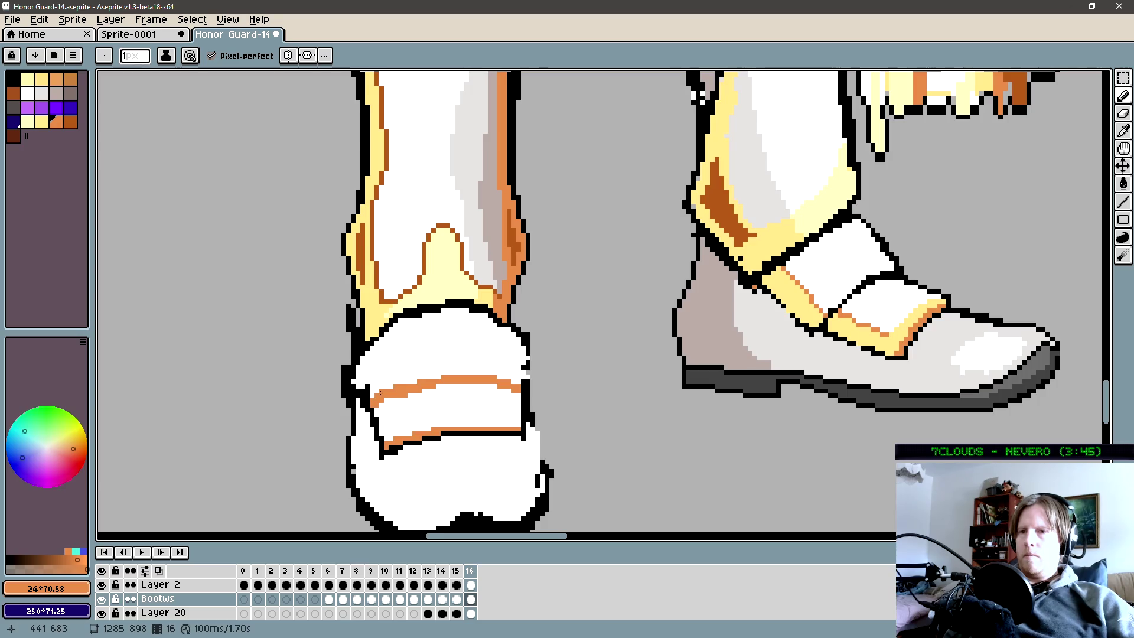
pyautogui.hscroll(-1, 374, 392)
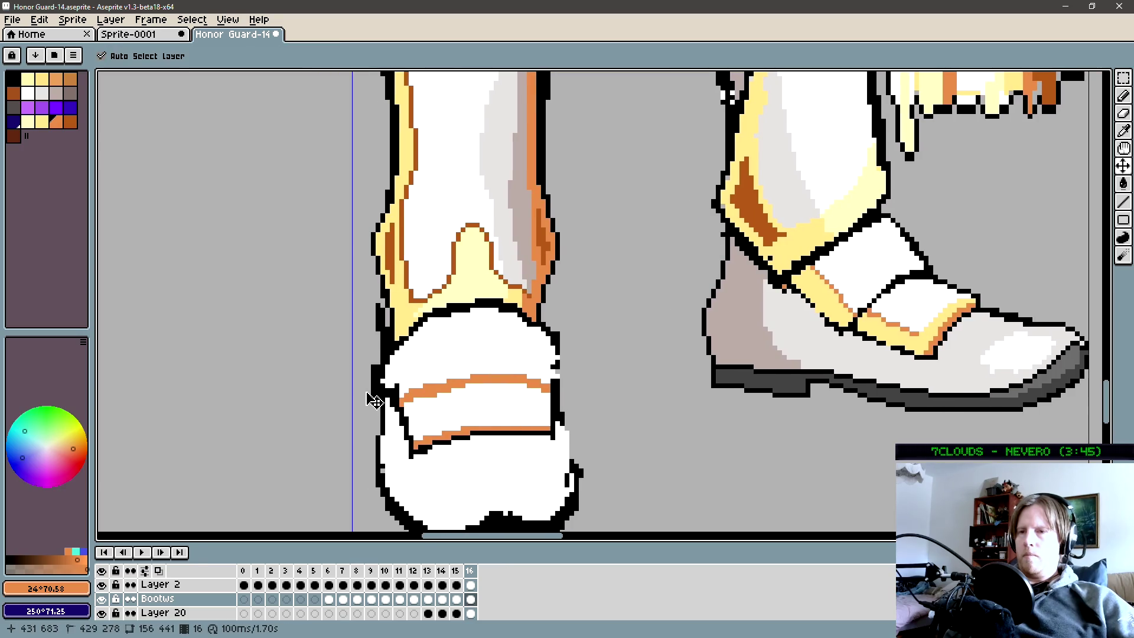
# Revert the upper strap line to black and draw thin orange diagonal and vertical trim lines on the boot.
pyautogui.hotkey('ctrl', 'z')
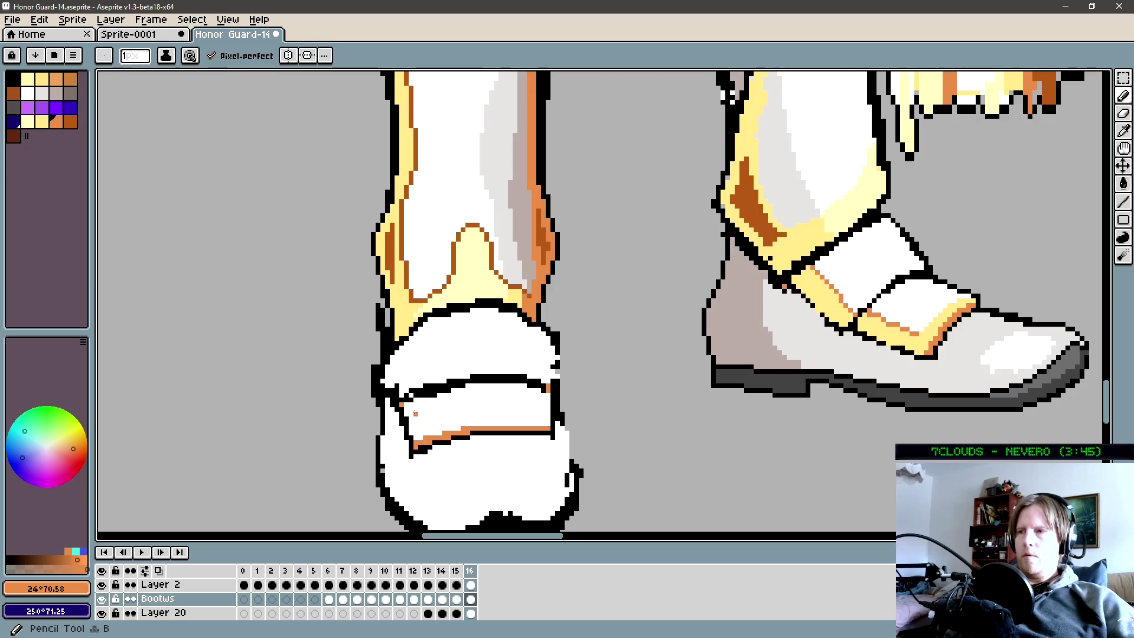
pyautogui.scroll(1, 416, 425)
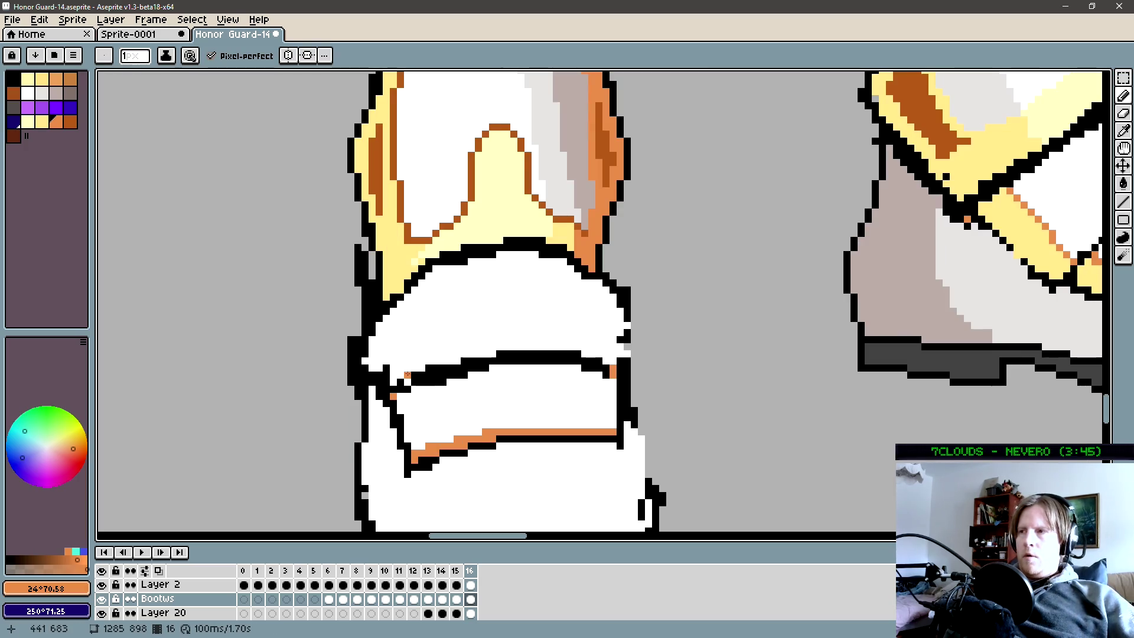
pyautogui.moveTo(392, 332)
pyautogui.mouseDown()
pyautogui.moveTo(424, 368)
pyautogui.moveTo(385, 324)
pyautogui.mouseUp()
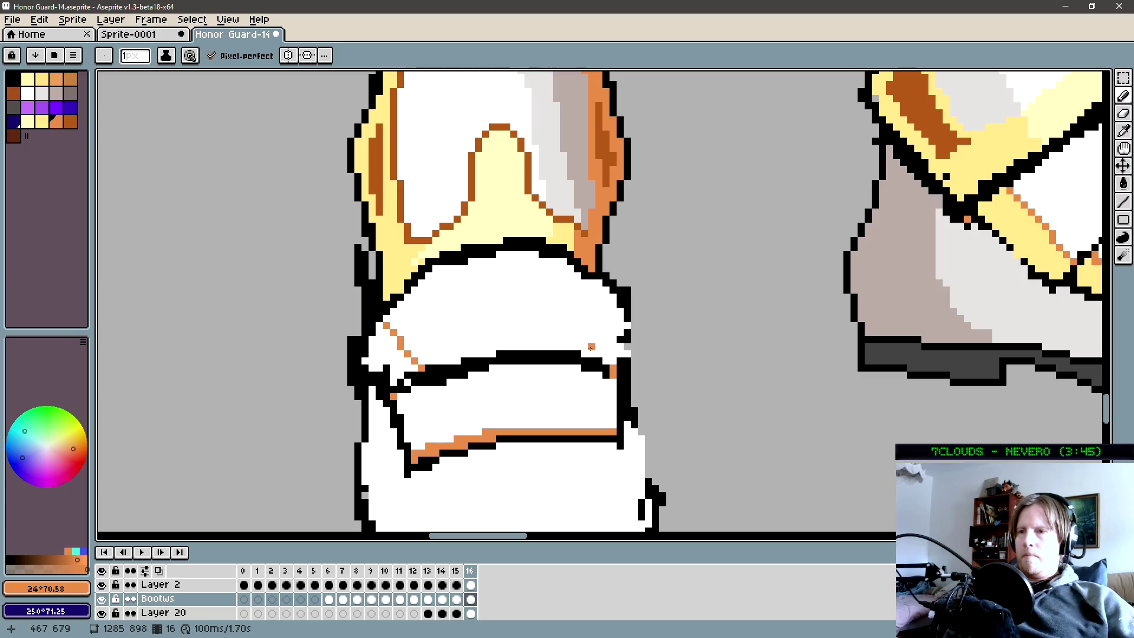
pyautogui.moveTo(599, 355); pyautogui.dragTo(597, 282)
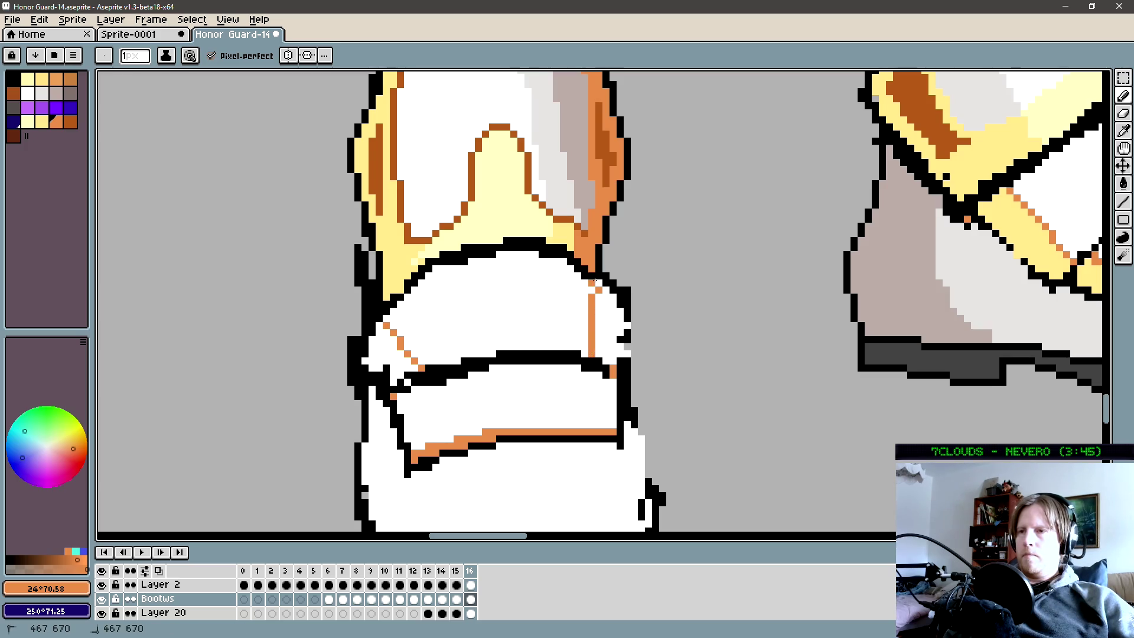
pyautogui.keyDown('alt'); pyautogui.click(529, 386); pyautogui.keyUp('alt')
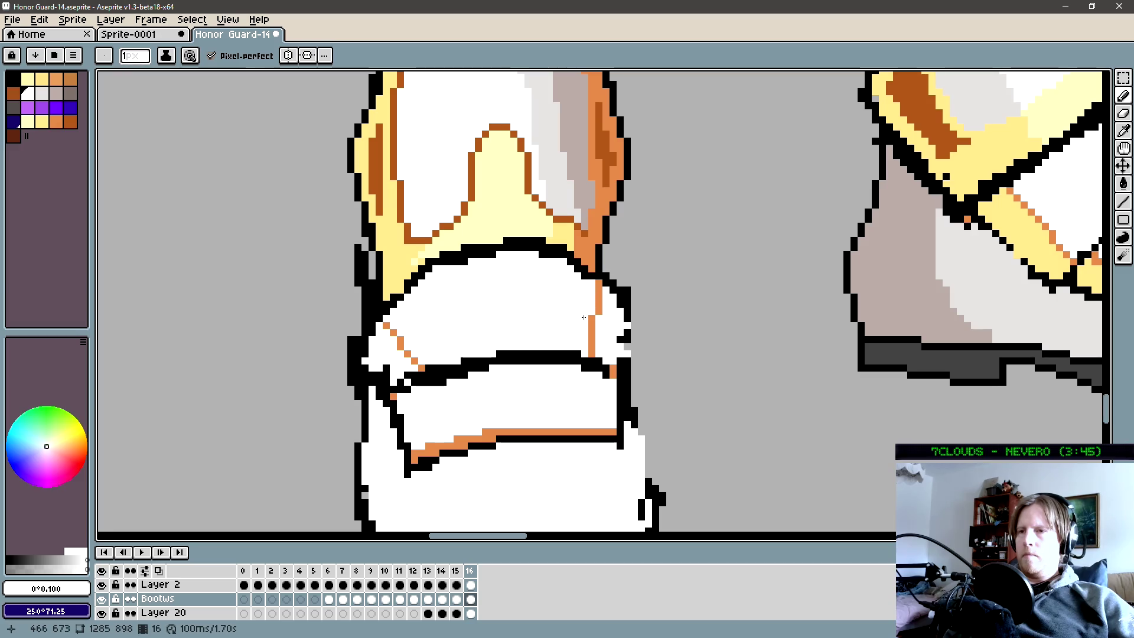
# Re-pick orange and draw the vertical trim down the boot and the trim inside the strap plate.
pyautogui.moveTo(530, 386); pyautogui.dragTo(494, 332)
pyautogui.keyDown('alt'); pyautogui.click(390, 316); pyautogui.keyUp('alt')
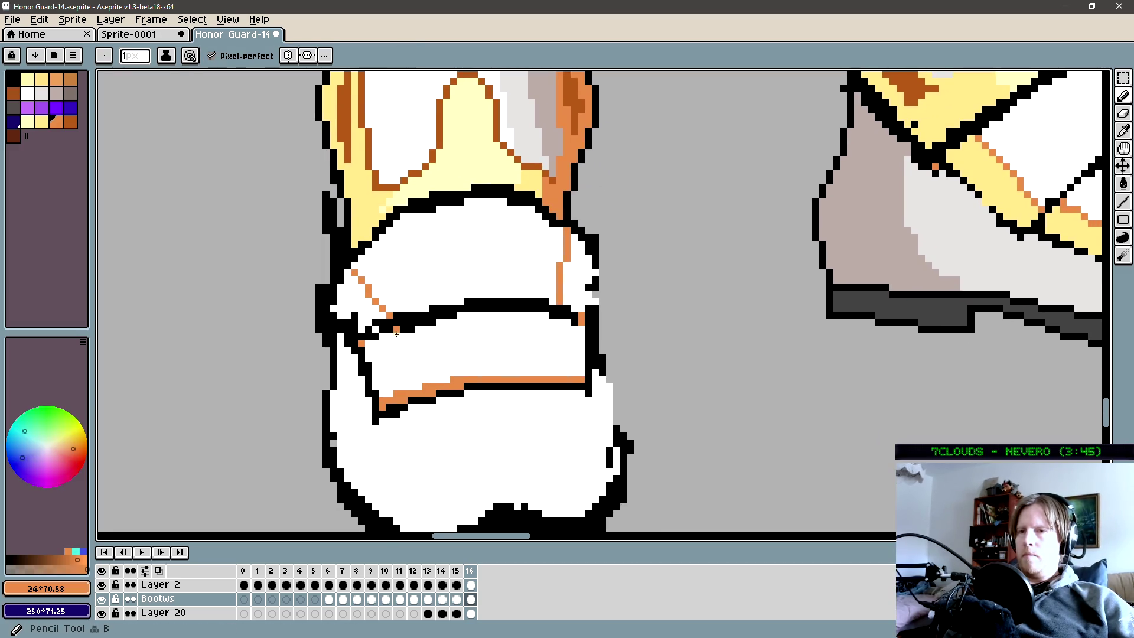
pyautogui.moveTo(566, 328)
pyautogui.mouseDown()
pyautogui.moveTo(563, 376)
pyautogui.moveTo(477, 358)
pyautogui.moveTo(336, 378)
pyautogui.mouseUp()
pyautogui.moveTo(476, 362); pyautogui.dragTo(335, 379)
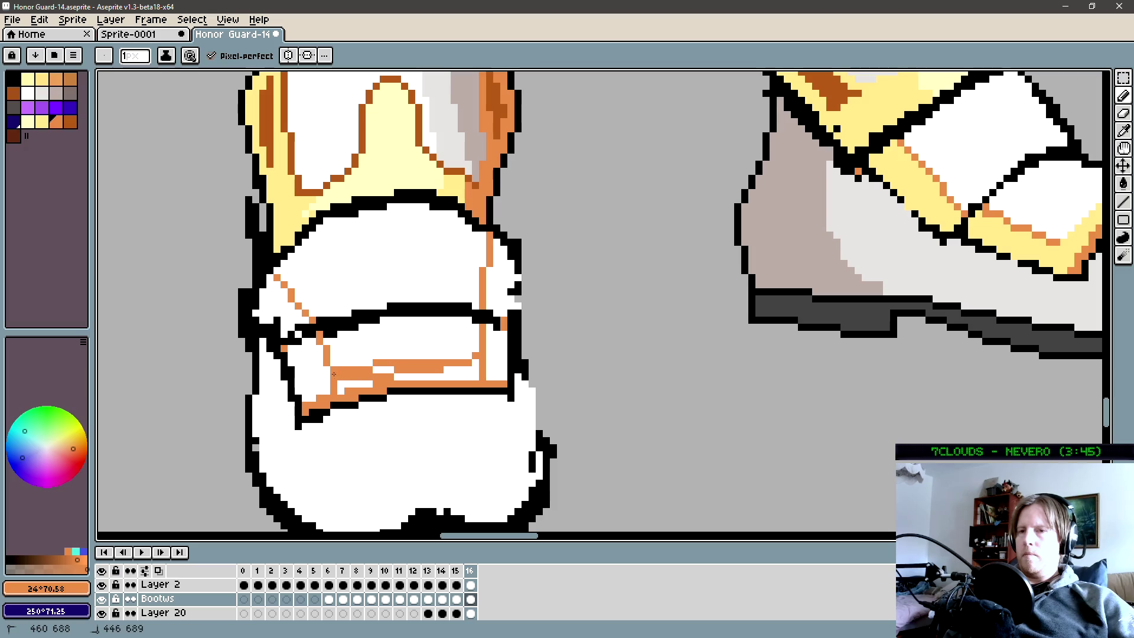
# Sample the knee-guard yellow and fill the white boot regions inside the orange trim yellow.
pyautogui.keyDown('alt'); pyautogui.click(913, 183); pyautogui.keyUp('alt')
pyautogui.moveTo(479, 374); pyautogui.dragTo(372, 385)
pyautogui.press('g')
pyautogui.click(319, 381)
pyautogui.click(280, 306)
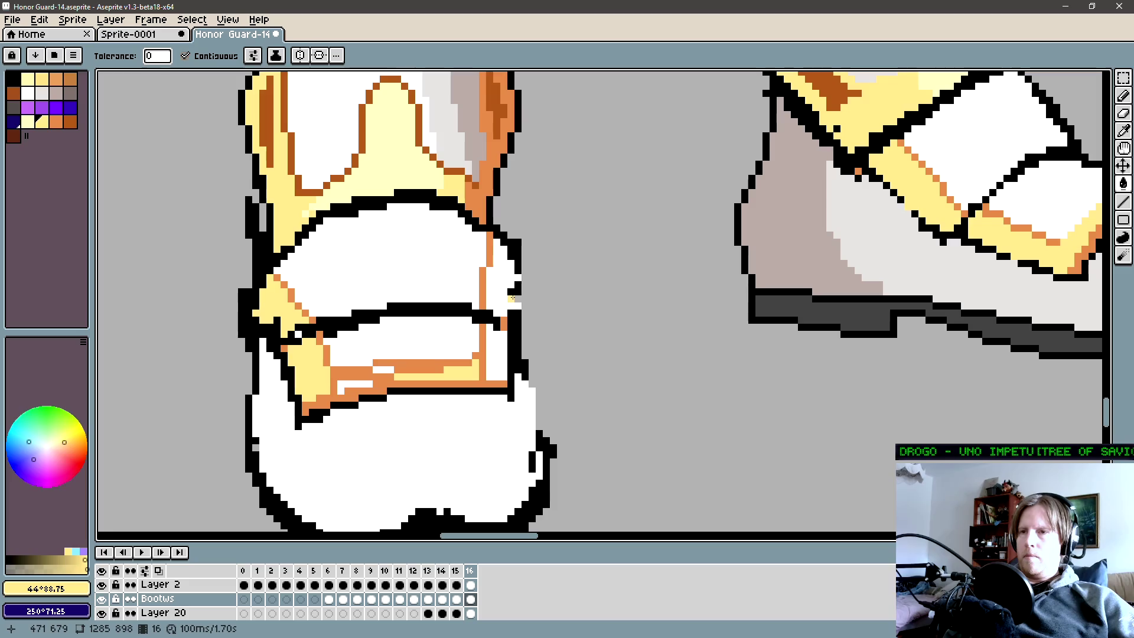
pyautogui.click(505, 274)
pyautogui.click(496, 345)
pyautogui.click(490, 363)
pyautogui.press('b')
pyautogui.moveTo(444, 371)
pyautogui.mouseDown()
pyautogui.moveTo(350, 377)
pyautogui.moveTo(340, 394)
pyautogui.mouseUp()
# Sample colours around the strap and turn a stray black pixel at the line end white.
pyautogui.keyDown('alt'); pyautogui.click(337, 398); pyautogui.keyUp('alt')
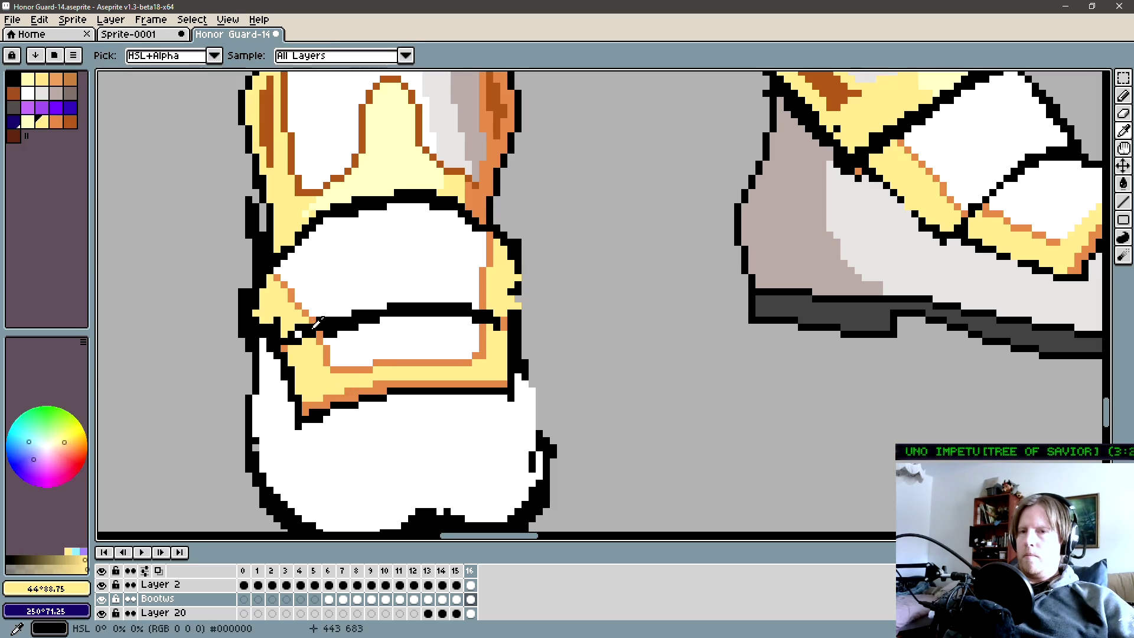
pyautogui.keyDown('alt'); pyautogui.click(297, 334); pyautogui.keyUp('alt')
pyautogui.keyDown('alt'); pyautogui.click(294, 329); pyautogui.keyUp('alt')
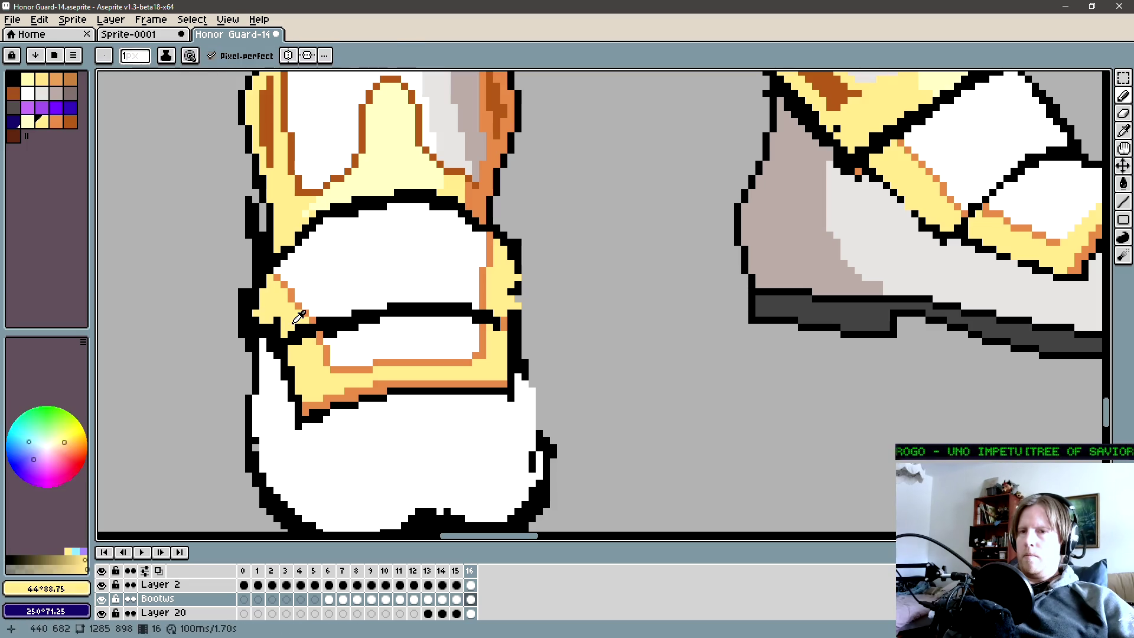
pyautogui.press('alt')
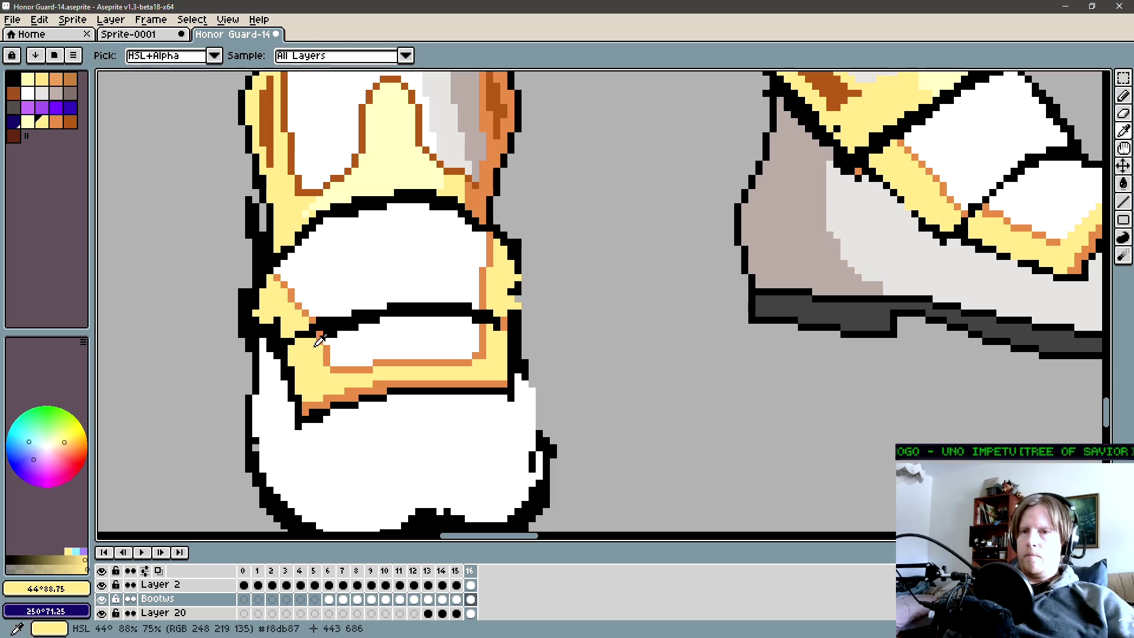
pyautogui.keyDown('alt'); pyautogui.click(346, 331); pyautogui.keyUp('alt')
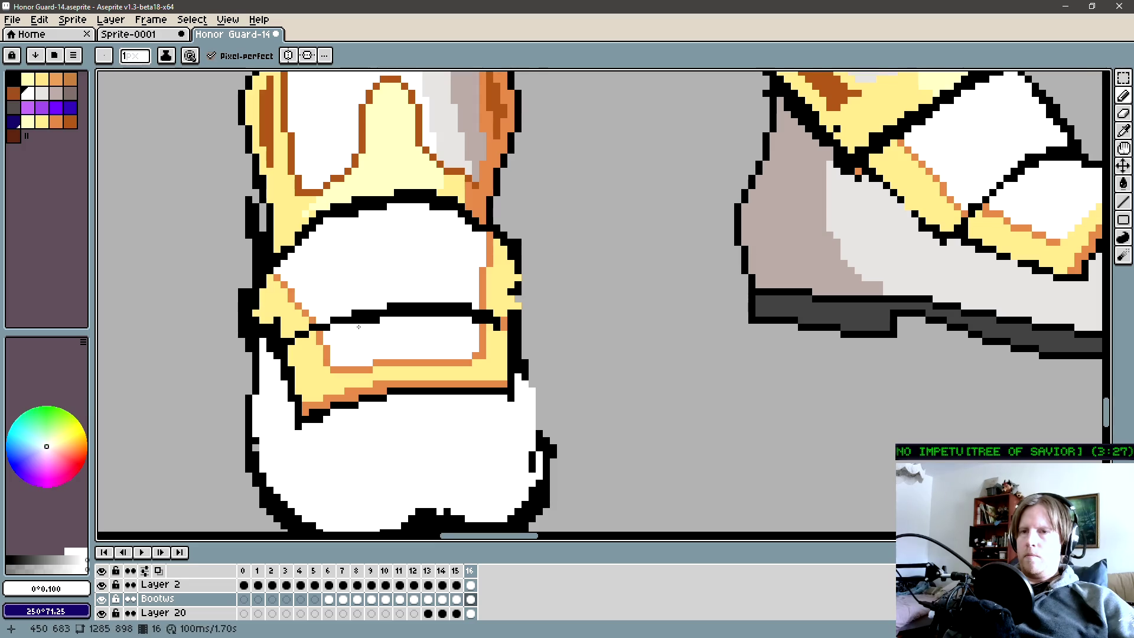
pyautogui.keyDown('alt'); pyautogui.click(334, 326); pyautogui.keyUp('alt')
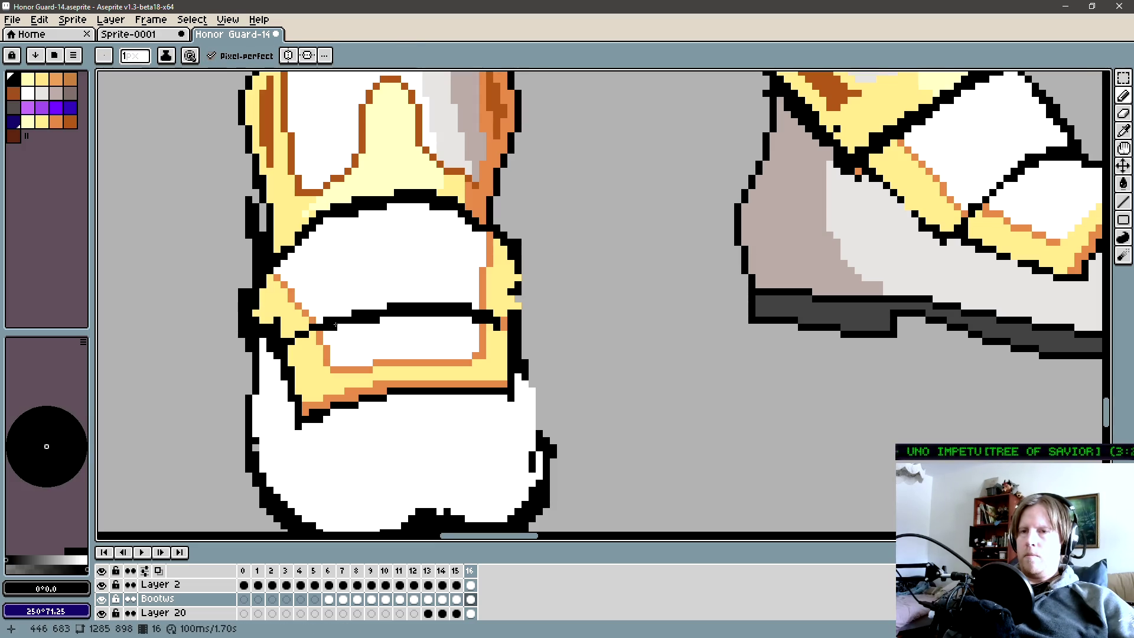
pyautogui.keyDown('alt'); pyautogui.click(353, 312); pyautogui.keyUp('alt')
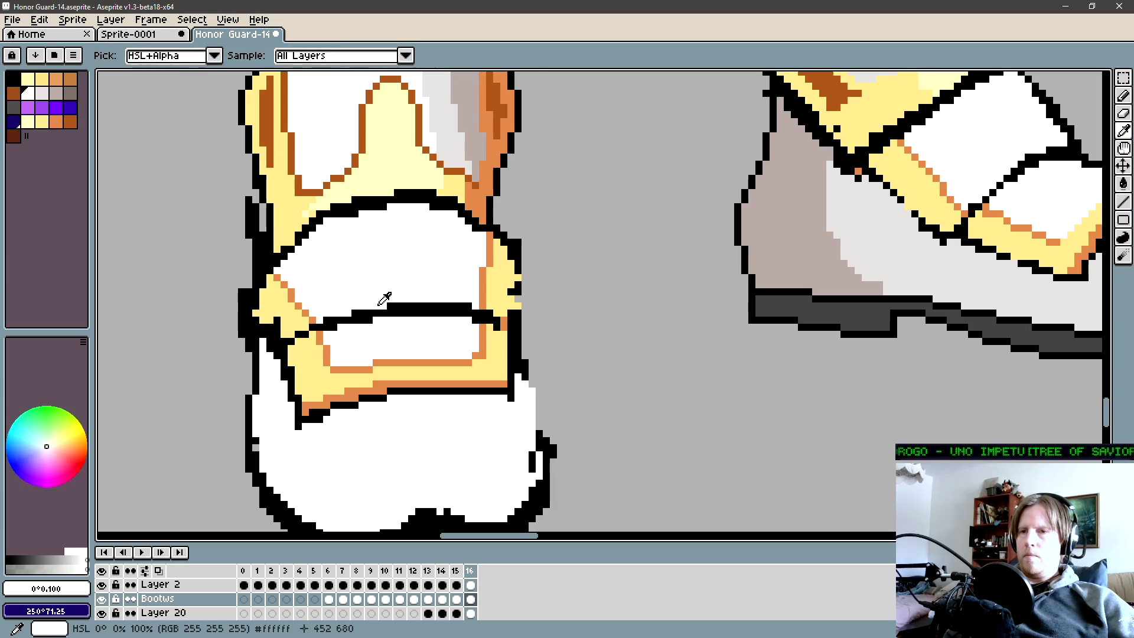
pyautogui.click(460, 307)
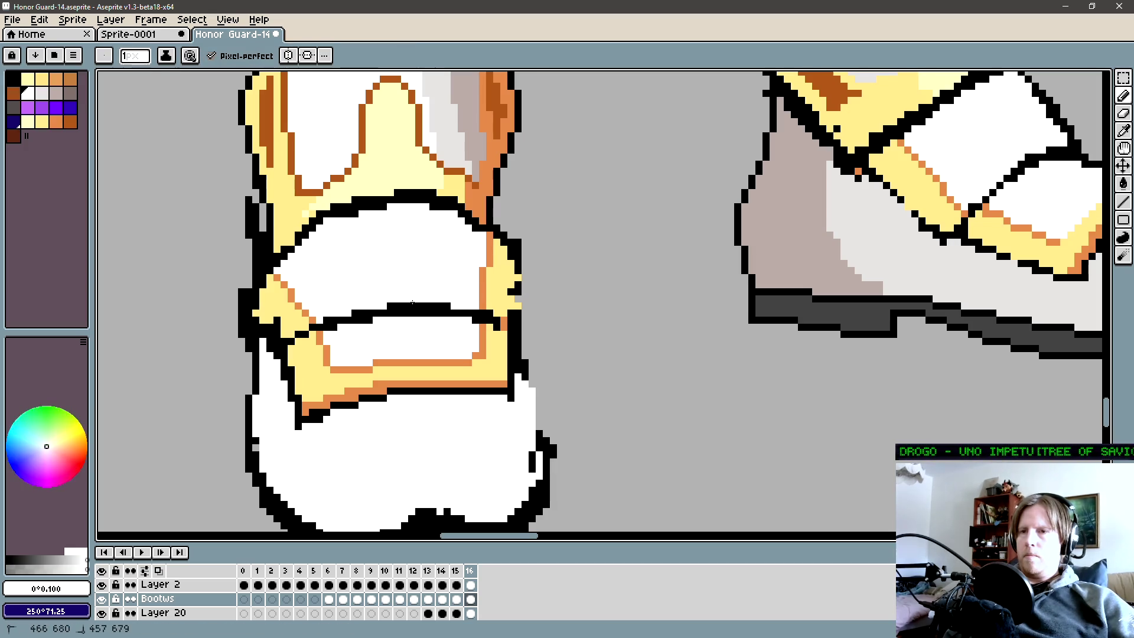
# Pencil black into the gap so the strap line meets the orange trim.
pyautogui.keyDown('alt'); pyautogui.click(383, 309); pyautogui.keyUp('alt')
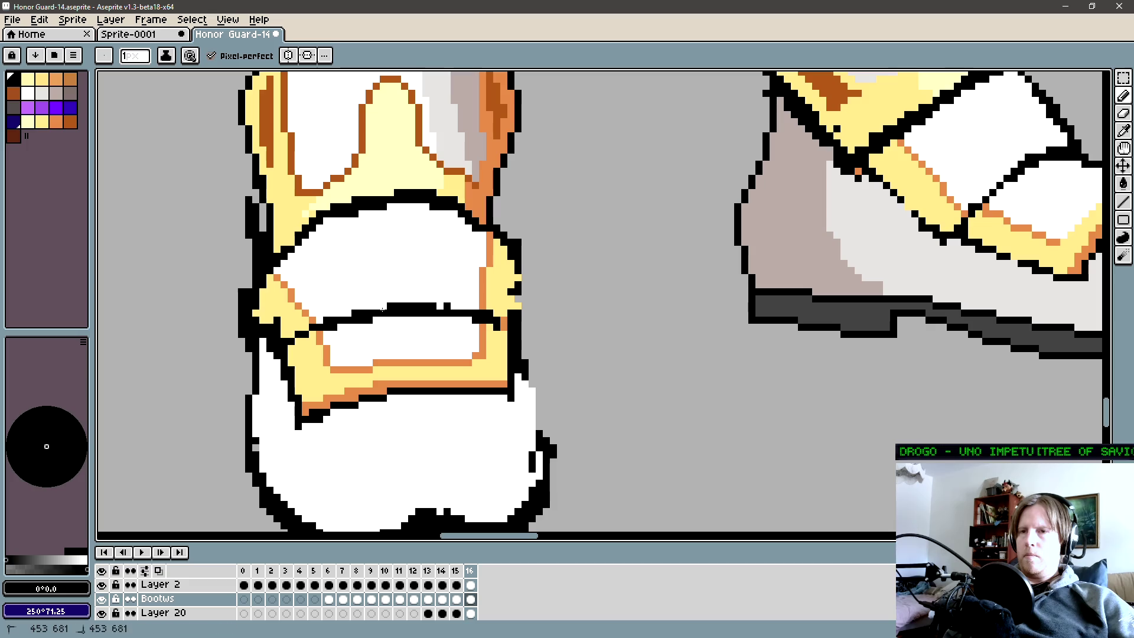
pyautogui.click(439, 308)
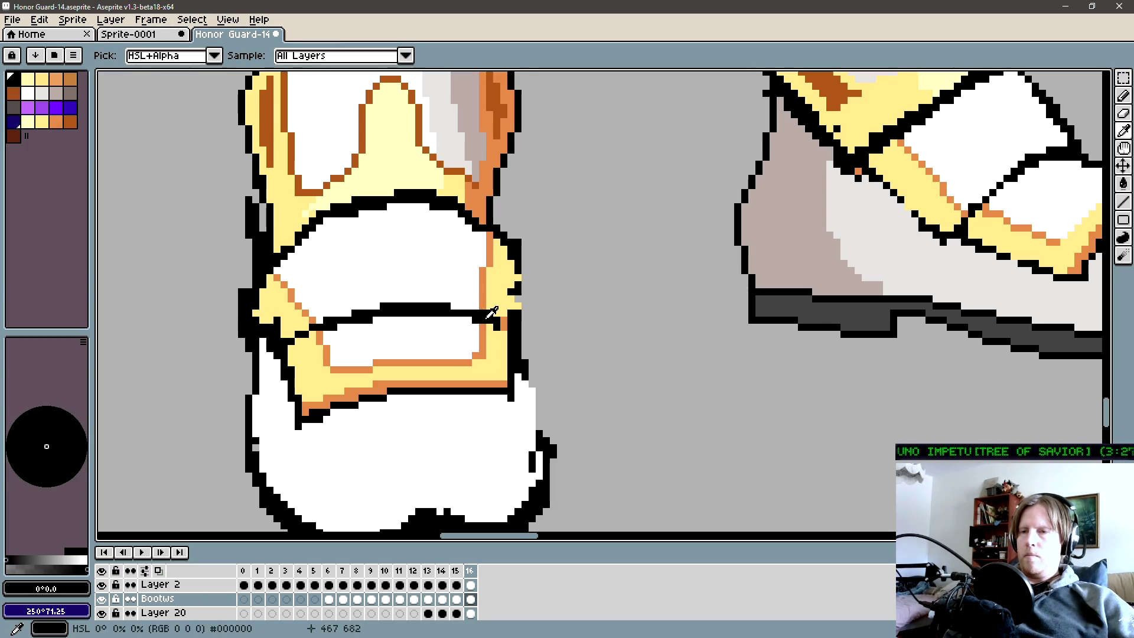
pyautogui.press('alt')
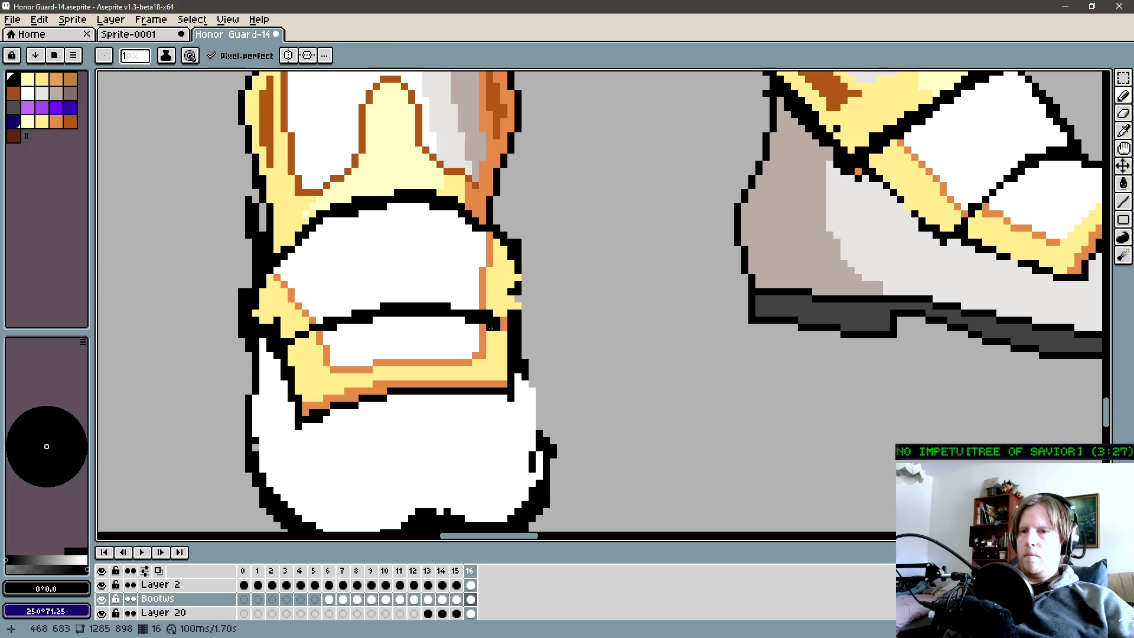
pyautogui.keyDown('alt'); pyautogui.click(493, 326); pyautogui.keyUp('alt')
pyautogui.keyDown('alt'); pyautogui.click(501, 321); pyautogui.keyUp('alt')
# Pan to the near boot's outer edge and place the missing black outline pixel on the knee guard.
pyautogui.press('alt')
pyautogui.moveTo(541, 325); pyautogui.dragTo(528, 334)
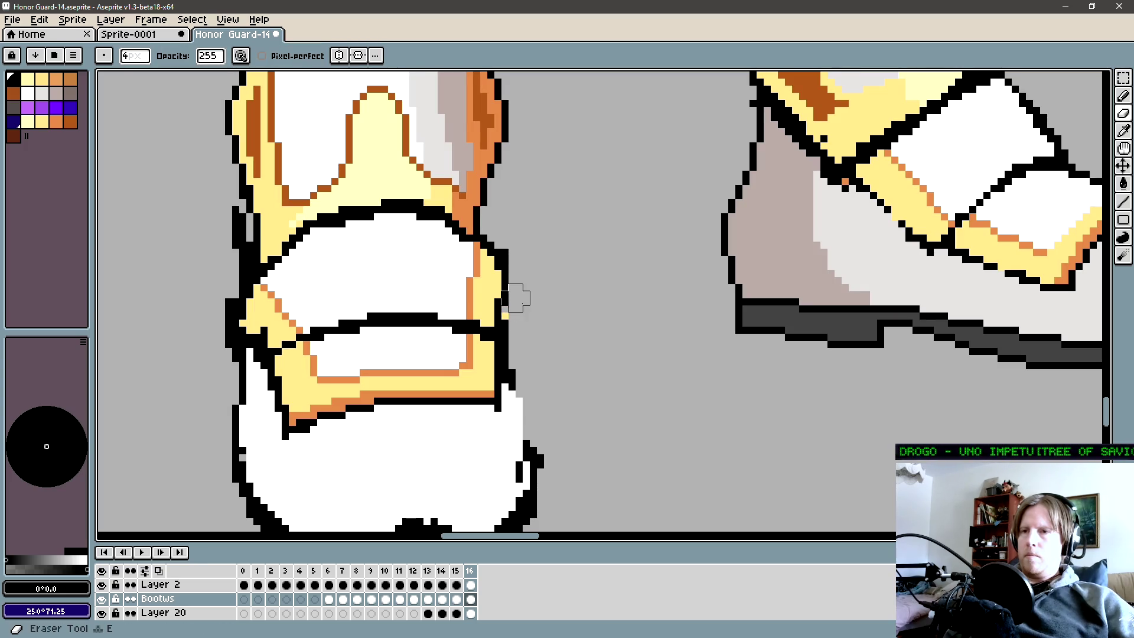
pyautogui.moveTo(475, 243); pyautogui.dragTo(495, 282)
pyautogui.click(482, 265)
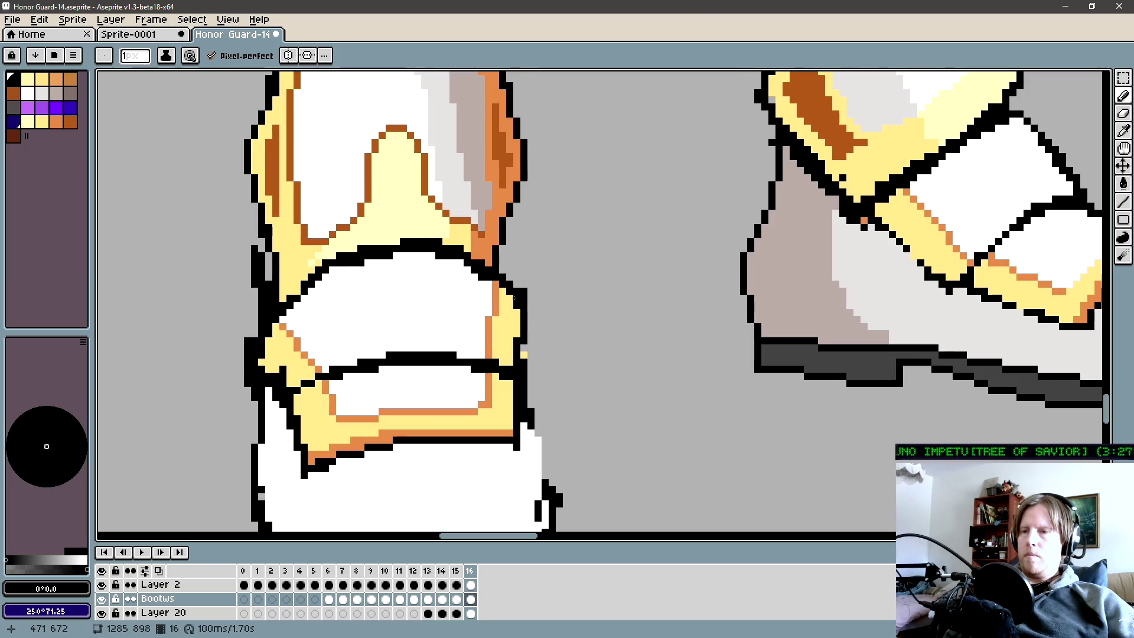
pyautogui.press('e')
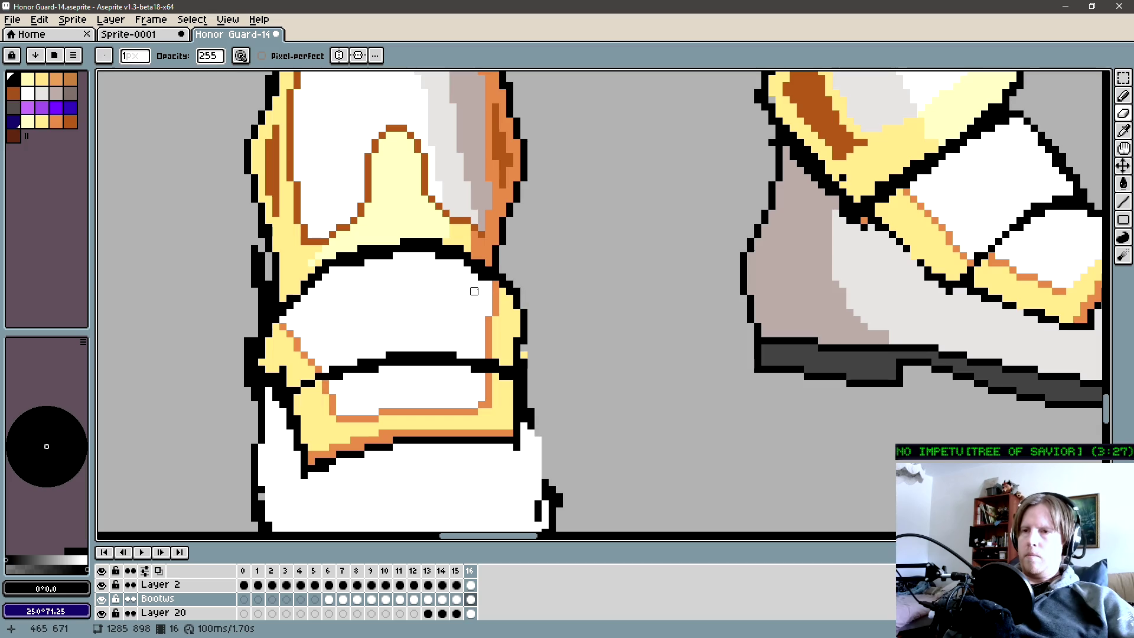
pyautogui.press('b')
pyautogui.scroll(-3, 347, 284)
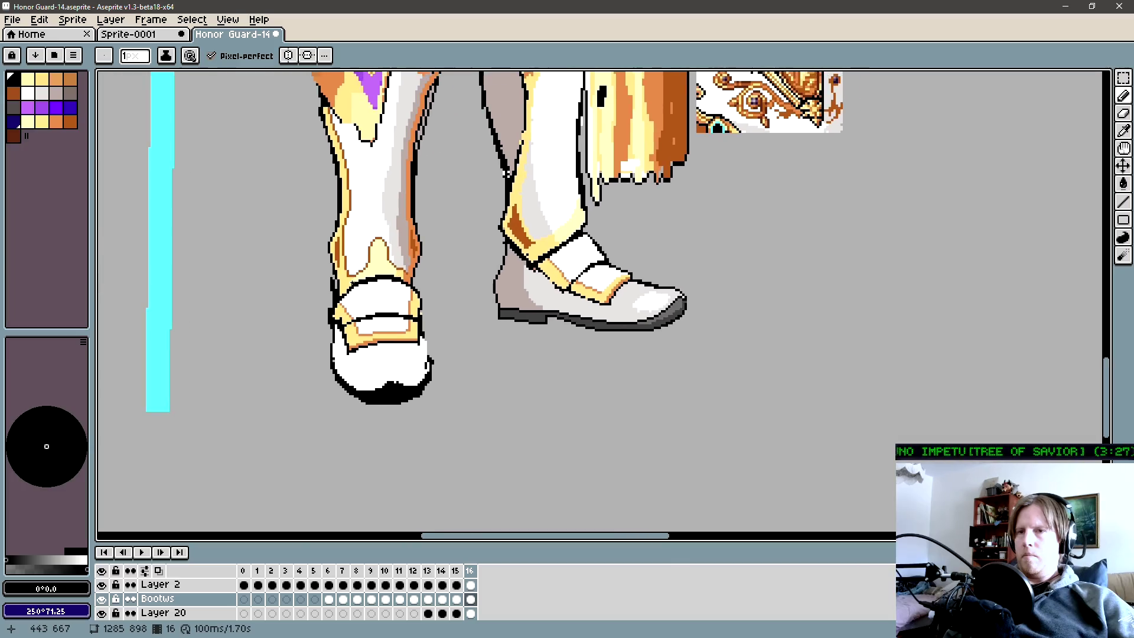
pyautogui.scroll(-1, 338, 302)
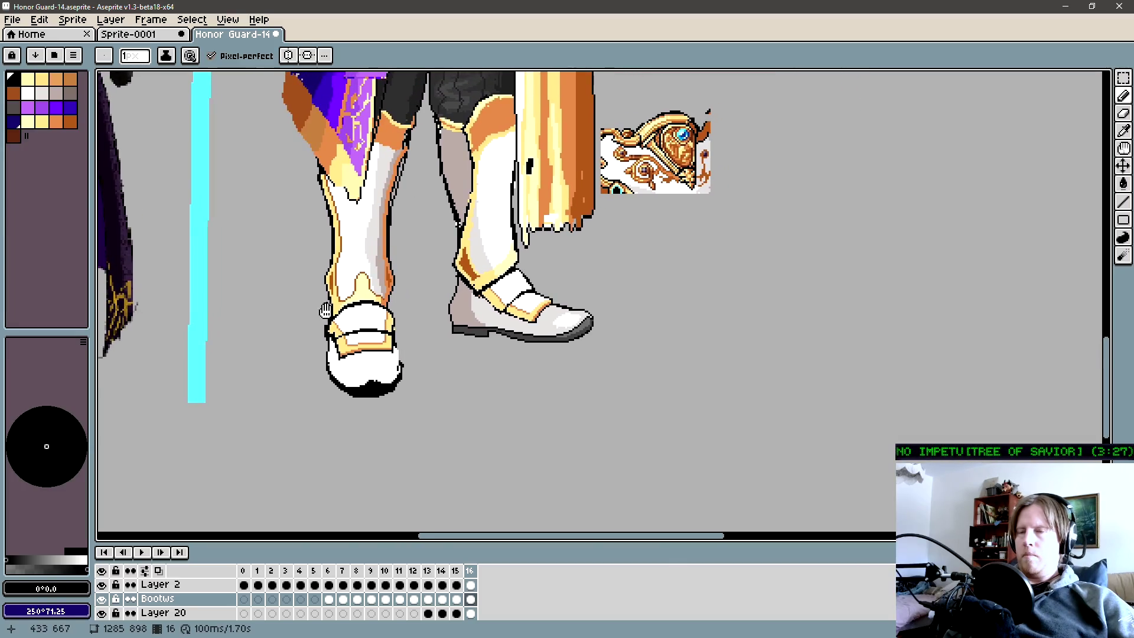
# With orange and the Line tool, draw trim down the knee guard tip and a short line across it.
pyautogui.moveTo(324, 307); pyautogui.dragTo(331, 335)
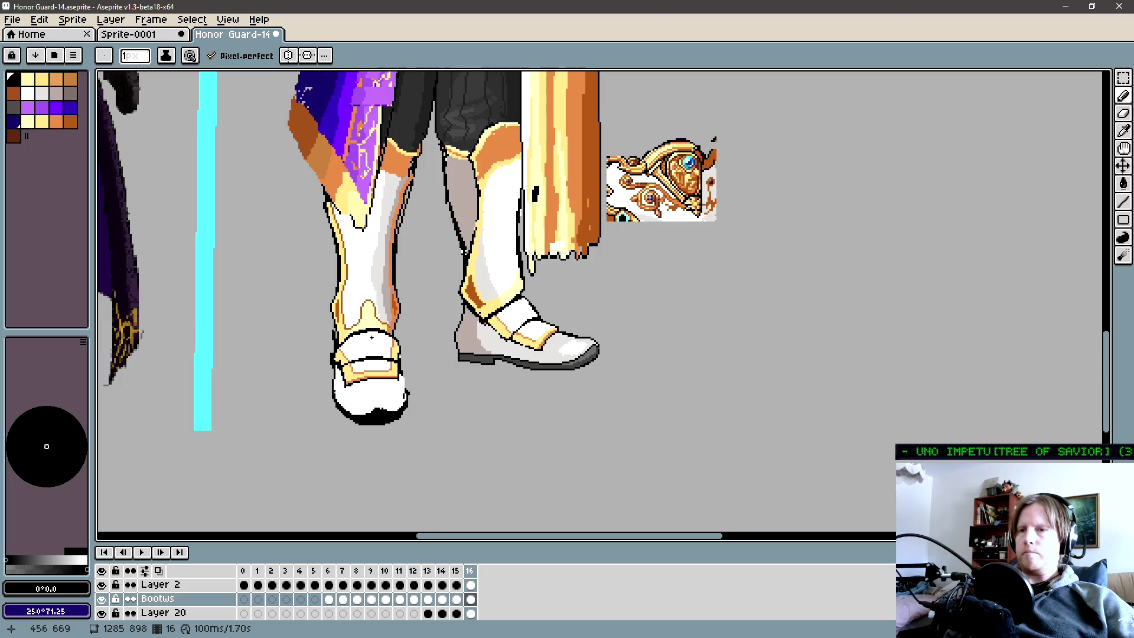
pyautogui.scroll(-3, 354, 337)
pyautogui.press('Left')
pyautogui.press('Right')
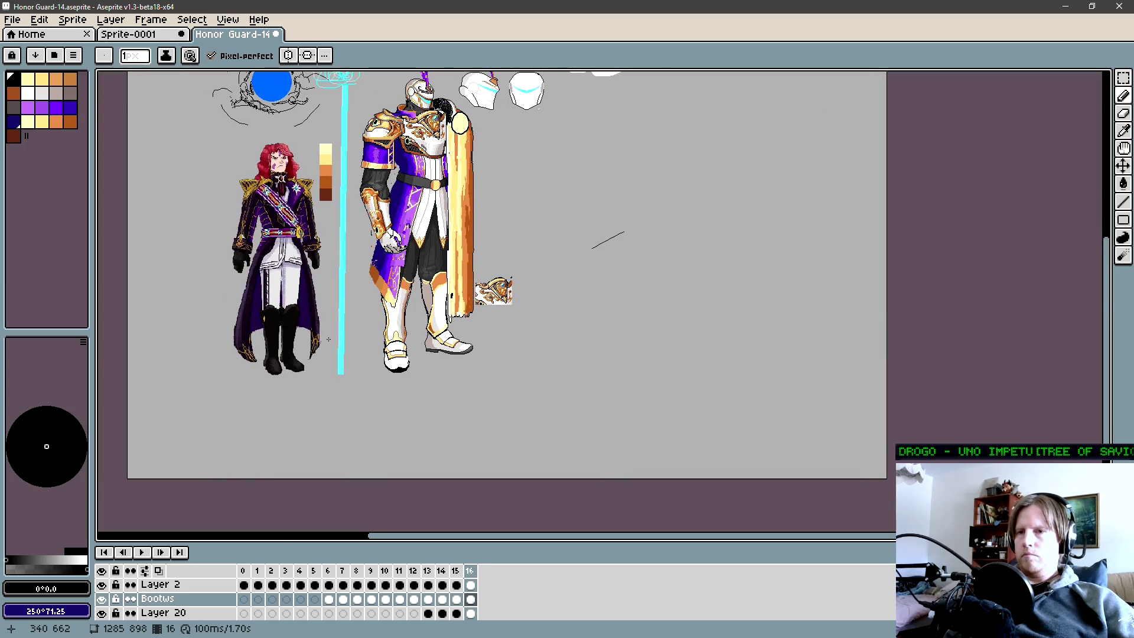
pyautogui.scroll(1, 373, 346)
pyautogui.scroll(3, 424, 350)
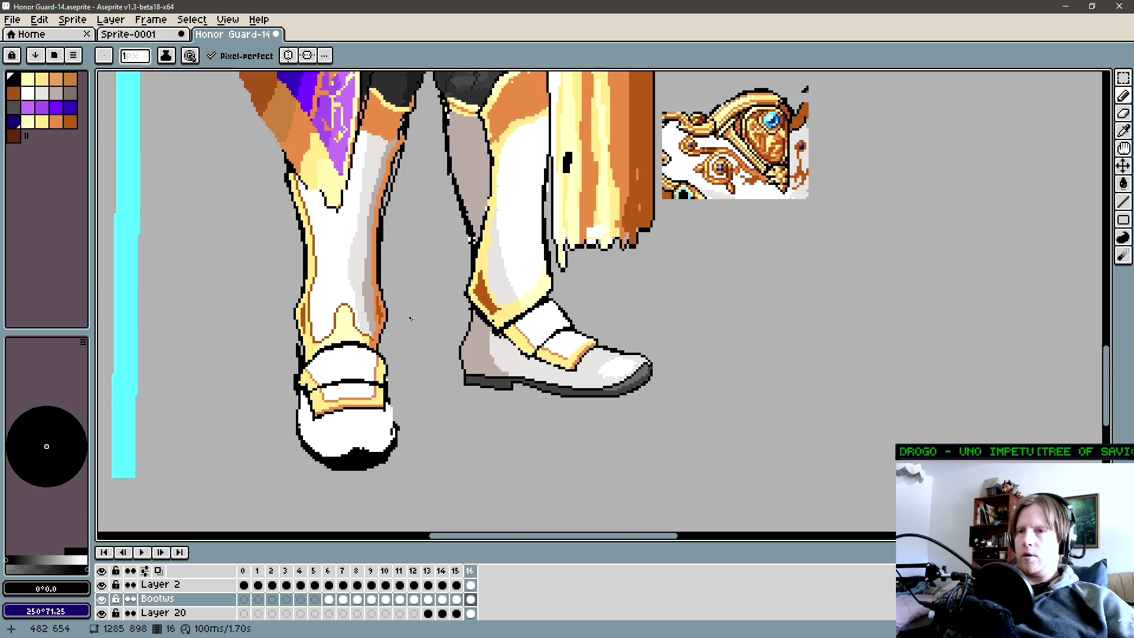
pyautogui.scroll(1, 403, 321)
pyautogui.scroll(1, 380, 329)
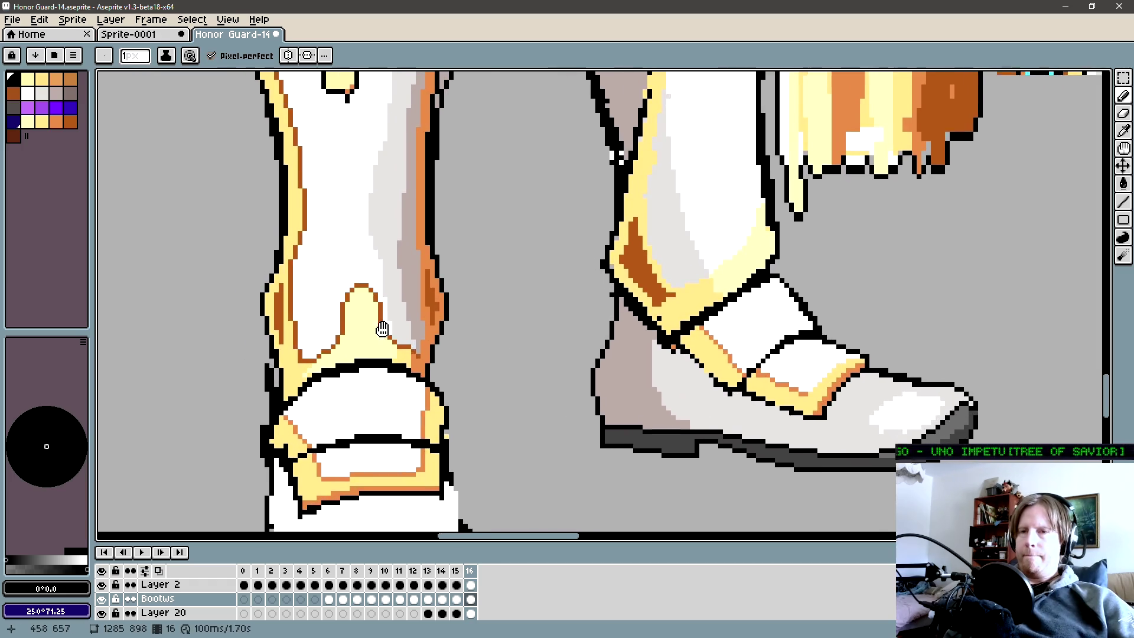
pyautogui.scroll(1, 379, 328)
pyautogui.keyDown('alt'); pyautogui.click(375, 306); pyautogui.keyUp('alt')
pyautogui.press('b')
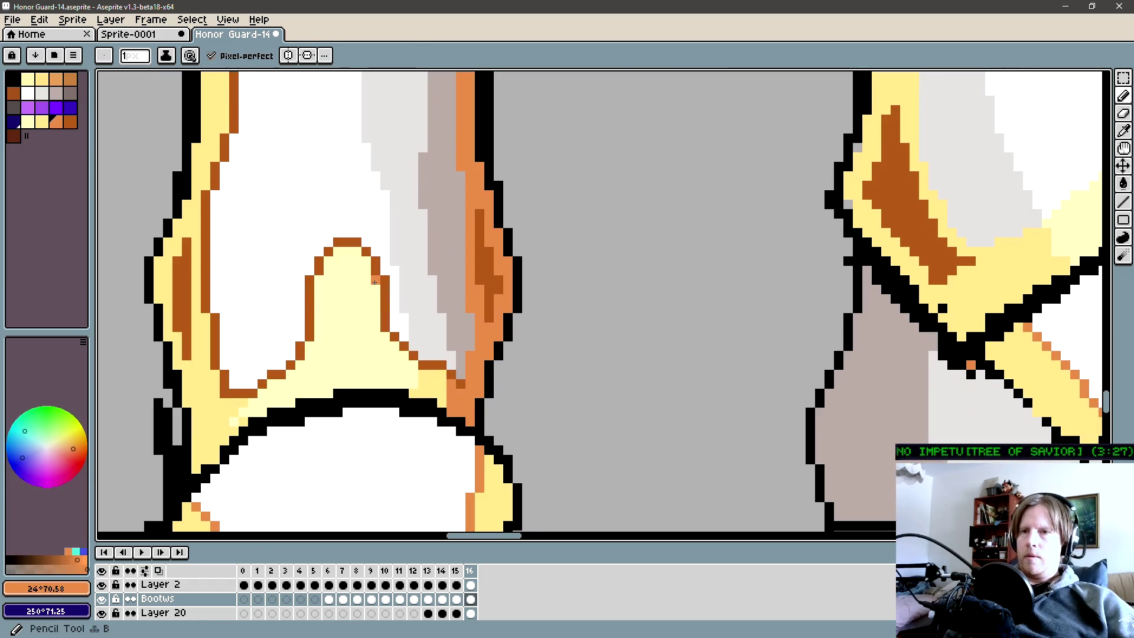
pyautogui.press('l')
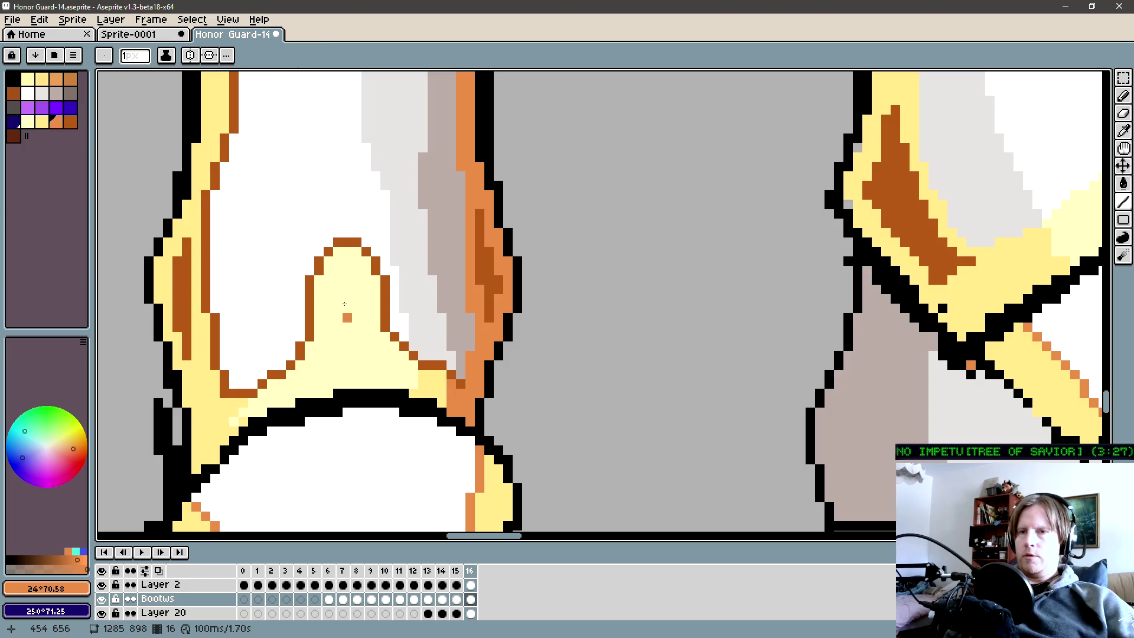
pyautogui.press('l')
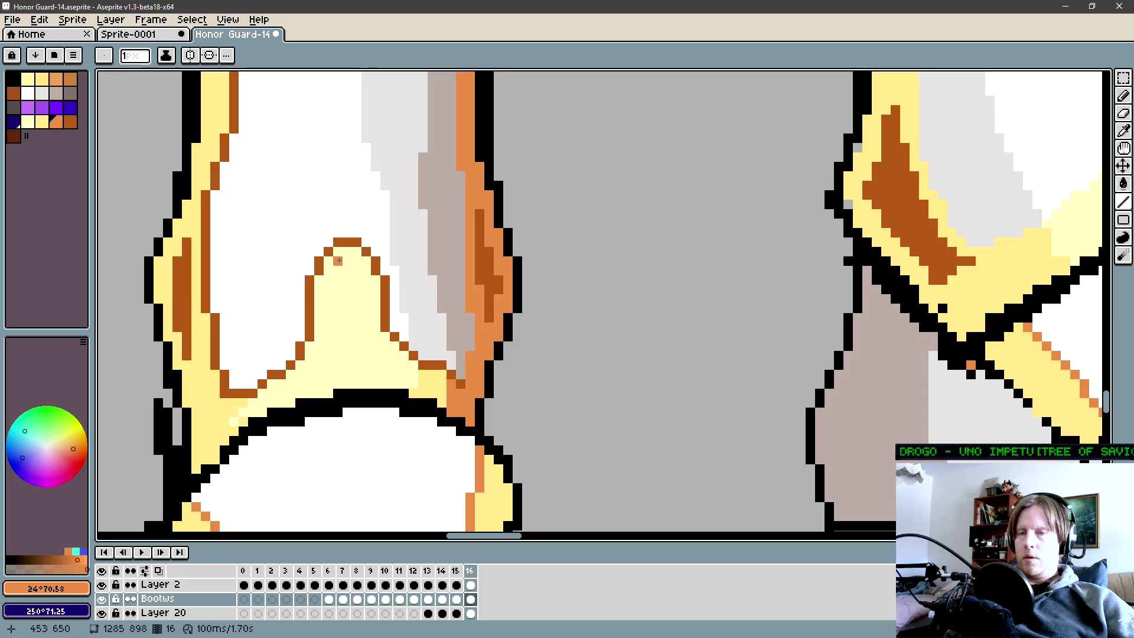
pyautogui.moveTo(338, 260); pyautogui.dragTo(319, 393)
pyautogui.moveTo(344, 263); pyautogui.dragTo(361, 262)
# Draw an orange stripe down the guard and orange trim along its left side with the Pencil.
pyautogui.keyDown('alt'); pyautogui.click(364, 265); pyautogui.keyUp('alt')
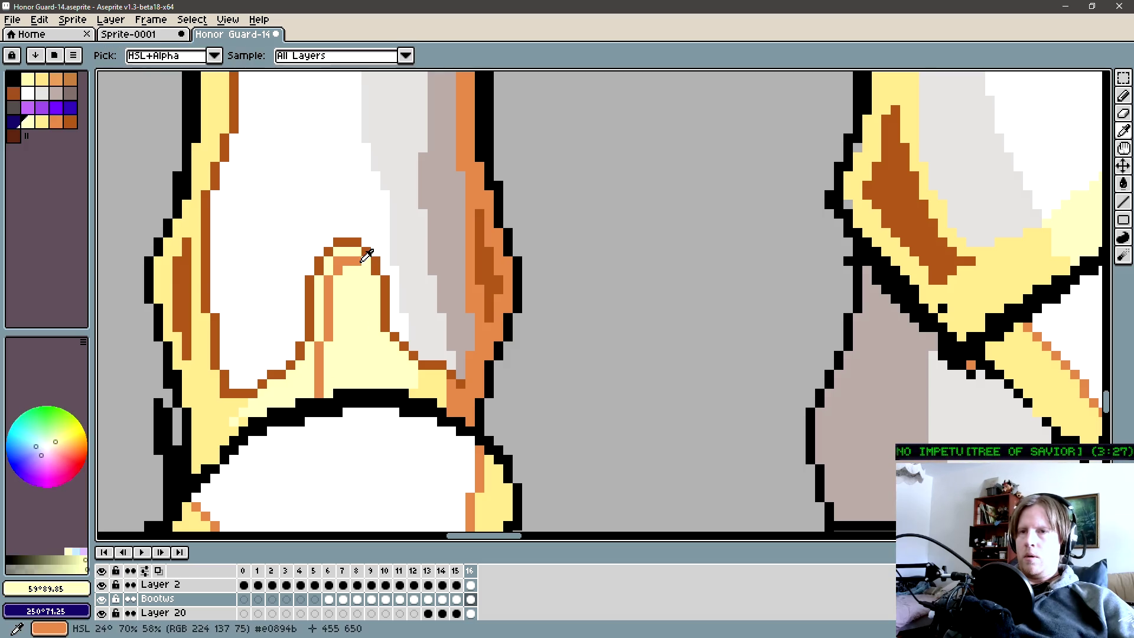
pyautogui.keyDown('alt'); pyautogui.click(356, 267); pyautogui.keyUp('alt')
pyautogui.moveTo(362, 270); pyautogui.dragTo(373, 355)
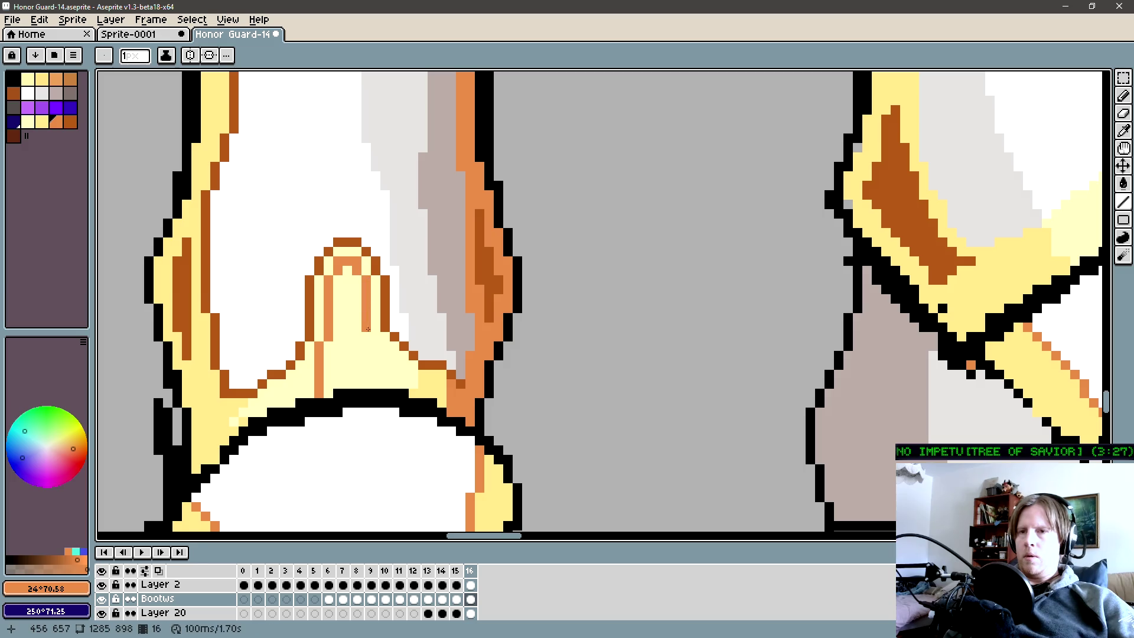
pyautogui.scroll(-3, 373, 381)
pyautogui.scroll(-1, 354, 372)
pyautogui.scroll(2, 337, 360)
pyautogui.scroll(2, 338, 359)
pyautogui.scroll(2, 451, 309)
pyautogui.press('b')
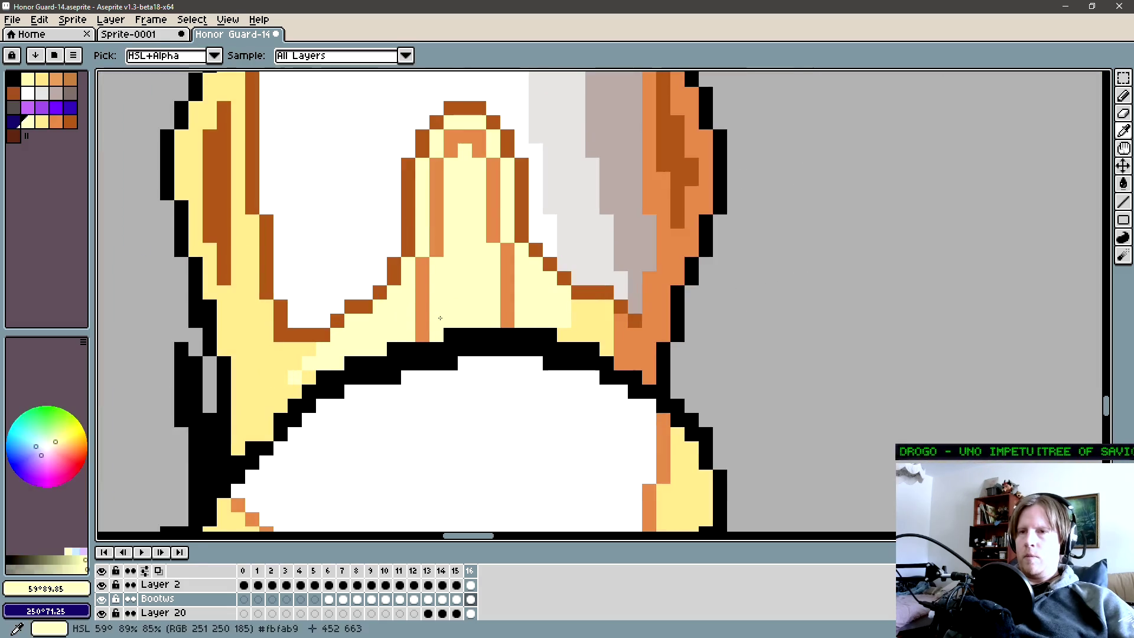
pyautogui.moveTo(405, 325); pyautogui.dragTo(294, 378)
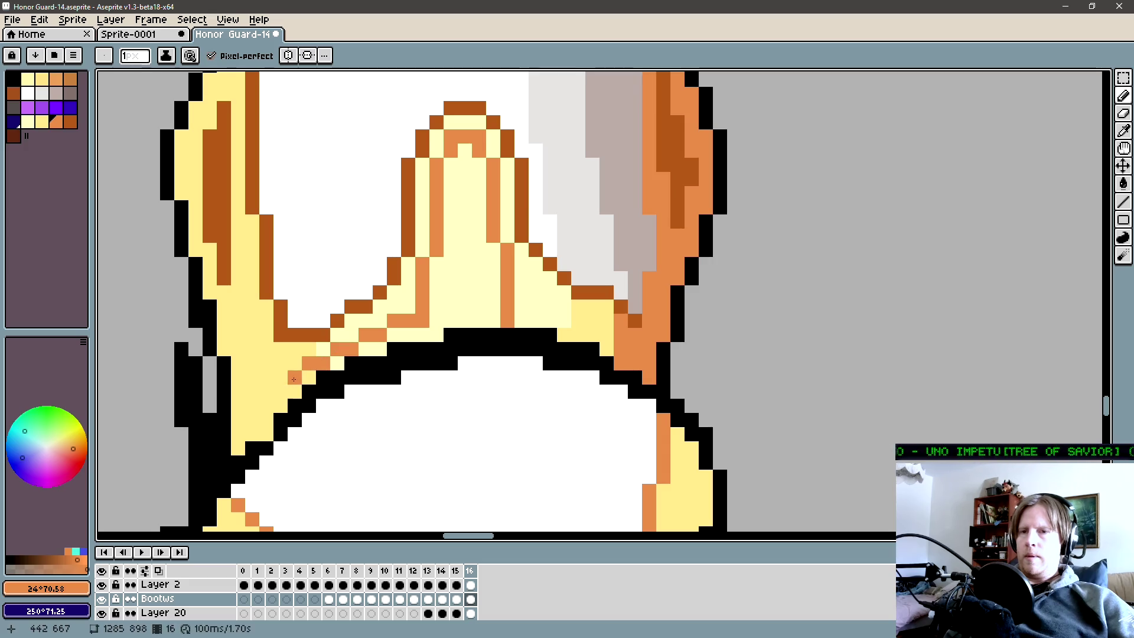
pyautogui.moveTo(251, 420); pyautogui.dragTo(239, 432)
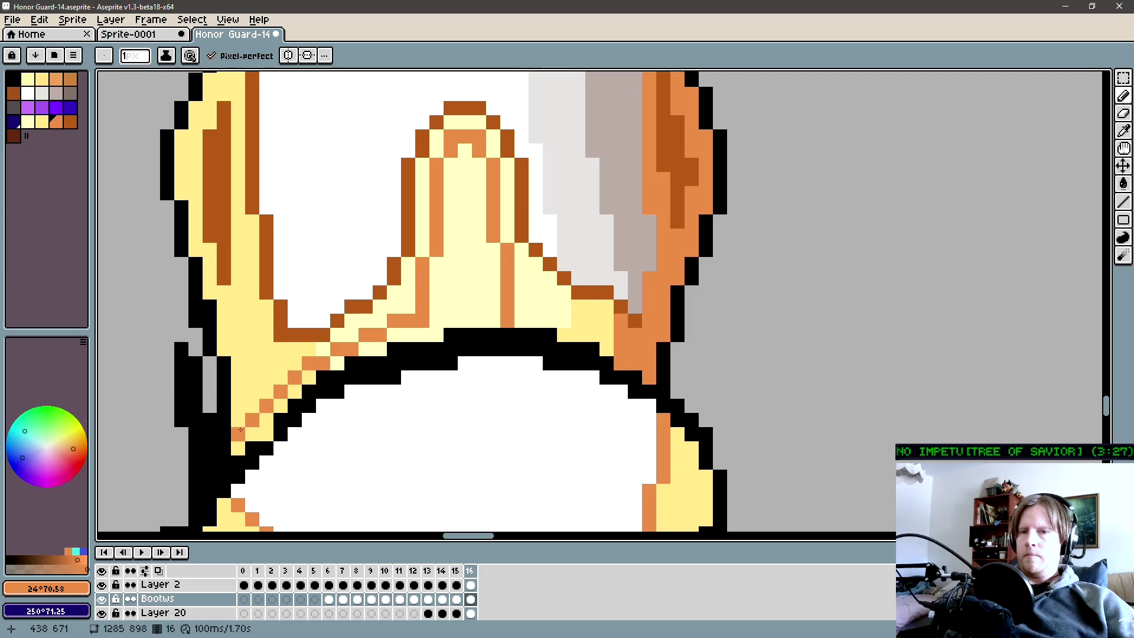
# Add an orange row along the guard's right base and shade its right corner a darker orange.
pyautogui.moveTo(506, 390); pyautogui.dragTo(358, 393)
pyautogui.click(374, 313)
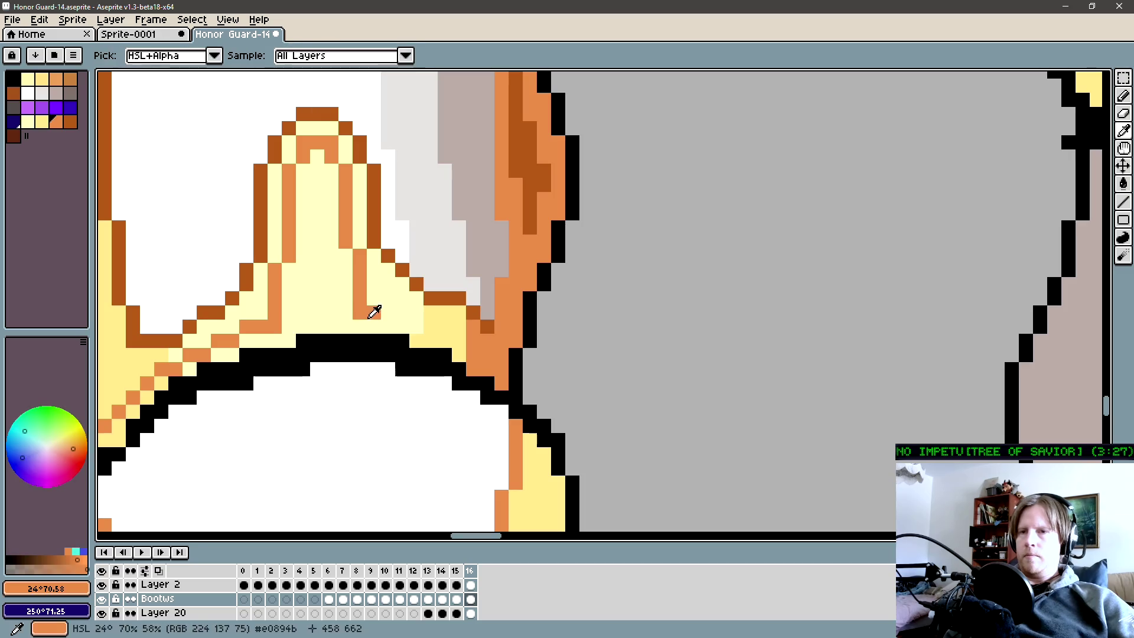
pyautogui.moveTo(373, 311); pyautogui.dragTo(400, 316)
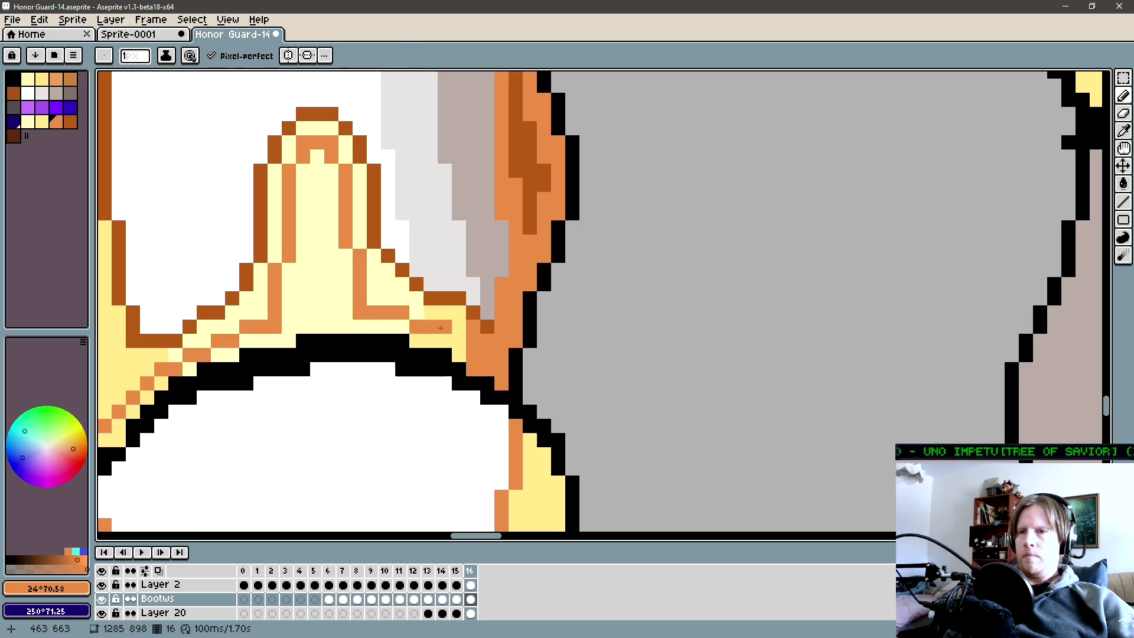
pyautogui.keyDown('alt'); pyautogui.click(482, 355); pyautogui.keyUp('alt')
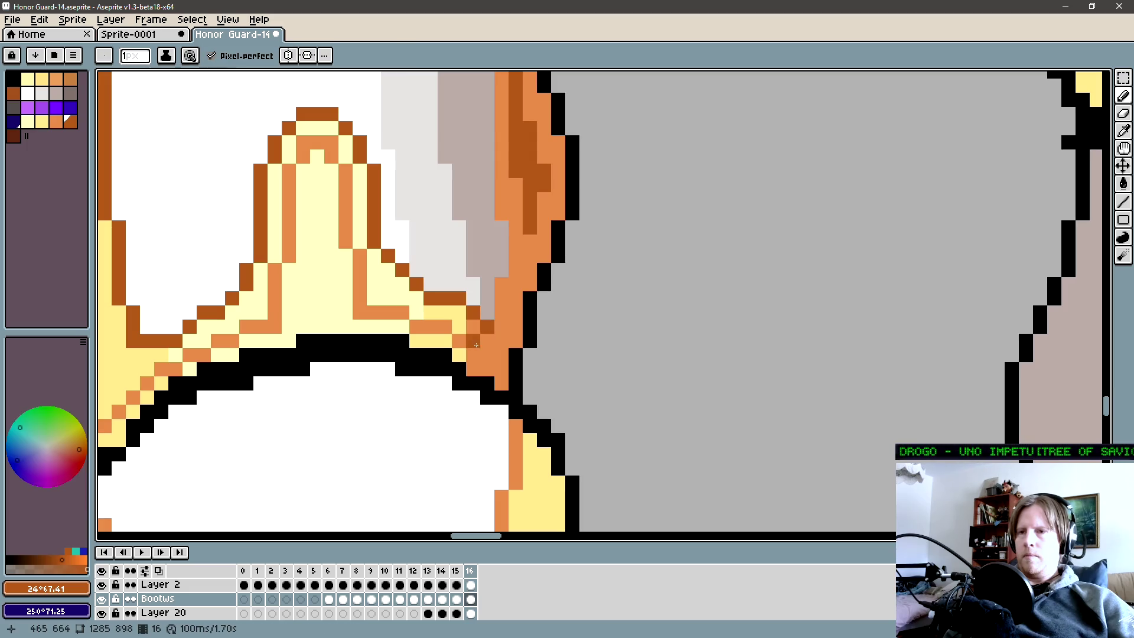
pyautogui.moveTo(476, 345); pyautogui.dragTo(500, 373)
pyautogui.scroll(-3, 248, 371)
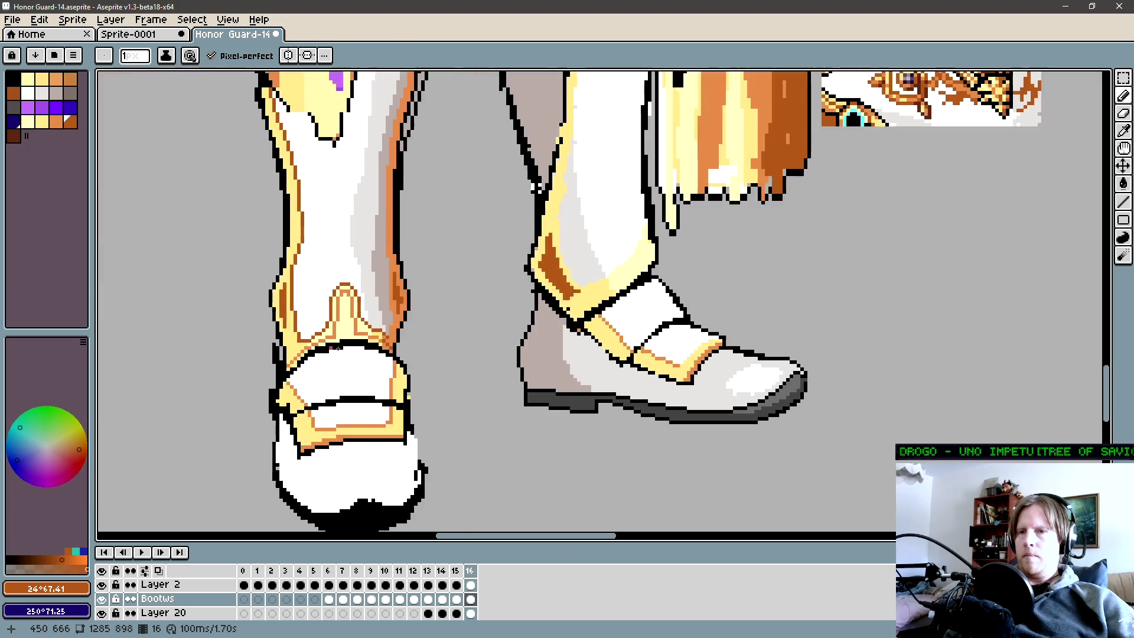
pyautogui.scroll(1, 248, 355)
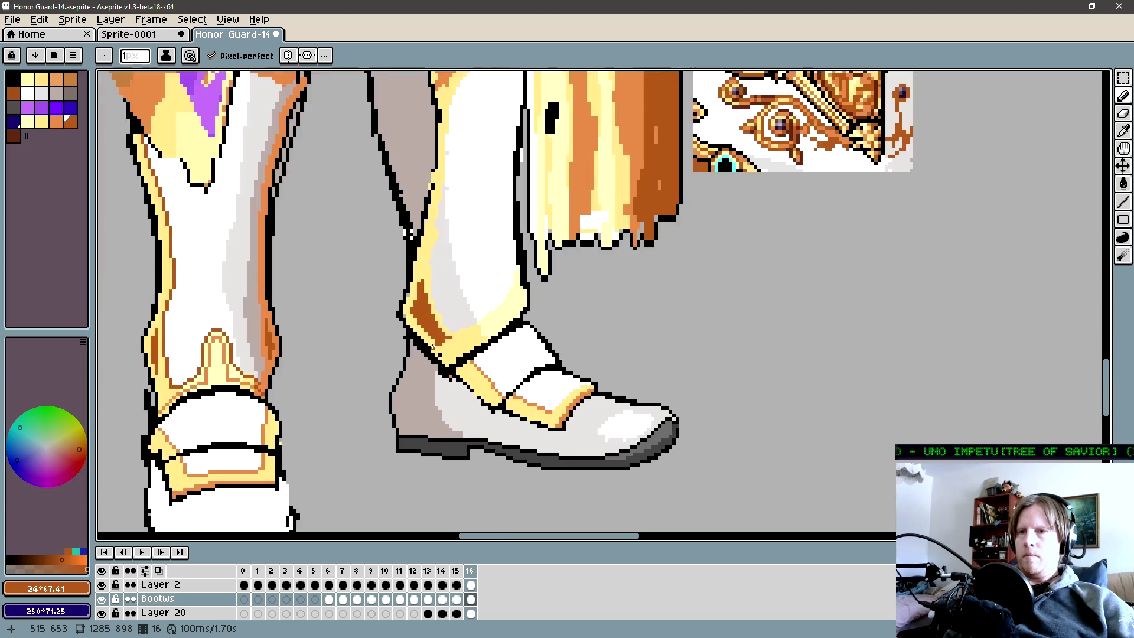
pyautogui.scroll(1, 239, 359)
pyautogui.scroll(1, 253, 353)
# Draw orange trim up the gold guard edge of the front boot and touch up a pale-yellow pixel.
pyautogui.keyDown('alt'); pyautogui.click(256, 351); pyautogui.keyUp('alt')
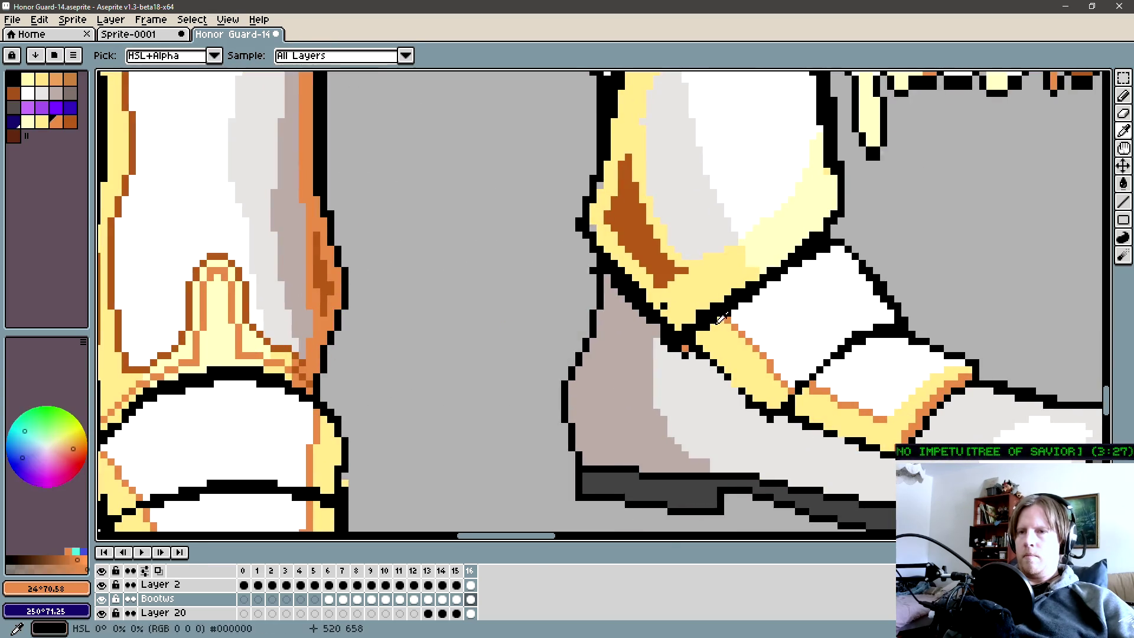
pyautogui.press('b')
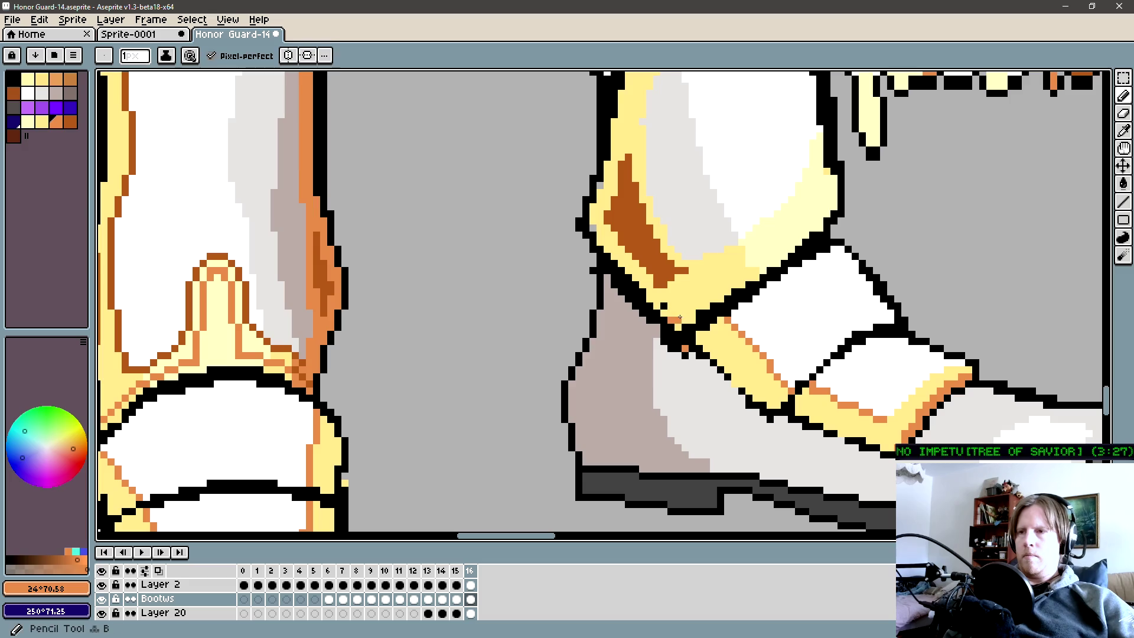
pyautogui.scroll(1, 752, 277)
pyautogui.scroll(1, 641, 320)
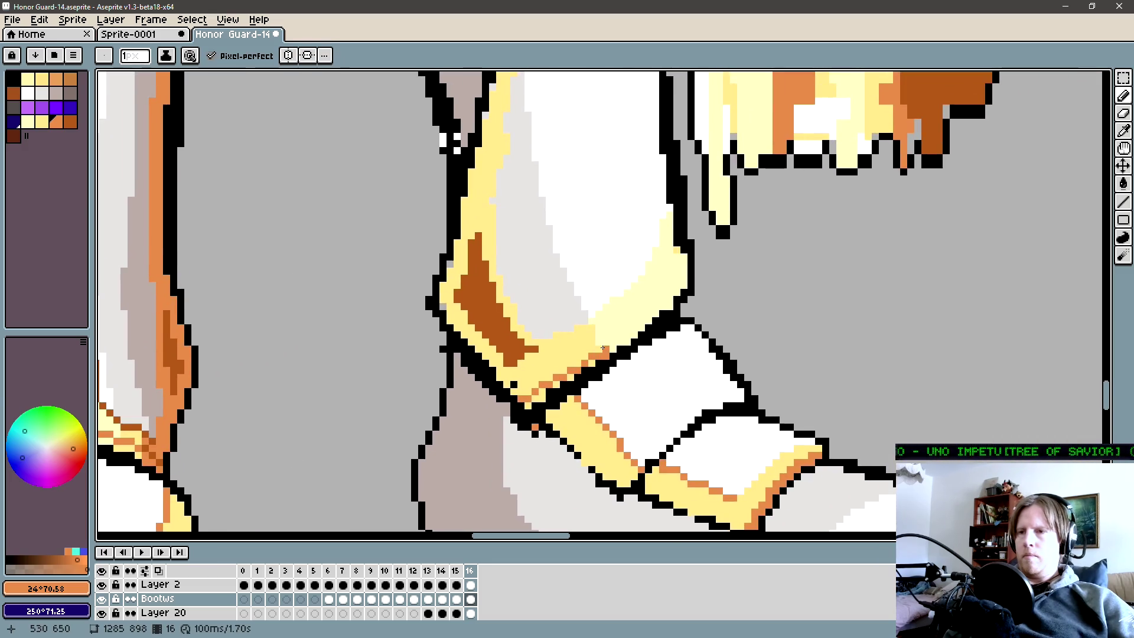
pyautogui.moveTo(641, 320); pyautogui.dragTo(676, 279)
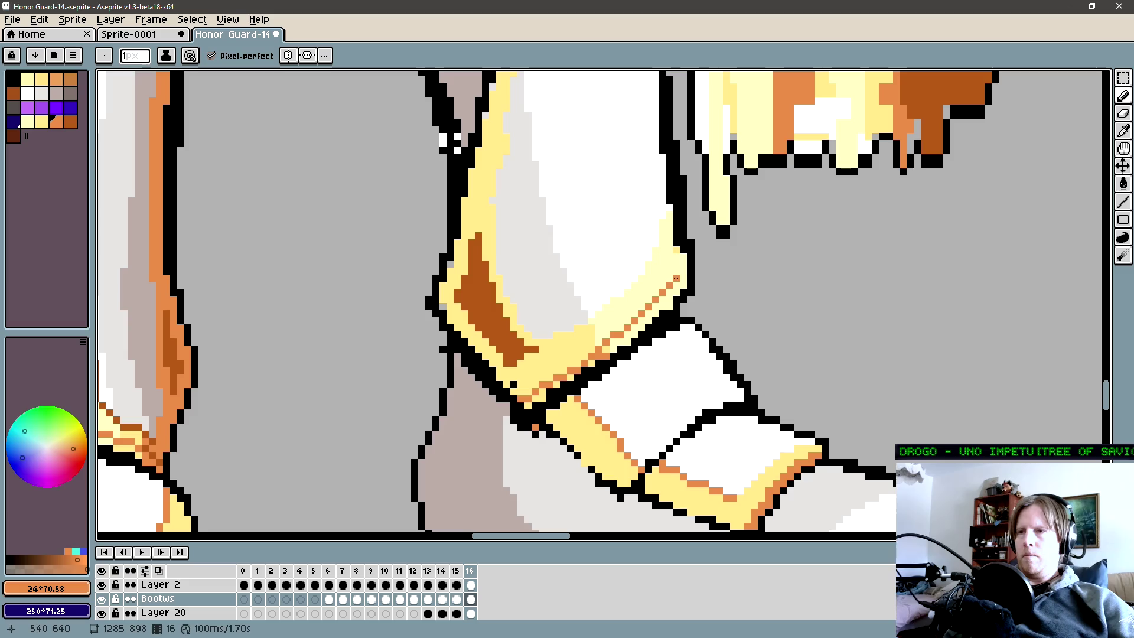
pyautogui.moveTo(670, 229); pyautogui.dragTo(671, 264)
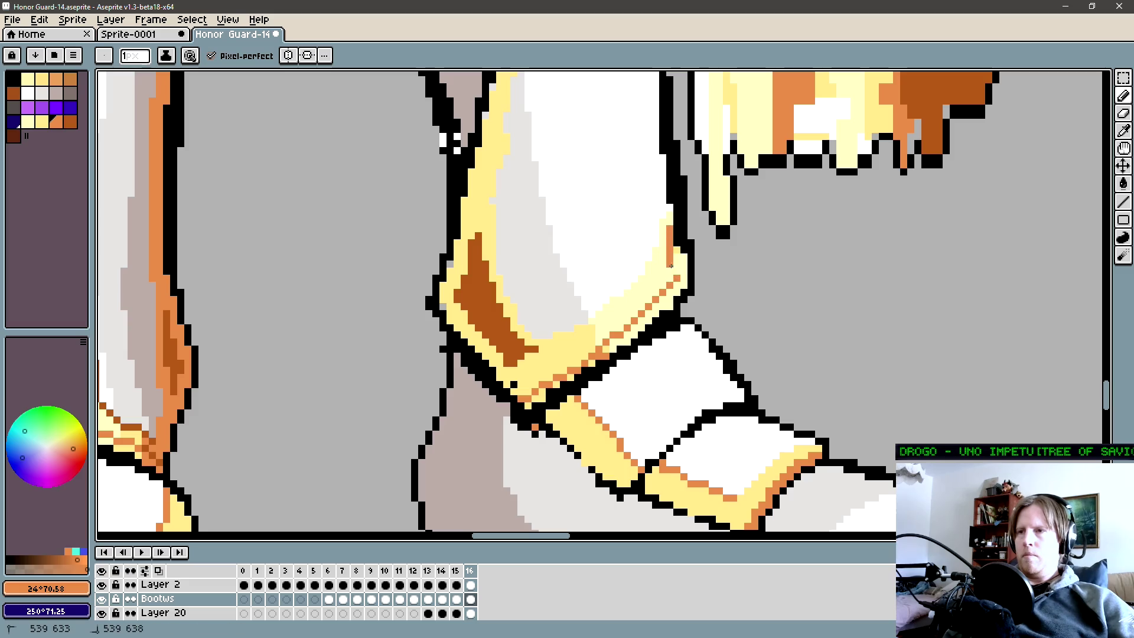
pyautogui.keyDown('alt'); pyautogui.click(689, 260); pyautogui.keyUp('alt')
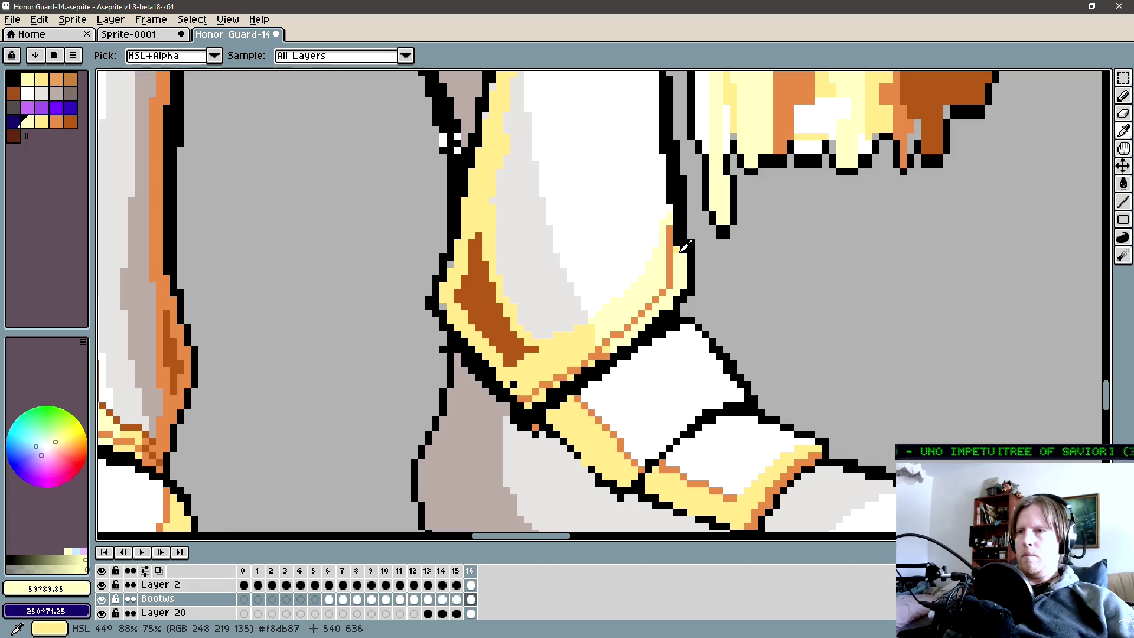
pyautogui.hscroll(2, 689, 260)
pyautogui.scroll(1, 606, 275)
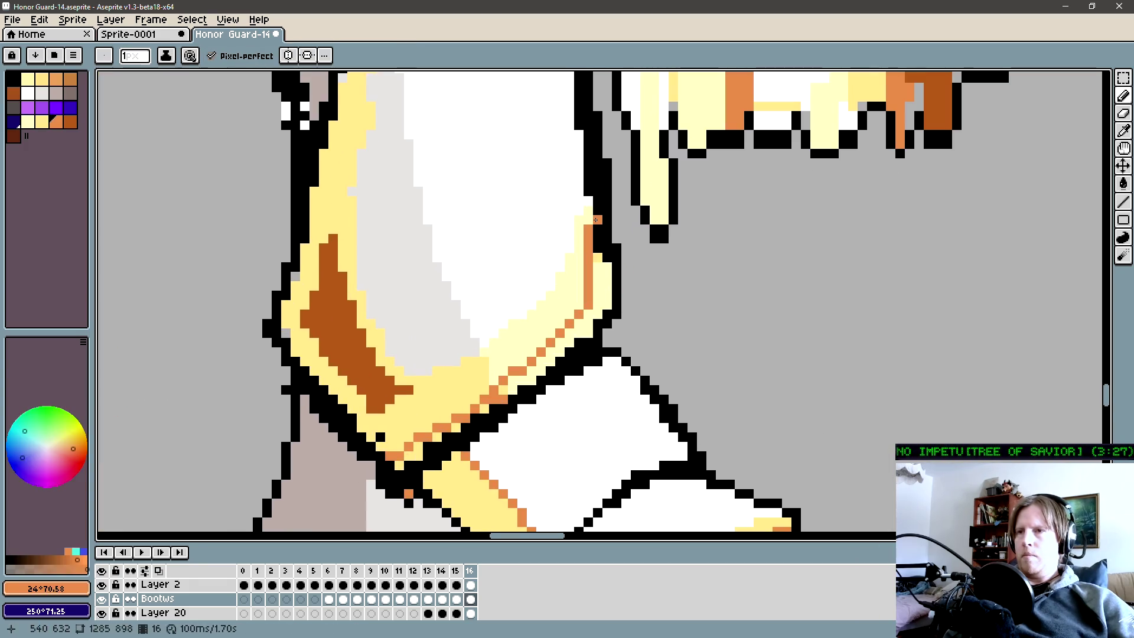
pyautogui.click(598, 226)
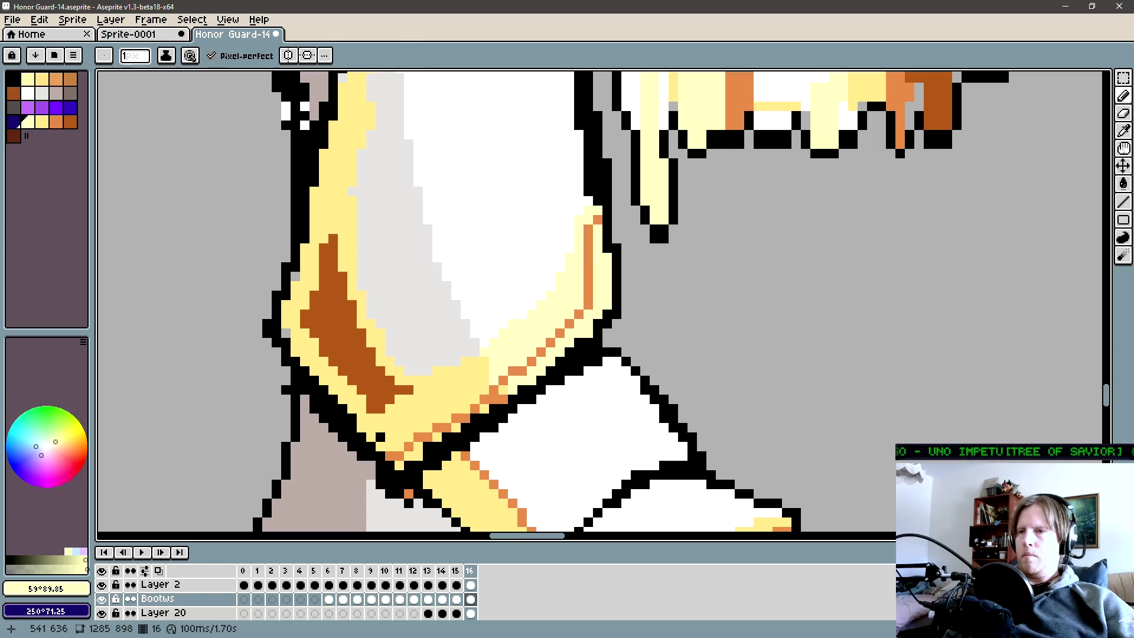
# Erase stray pixels and add black outline pixels beside the boot's ankle guard.
pyautogui.press('e')
pyautogui.press('b')
pyautogui.click(617, 275)
pyautogui.press('e')
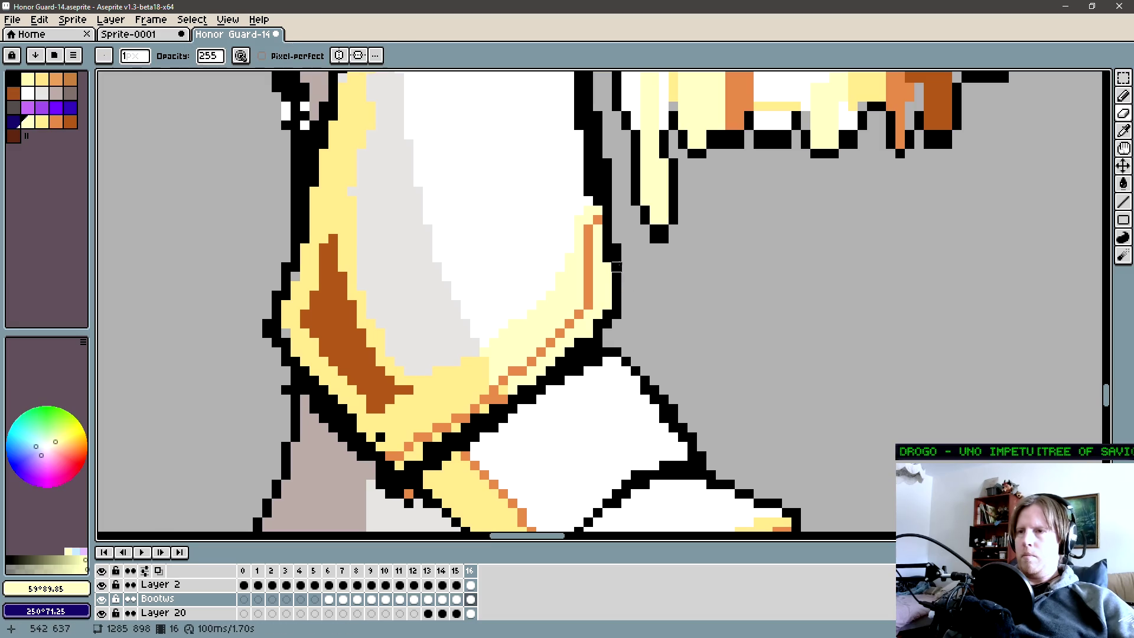
pyautogui.keyDown('alt'); pyautogui.click(610, 266); pyautogui.keyUp('alt')
pyautogui.press('b')
pyautogui.click(616, 244)
pyautogui.press('e')
pyautogui.scroll(-2, 617, 248)
pyautogui.scroll(-3, 612, 258)
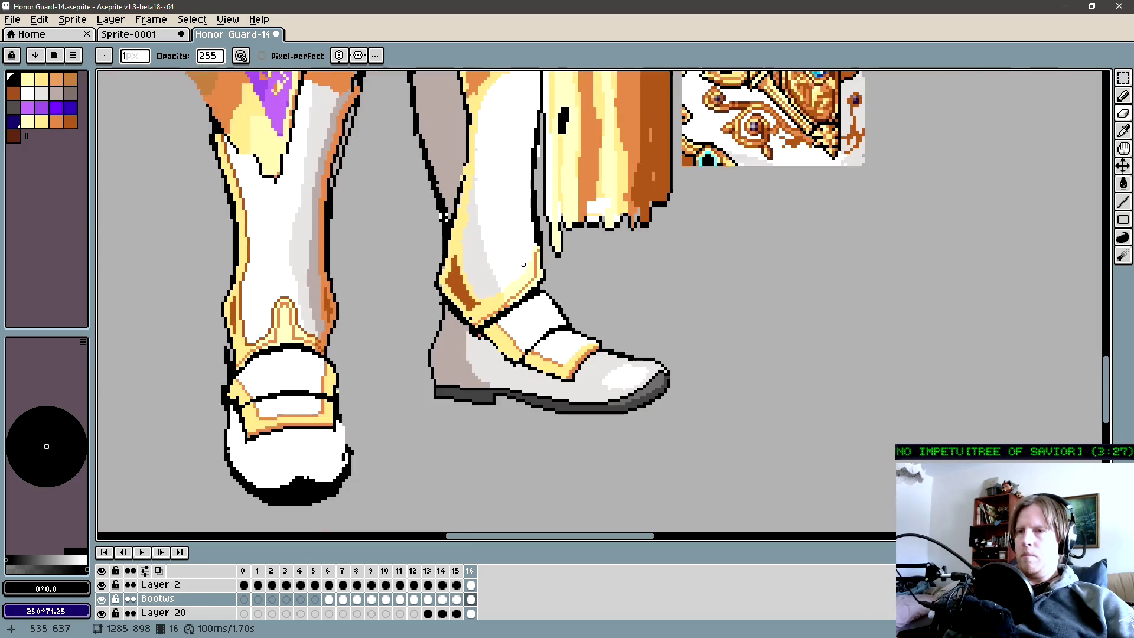
pyautogui.scroll(2, 574, 291)
pyautogui.scroll(1, 573, 290)
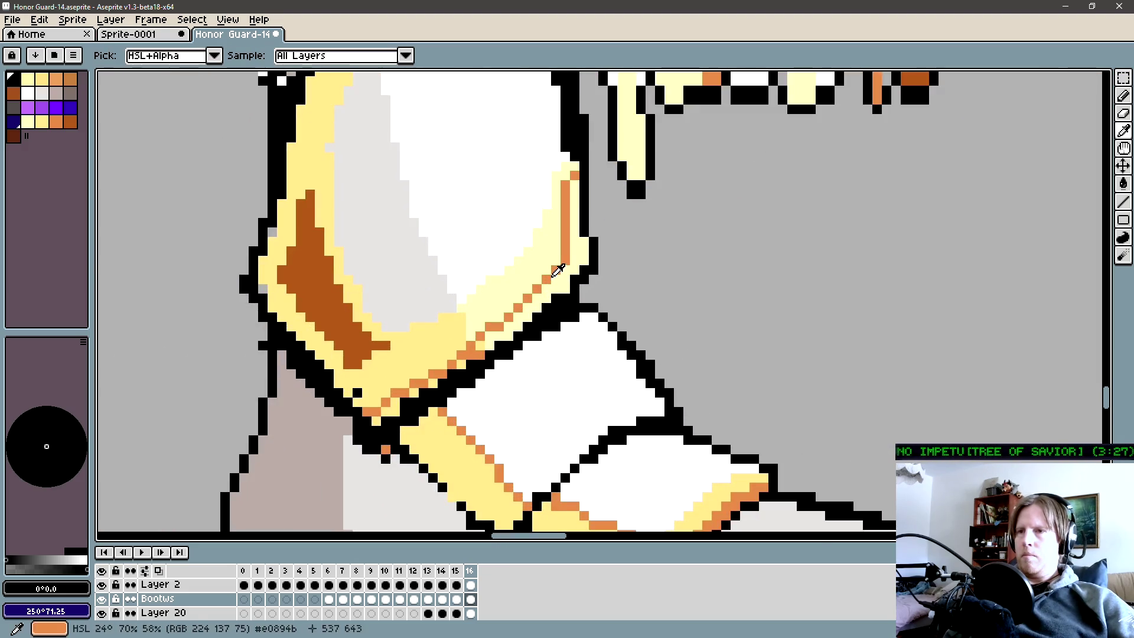
# Extend the orange trim pixels along the lower edge of the front boot's gold ankle guard.
pyautogui.keyDown('alt'); pyautogui.click(558, 276); pyautogui.keyUp('alt')
pyautogui.press('b')
pyautogui.moveTo(558, 275); pyautogui.dragTo(527, 307)
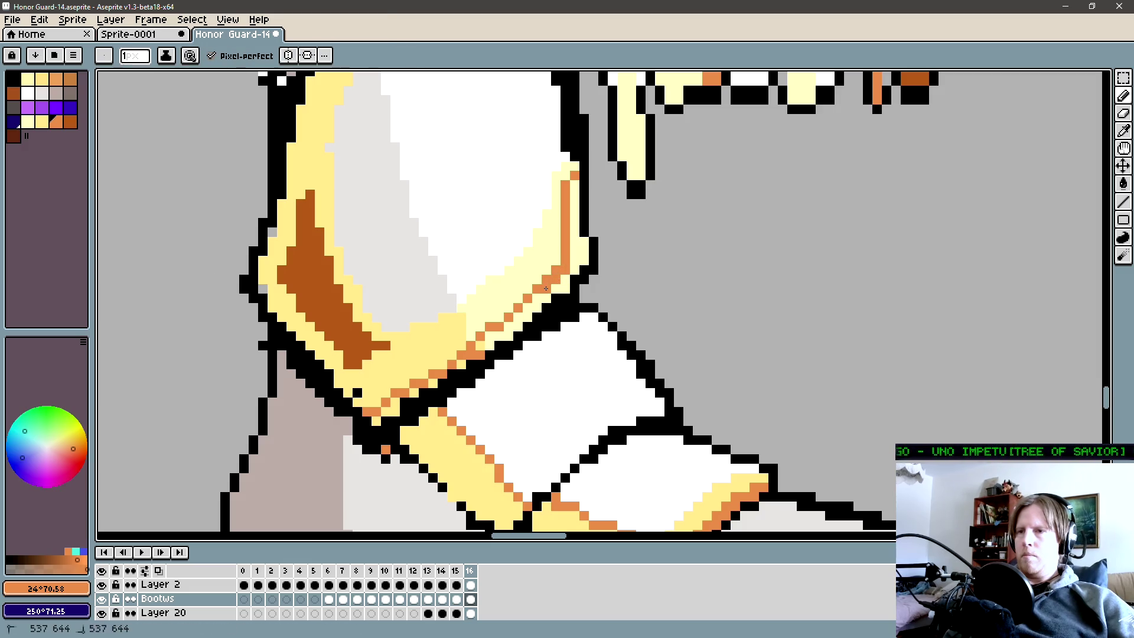
pyautogui.keyDown('alt'); pyautogui.click(497, 326); pyautogui.keyUp('alt')
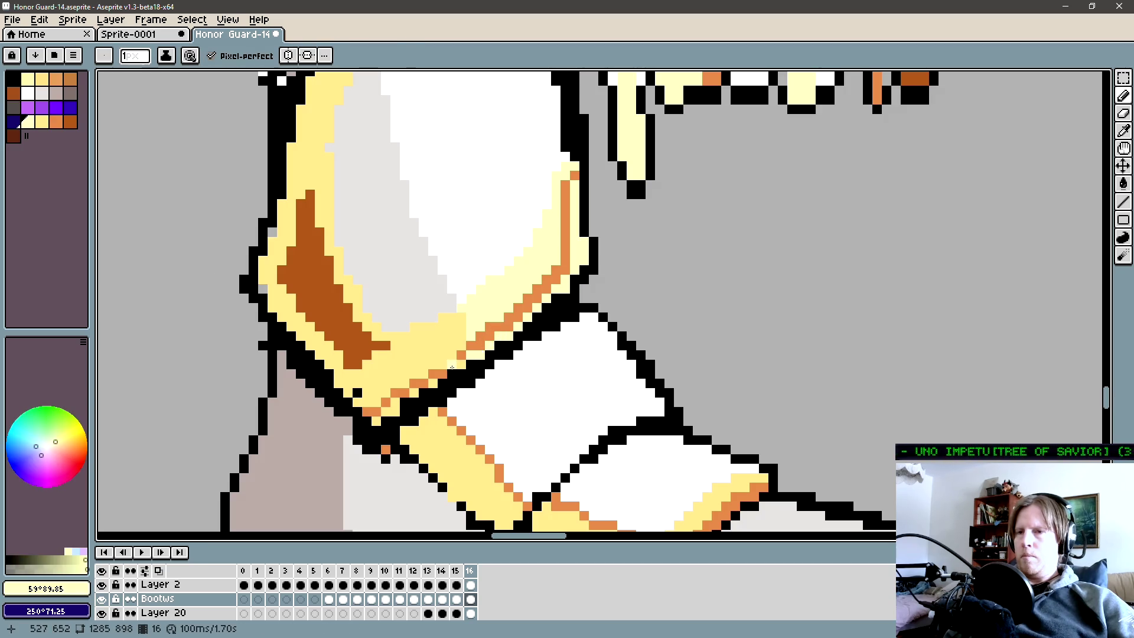
pyautogui.keyDown('alt'); pyautogui.click(443, 370); pyautogui.keyUp('alt')
pyautogui.keyDown('alt'); pyautogui.click(443, 370); pyautogui.keyUp('alt')
pyautogui.click(453, 355)
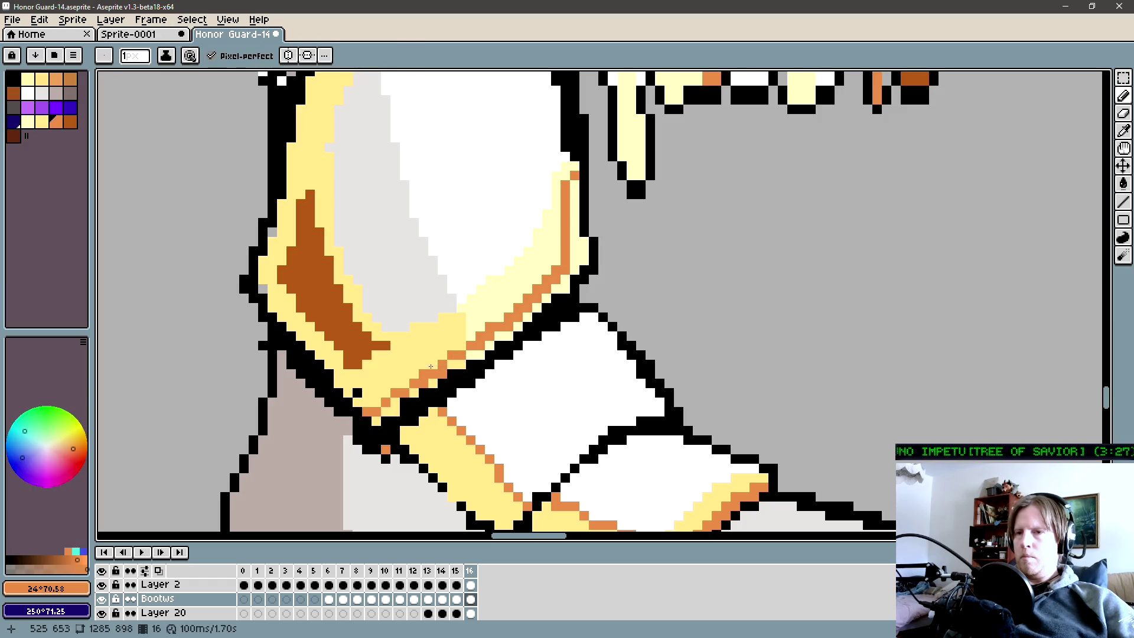
# Add light yellow highlight pixels beside the orange trim on the guard.
pyautogui.keyDown('alt'); pyautogui.click(386, 406); pyautogui.keyUp('alt')
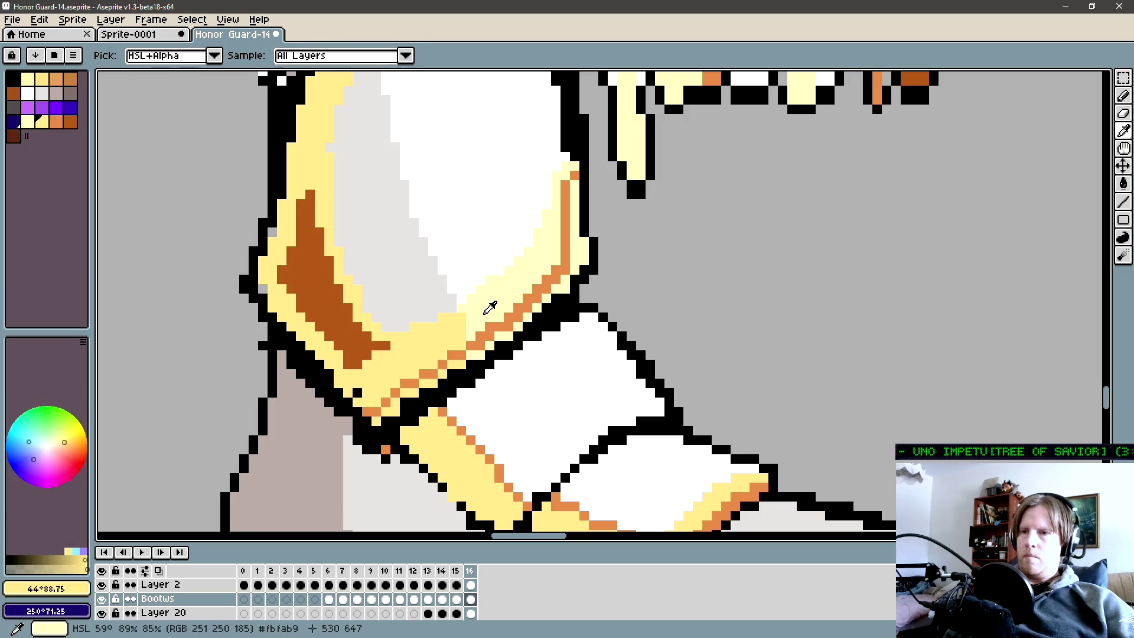
pyautogui.keyDown('alt'); pyautogui.click(490, 322); pyautogui.keyUp('alt')
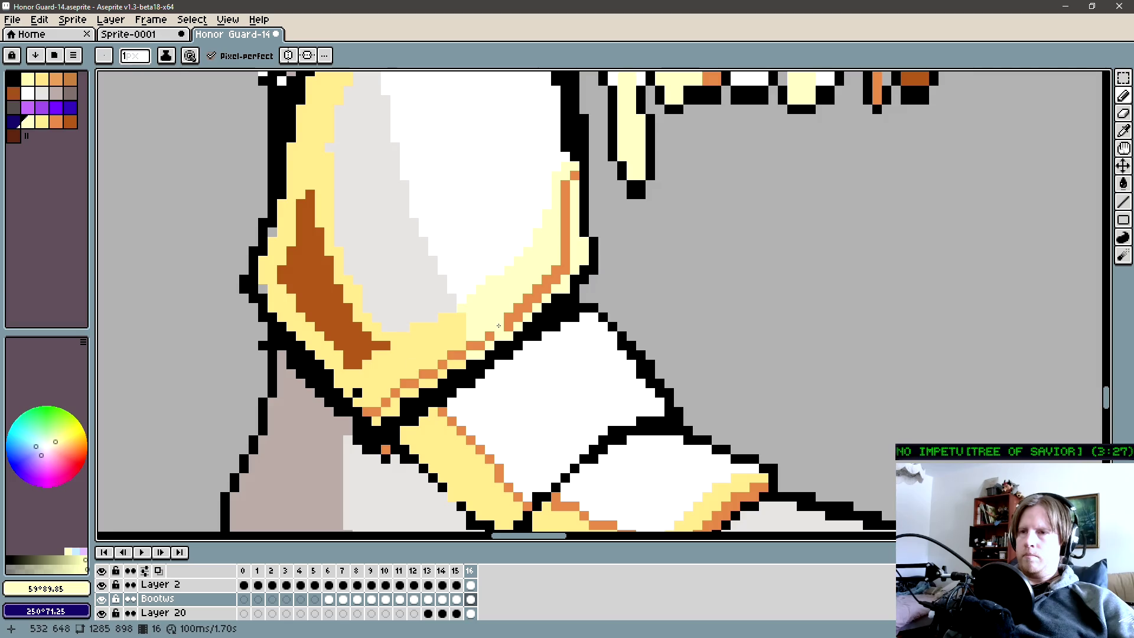
pyautogui.press('shift')
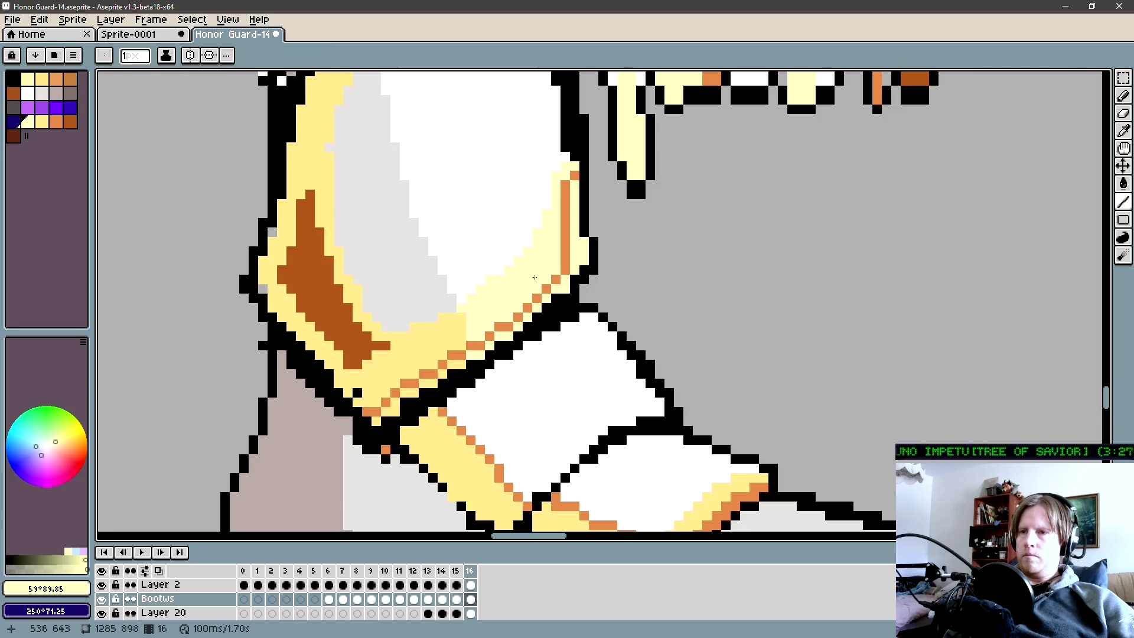
pyautogui.scroll(-3, 552, 269)
pyautogui.moveTo(443, 331); pyautogui.dragTo(438, 373)
pyautogui.scroll(1, 417, 286)
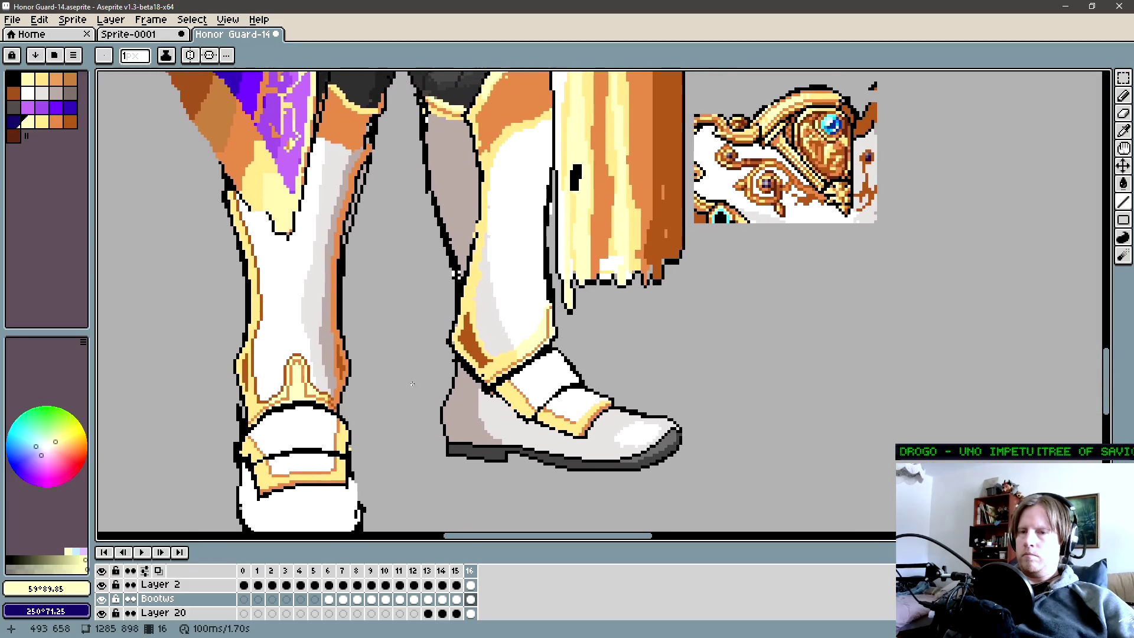
pyautogui.scroll(1, 461, 257)
# Shade the gold ankle guard's inner left edge with orange pixels and an orange-brown fill.
pyautogui.press('b')
pyautogui.scroll(1, 512, 221)
pyautogui.scroll(1, 497, 266)
pyautogui.scroll(1, 487, 308)
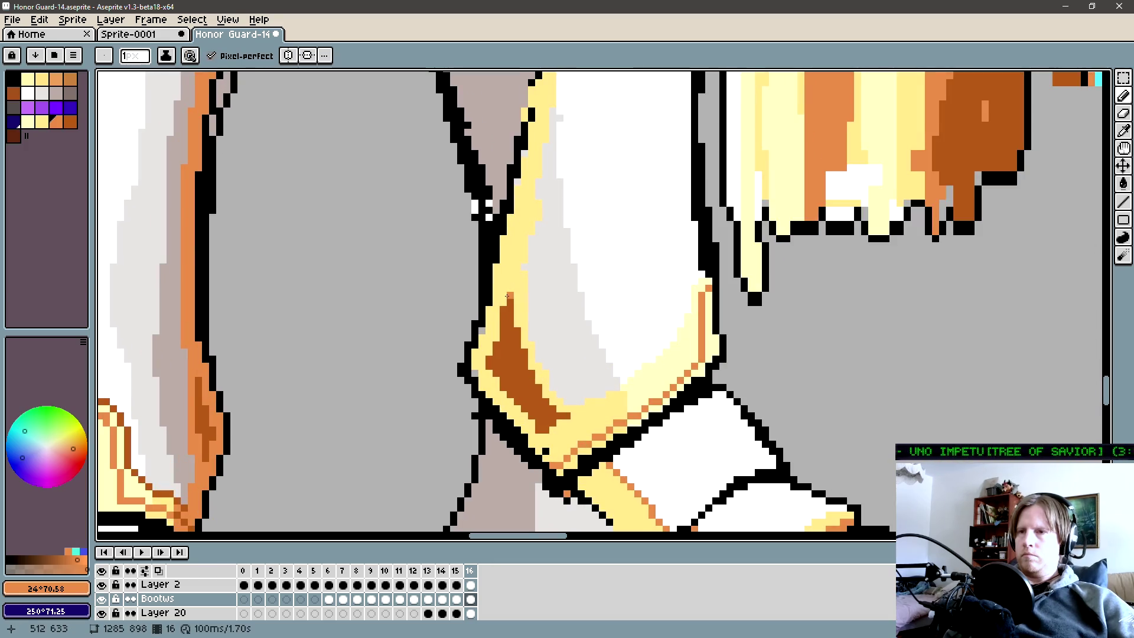
pyautogui.moveTo(509, 266); pyautogui.dragTo(503, 273)
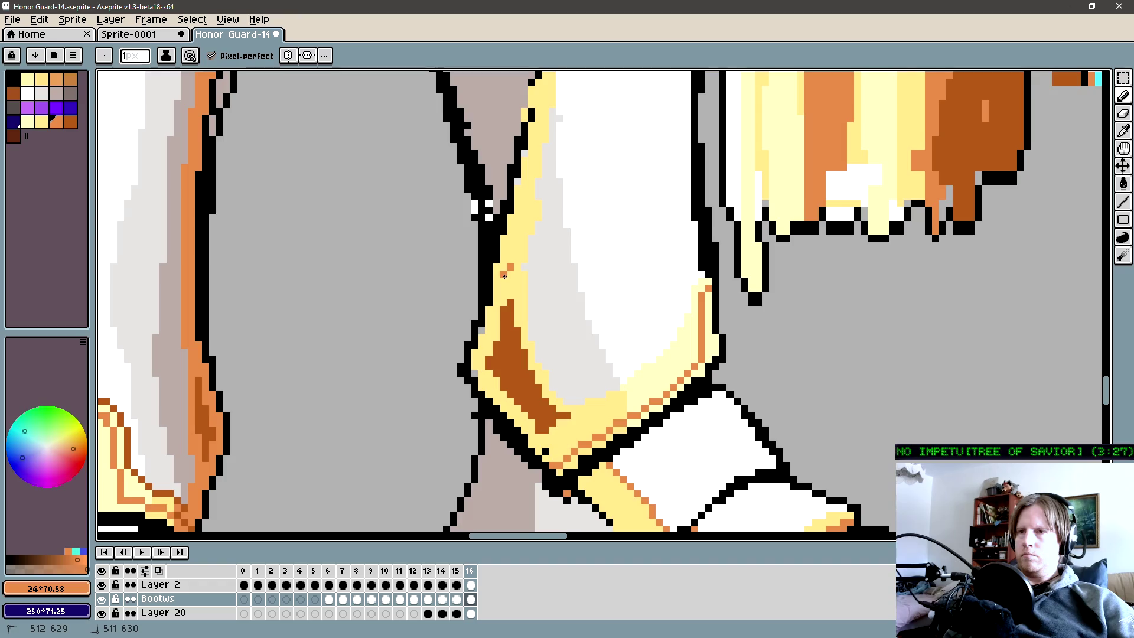
pyautogui.click(502, 282)
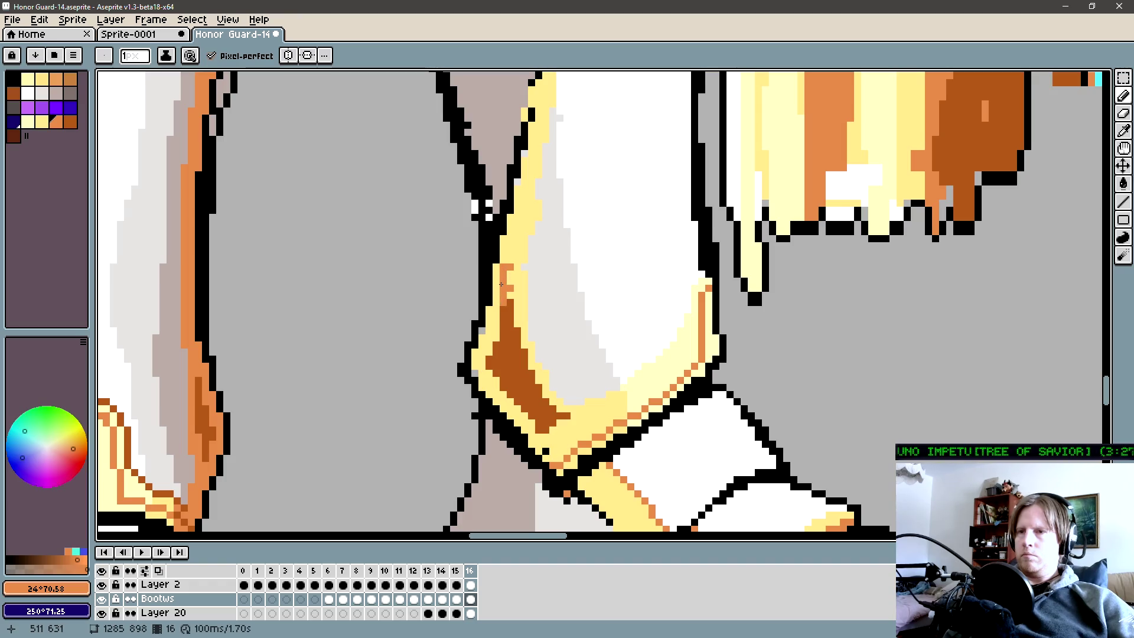
pyautogui.moveTo(497, 289); pyautogui.dragTo(489, 358)
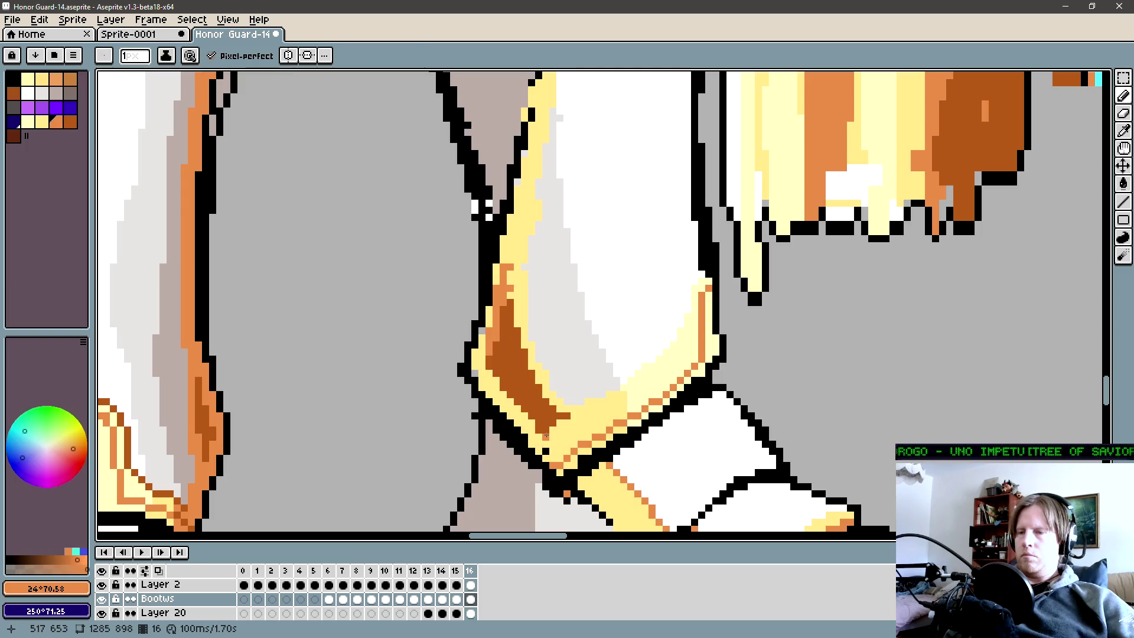
pyautogui.click(529, 382)
pyautogui.press('g')
pyautogui.click(536, 435)
pyautogui.press('b')
pyautogui.click(510, 291)
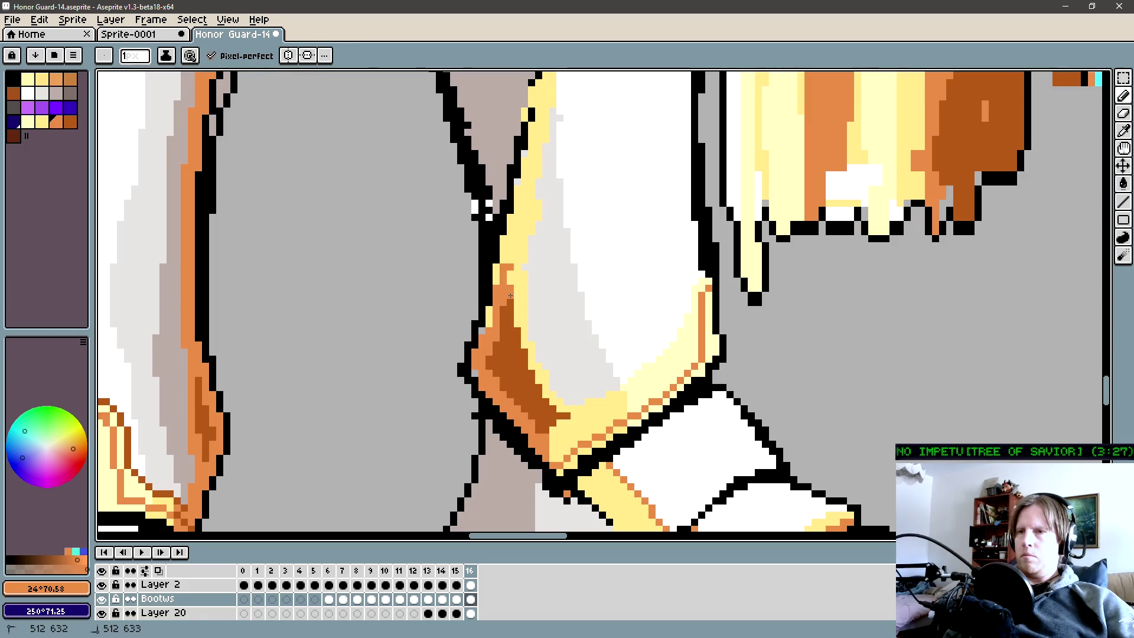
pyautogui.click(509, 225)
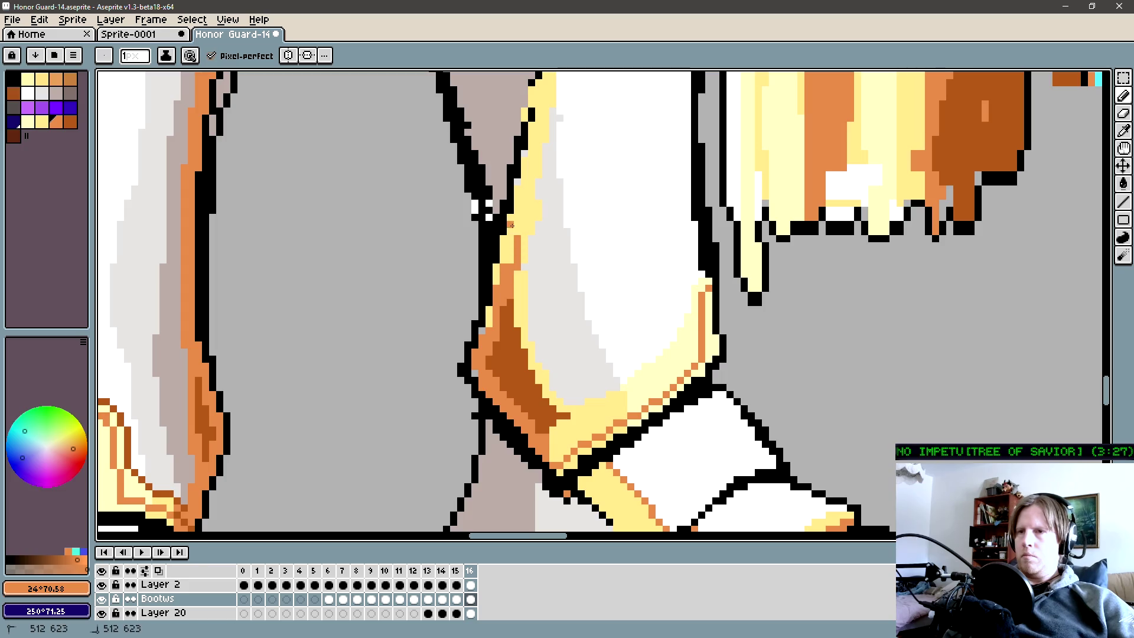
# Recolour the guard's left outline pale yellow with a straight line and restore a black outline pixel below it.
pyautogui.keyDown('alt'); pyautogui.click(523, 268); pyautogui.keyUp('alt')
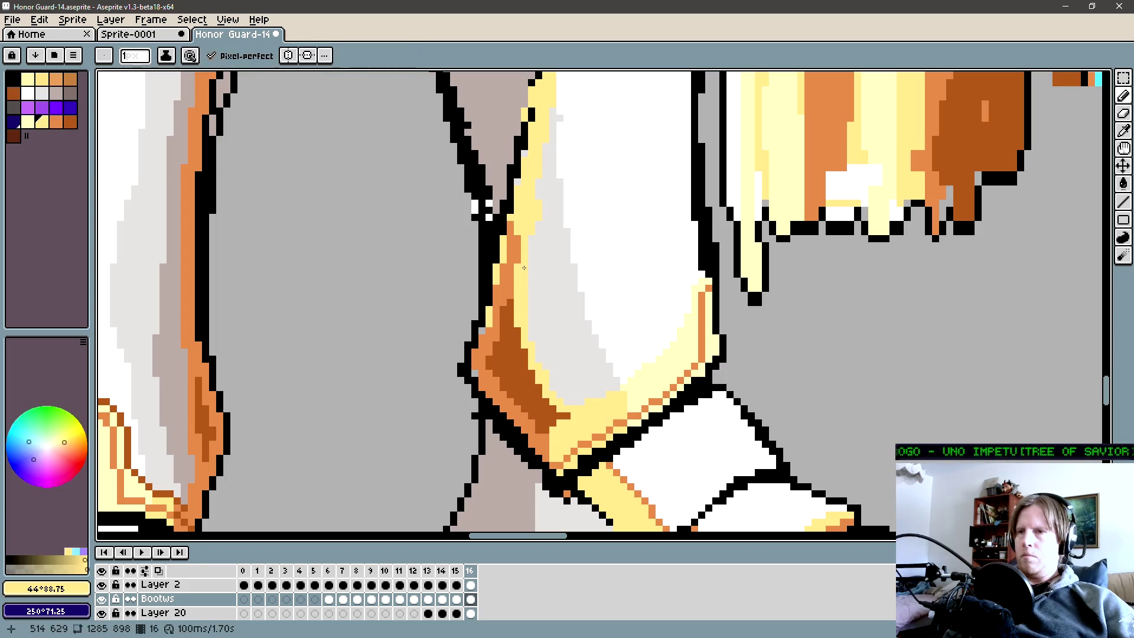
pyautogui.scroll(-3, 515, 274)
pyautogui.scroll(1, 513, 283)
pyautogui.scroll(2, 509, 296)
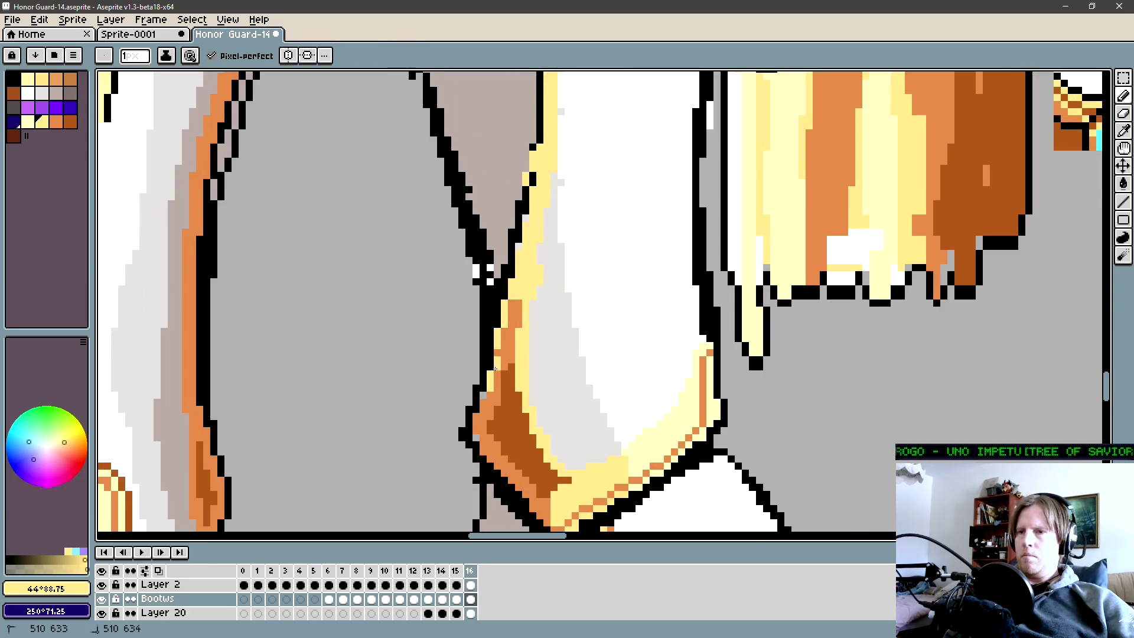
pyautogui.scroll(2, 497, 394)
pyautogui.scroll(1, 492, 399)
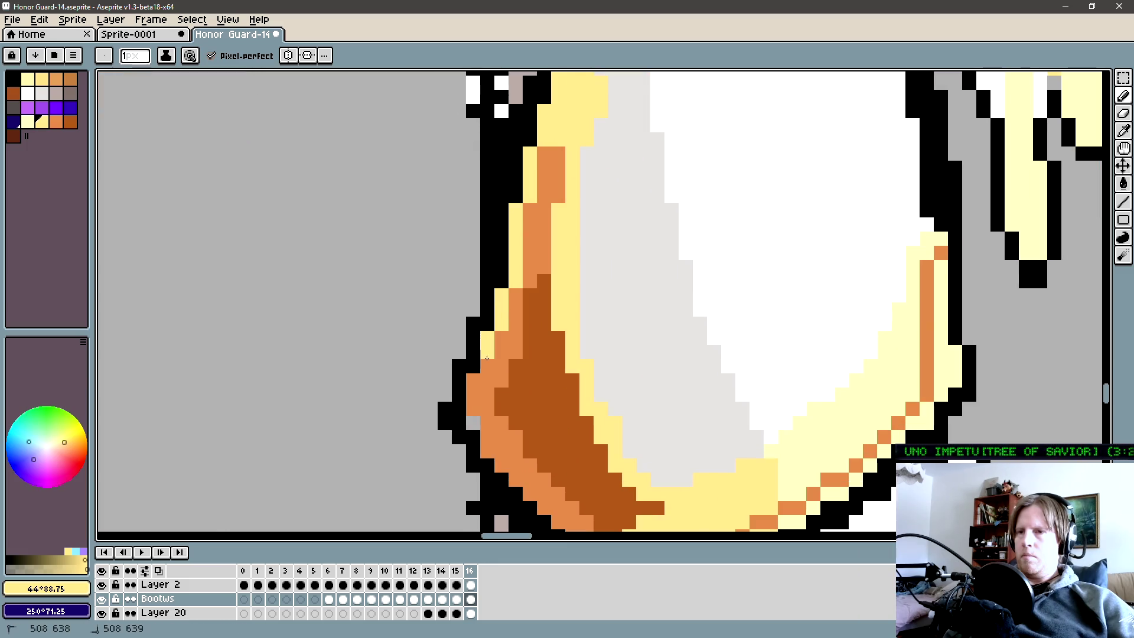
pyautogui.moveTo(473, 416); pyautogui.dragTo(439, 291)
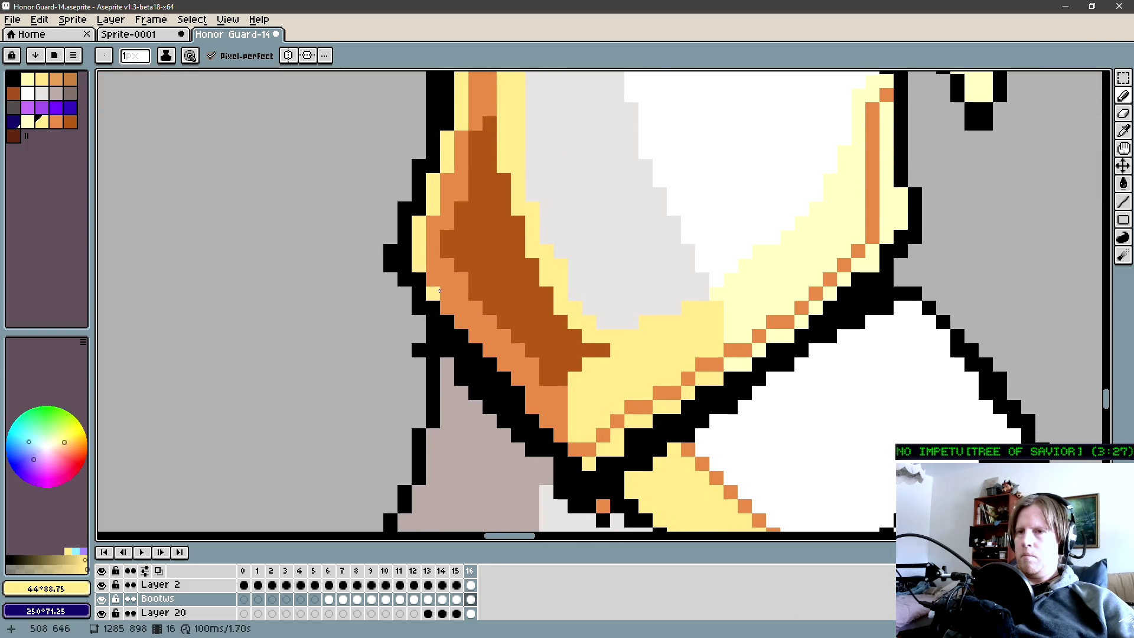
pyautogui.press('l')
pyautogui.moveTo(426, 282)
pyautogui.mouseDown()
pyautogui.moveTo(547, 423)
pyautogui.moveTo(544, 406)
pyautogui.mouseUp()
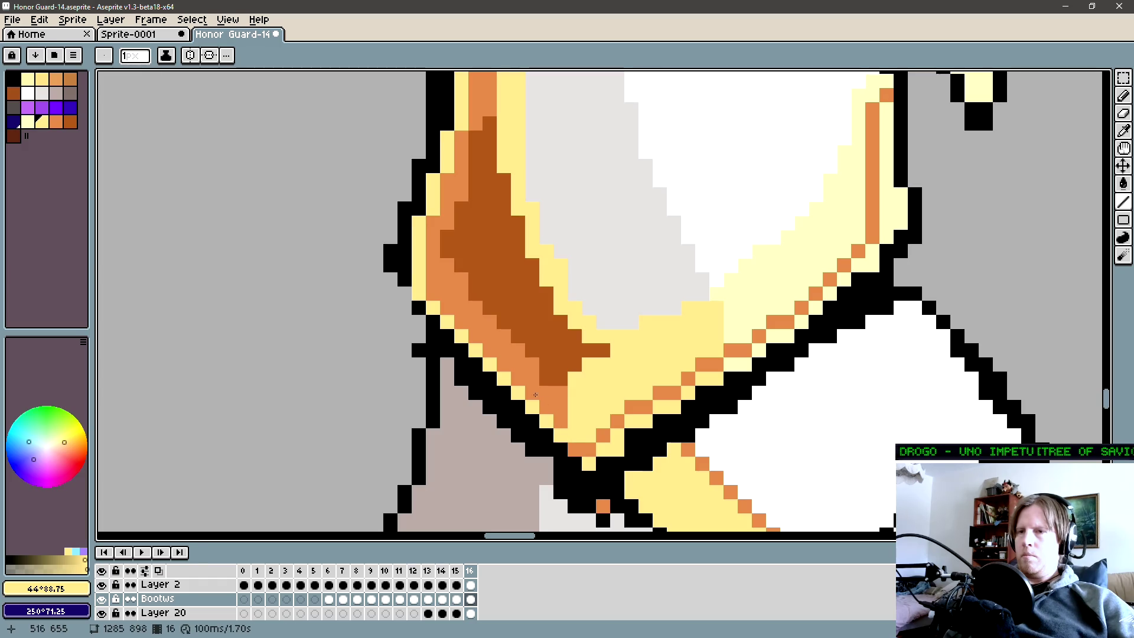
pyautogui.moveTo(405, 253); pyautogui.dragTo(409, 244)
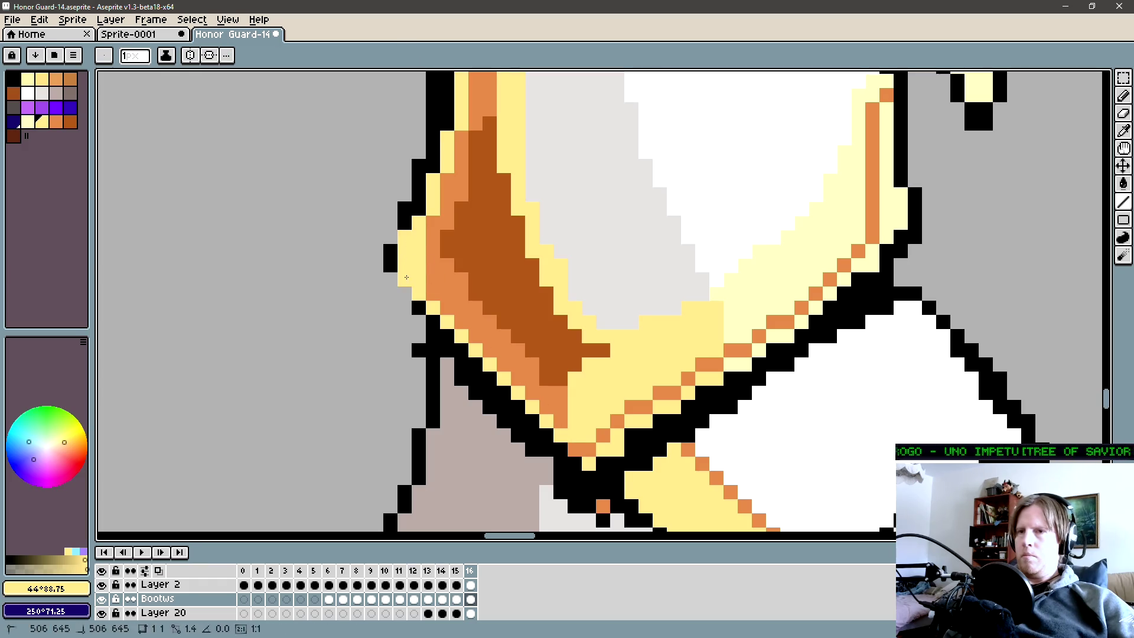
pyautogui.keyDown('alt'); pyautogui.click(395, 257); pyautogui.keyUp('alt')
pyautogui.click(391, 279)
pyautogui.keyDown('alt'); pyautogui.click(434, 283); pyautogui.keyUp('alt')
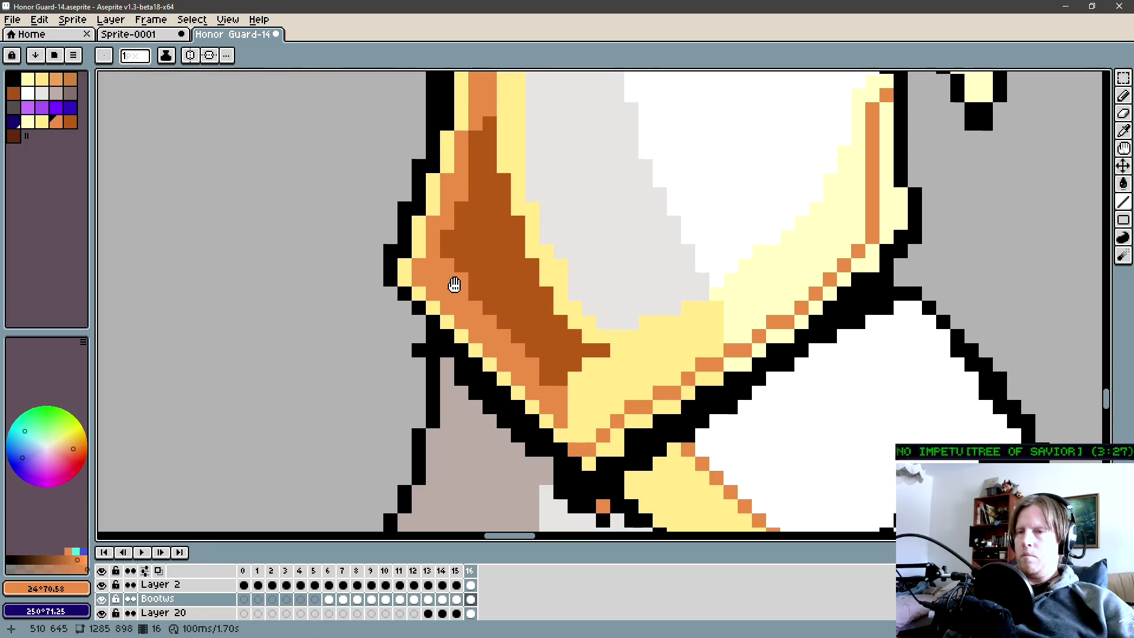
pyautogui.scroll(-5, 447, 284)
pyautogui.scroll(1, 444, 282)
pyautogui.scroll(2, 370, 301)
pyautogui.press('e')
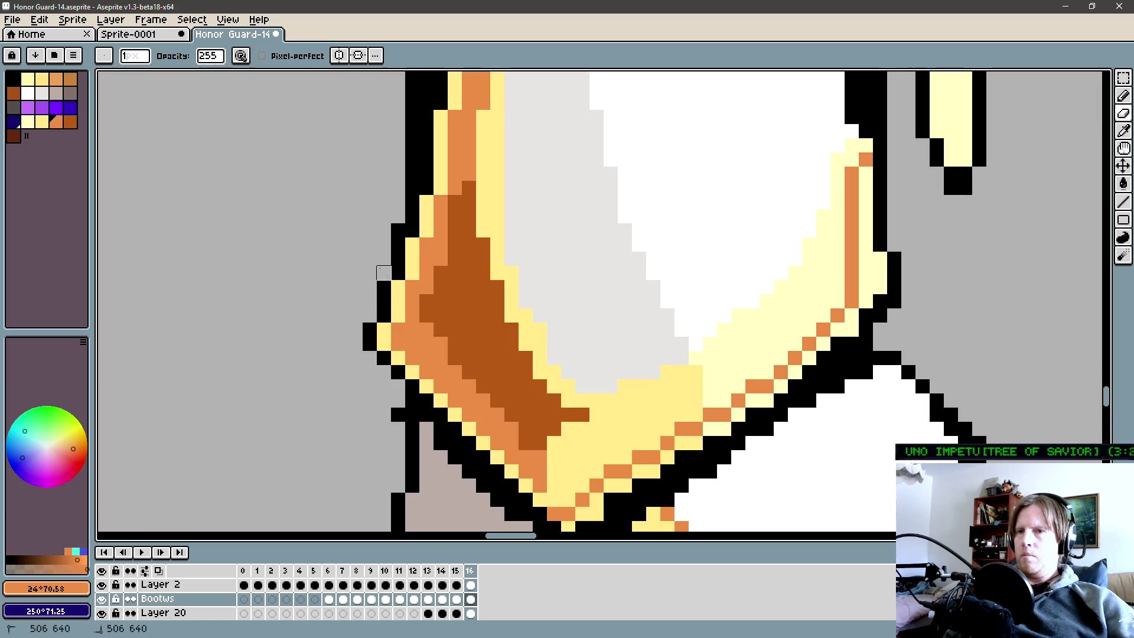
pyautogui.scroll(-1, 383, 273)
pyautogui.scroll(-3, 395, 292)
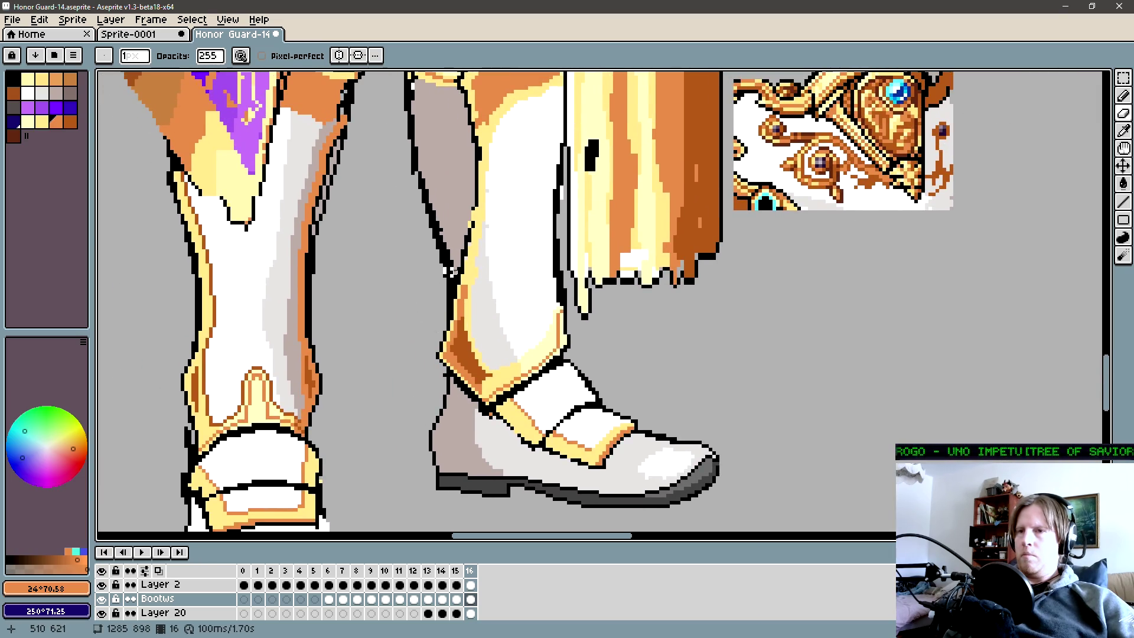
pyautogui.scroll(1, 461, 293)
pyautogui.scroll(1, 460, 301)
# Thicken the boot's black outline and sample the trim, leg and white boot colours around it.
pyautogui.press('b')
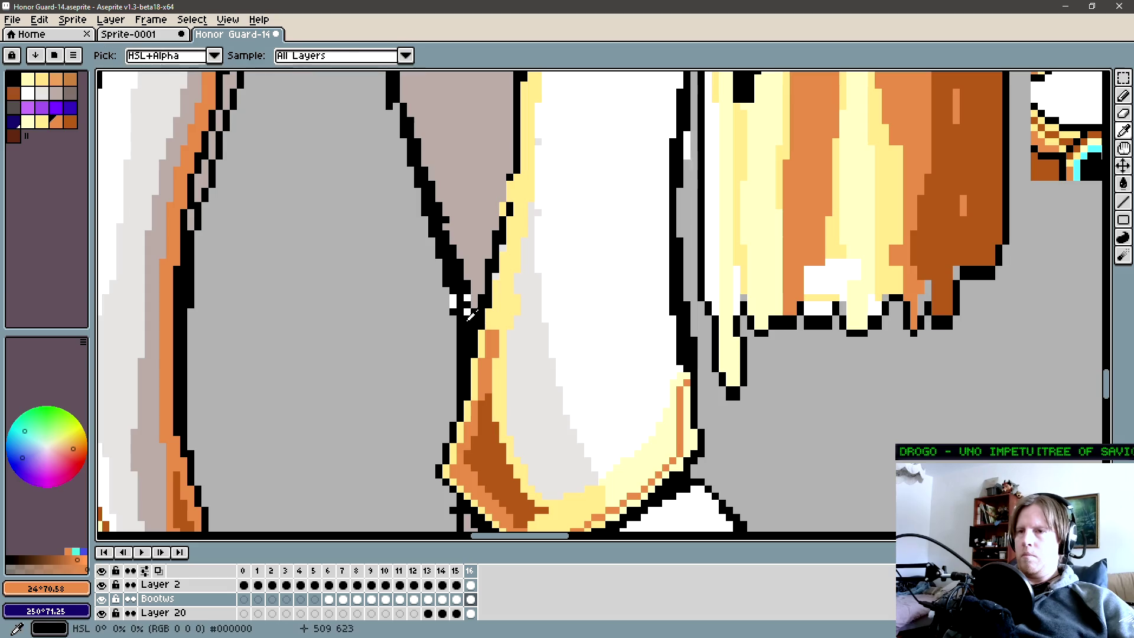
pyautogui.keyDown('alt'); pyautogui.click(462, 320); pyautogui.keyUp('alt')
pyautogui.moveTo(502, 237); pyautogui.dragTo(509, 205)
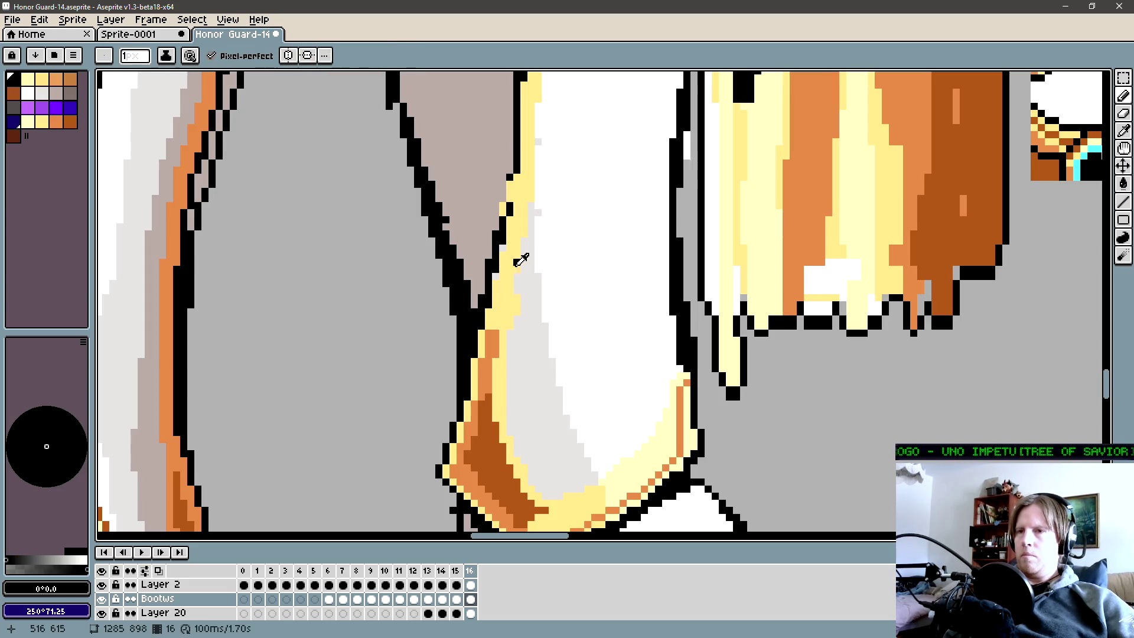
pyautogui.keyDown('alt'); pyautogui.click(507, 233); pyautogui.keyUp('alt')
pyautogui.keyDown('alt'); pyautogui.click(513, 211); pyautogui.keyUp('alt')
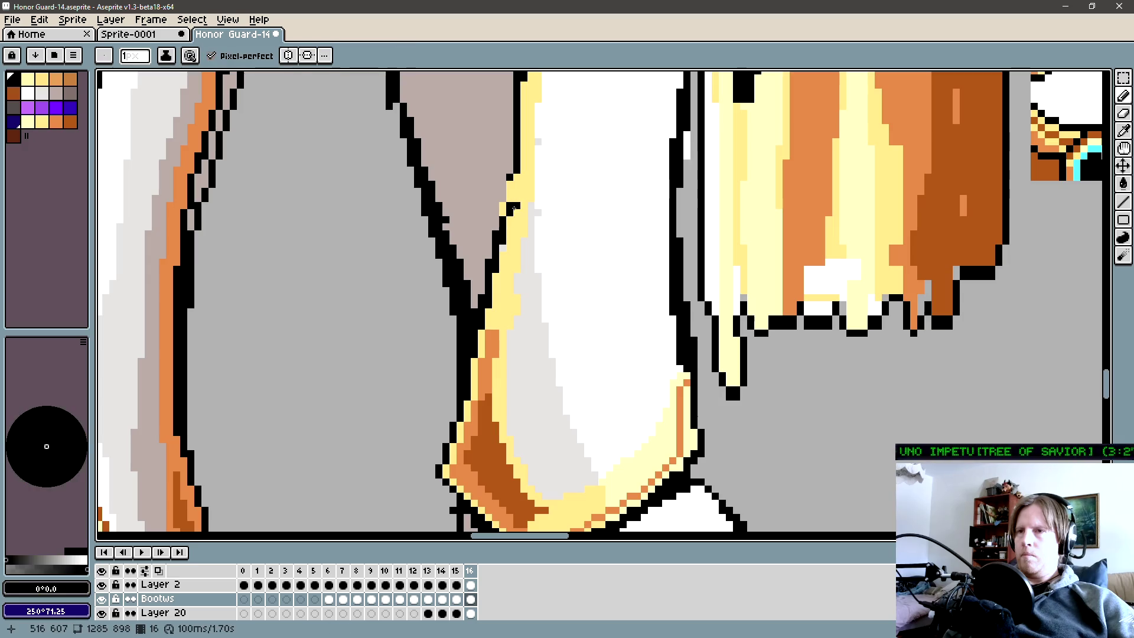
pyautogui.scroll(1, 508, 182)
pyautogui.keyDown('alt'); pyautogui.click(501, 293); pyautogui.keyUp('alt')
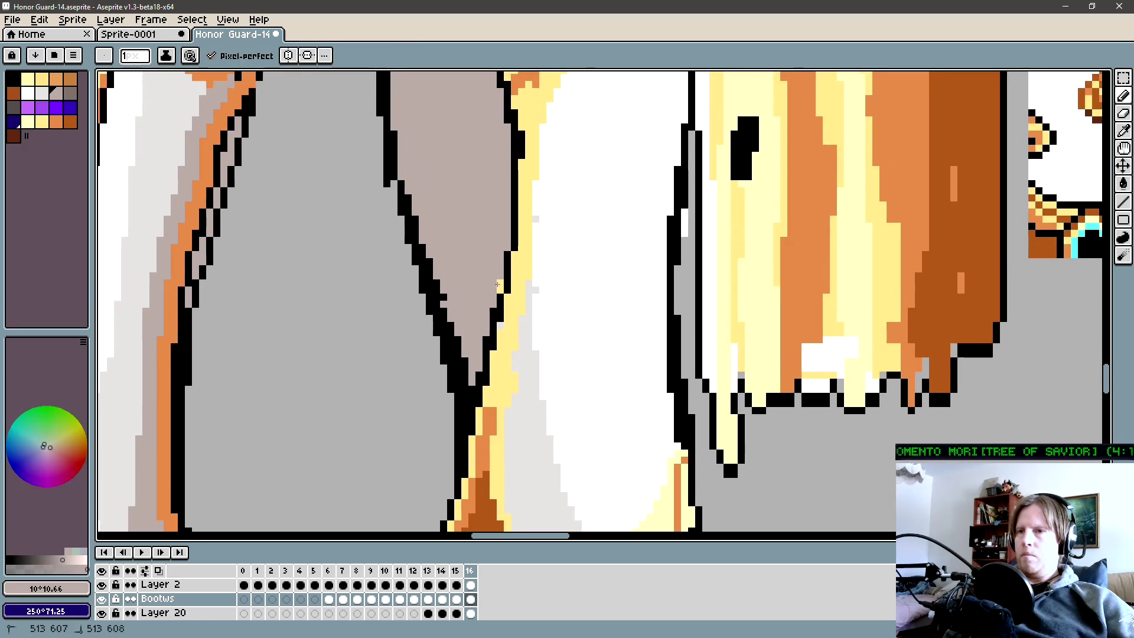
pyautogui.keyDown('alt'); pyautogui.click(523, 265); pyautogui.keyUp('alt')
pyautogui.keyDown('alt'); pyautogui.click(570, 278); pyautogui.keyUp('alt')
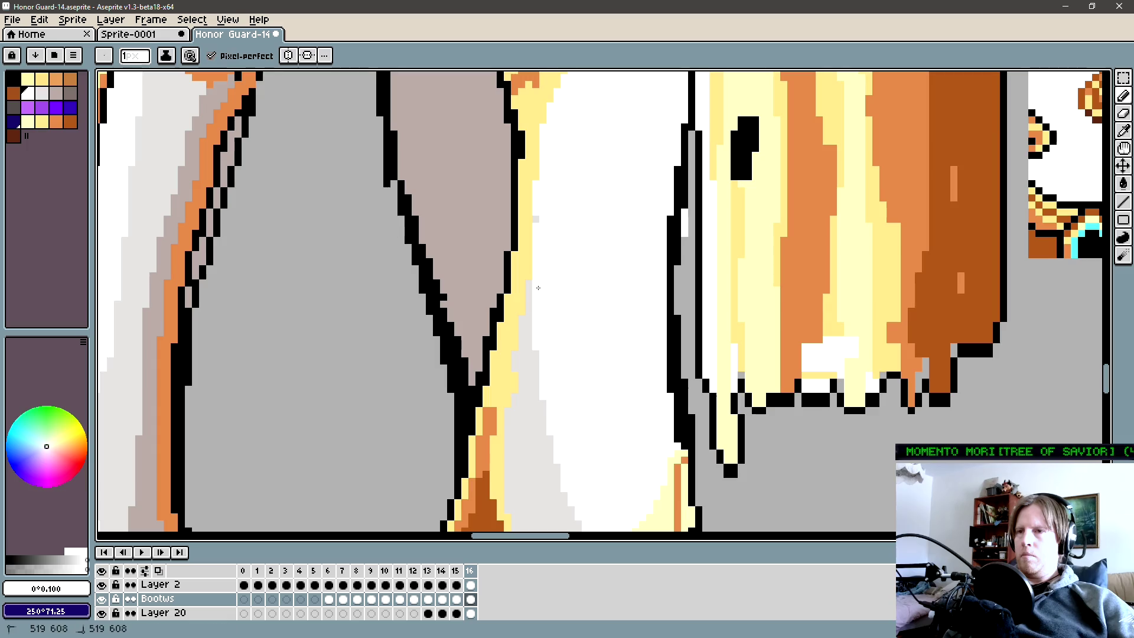
pyautogui.scroll(-2, 536, 282)
pyautogui.scroll(-1, 496, 302)
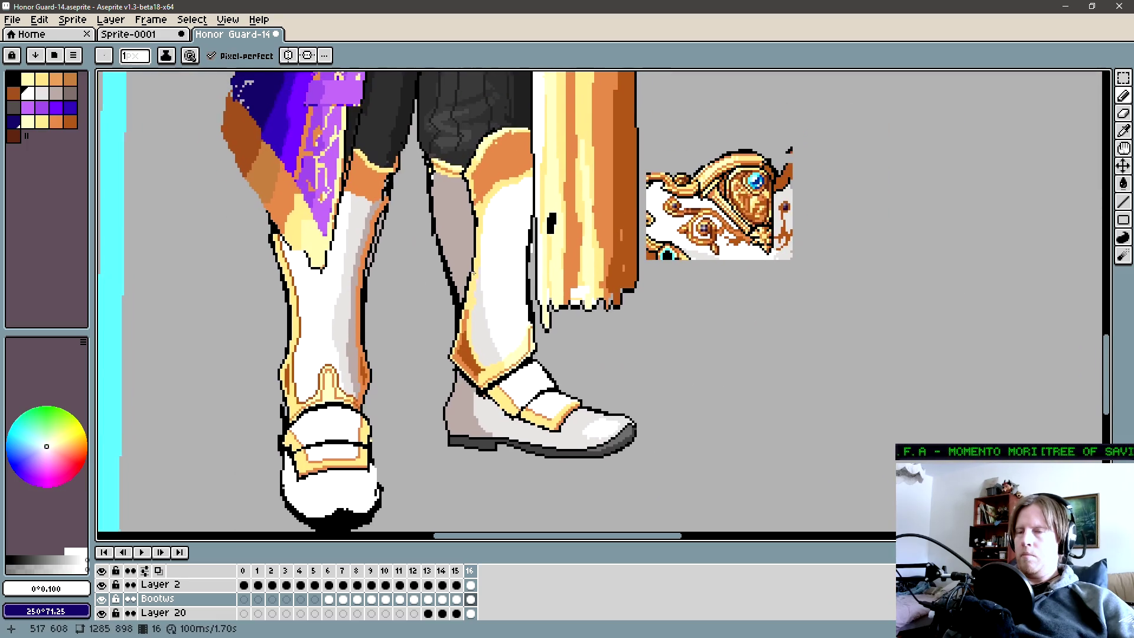
pyautogui.scroll(-1, 435, 322)
pyautogui.scroll(1, 478, 298)
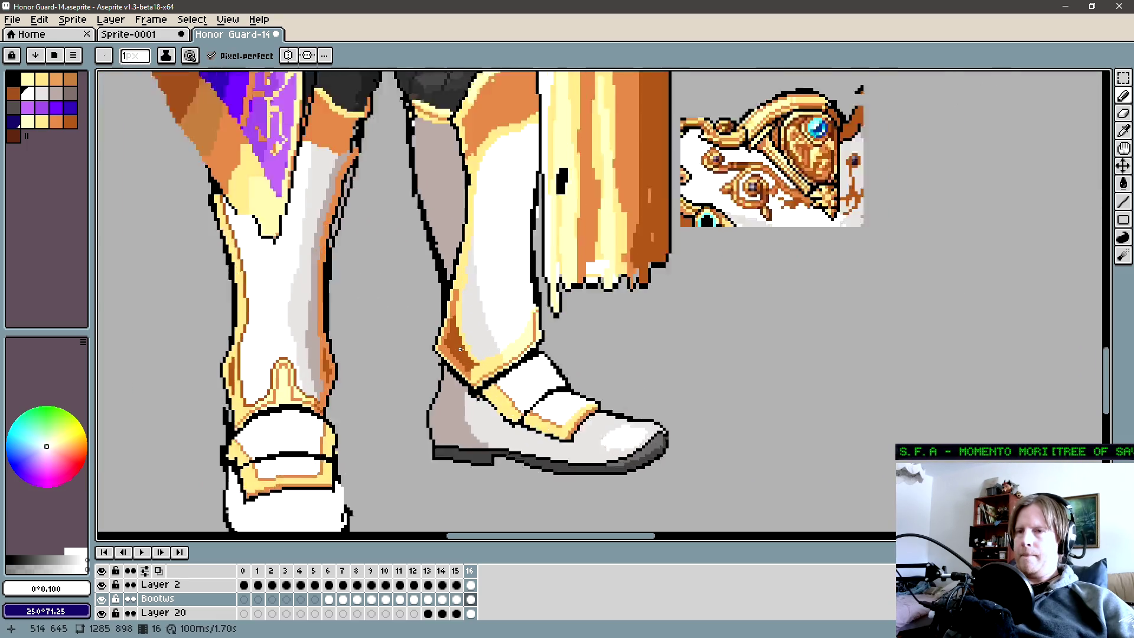
pyautogui.scroll(1, 478, 299)
# Shade the boot's gold trim with dark orange, including a thin strip down the boot.
pyautogui.keyDown('alt'); pyautogui.click(478, 299); pyautogui.keyUp('alt')
pyautogui.keyDown('alt'); pyautogui.click(465, 303); pyautogui.keyUp('alt')
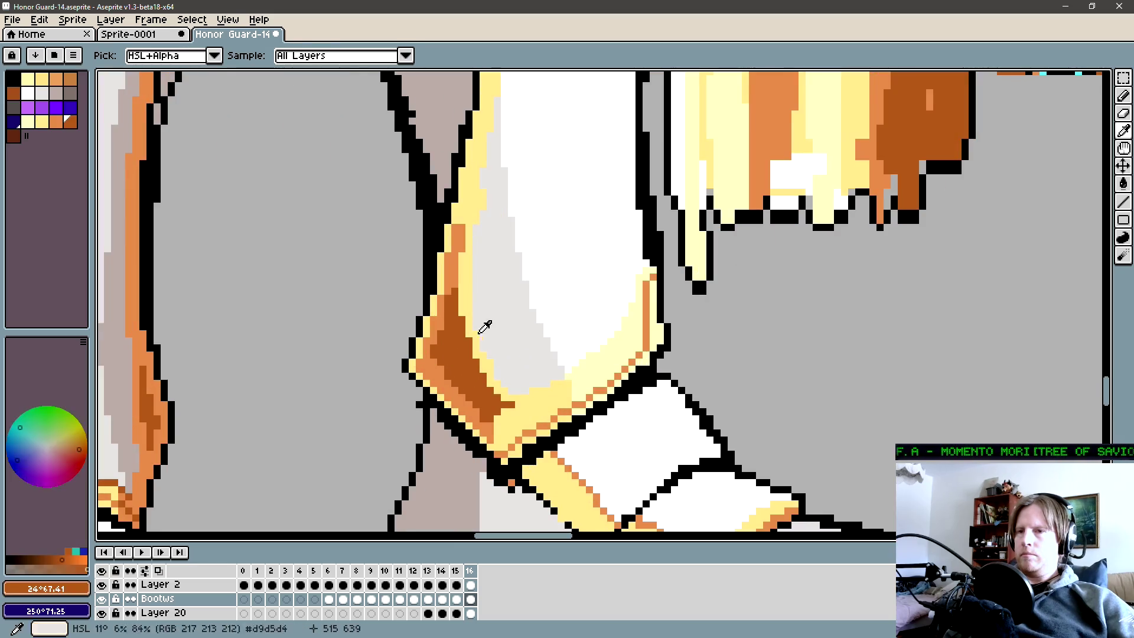
pyautogui.moveTo(531, 387)
pyautogui.mouseDown()
pyautogui.moveTo(630, 388)
pyautogui.moveTo(732, 366)
pyautogui.mouseUp()
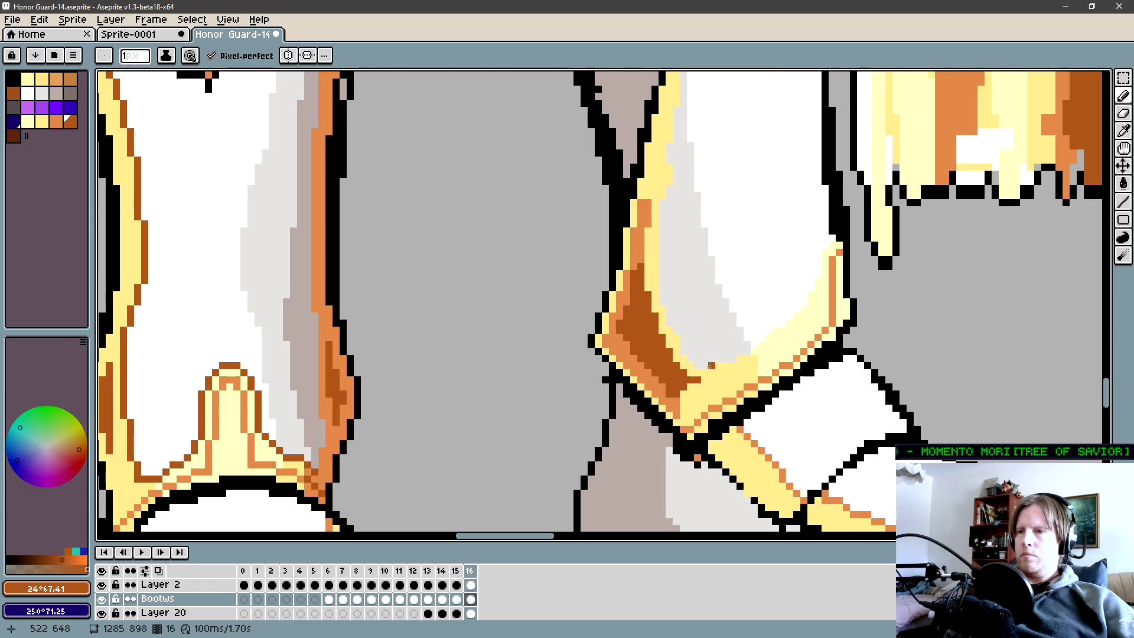
pyautogui.moveTo(682, 345); pyautogui.dragTo(661, 252)
pyautogui.scroll(1, 662, 202)
pyautogui.moveTo(669, 314); pyautogui.dragTo(672, 244)
pyautogui.scroll(3, 672, 245)
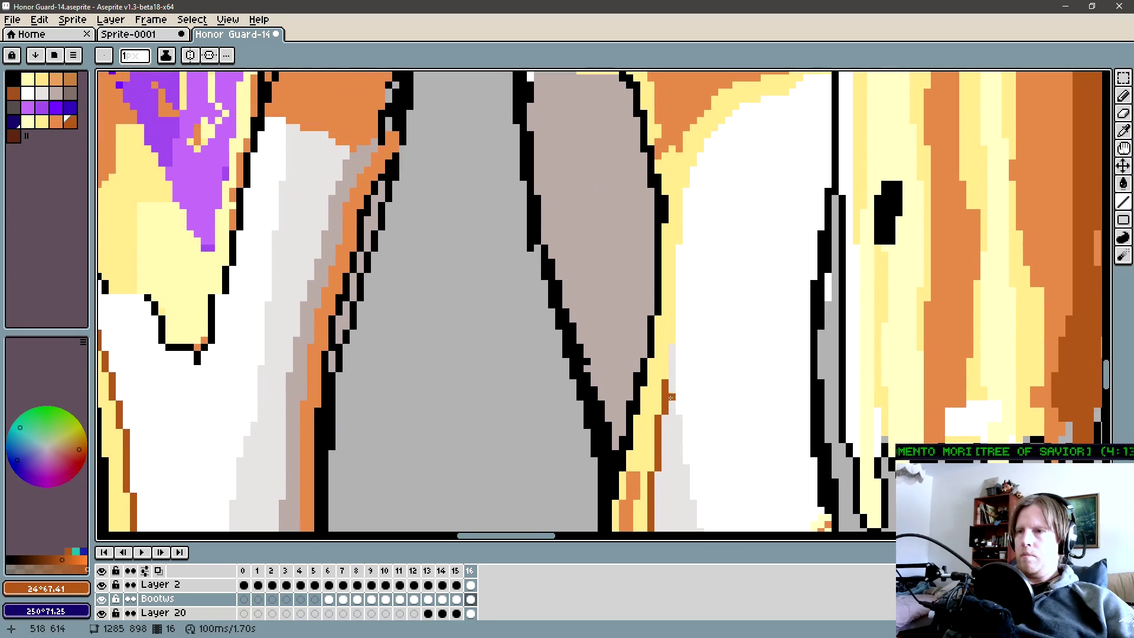
# Paint dark orange along the greave and the knee guard's diagonal edge with light yellow pixels above it.
pyautogui.moveTo(674, 374)
pyautogui.mouseDown()
pyautogui.moveTo(680, 251)
pyautogui.moveTo(660, 370)
pyautogui.moveTo(653, 312)
pyautogui.mouseUp()
pyautogui.moveTo(653, 302)
pyautogui.mouseDown()
pyautogui.moveTo(700, 232)
pyautogui.moveTo(789, 206)
pyautogui.mouseUp()
pyautogui.keyDown('alt'); pyautogui.click(756, 203); pyautogui.keyUp('alt')
pyautogui.keyDown('alt'); pyautogui.click(760, 178); pyautogui.keyUp('alt')
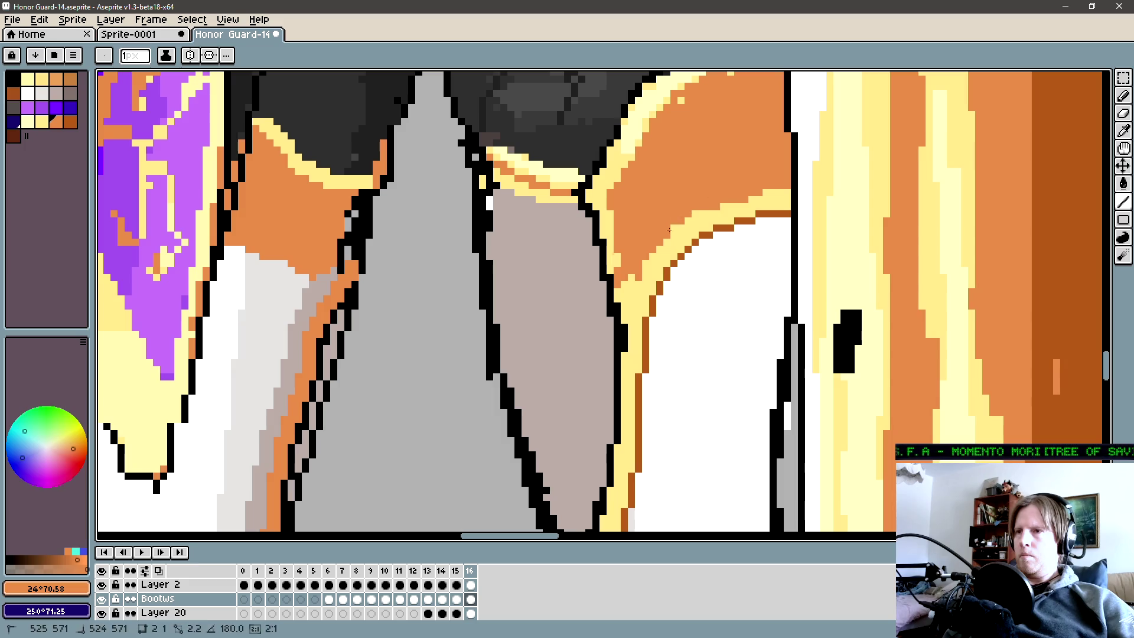
# Sample the yellow trim, orange, grey-brown leg and black outline colours around the knee guard's top.
pyautogui.moveTo(646, 238); pyautogui.dragTo(630, 250)
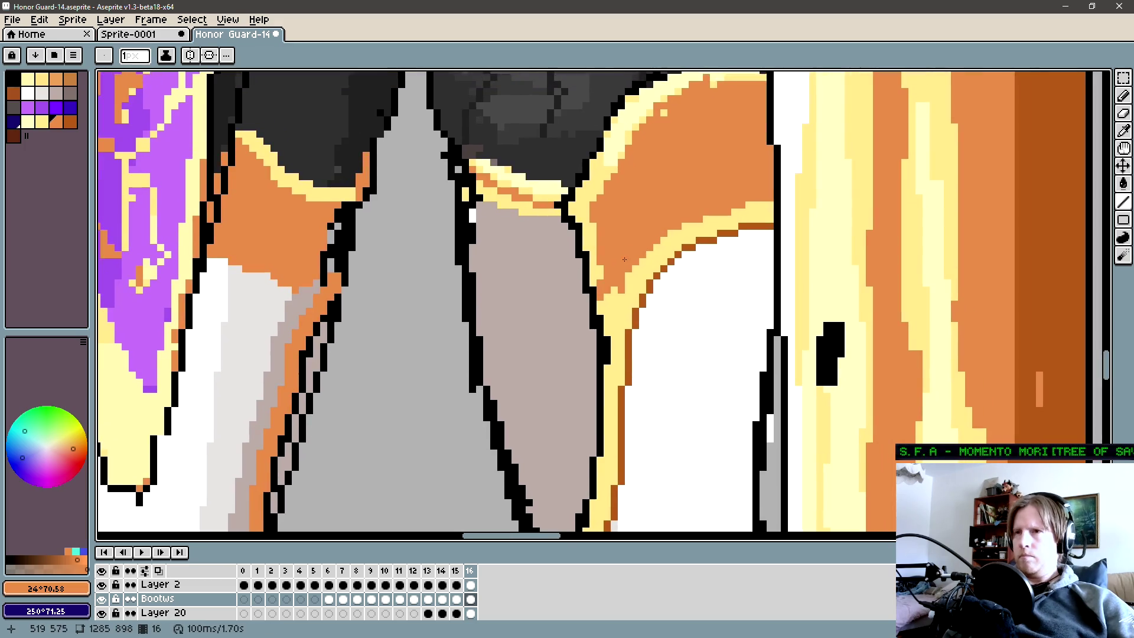
pyautogui.keyDown('alt'); pyautogui.click(602, 309); pyautogui.keyUp('alt')
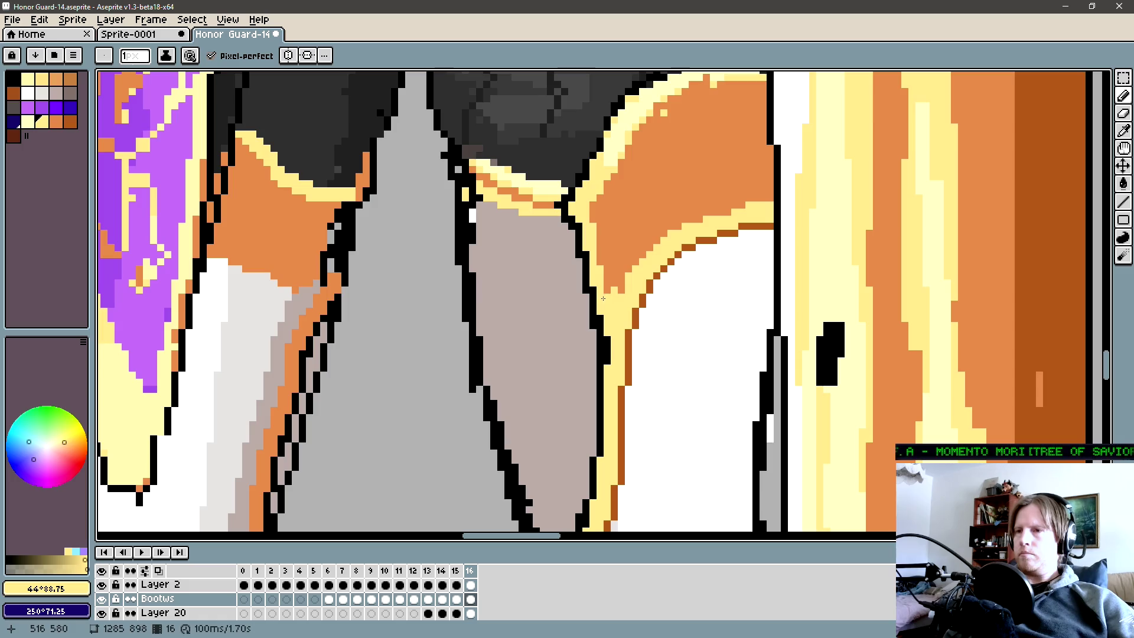
pyautogui.keyDown('alt'); pyautogui.click(618, 278); pyautogui.keyUp('alt')
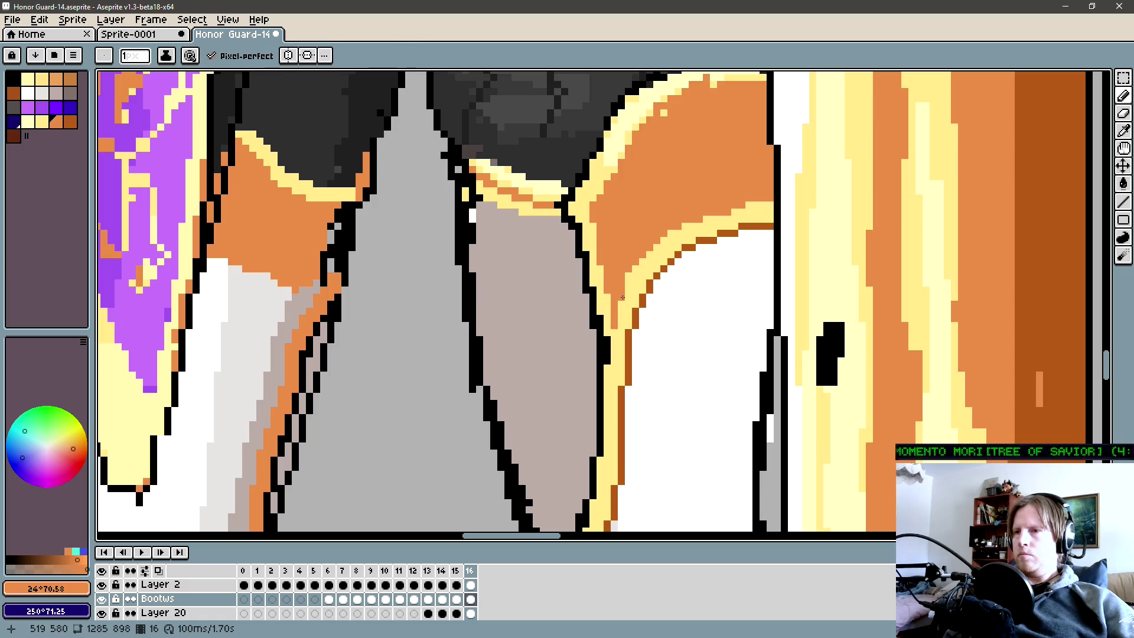
pyautogui.moveTo(623, 297); pyautogui.dragTo(607, 301)
pyautogui.keyDown('alt'); pyautogui.click(606, 327); pyautogui.keyUp('alt')
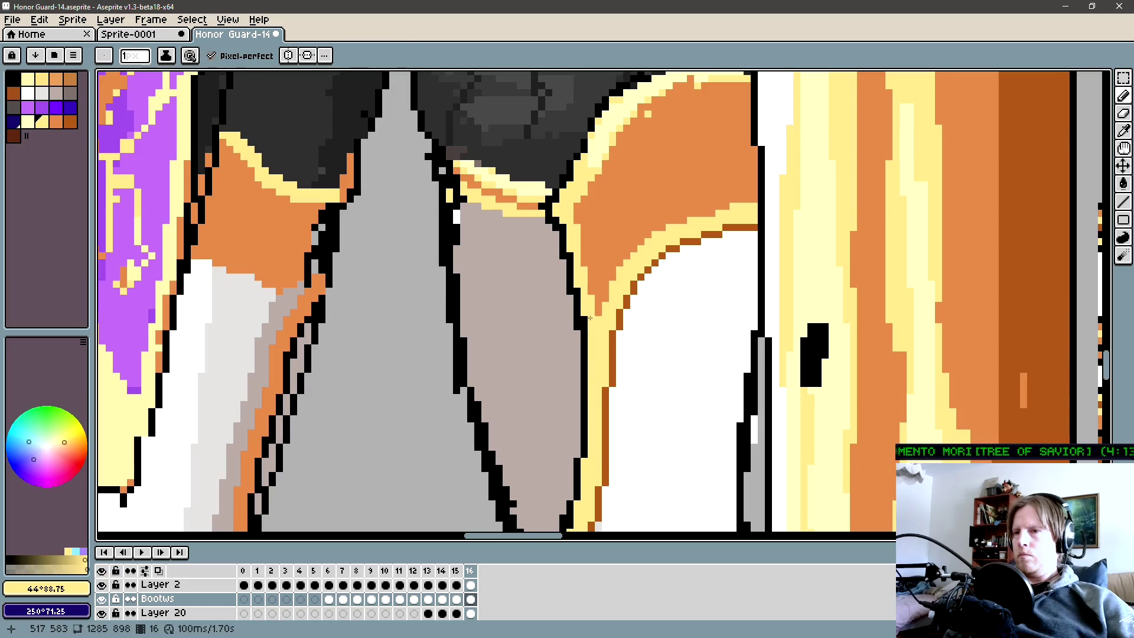
pyautogui.keyDown('alt'); pyautogui.click(572, 326); pyautogui.keyUp('alt')
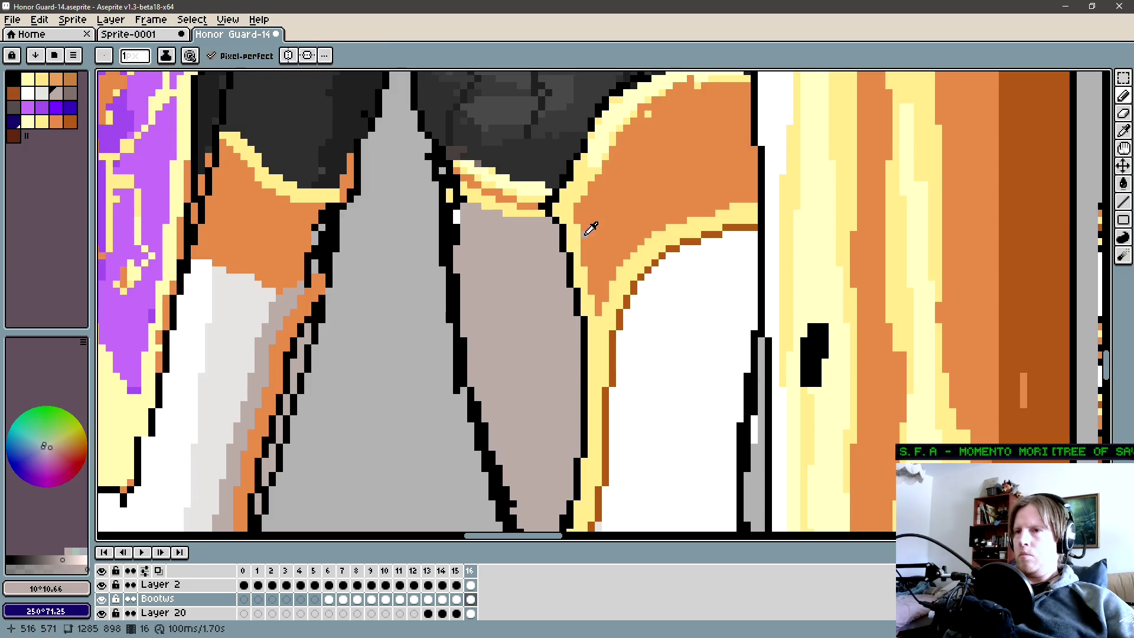
pyautogui.keyDown('alt'); pyautogui.click(567, 224); pyautogui.keyUp('alt')
pyautogui.keyDown('alt'); pyautogui.click(577, 218); pyautogui.keyUp('alt')
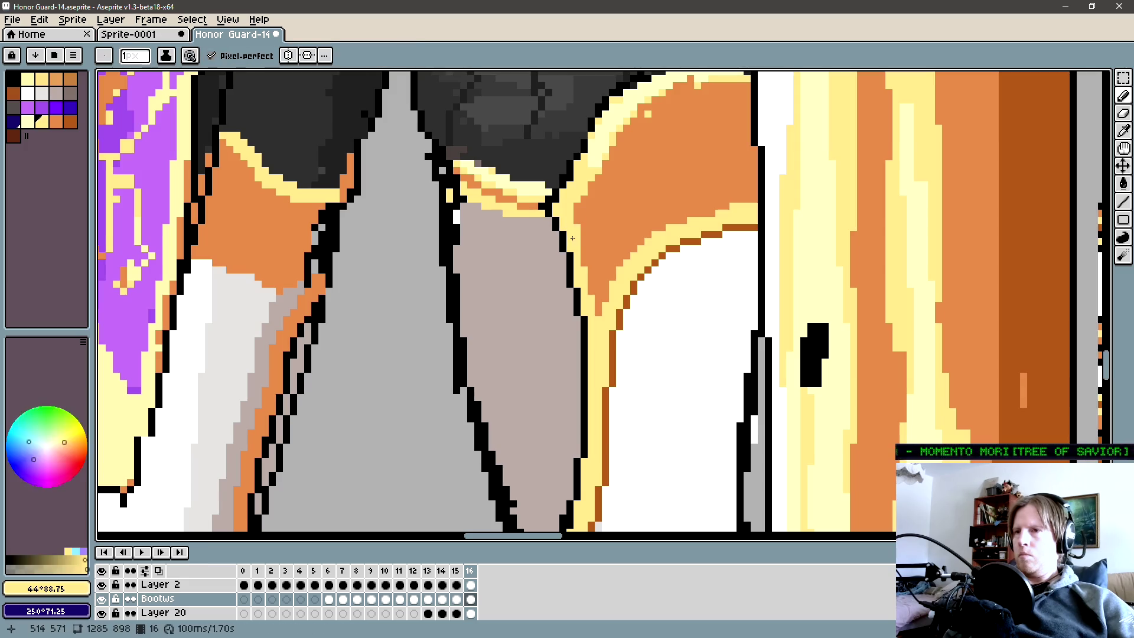
pyautogui.scroll(2, 551, 221)
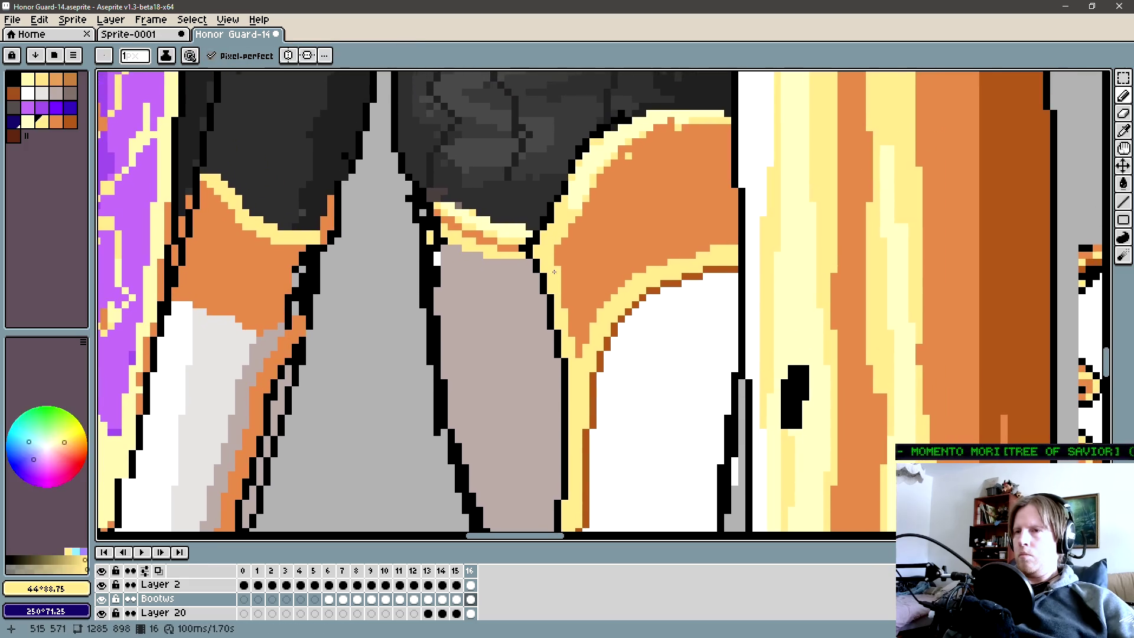
pyautogui.keyDown('alt'); pyautogui.click(536, 242); pyautogui.keyUp('alt')
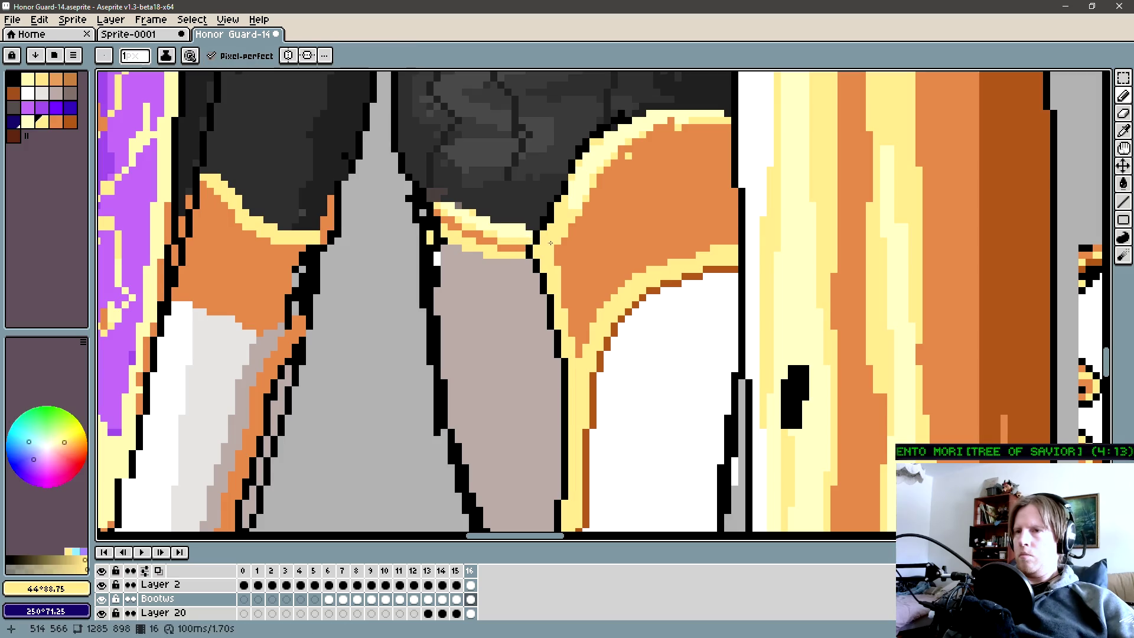
pyautogui.scroll(2, 550, 243)
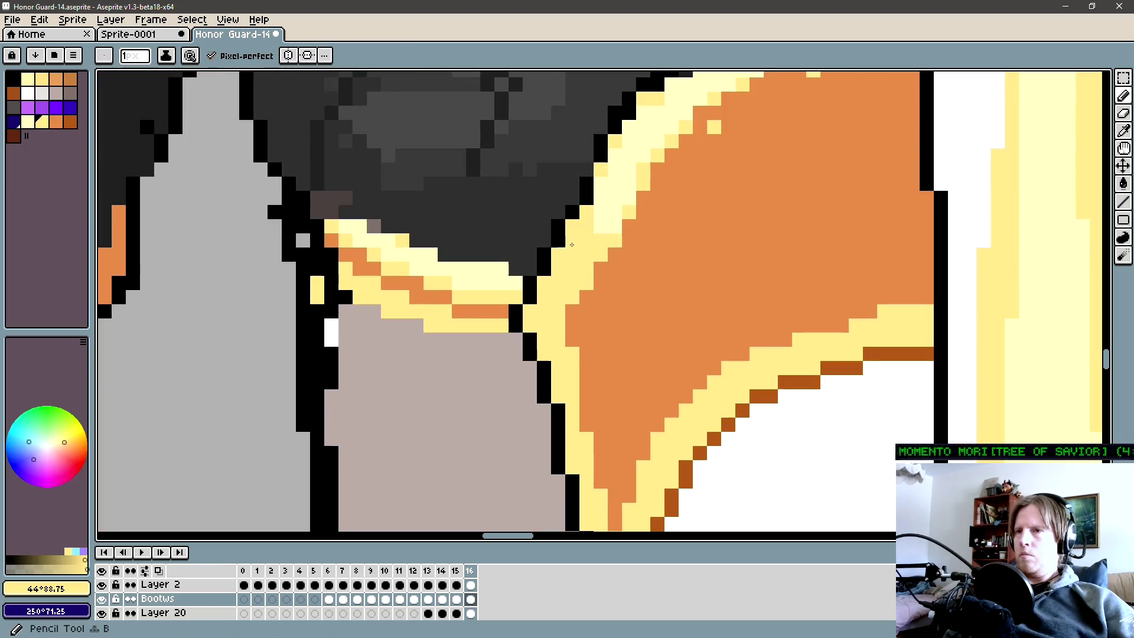
pyautogui.scroll(2, 568, 249)
# Turn stray black edge pixels at the knee guard's top back to yellow trim.
pyautogui.keyDown('alt'); pyautogui.click(575, 289); pyautogui.keyUp('alt')
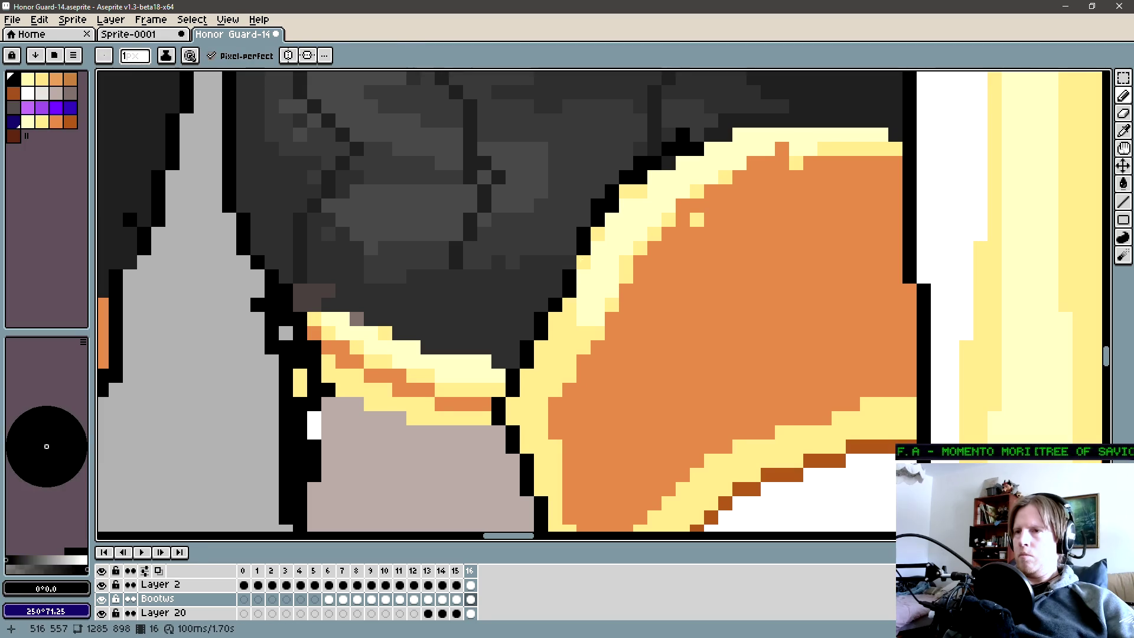
pyautogui.keyDown('alt'); pyautogui.click(598, 292); pyautogui.keyUp('alt')
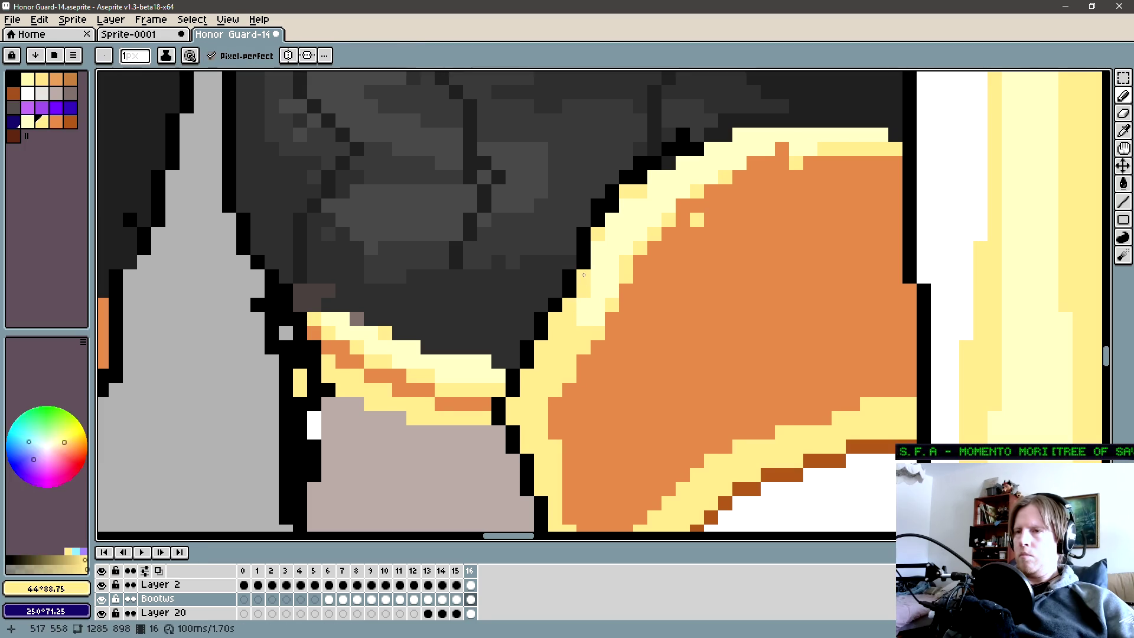
pyautogui.scroll(-1, 543, 238)
pyautogui.press('e')
pyautogui.press('b')
pyautogui.moveTo(544, 238); pyautogui.dragTo(503, 269)
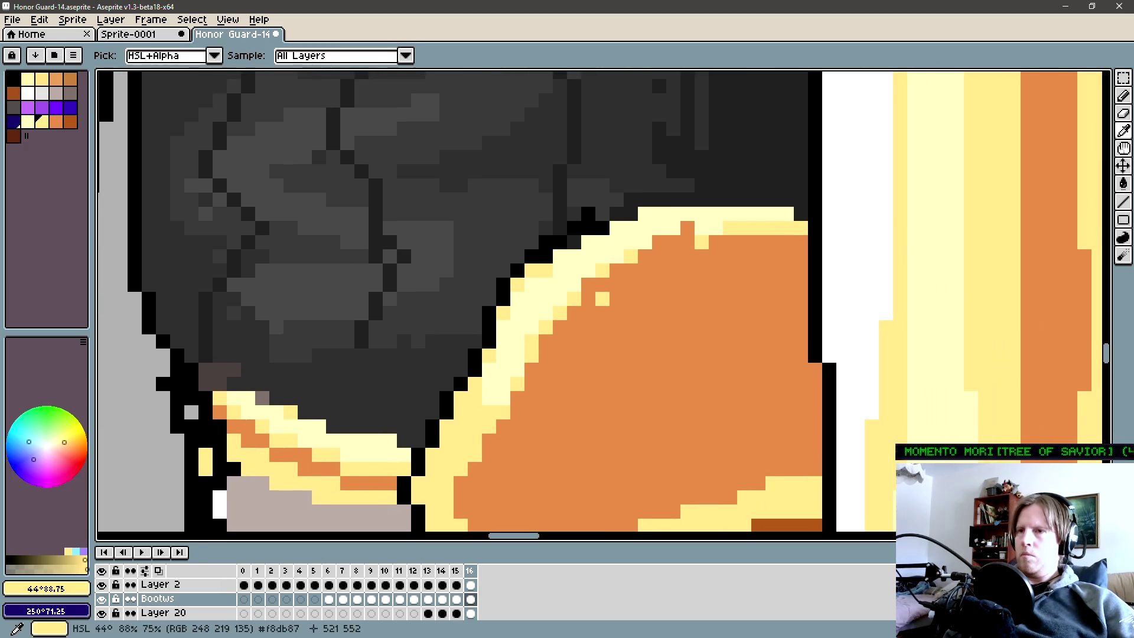
pyautogui.click(603, 228)
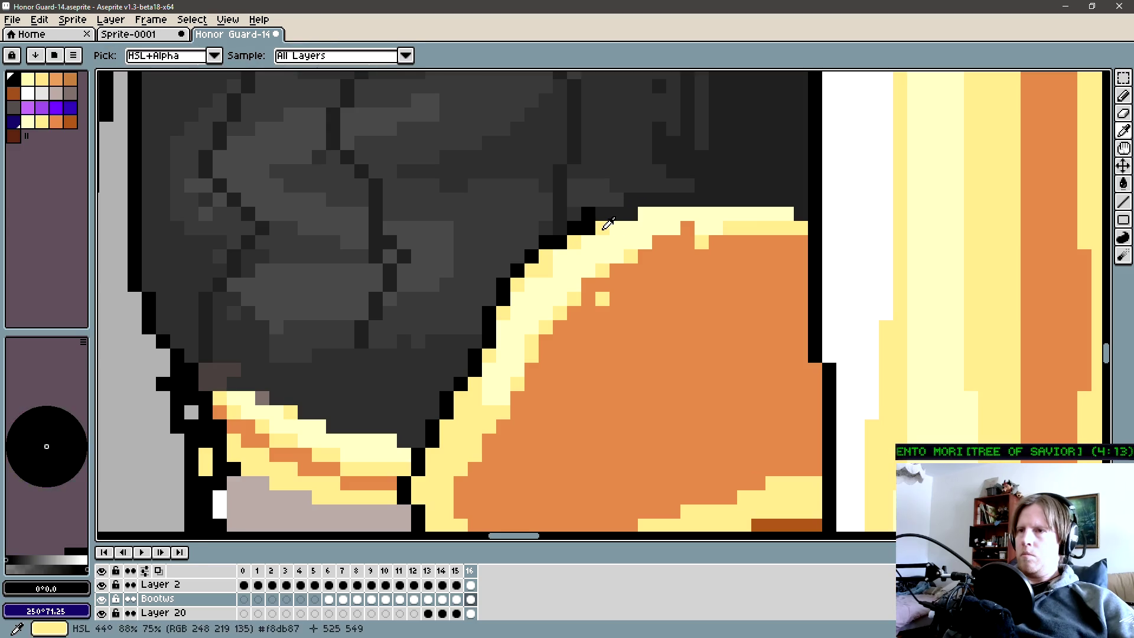
pyautogui.keyDown('alt'); pyautogui.click(608, 224); pyautogui.keyUp('alt')
# Cover stray outline pixels with dark grey leg colour and draw a black outline along the guard's top.
pyautogui.keyDown('alt'); pyautogui.click(641, 197); pyautogui.keyUp('alt')
pyautogui.moveTo(590, 215); pyautogui.dragTo(581, 229)
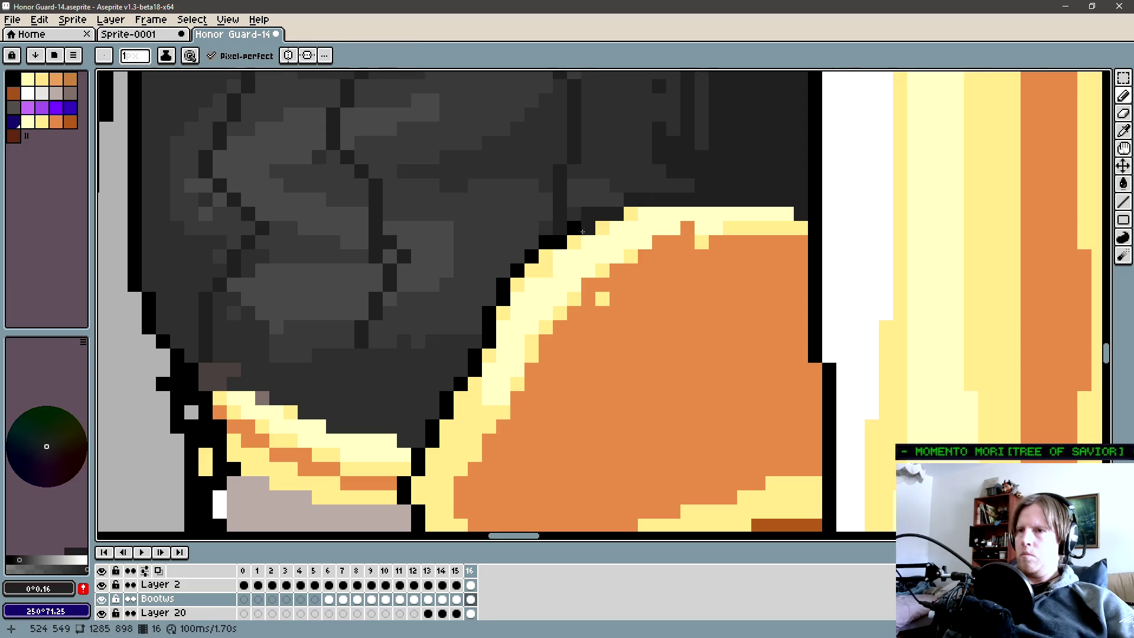
pyautogui.click(575, 227)
pyautogui.scroll(1, 545, 304)
pyautogui.scroll(1, 539, 266)
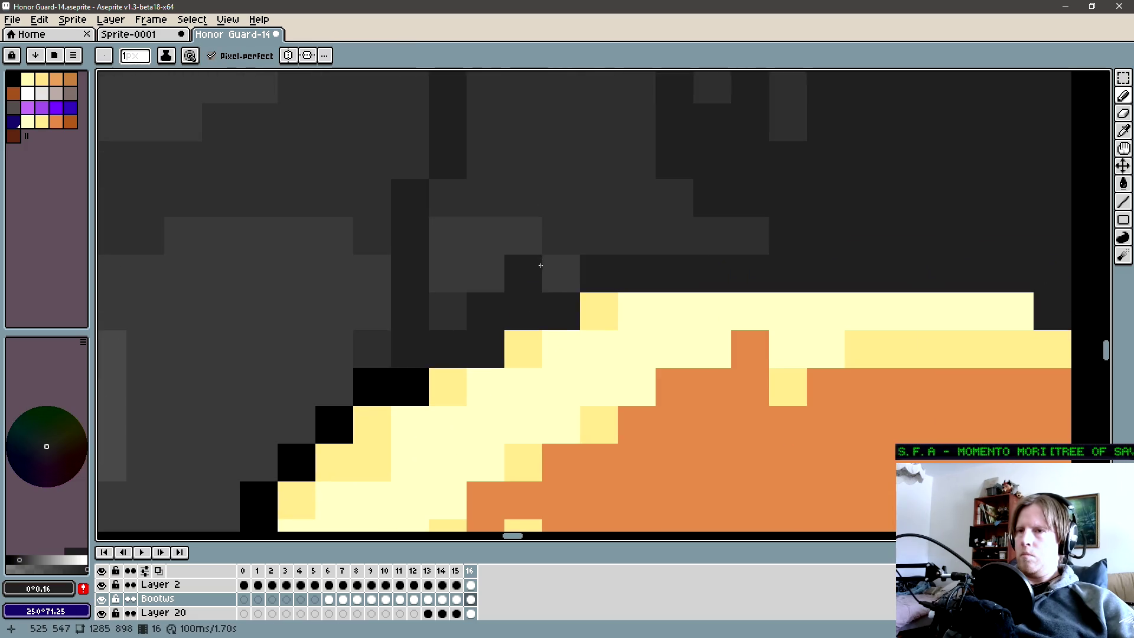
pyautogui.keyDown('alt'); pyautogui.click(407, 386); pyautogui.keyUp('alt')
pyautogui.moveTo(448, 349)
pyautogui.mouseDown()
pyautogui.moveTo(520, 309)
pyautogui.moveTo(621, 278)
pyautogui.moveTo(826, 289)
pyautogui.mouseUp()
pyautogui.scroll(-1, 621, 277)
pyautogui.scroll(-1, 622, 278)
pyautogui.press('l')
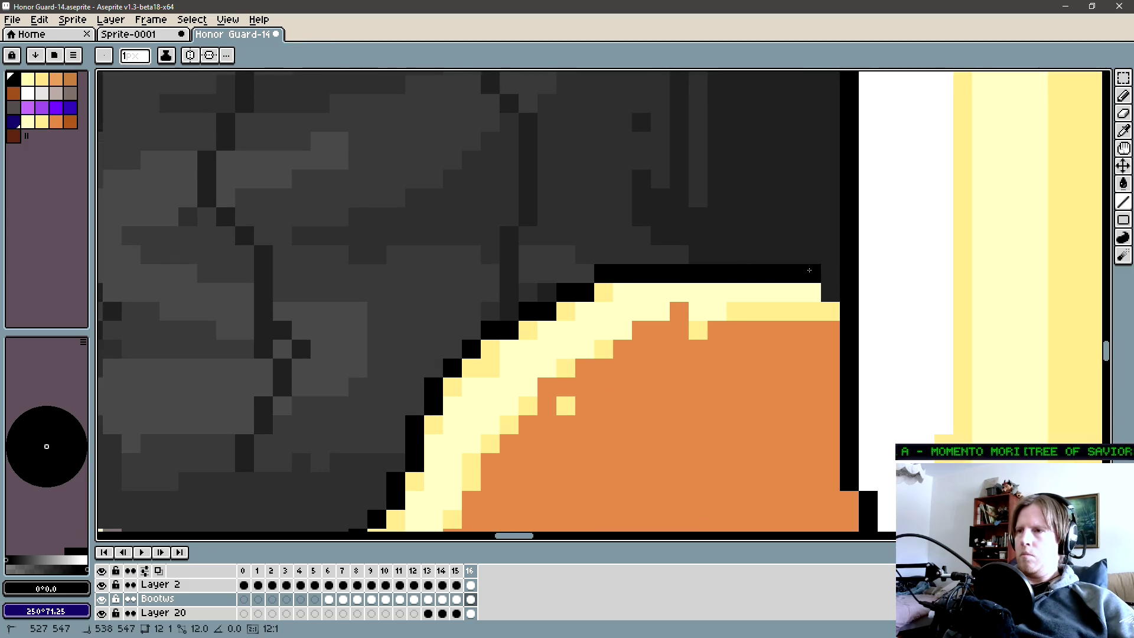
pyautogui.scroll(-1, 824, 288)
pyautogui.scroll(-1, 753, 289)
pyautogui.scroll(-1, 647, 292)
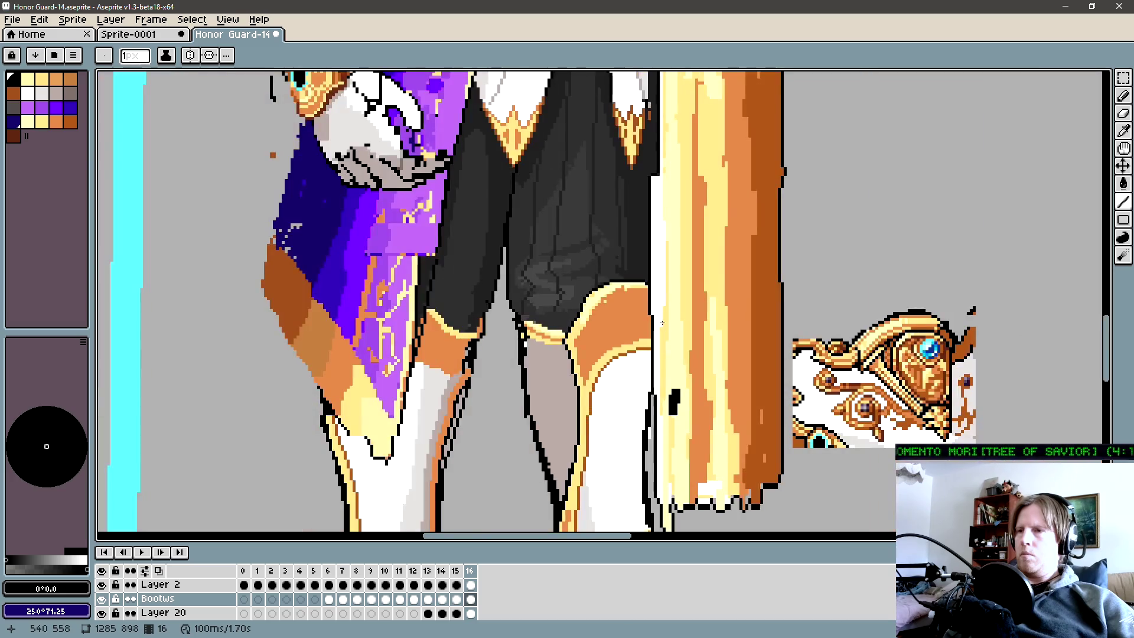
pyautogui.scroll(2, 660, 330)
pyautogui.press('alt')
pyautogui.scroll(-2, 658, 363)
pyautogui.scroll(-1, 688, 367)
pyautogui.scroll(-2, 607, 248)
pyautogui.scroll(1, 608, 248)
pyautogui.press('Left')
pyautogui.press('Right')
pyautogui.press('Left')
pyautogui.press('Right')
pyautogui.scroll(-1, 567, 496)
pyautogui.scroll(-1, 567, 497)
pyautogui.scroll(1, 567, 496)
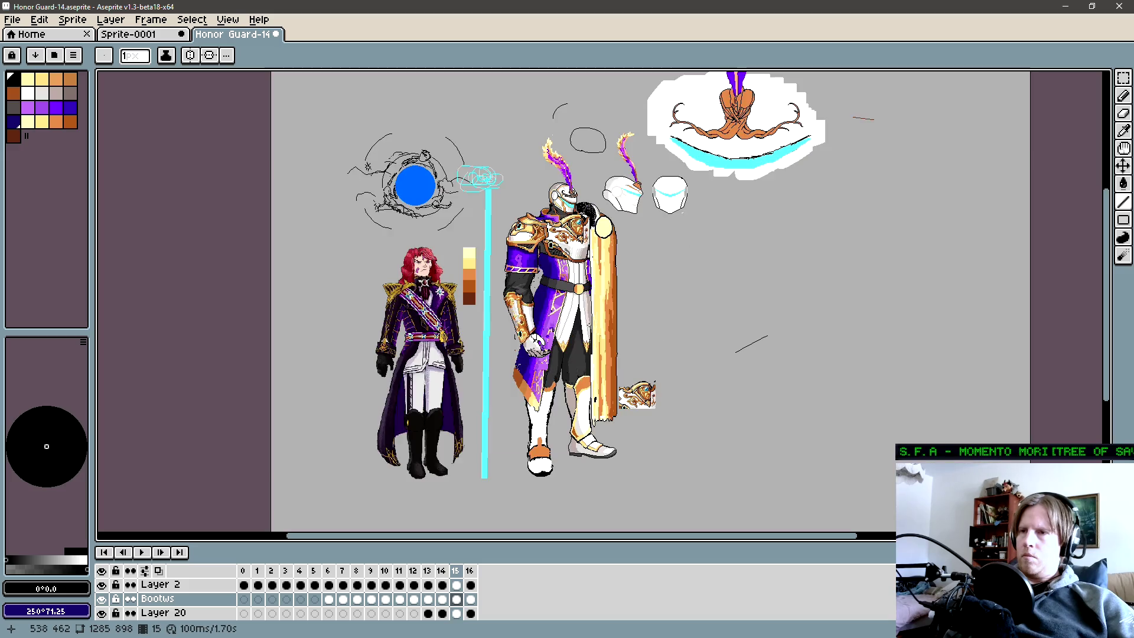
pyautogui.press('Left')
pyautogui.press('Right')
pyautogui.press('Left')
pyautogui.press('Left')
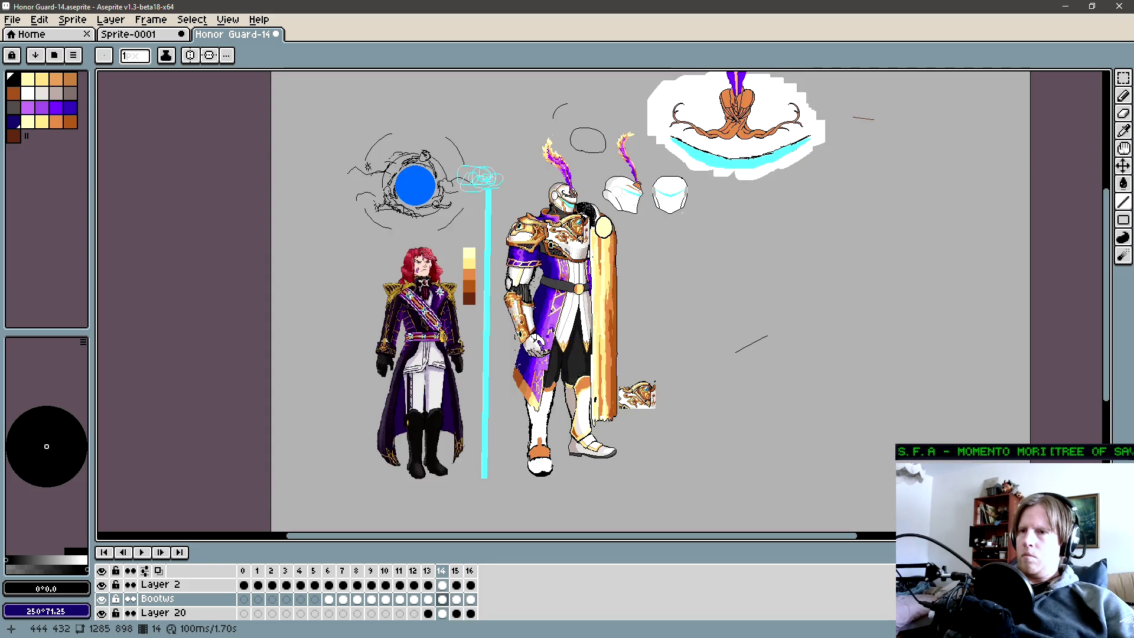
pyautogui.press('Right')
pyautogui.press('Right')
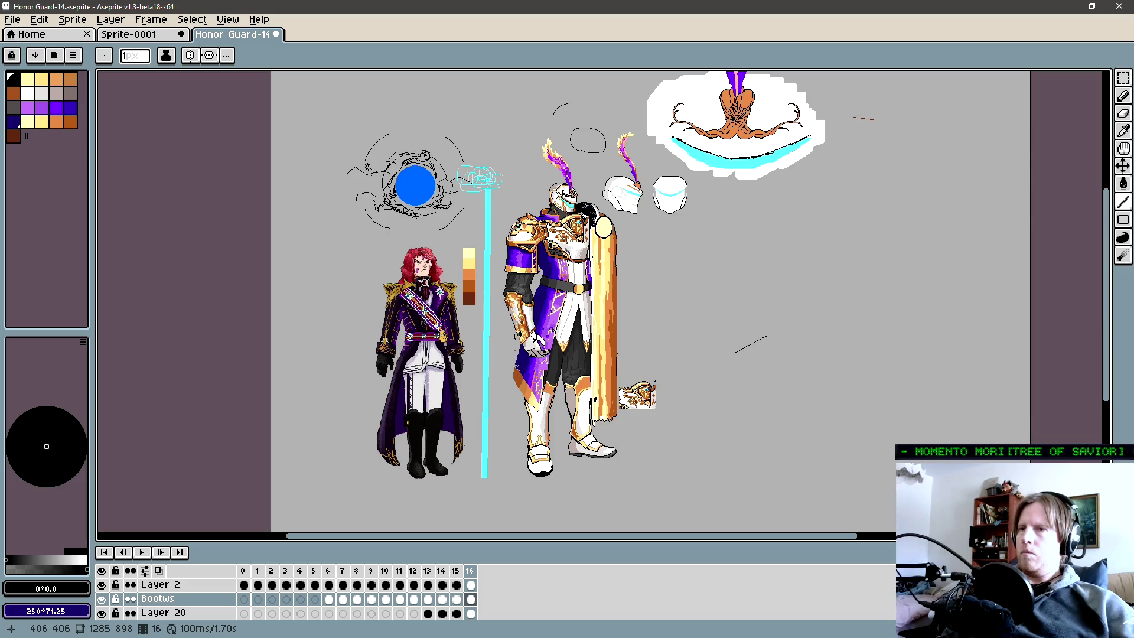